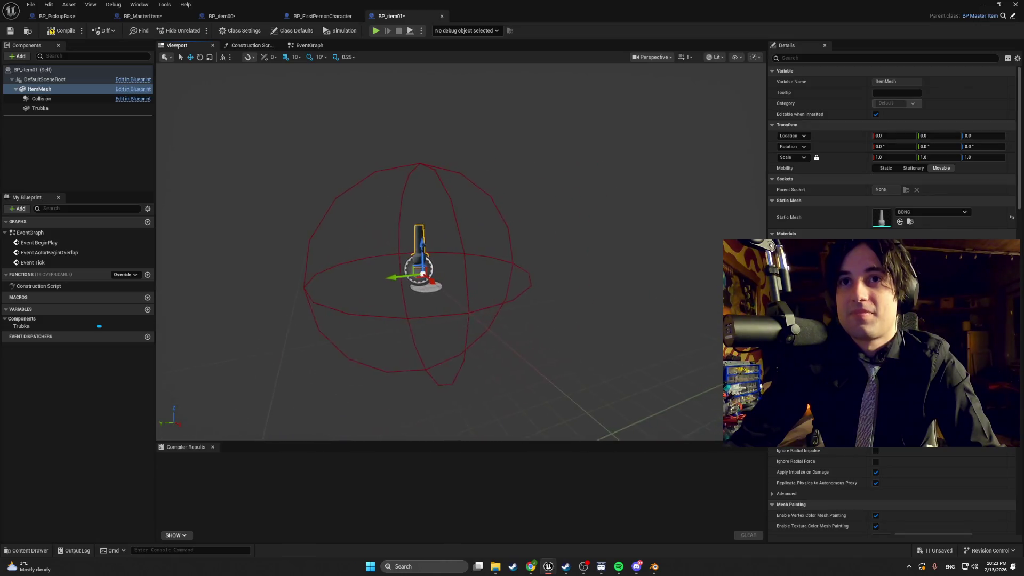
Step: Review BP_item00's EventGraph and Viewport for comparison with BP_item01
scroll(461, 251, up, 4)
scroll(460, 250, down, 4)
scroll(545, 253, down, 1)
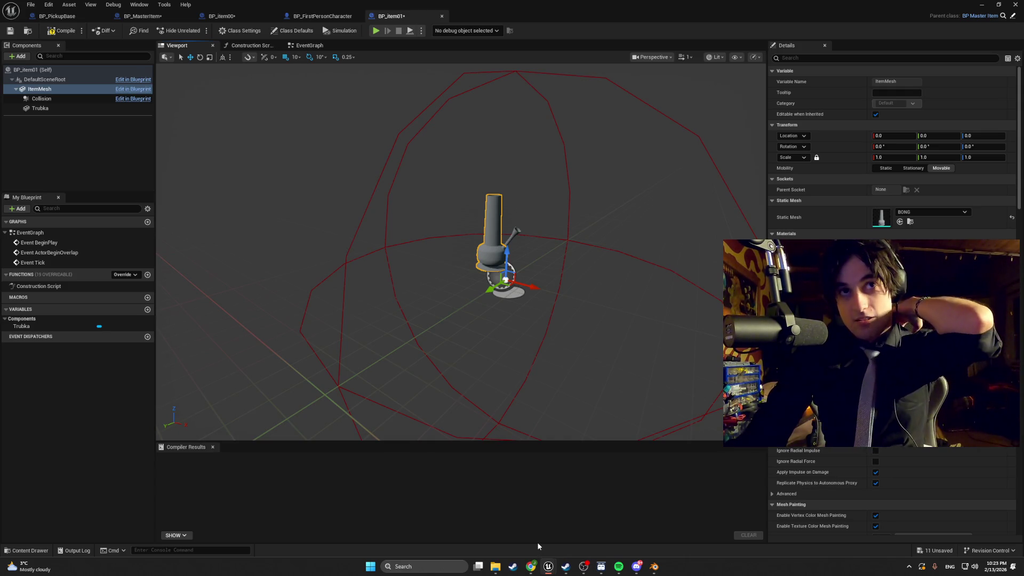
click(221, 16)
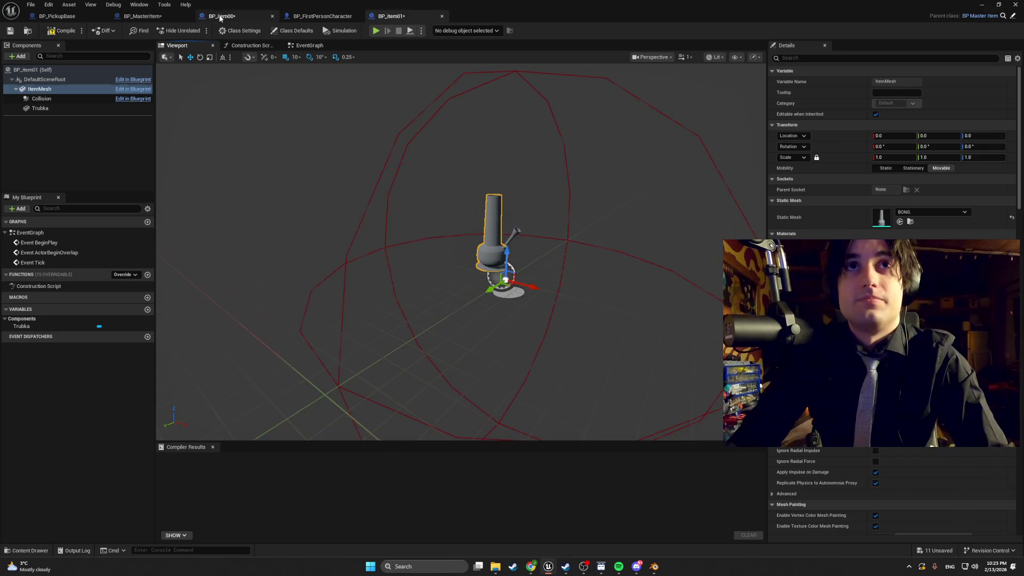
click(302, 47)
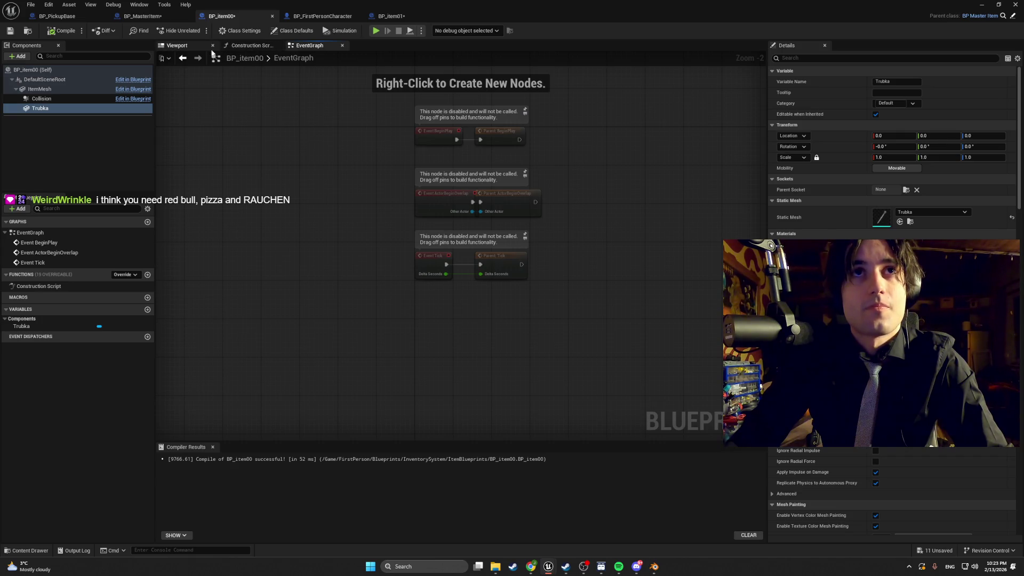
click(181, 46)
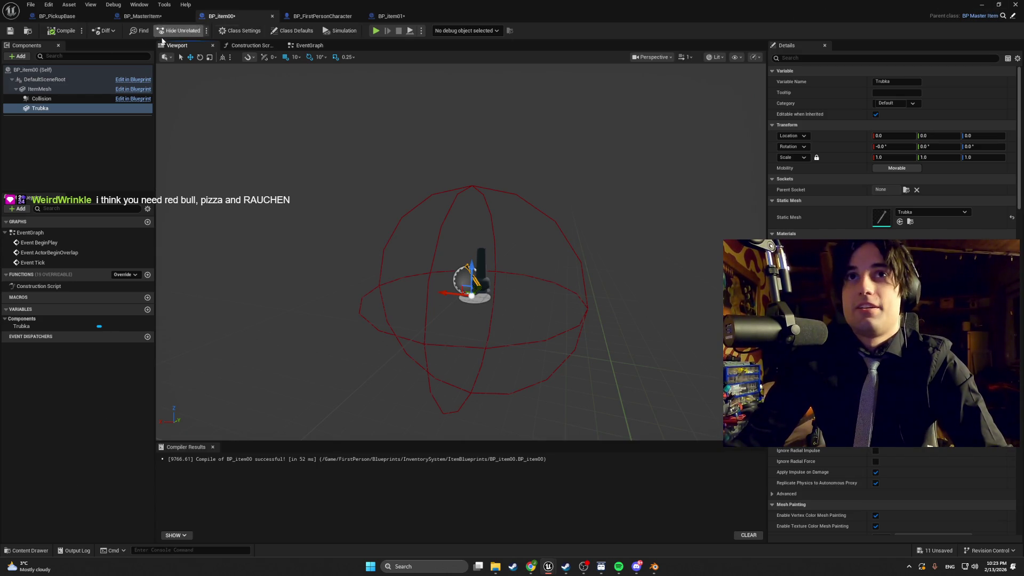
Step: Compile BP_item01 and go back to the level editor
click(392, 16)
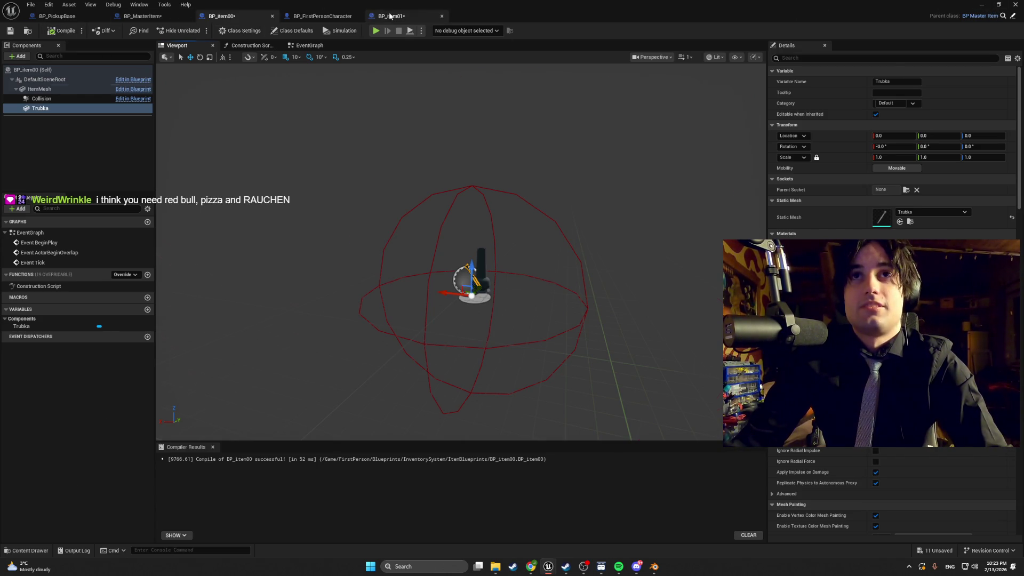
click(64, 29)
click(982, 5)
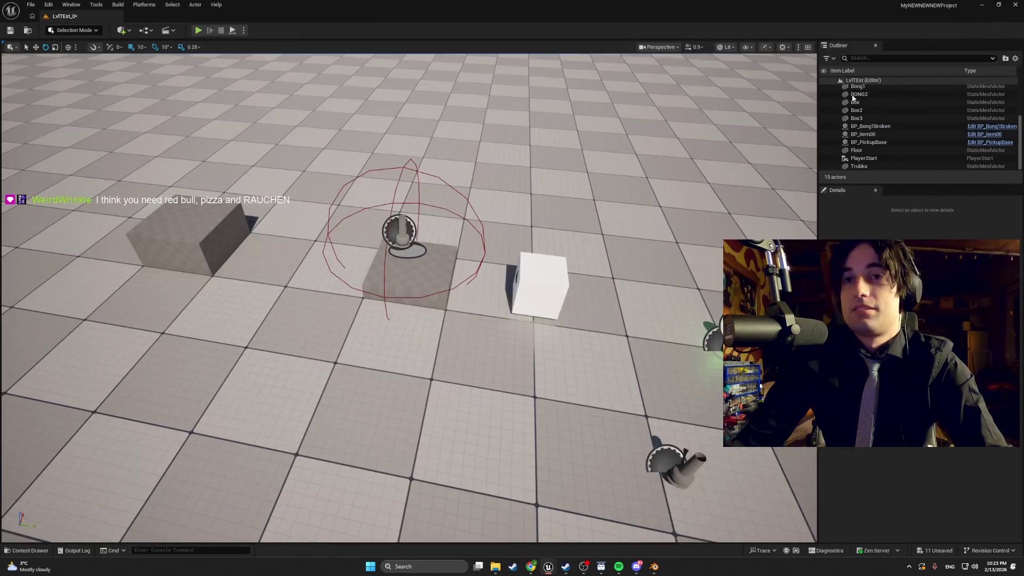
Step: Drag BP_item01 from ItemBlueprints into the test level and start a Play session
key(ctrl+space)
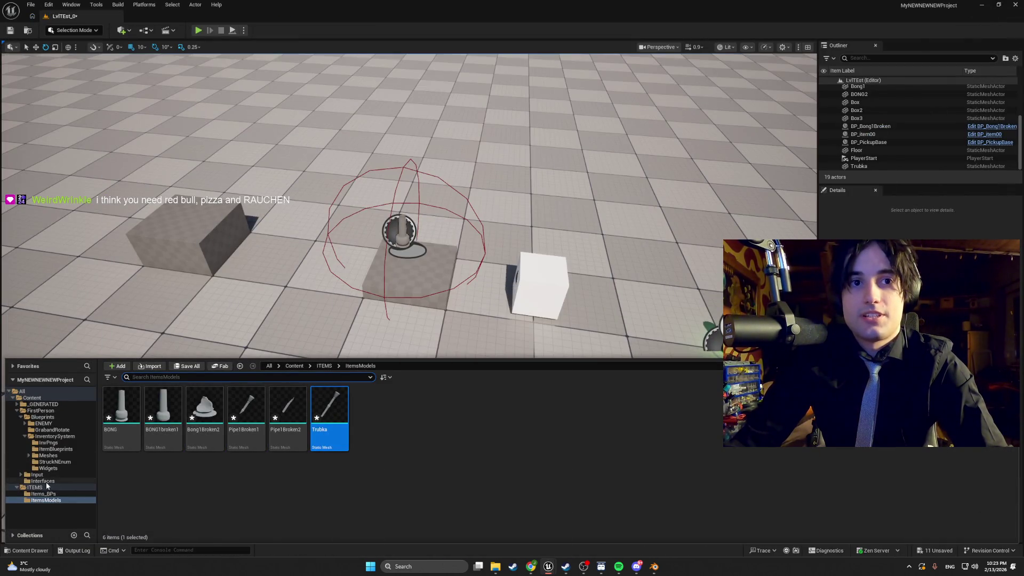
click(58, 449)
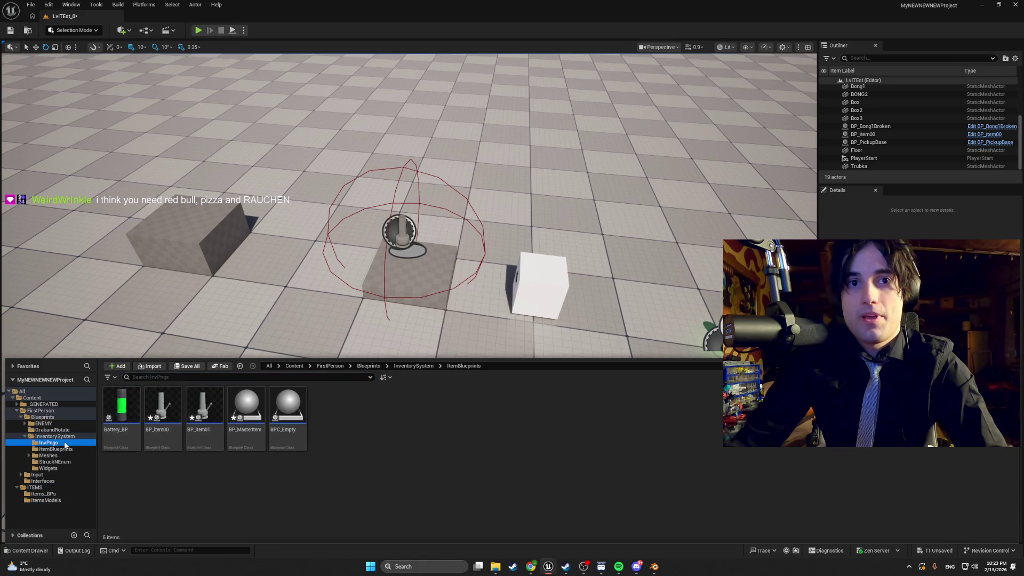
mouse_move(205, 408)
mouse_down()
mouse_move(315, 331)
mouse_move(258, 299)
mouse_up()
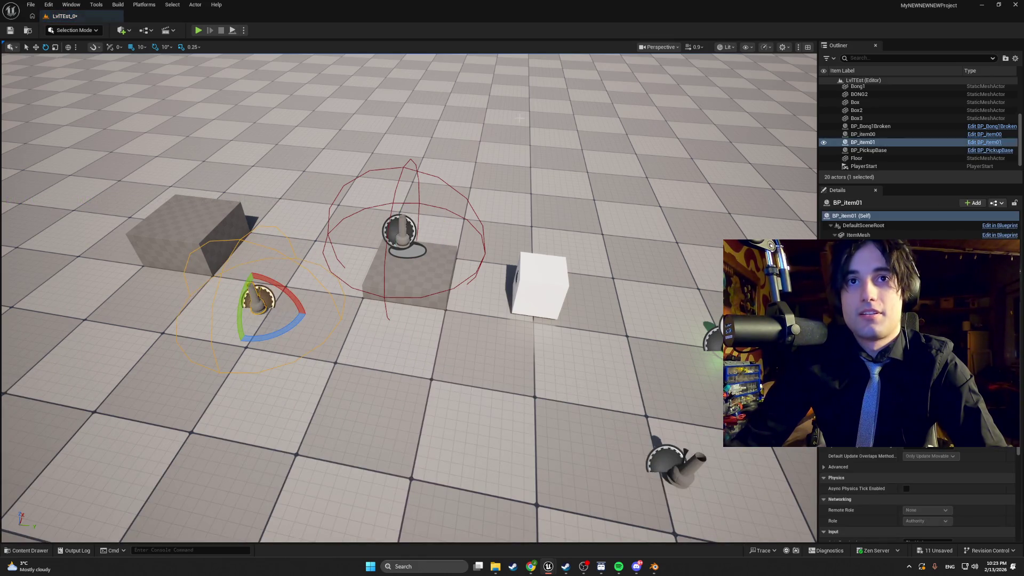
click(197, 31)
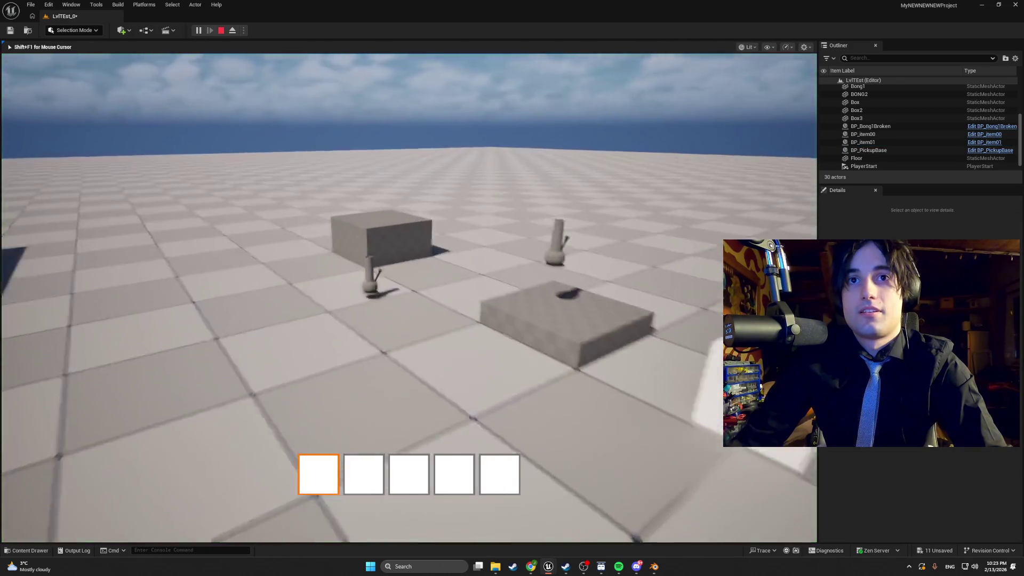
Step: Walk up to the bong on the box, cycling through the hotbar slots on the way
key(w)
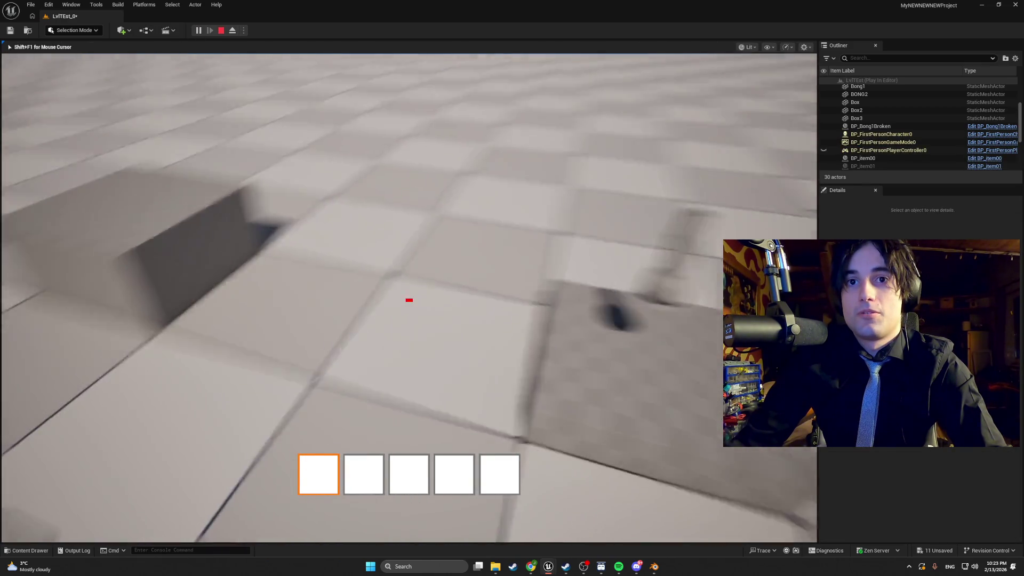
scroll(409, 296, down, 1)
scroll(409, 296, up, 1)
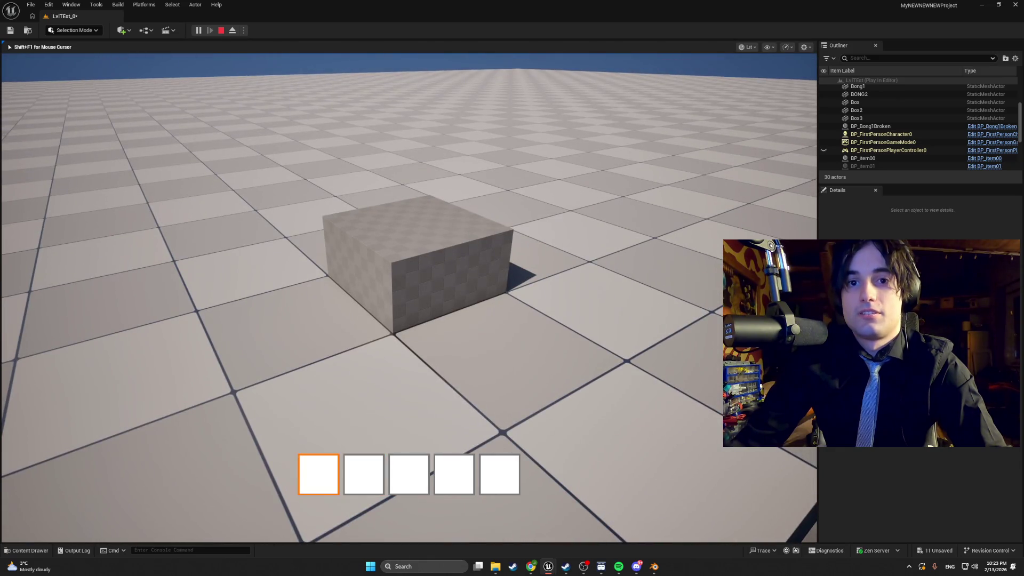
key(w)
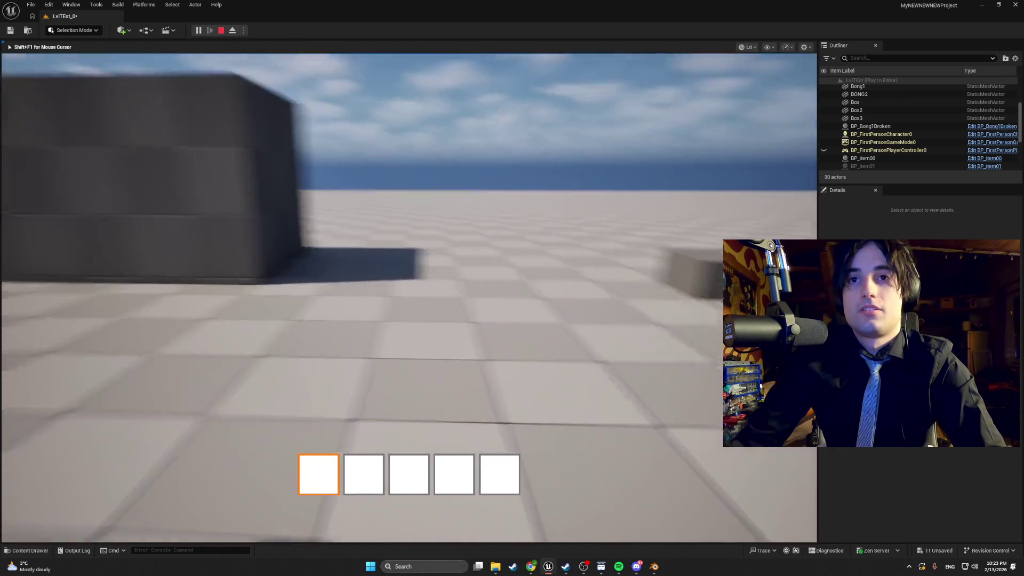
key(w)
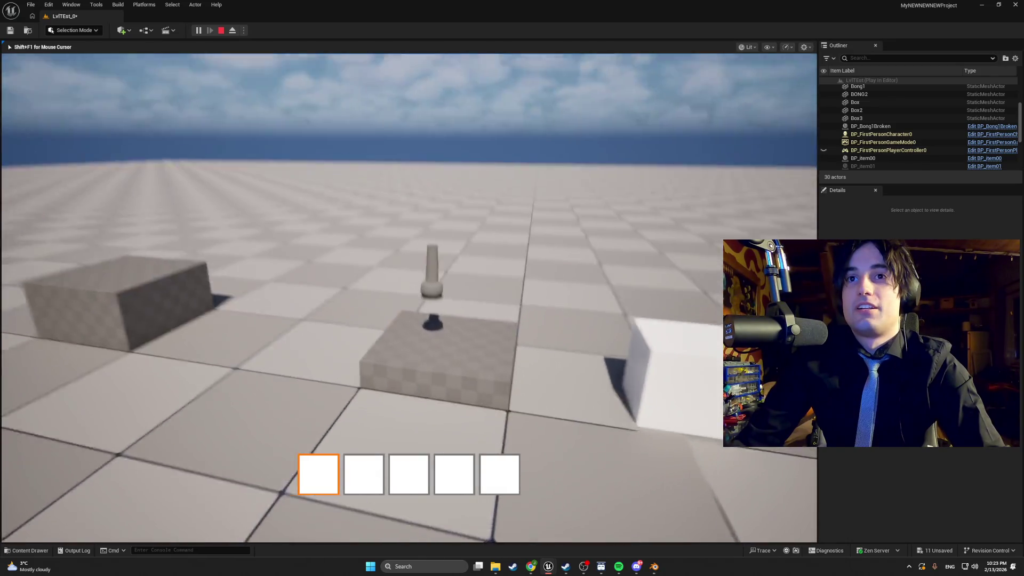
key(w)
scroll(409, 297, down, 1)
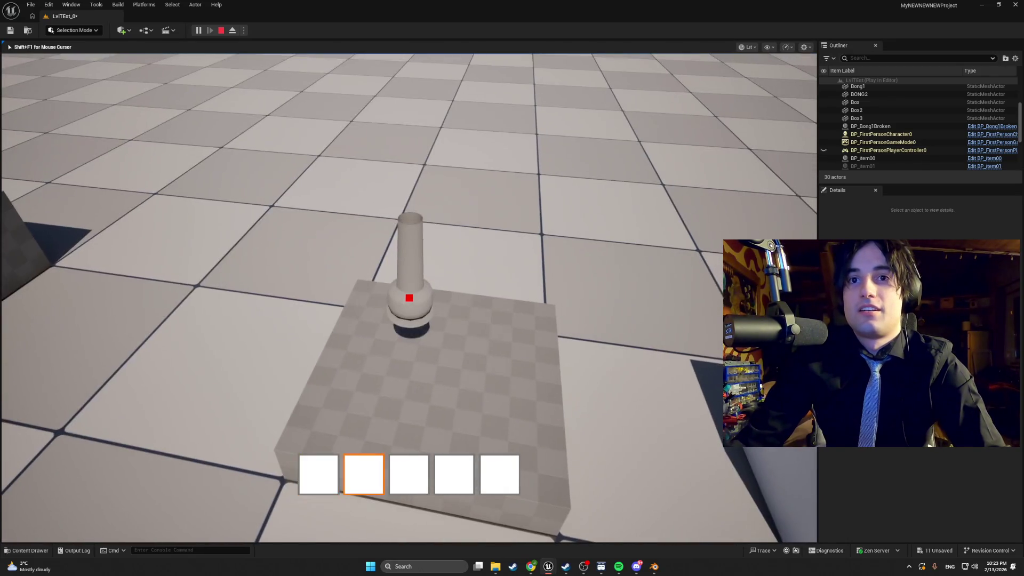
scroll(409, 294, up, 1)
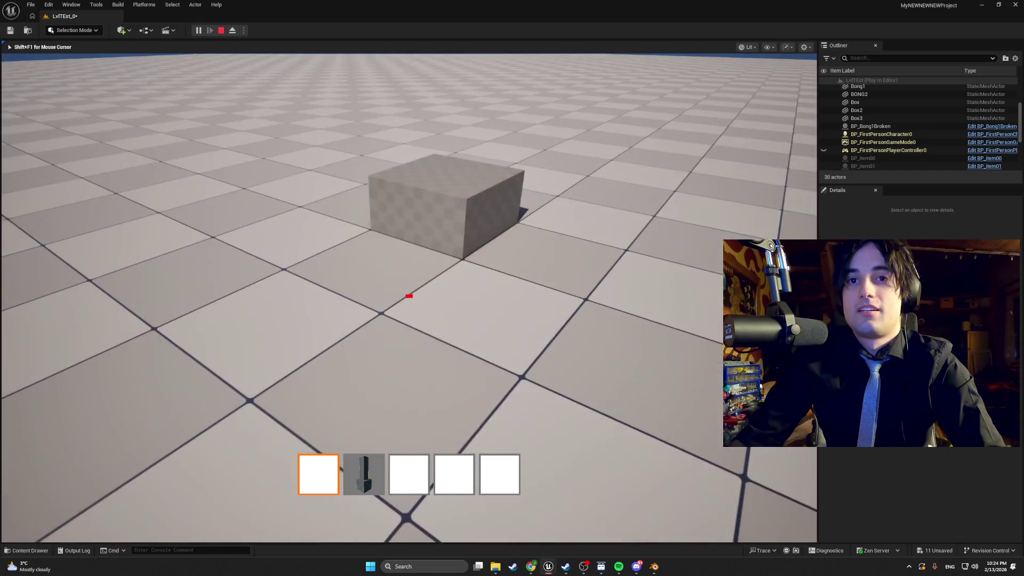
scroll(409, 297, down, 1)
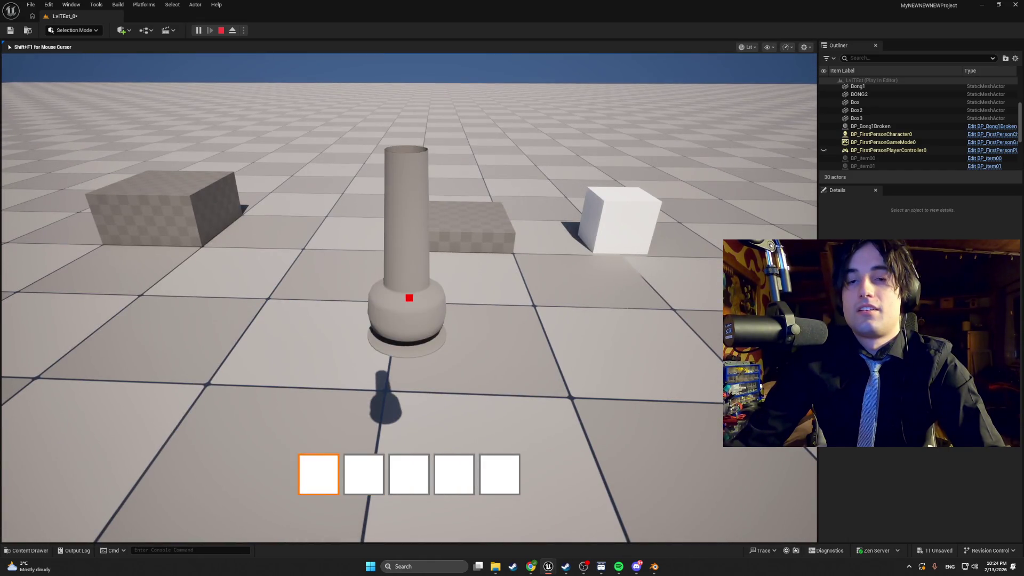
key(w)
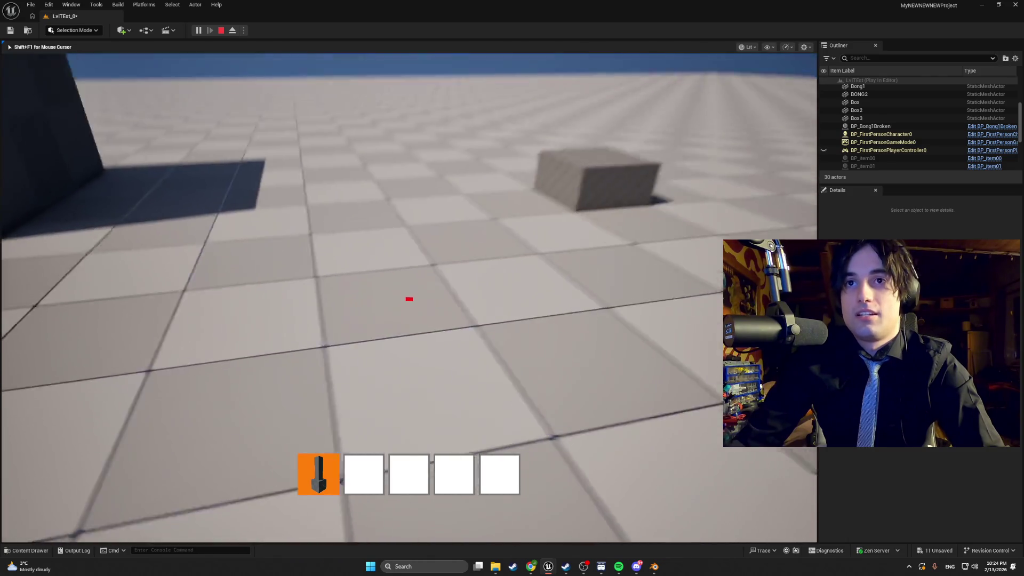
key(s)
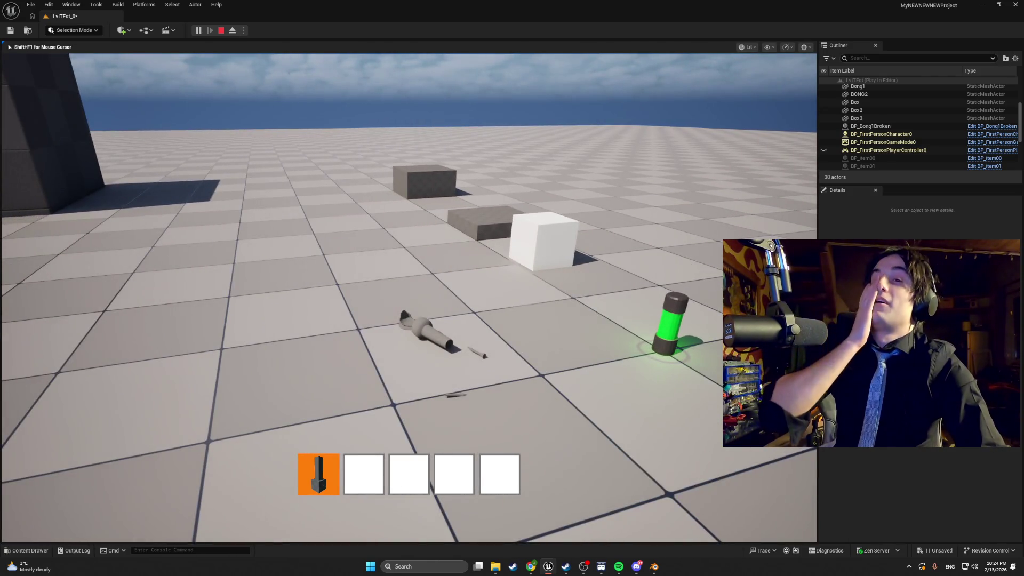
Step: Repeatedly drop the hotbar item with Q and re-pick it with E, then stop playing
key(q)
key(e)
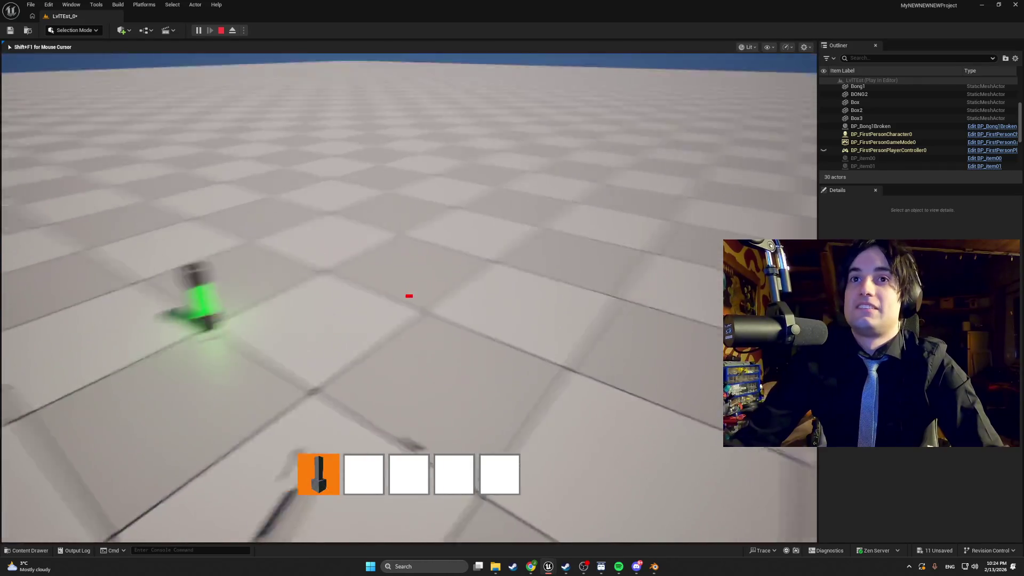
key(q)
key(e)
key(q)
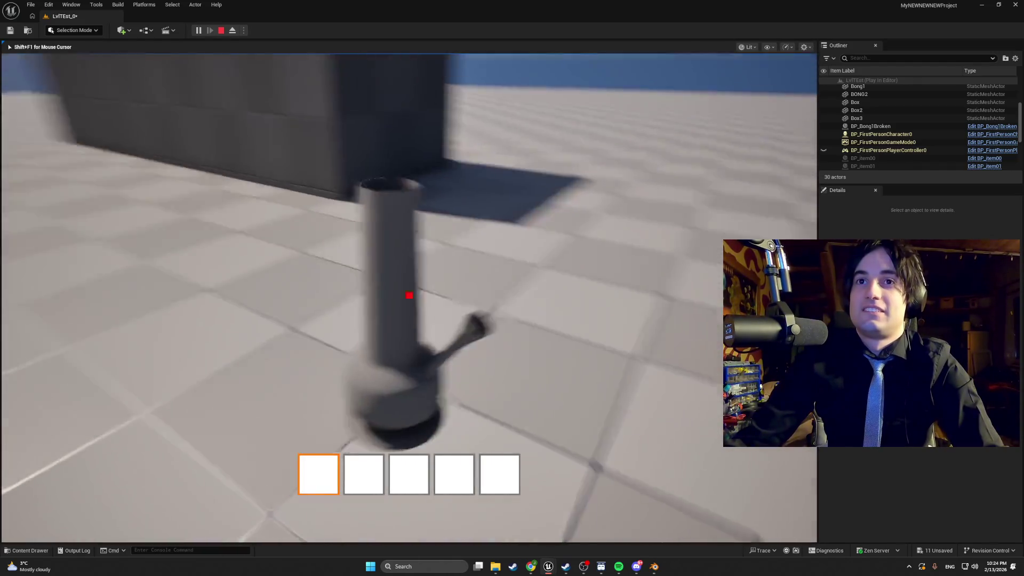
key(e)
key(q)
key(s)
key(Escape)
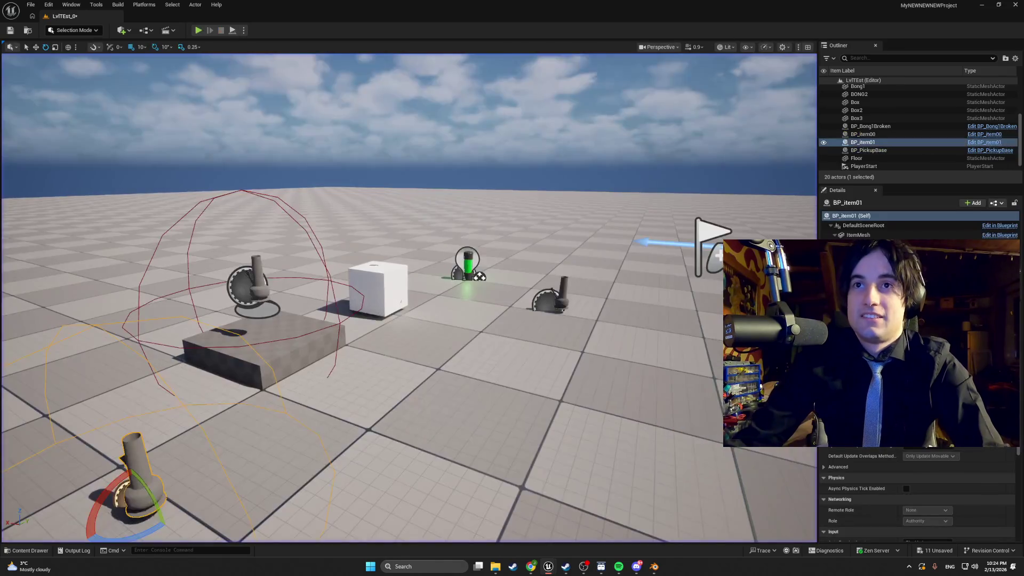
Step: Open BPC_Empty and review its Viewport, Class Settings and Class Defaults item values
key(ctrl+b)
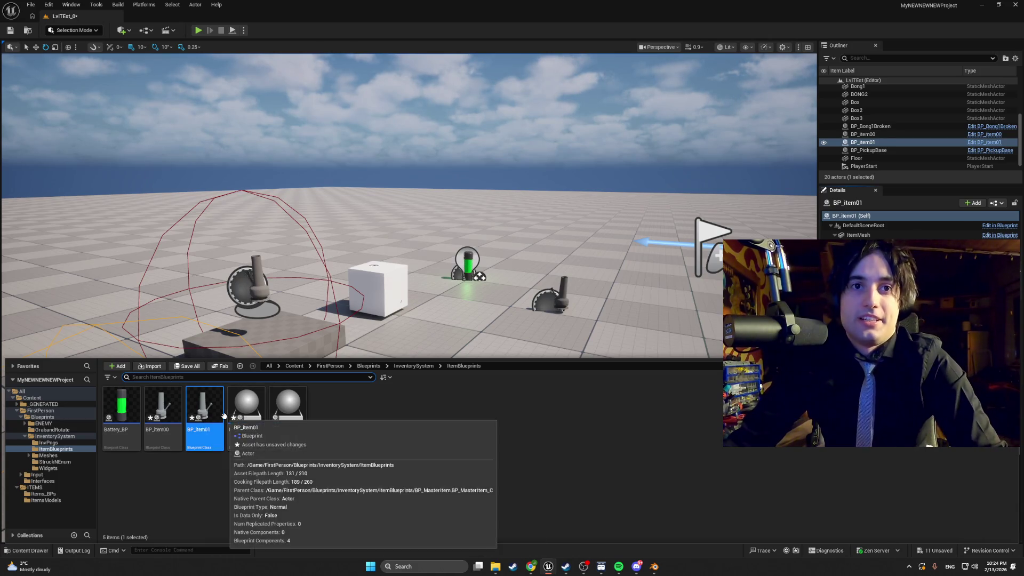
double_click(286, 411)
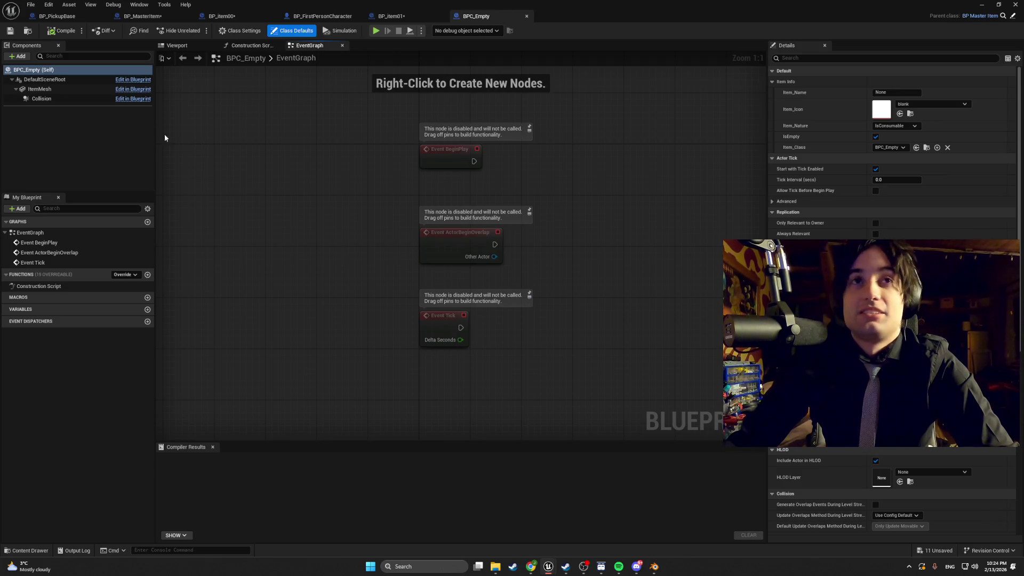
click(176, 46)
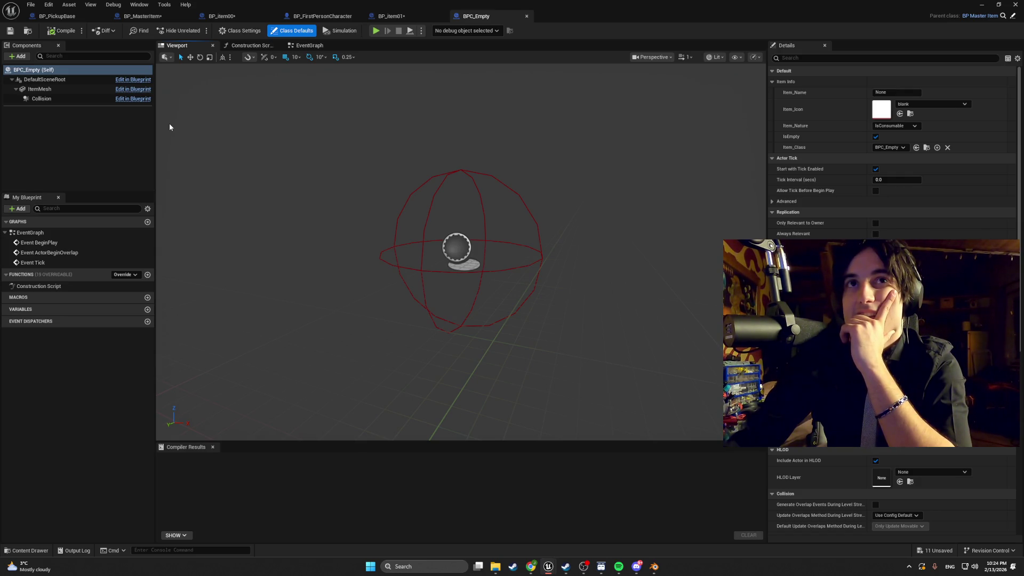
click(247, 33)
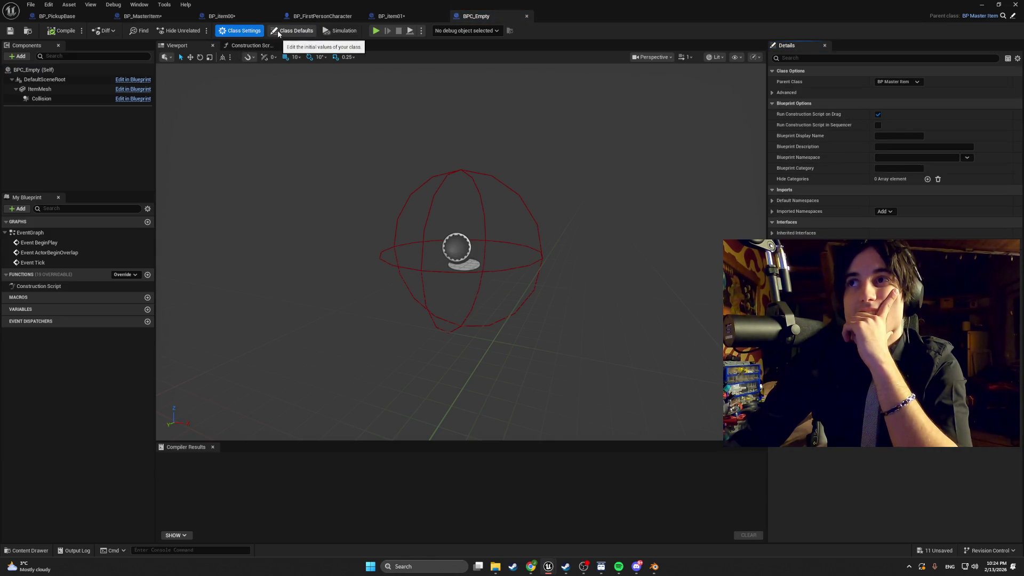
click(278, 32)
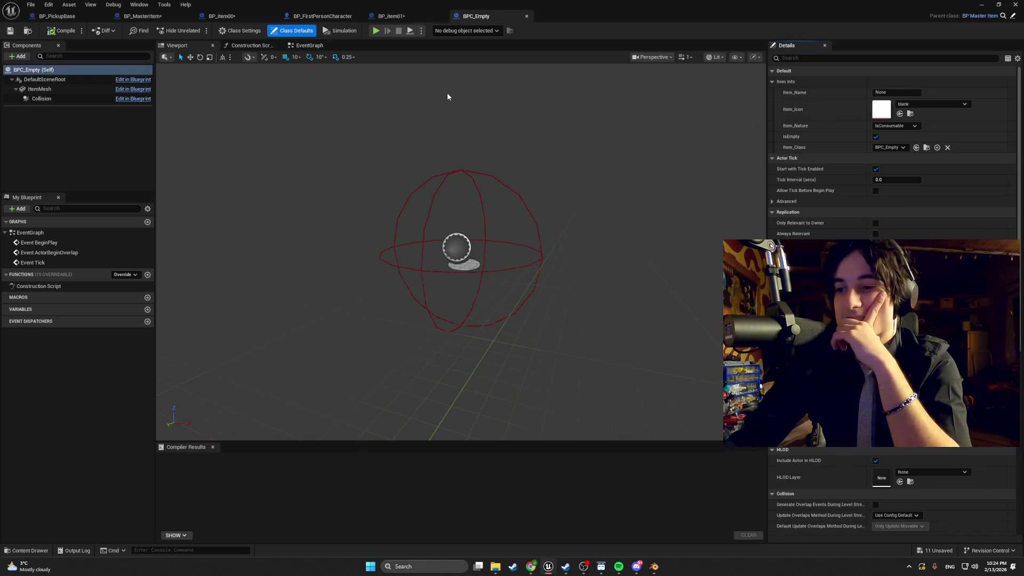
Step: Delete the placed BP_item01 from the level and open the BP_item00 blueprint
click(984, 7)
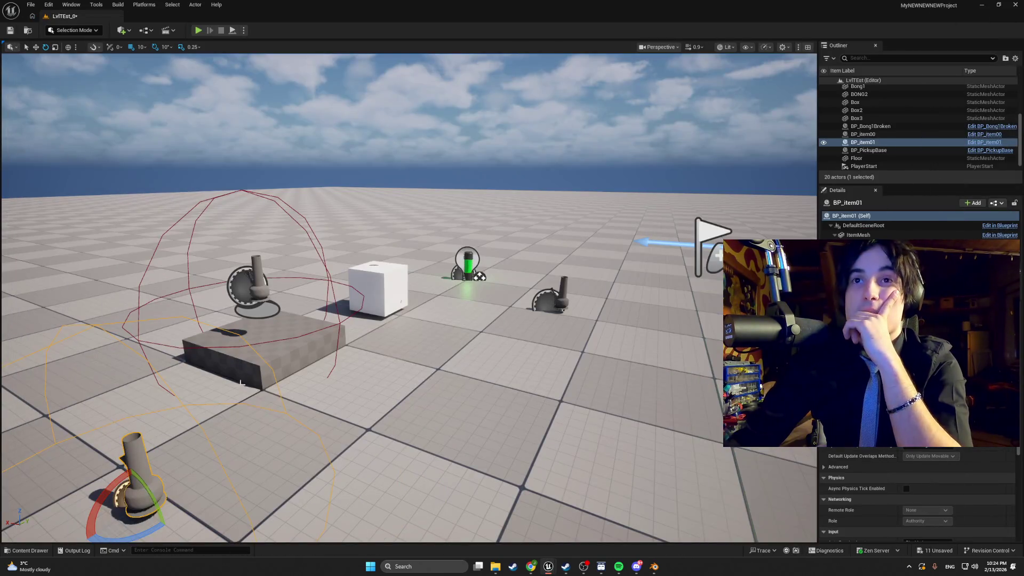
mouse_move(204, 422)
mouse_down()
mouse_move(310, 366)
mouse_move(320, 427)
mouse_move(376, 399)
mouse_up()
key(Delete)
key(ctrl+space)
double_click(170, 417)
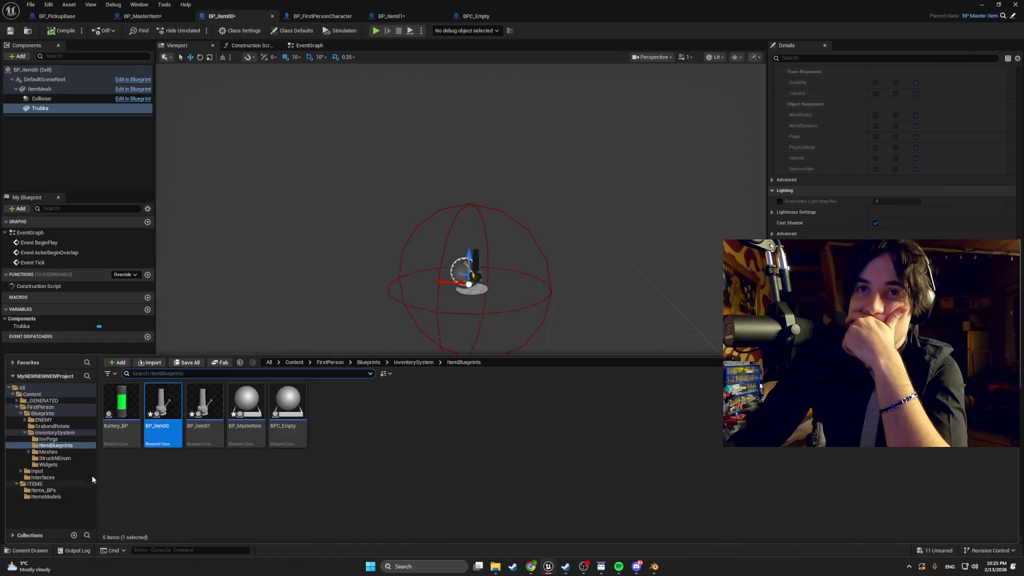
Step: Open the ItemDetails structure and ItemType enumeration from the StruckNEnum folder
click(74, 459)
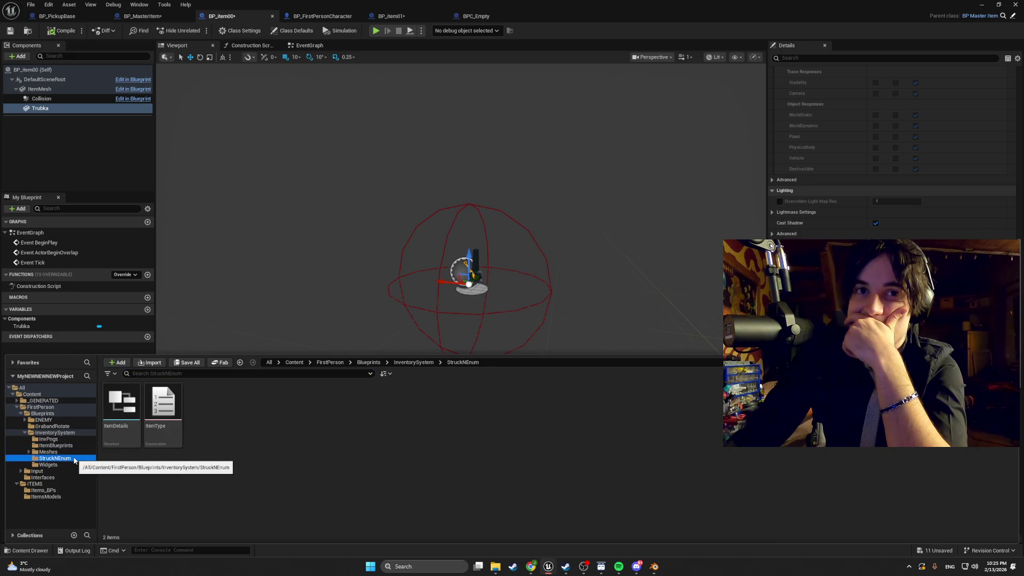
double_click(121, 404)
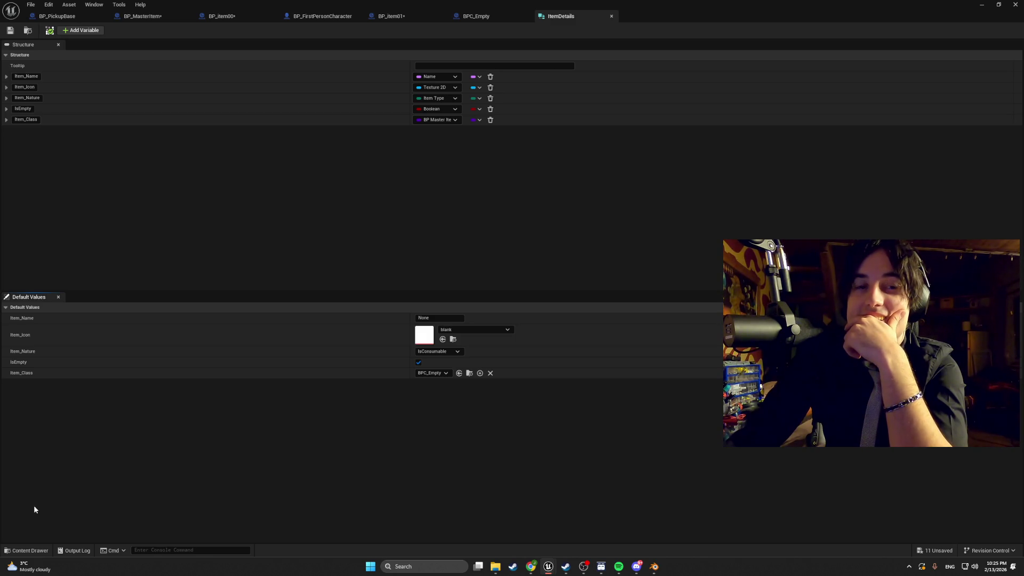
click(27, 551)
double_click(158, 418)
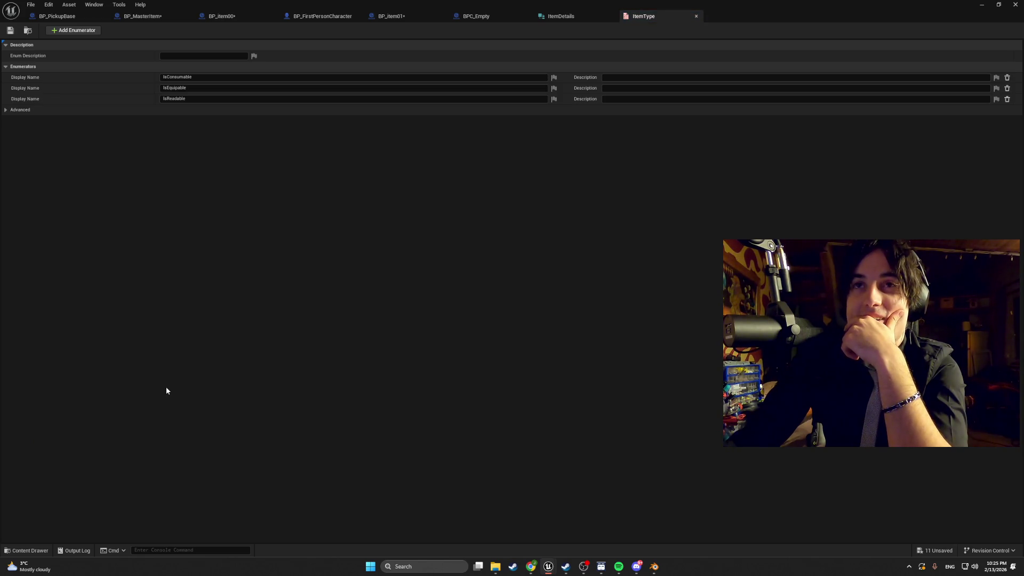
Step: Close both editors and browse to the GrabandRotate folder under ItemBlueprints
click(608, 15)
click(612, 15)
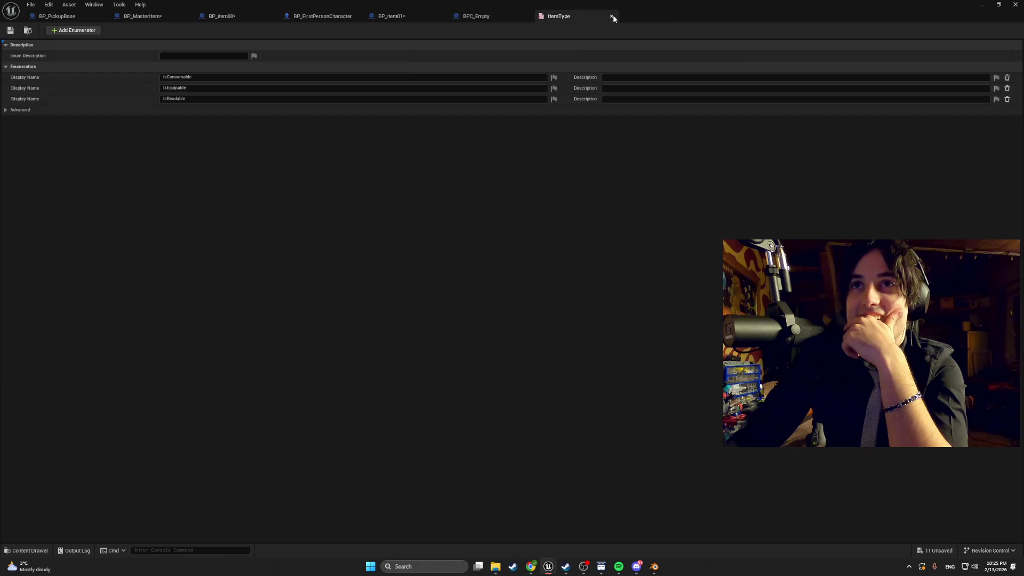
click(612, 15)
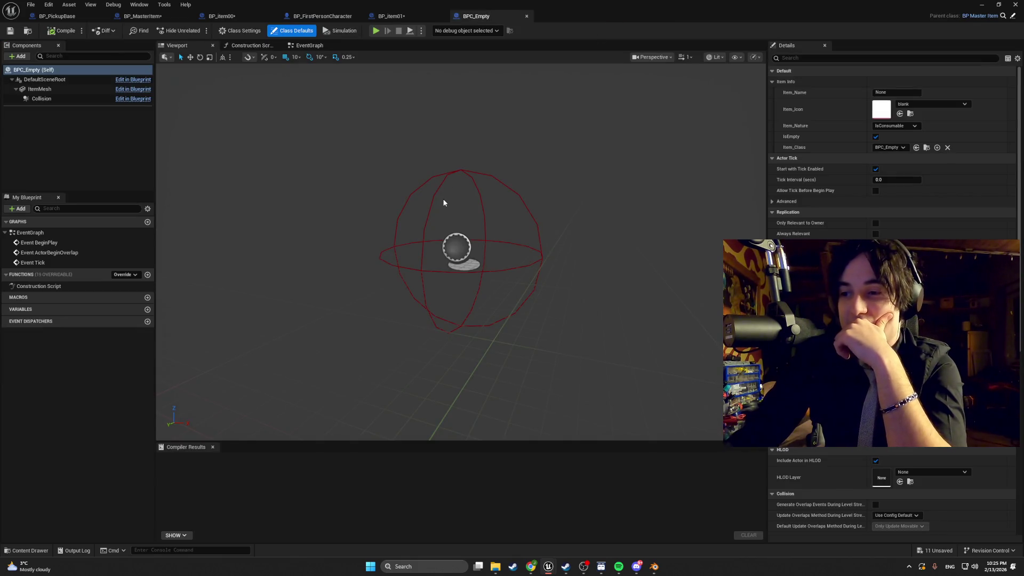
click(29, 550)
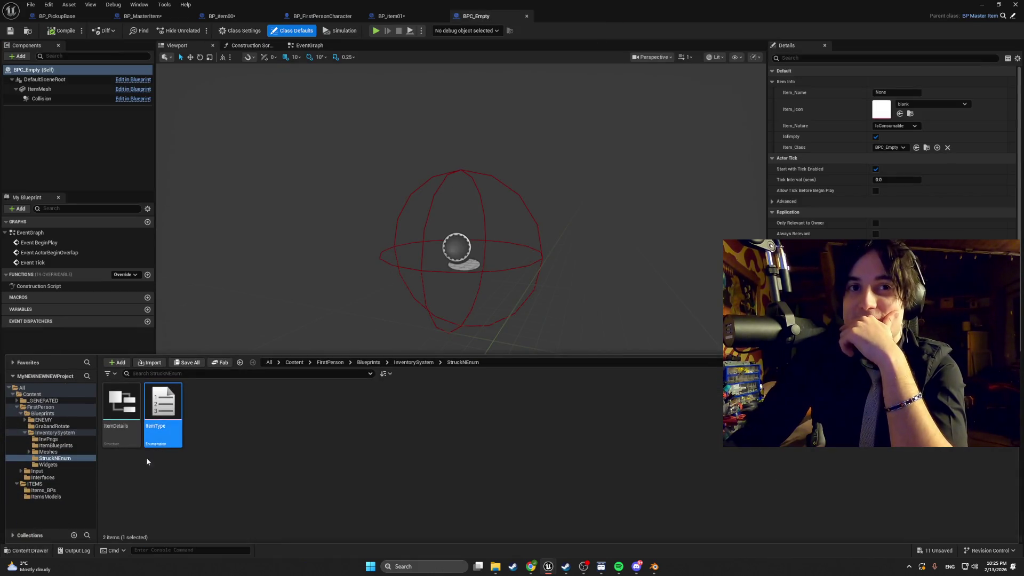
click(78, 446)
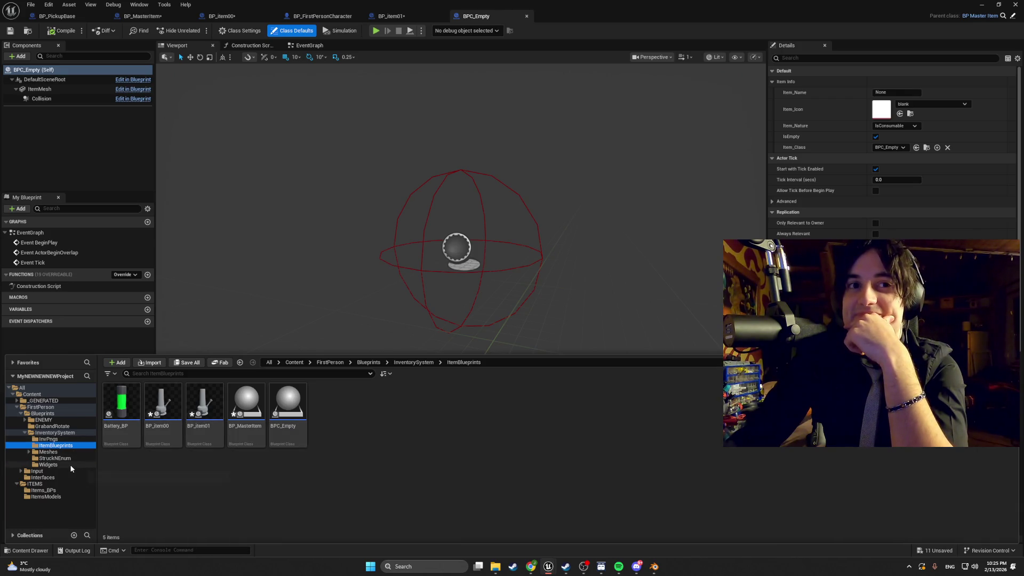
click(59, 426)
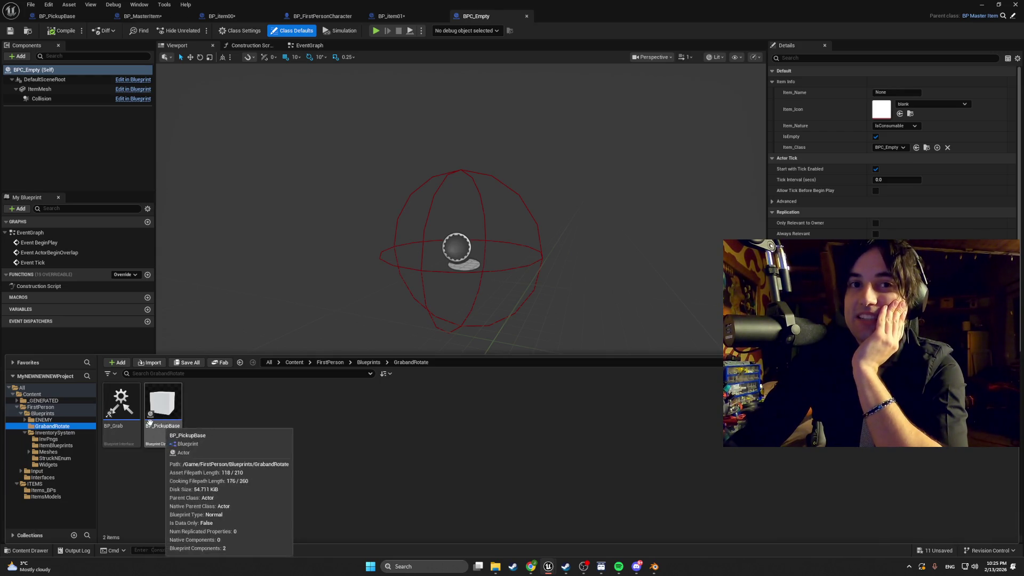
Step: Open the BP_Grab interface and inspect its ThrowObject function
double_click(131, 417)
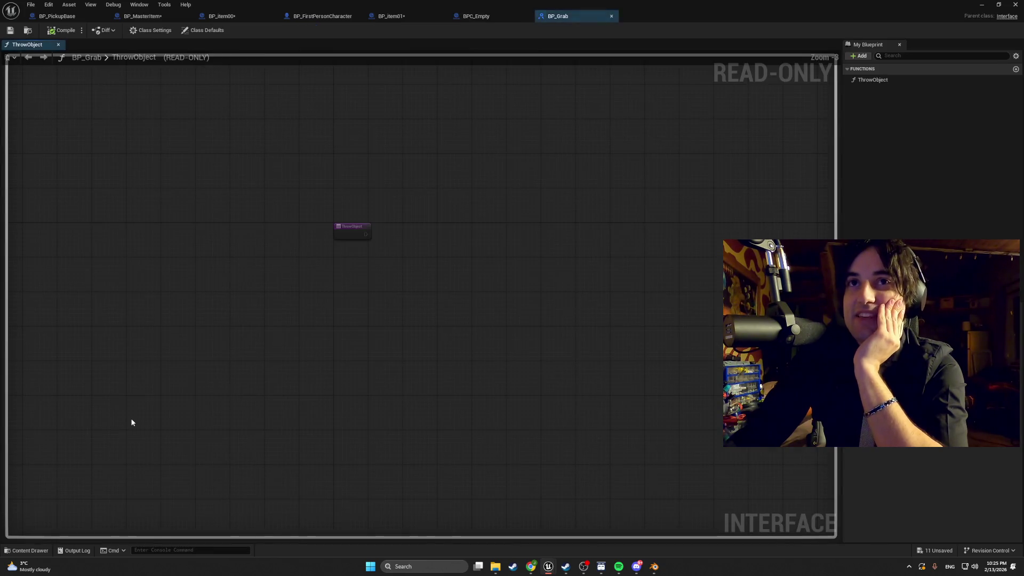
click(870, 79)
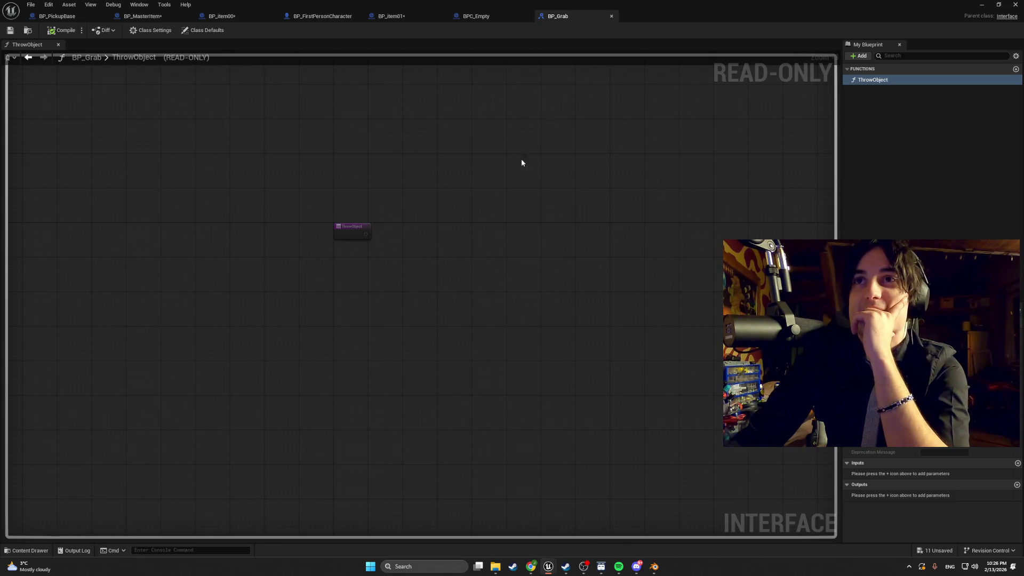
click(37, 550)
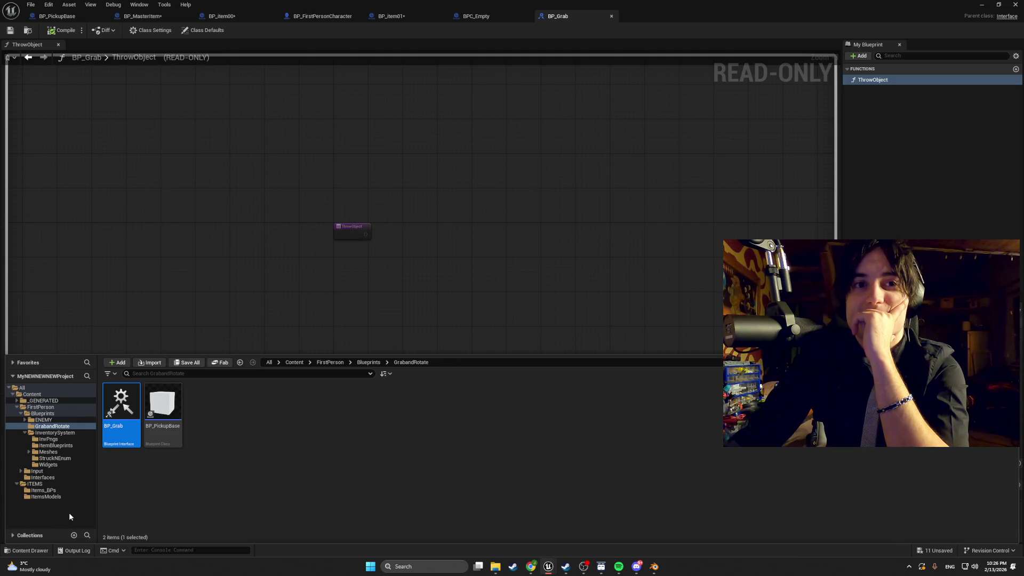
click(35, 551)
Step: Switch back to BP_FirstPersonCharacter's GrabObject graph
key(ctrl+space)
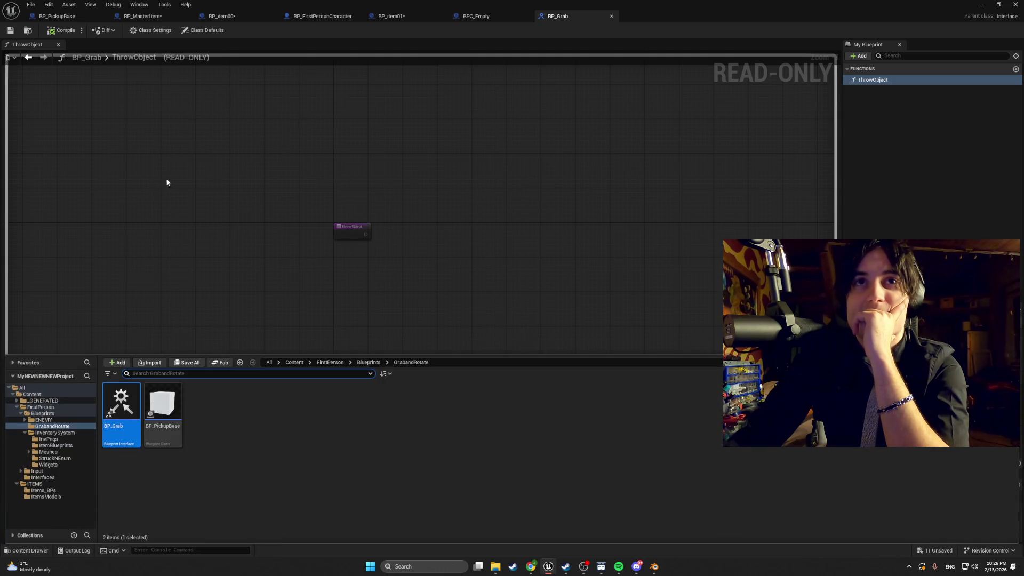
click(320, 16)
scroll(331, 219, down, 6)
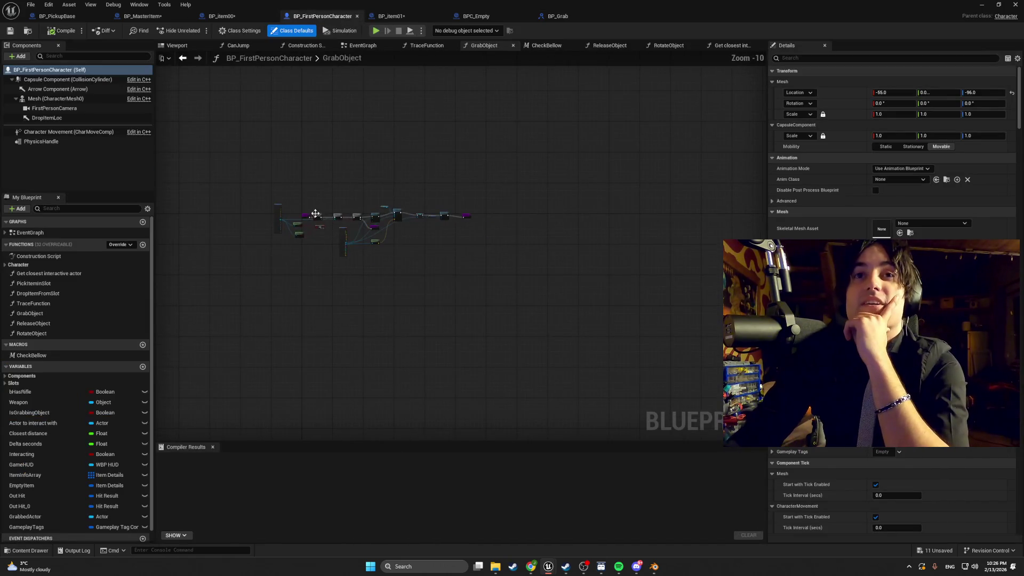
Step: Review the character EventGraph's E key branch and Add/Remove Gameplay Tag nodes
click(360, 46)
scroll(363, 341, down, 5)
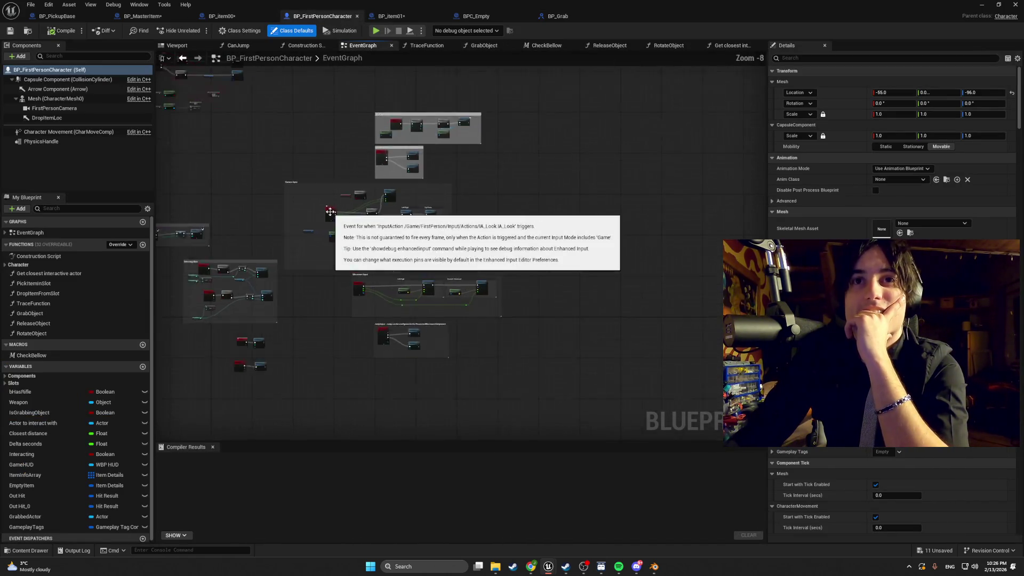
scroll(338, 247, up, 10)
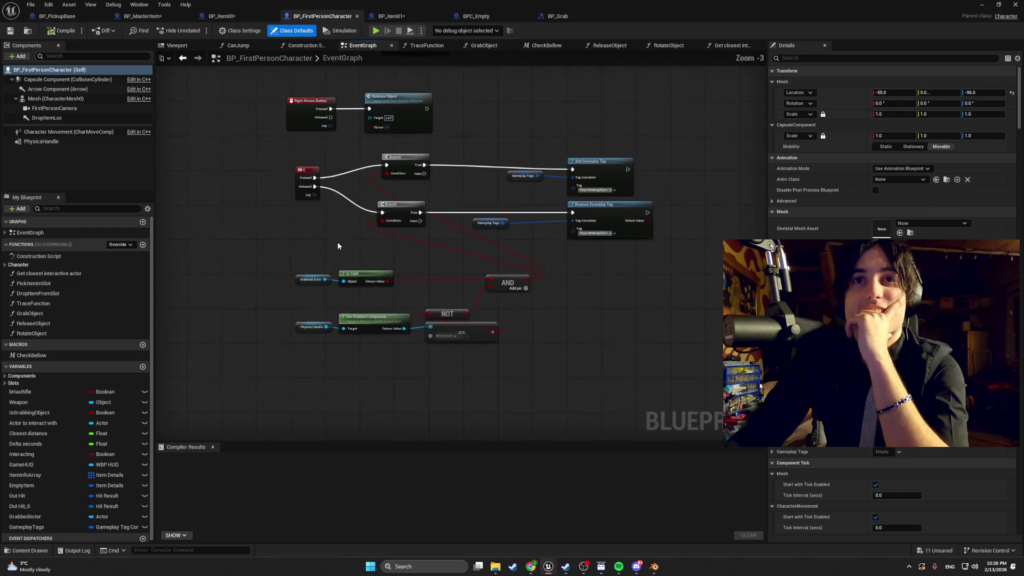
mouse_move(337, 246)
mouse_down()
mouse_move(407, 353)
mouse_move(203, 304)
mouse_up()
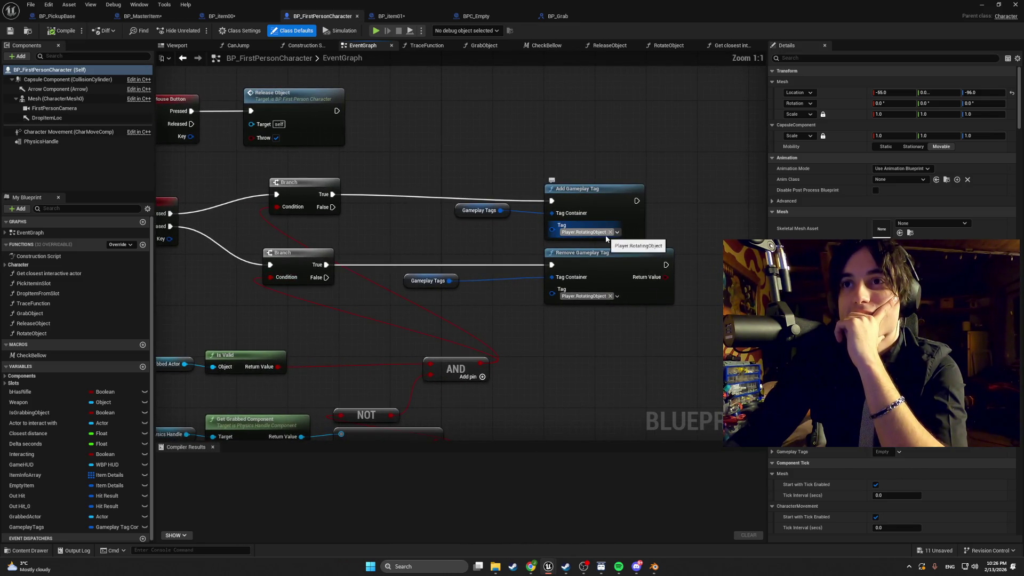
mouse_move(344, 294)
mouse_down()
mouse_move(505, 301)
mouse_move(348, 271)
mouse_move(463, 281)
mouse_up()
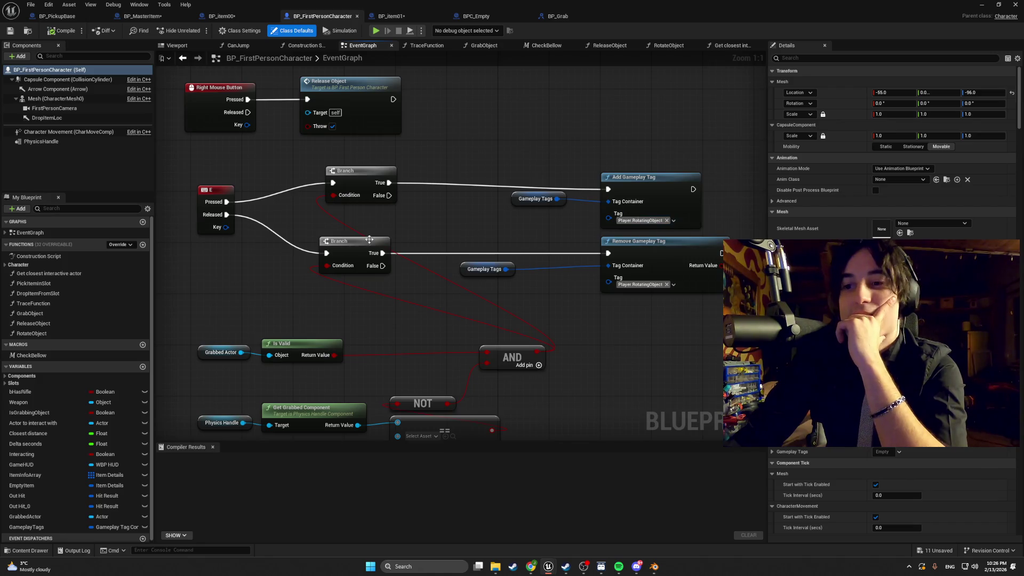
drag(480, 255, 400, 251)
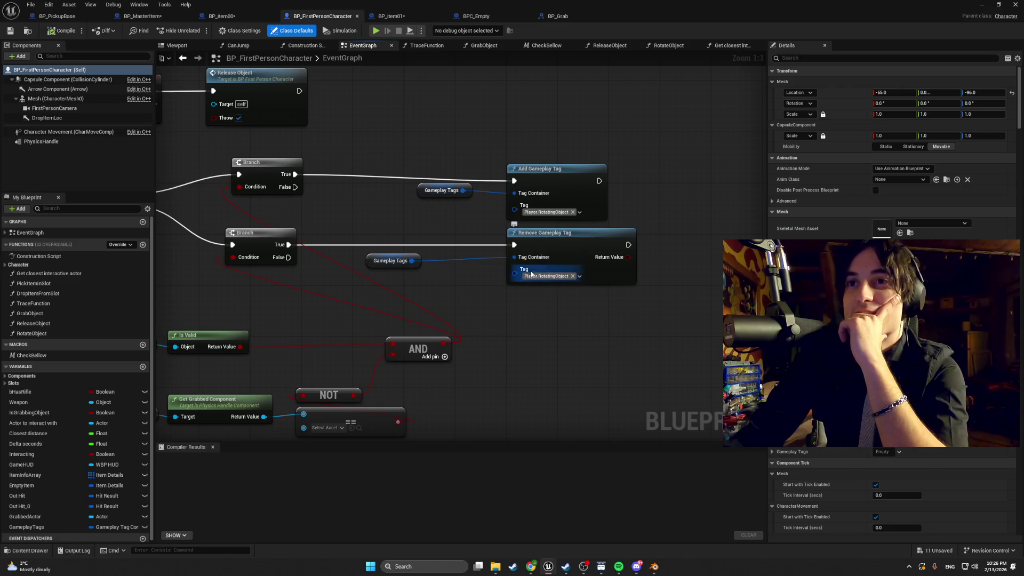
drag(431, 293, 576, 229)
scroll(464, 239, down, 7)
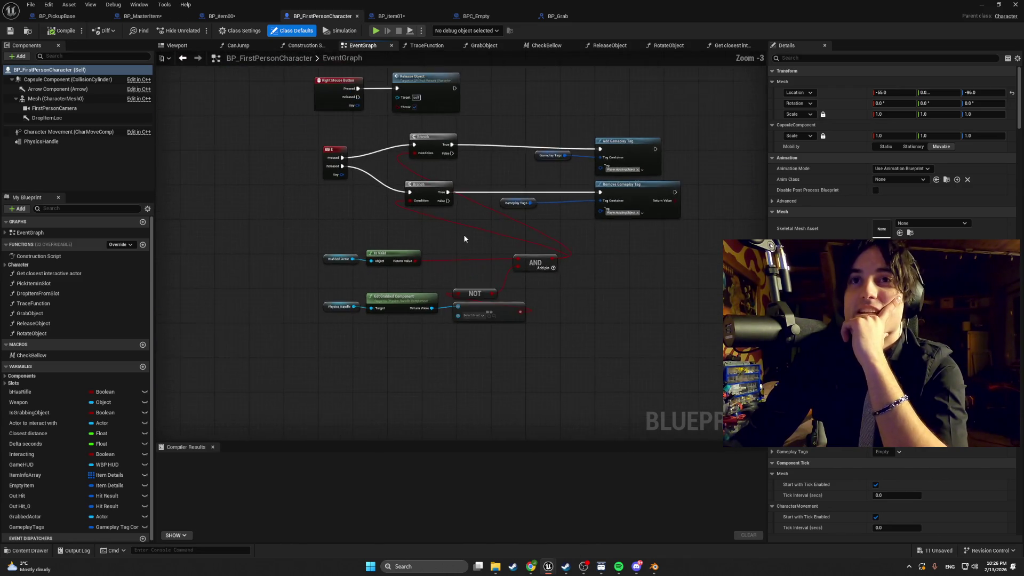
scroll(368, 229, up, 5)
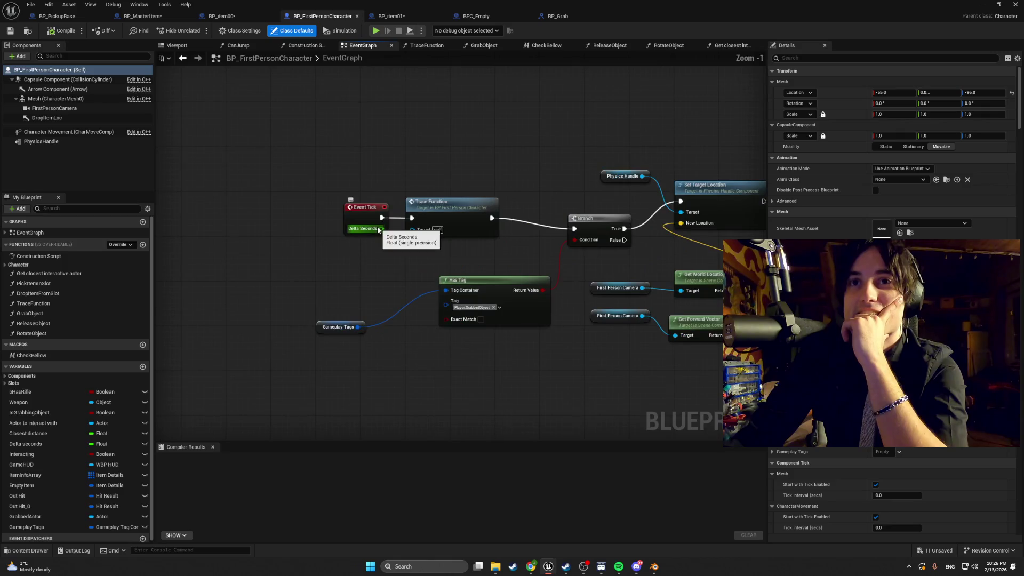
Step: Pan over the Event Tick logic: Has Tag check, trace and camera location math
drag(427, 251, 303, 241)
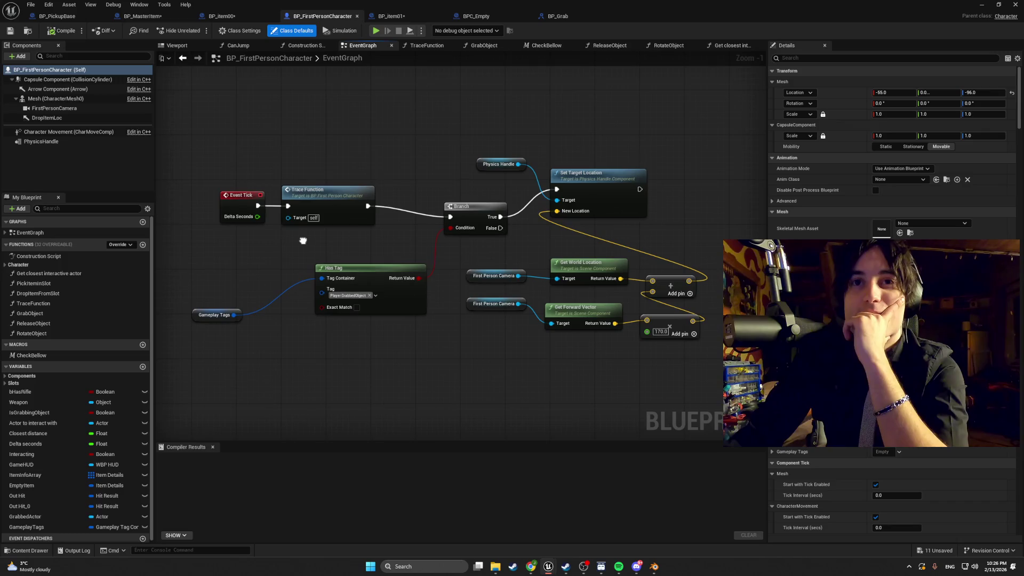
scroll(302, 273, up, 1)
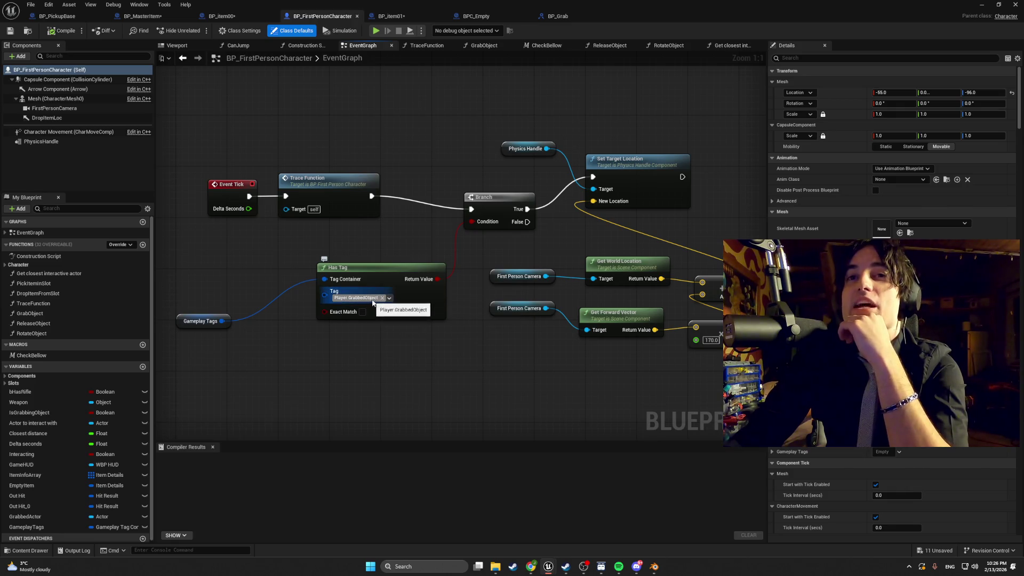
drag(564, 198, 494, 200)
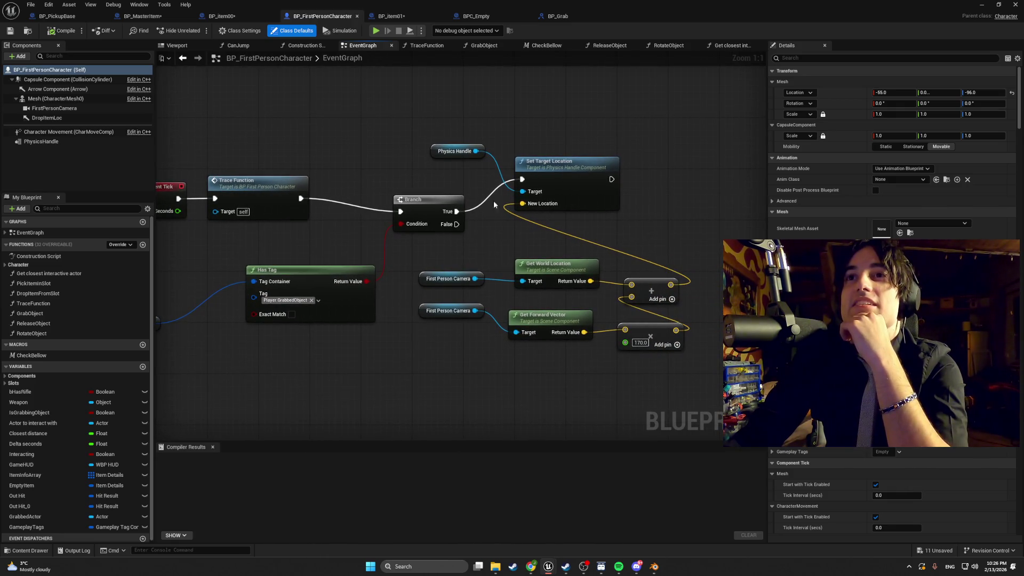
drag(556, 174, 511, 168)
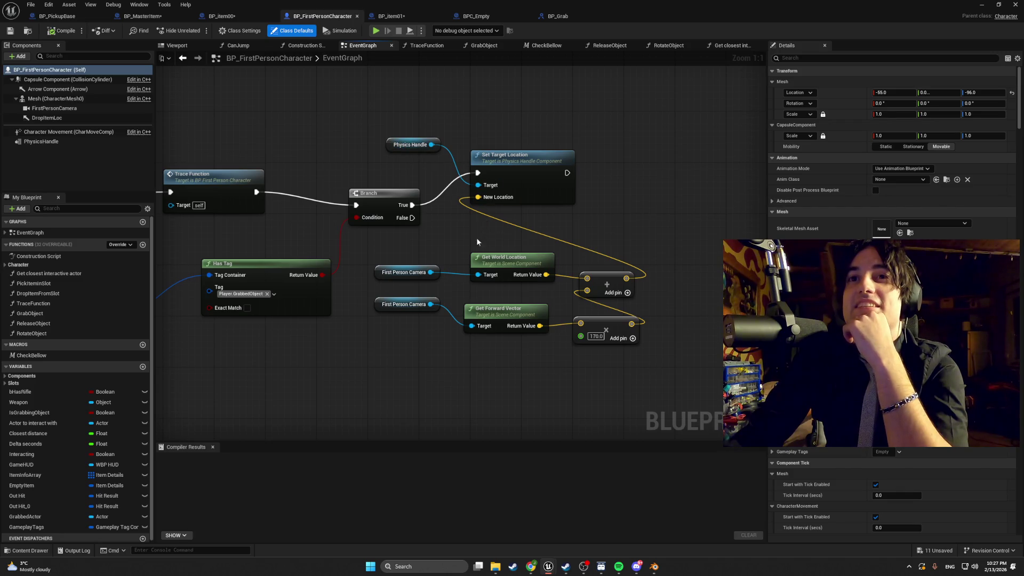
scroll(445, 270, down, 6)
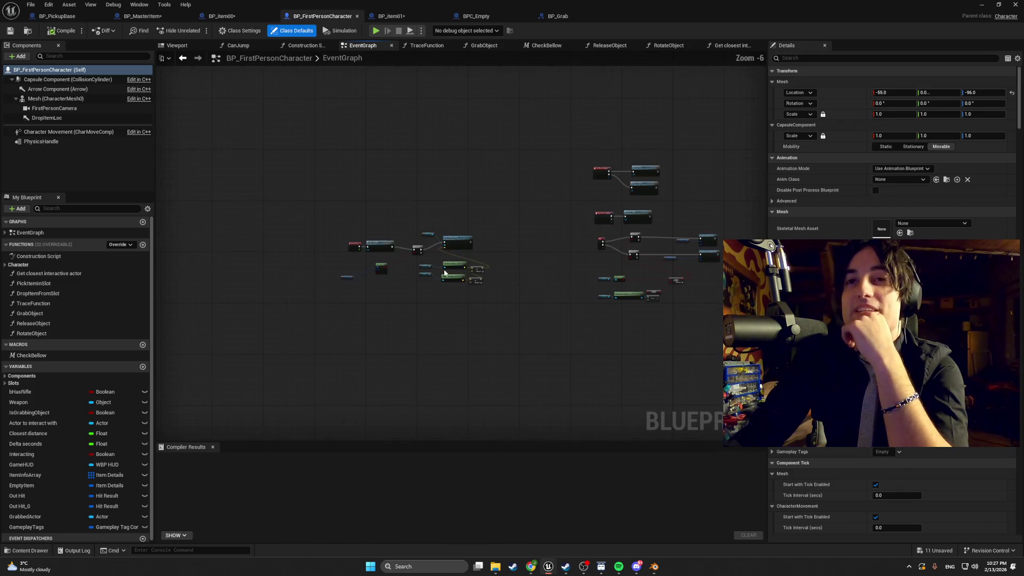
Step: Pan across the EventGraph past the Pick Item and G key node groups
drag(379, 242, 244, 153)
scroll(336, 276, up, 4)
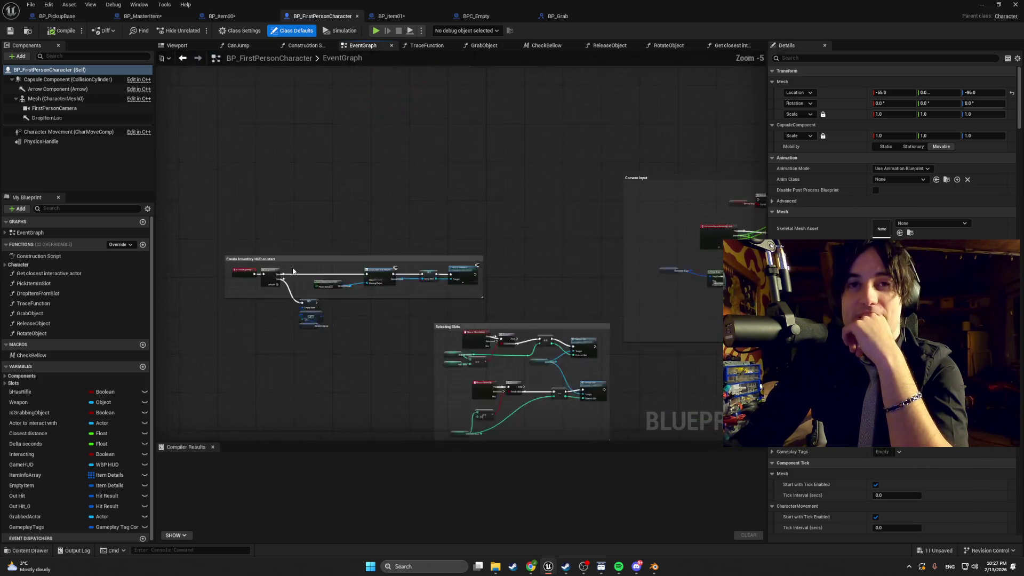
scroll(286, 140, down, 2)
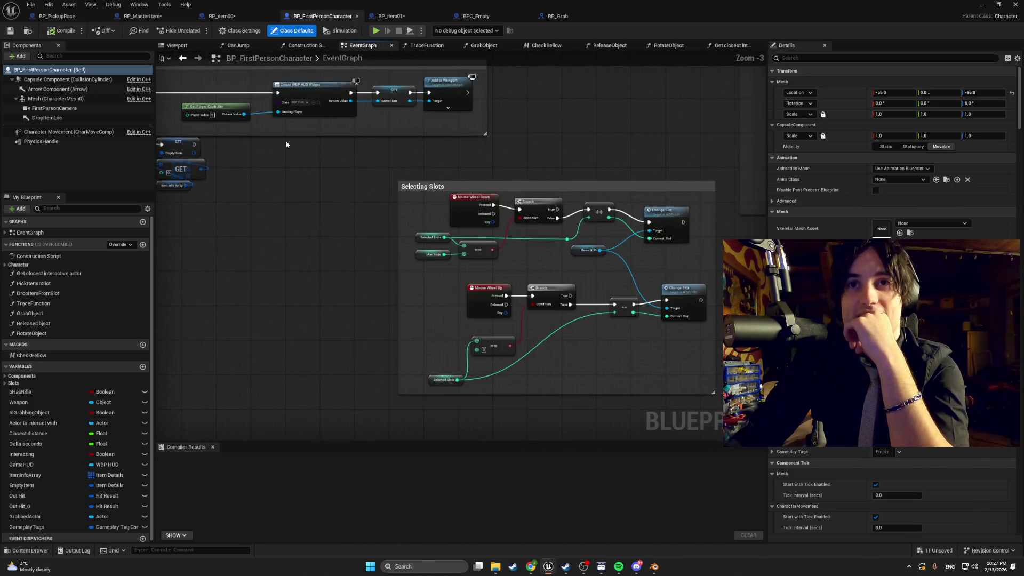
scroll(195, 168, up, 2)
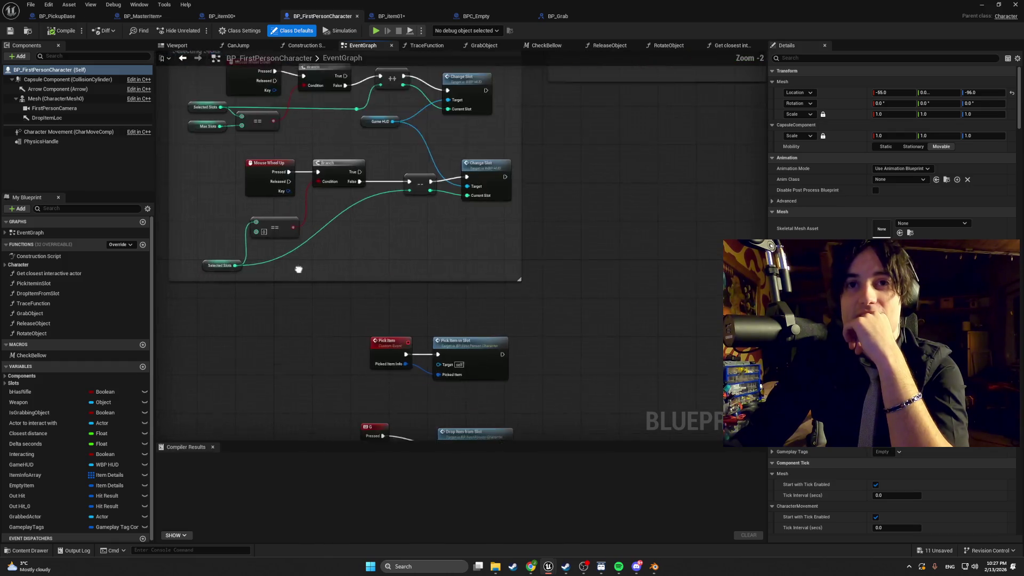
scroll(405, 307, up, 2)
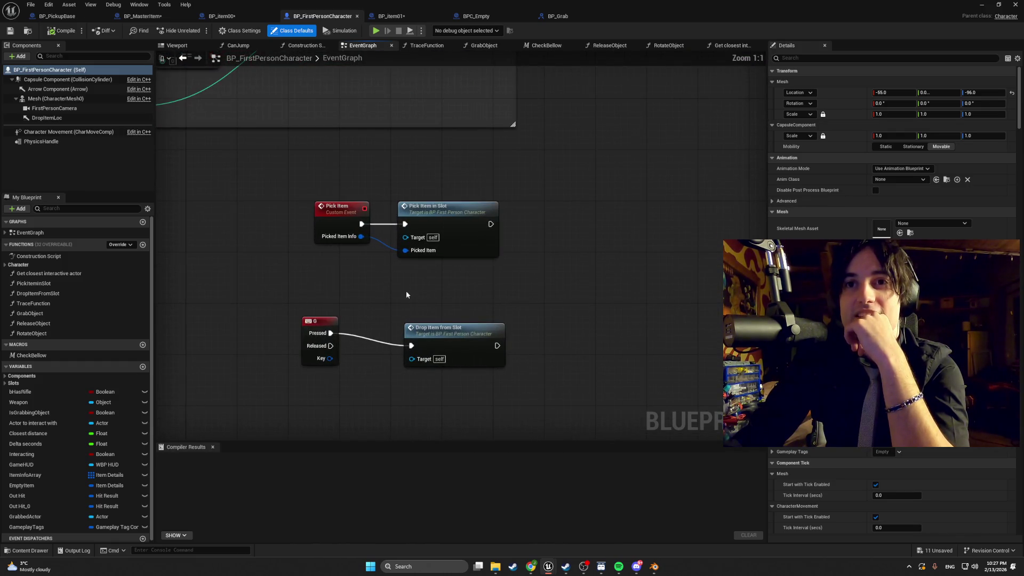
scroll(413, 300, down, 1)
mouse_move(413, 298)
mouse_down()
mouse_move(397, 286)
mouse_move(315, 281)
mouse_move(403, 231)
mouse_move(244, 260)
mouse_up()
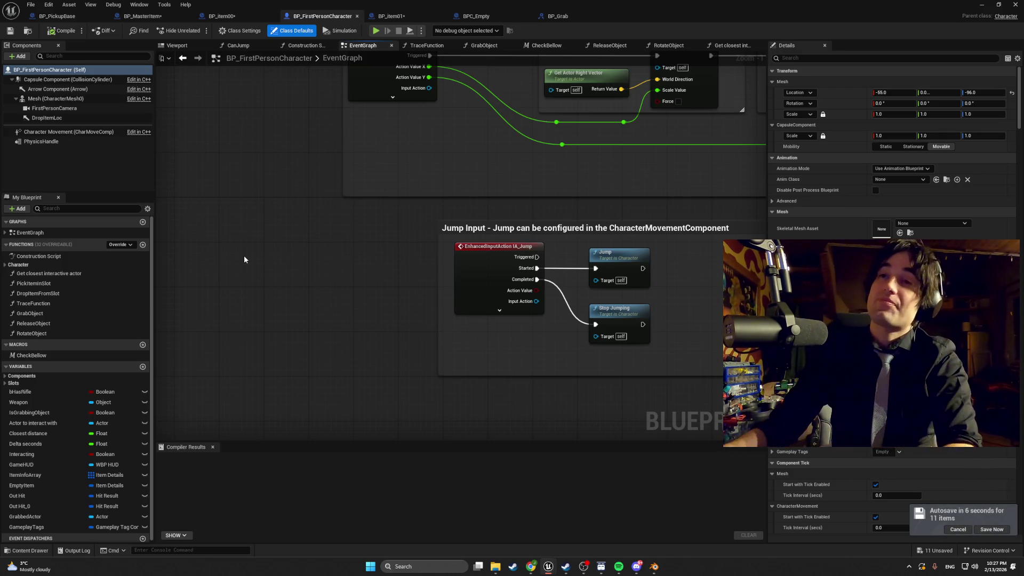
scroll(503, 400, down, 2)
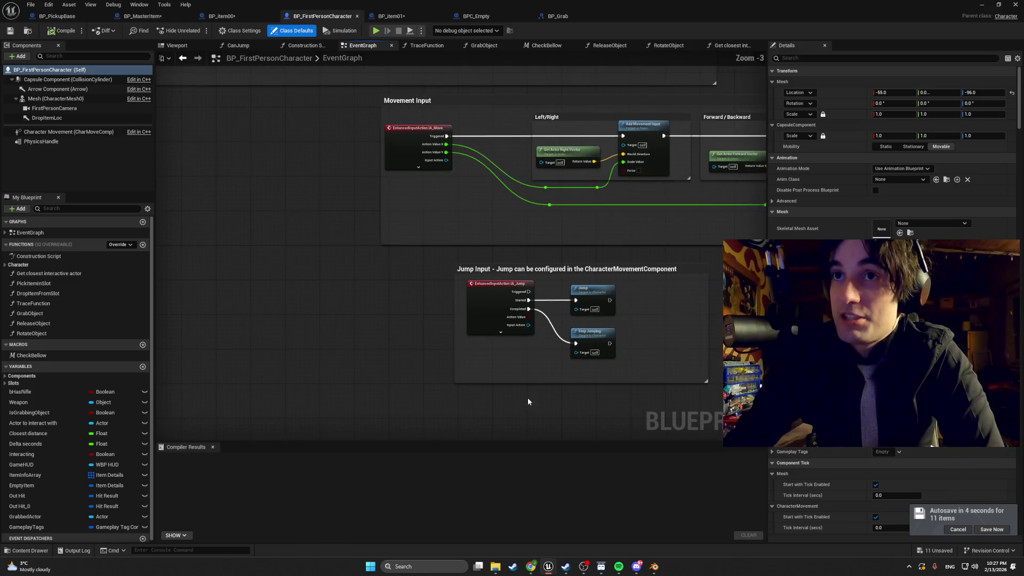
Step: Look over the Movement Input and Crouch groups, then show the GrabandRotate folder's assets
mouse_move(605, 252)
mouse_down()
mouse_move(481, 265)
mouse_move(384, 259)
mouse_up()
scroll(389, 257, down, 1)
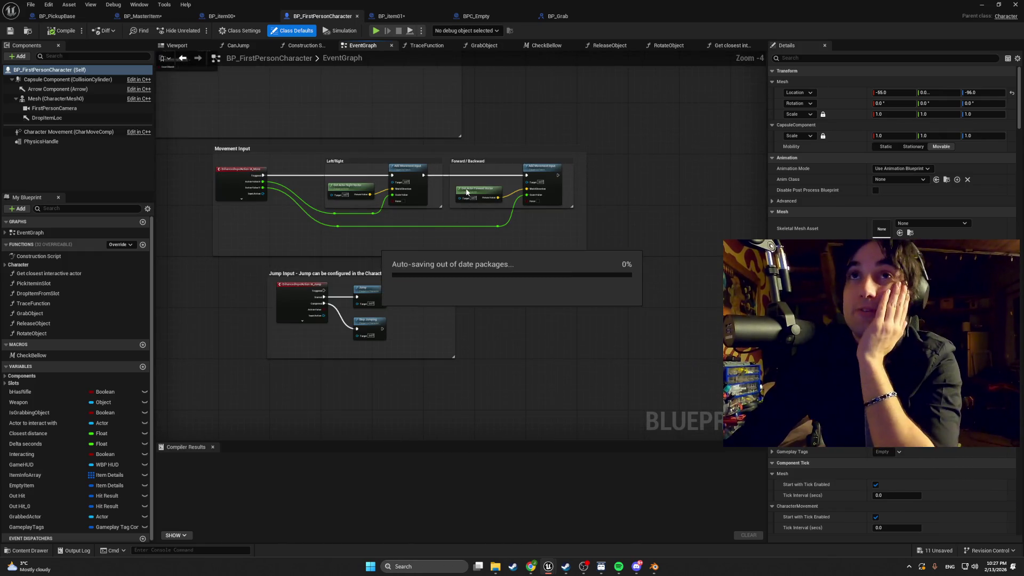
scroll(425, 221, down, 6)
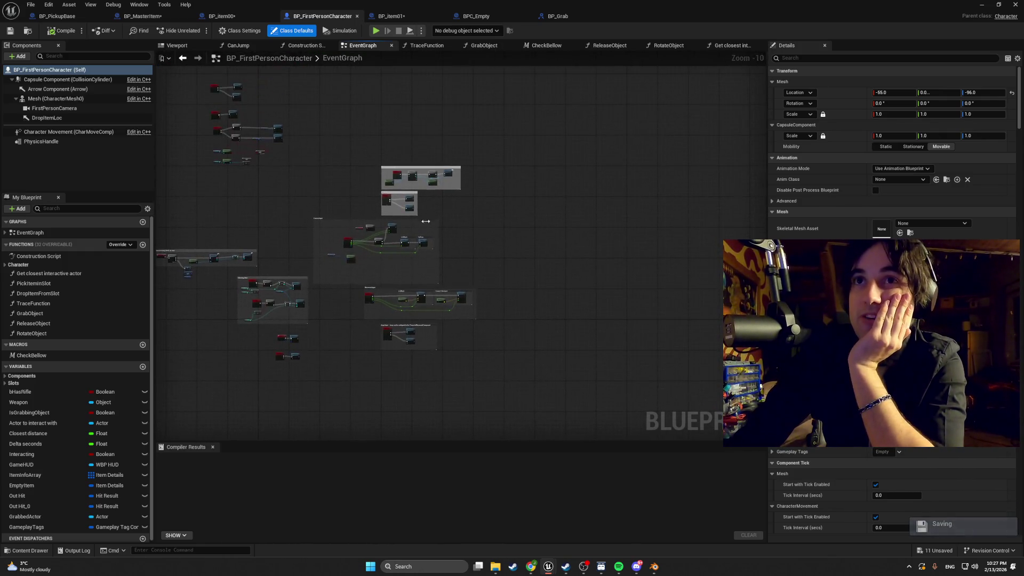
scroll(426, 220, up, 7)
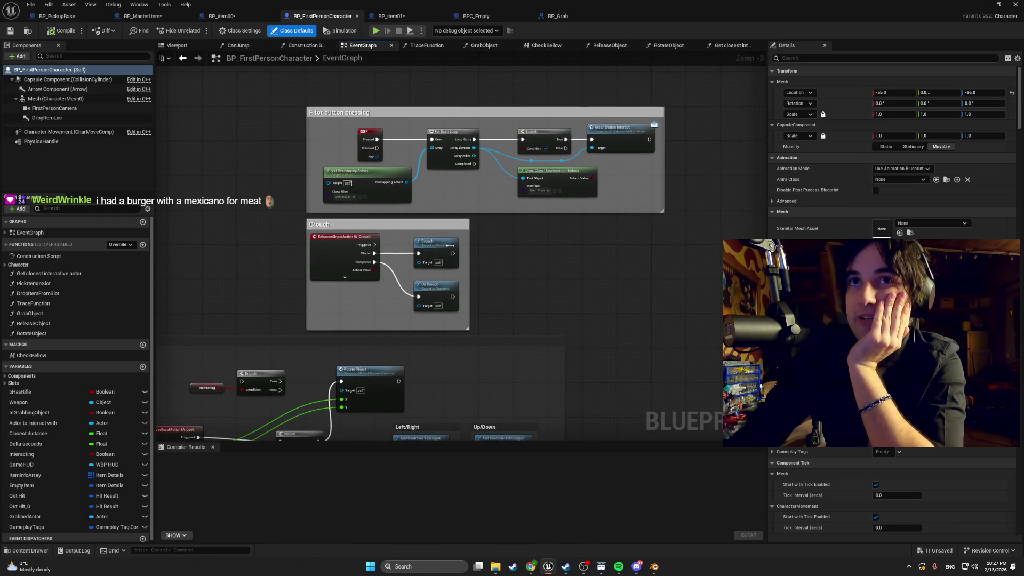
scroll(292, 152, up, 4)
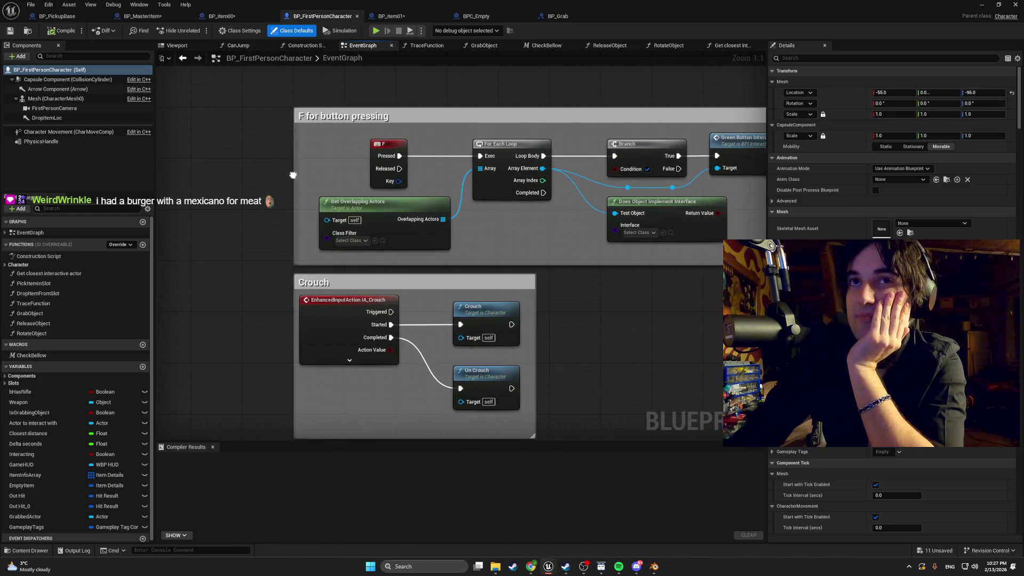
drag(293, 175, 264, 175)
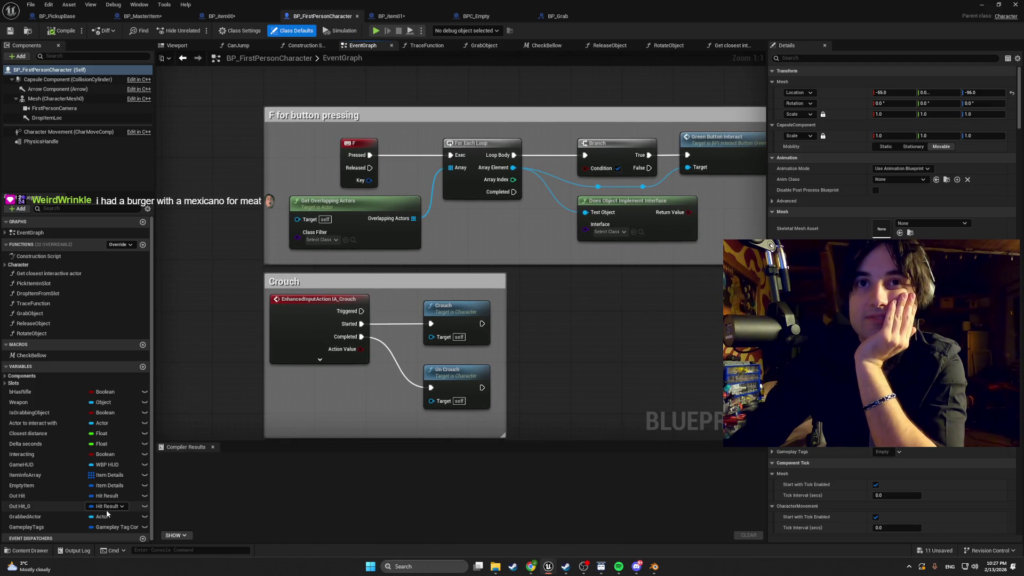
drag(379, 328, 366, 261)
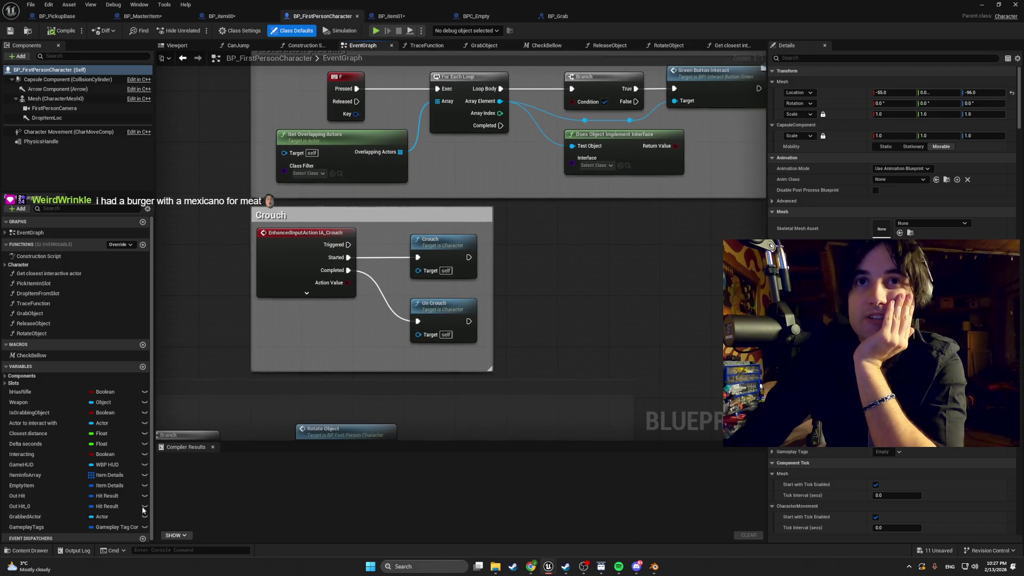
click(27, 551)
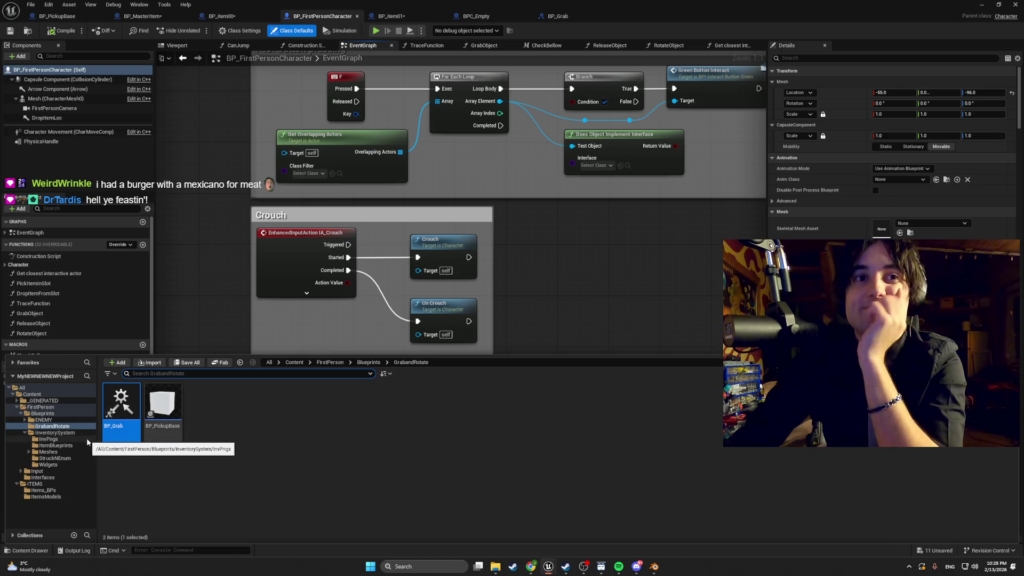
Step: Review the GrabObject graph: grab component at location, set GrabbedActor, add gameplay tag
click(375, 124)
click(427, 46)
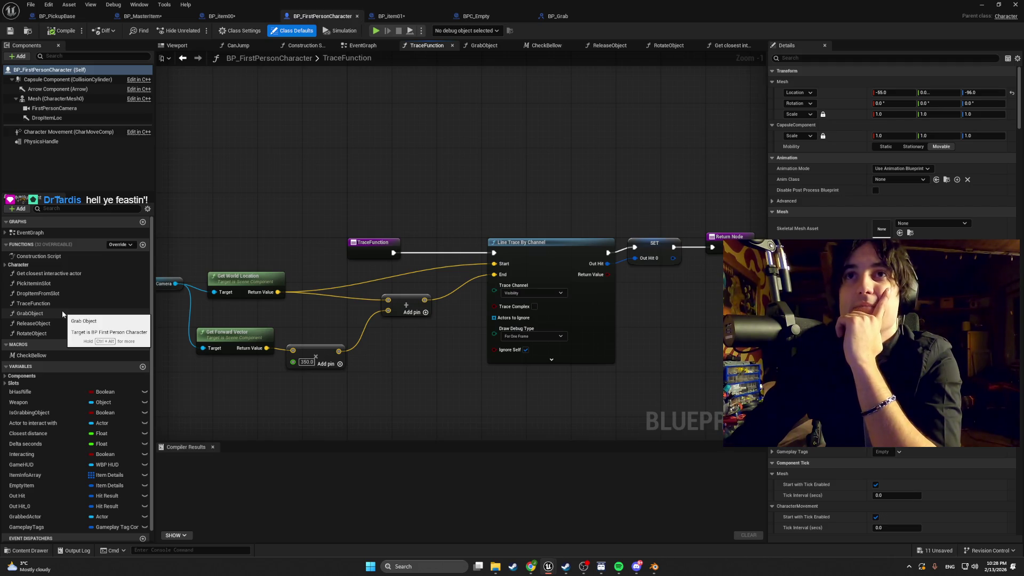
click(491, 47)
scroll(385, 230, up, 5)
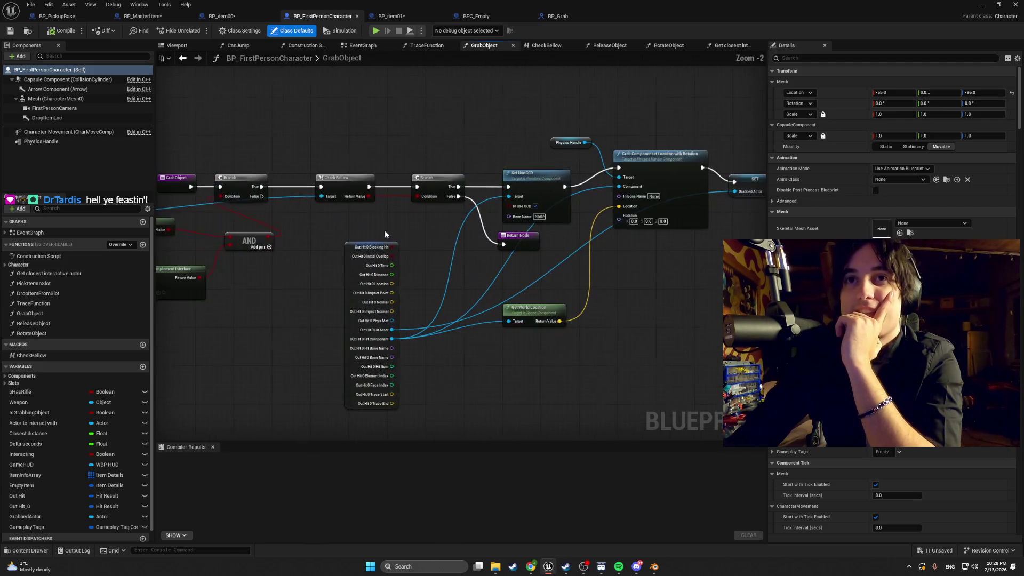
mouse_move(385, 229)
mouse_down()
mouse_move(290, 249)
mouse_move(297, 238)
mouse_move(199, 238)
mouse_move(647, 245)
mouse_move(143, 220)
mouse_move(236, 210)
mouse_move(153, 217)
mouse_up()
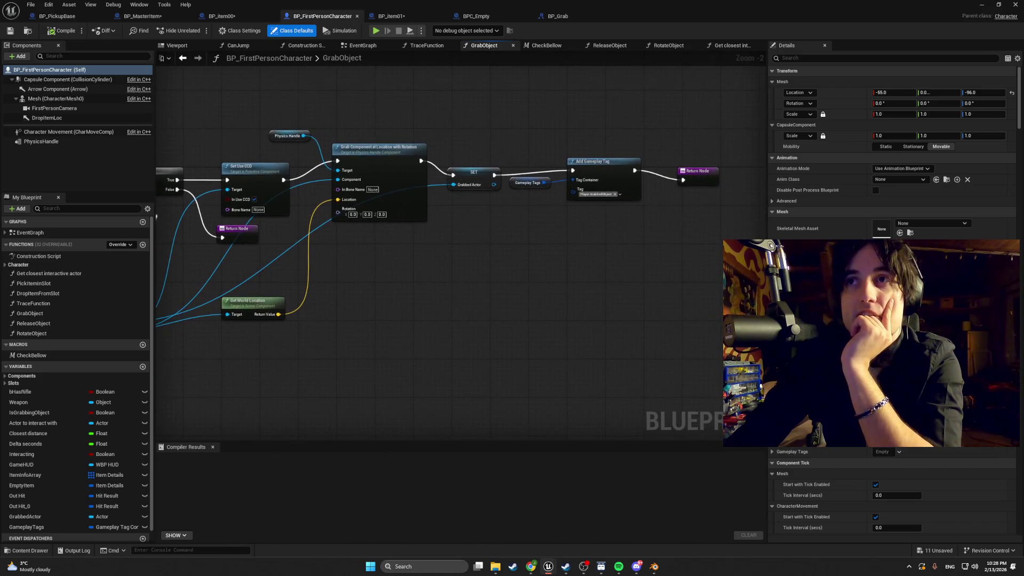
mouse_move(354, 295)
mouse_down()
mouse_move(423, 299)
mouse_move(384, 303)
mouse_up()
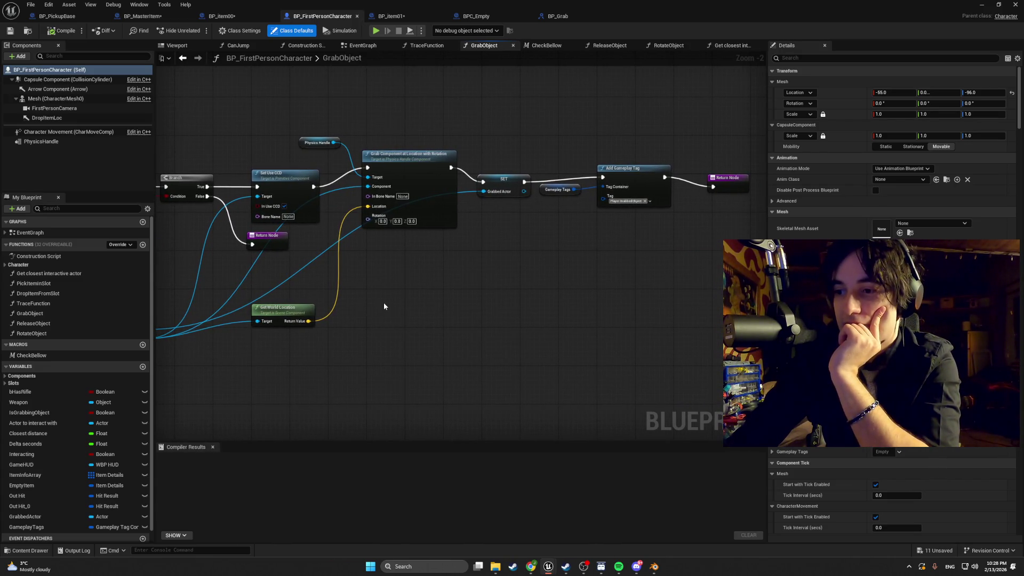
key(ctrl+space)
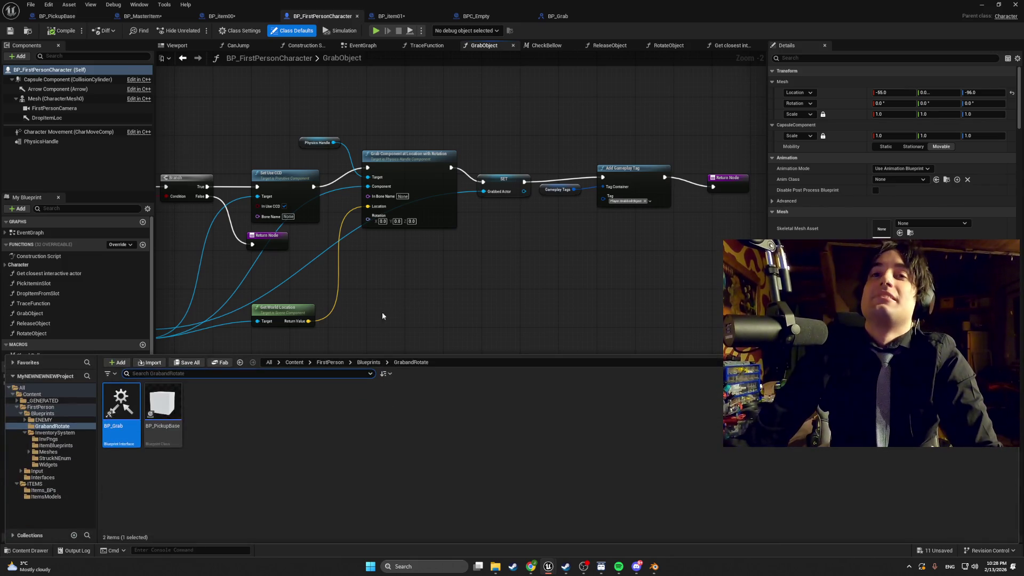
Step: Open BP_PickupBase and review its throw logic and pickup cube preview
double_click(168, 407)
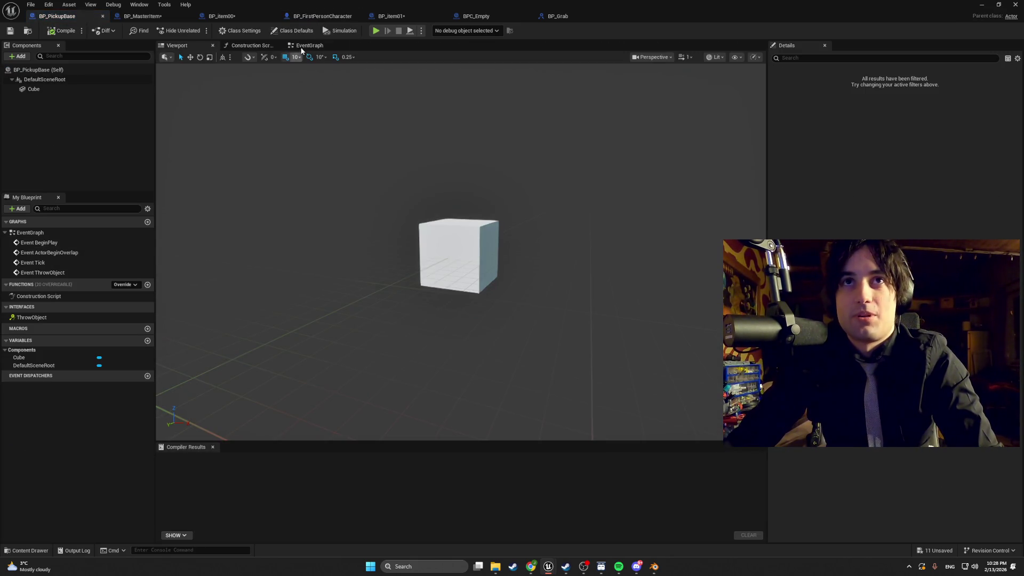
click(302, 47)
scroll(286, 224, up, 3)
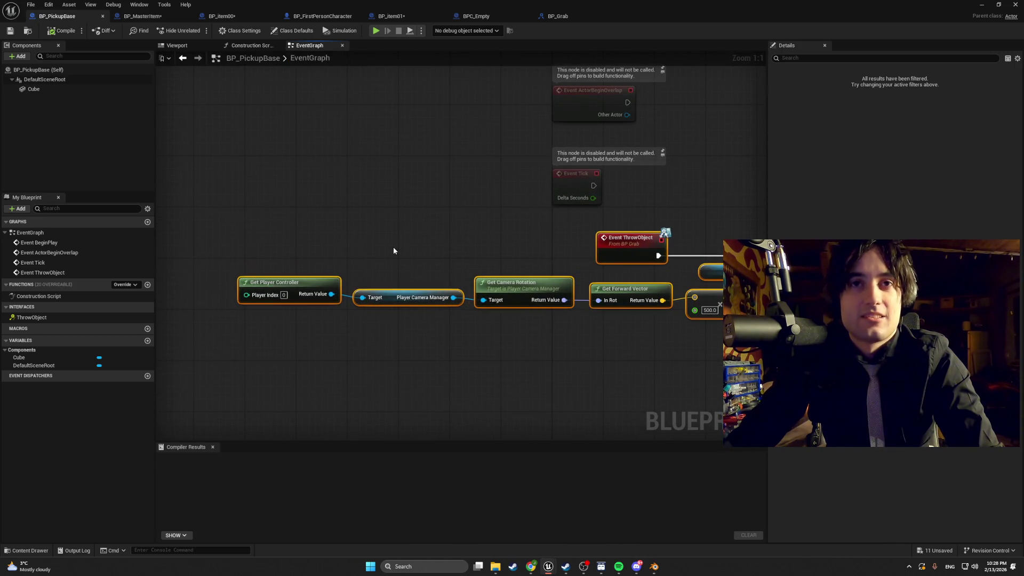
drag(394, 251, 248, 239)
click(178, 46)
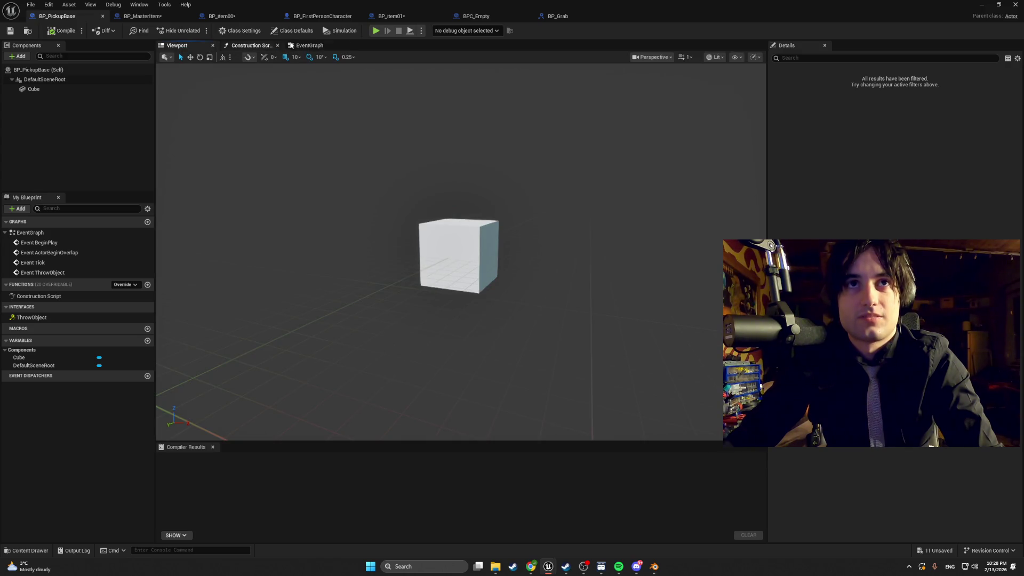
click(310, 46)
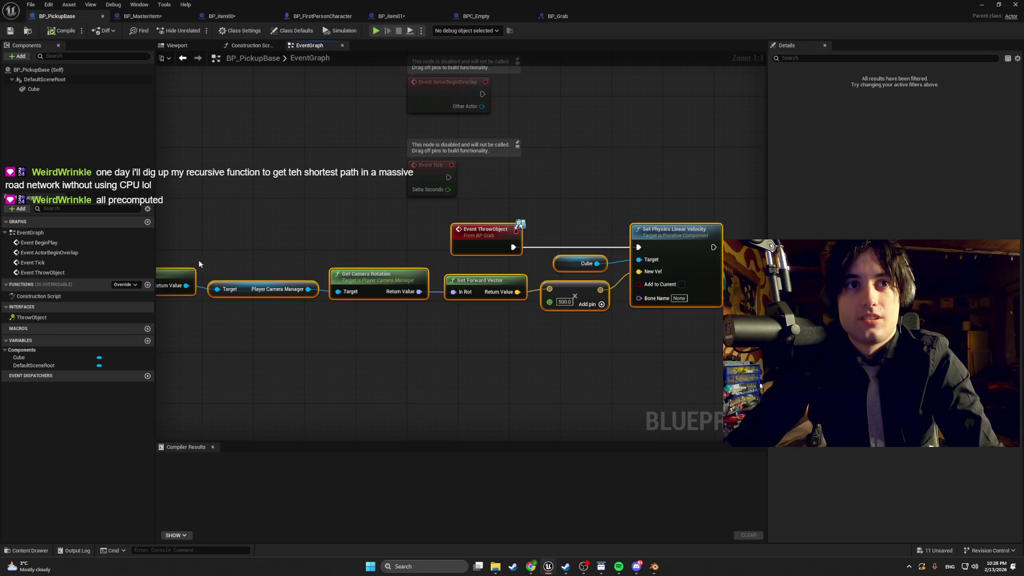
Step: Open the ThrowObject definition in BP_Grab, close that tab, and switch to the Twitch stream
double_click(60, 318)
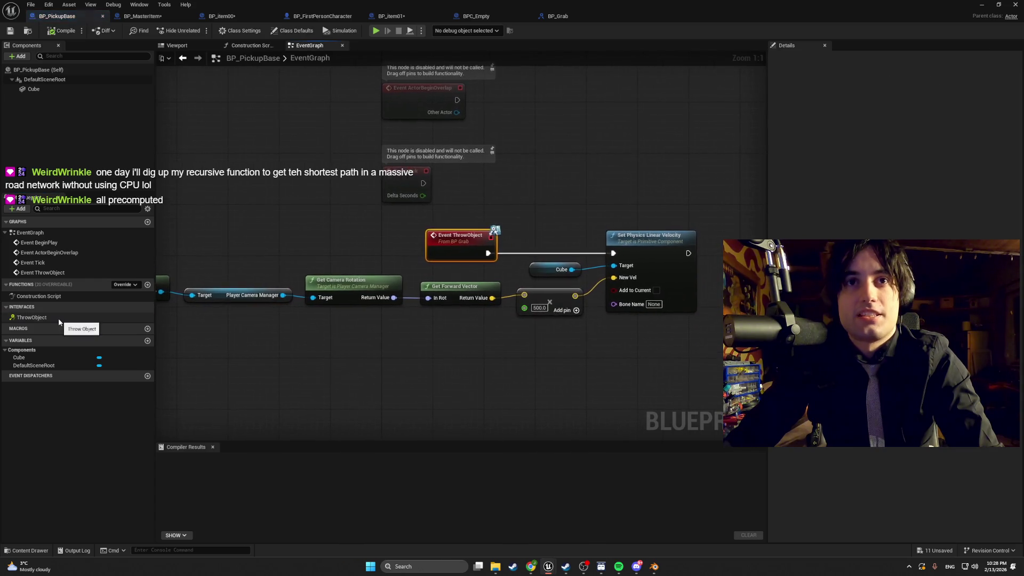
right_click(59, 319)
click(382, 242)
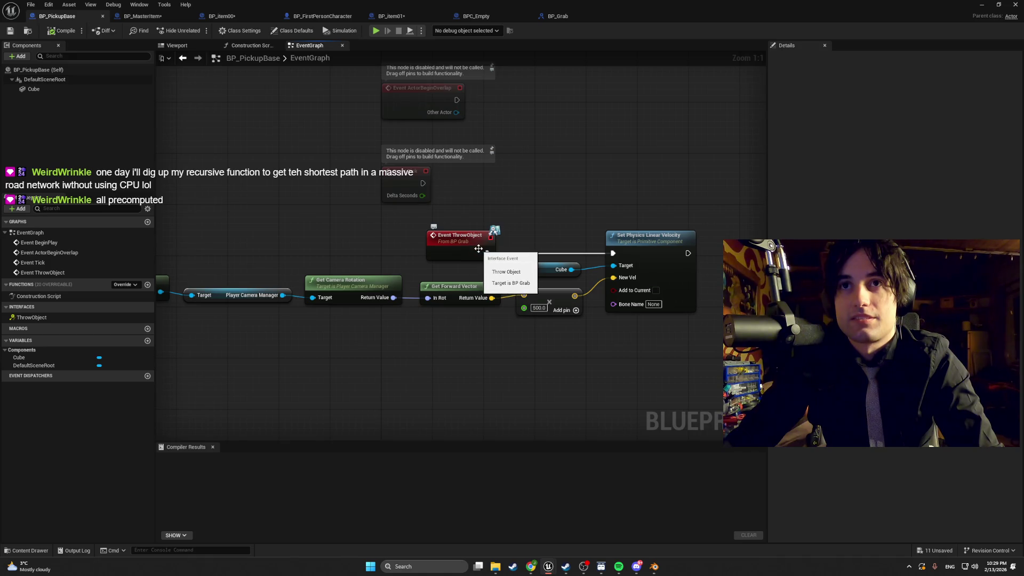
double_click(473, 250)
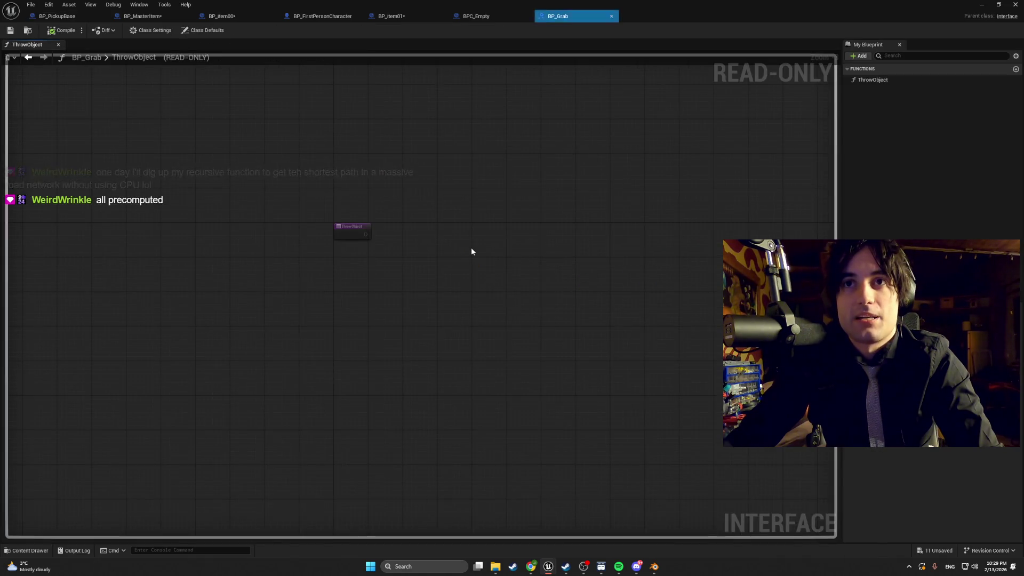
click(612, 16)
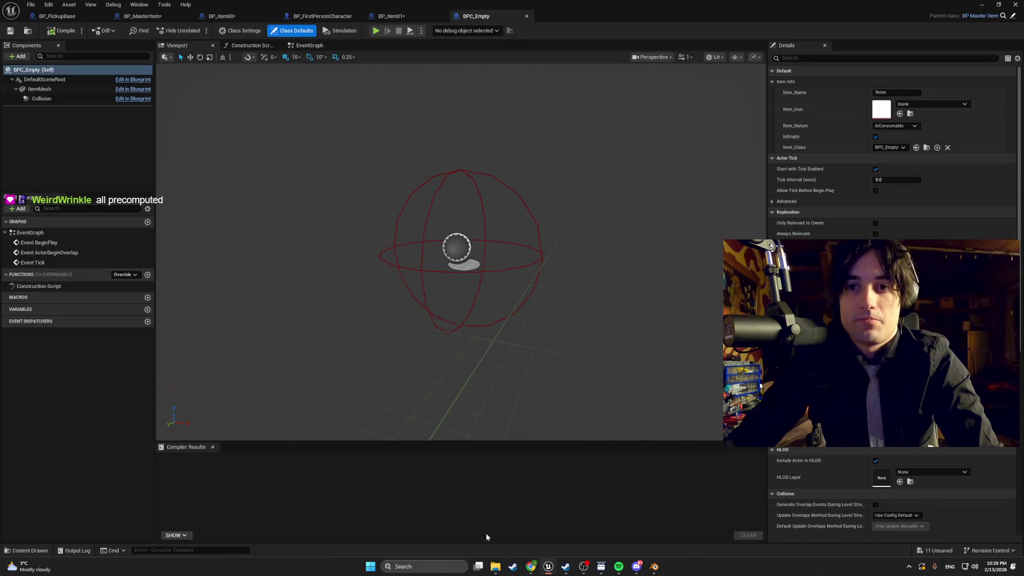
click(530, 566)
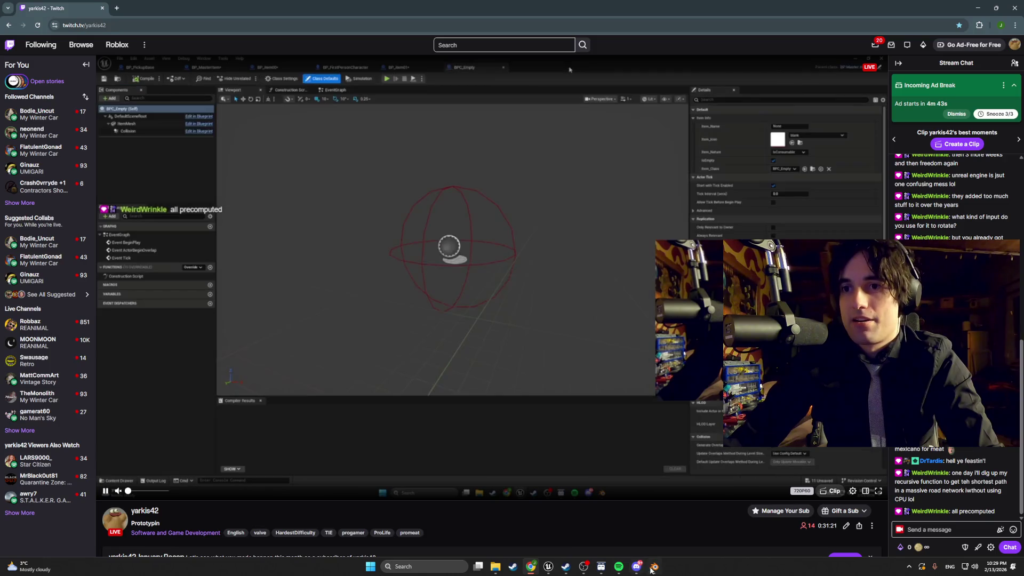
Step: Bring the Unreal editor with the BPC_Empty blueprint back in front of the Twitch page
mouse_move(548, 567)
click(571, 536)
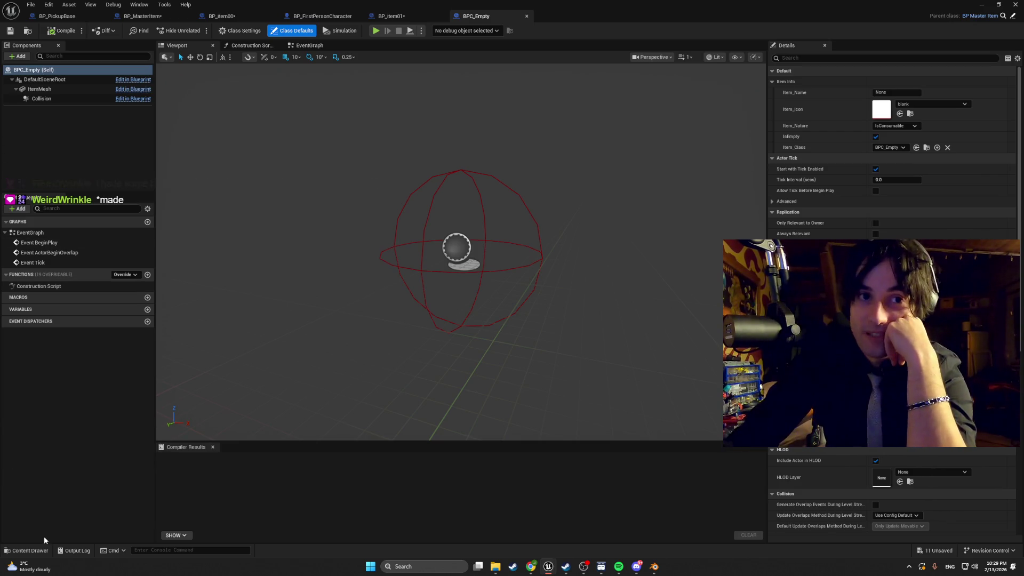
Step: Browse the Content Drawer through InvPngs, InventorySystem and GrabandRotate to list ItemBlueprints' five blueprints
click(37, 553)
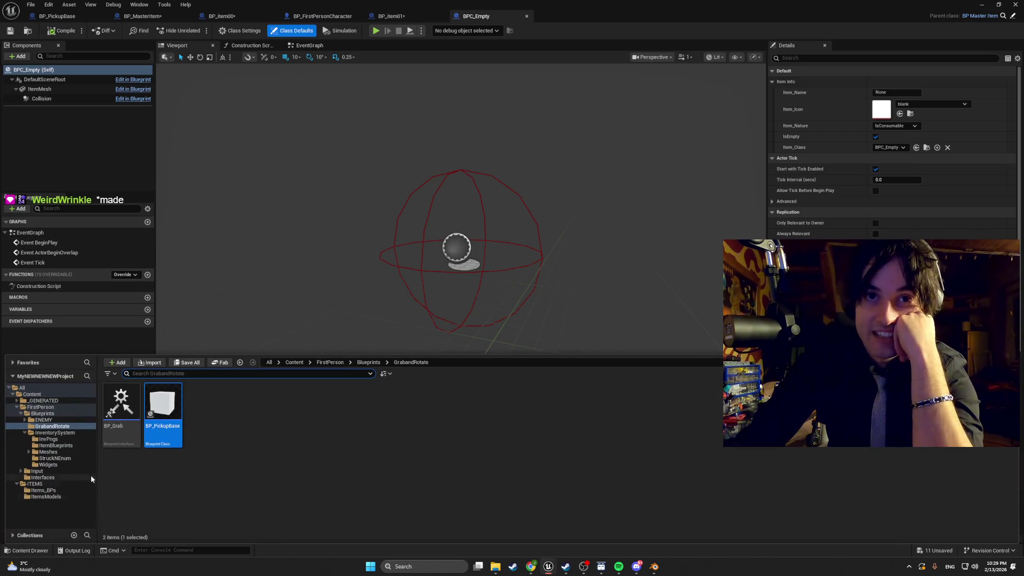
click(68, 439)
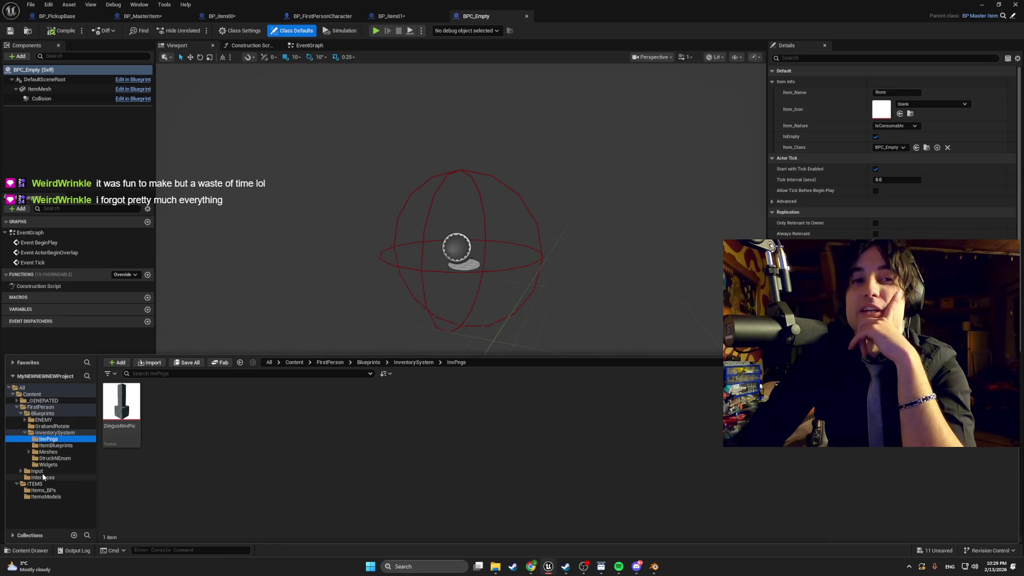
click(54, 458)
click(49, 452)
click(54, 445)
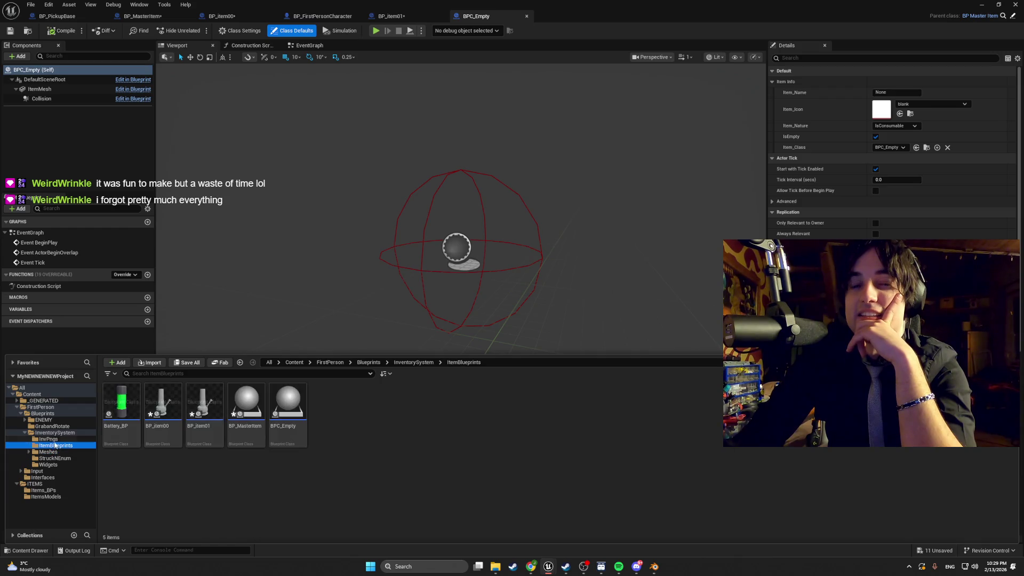
click(61, 432)
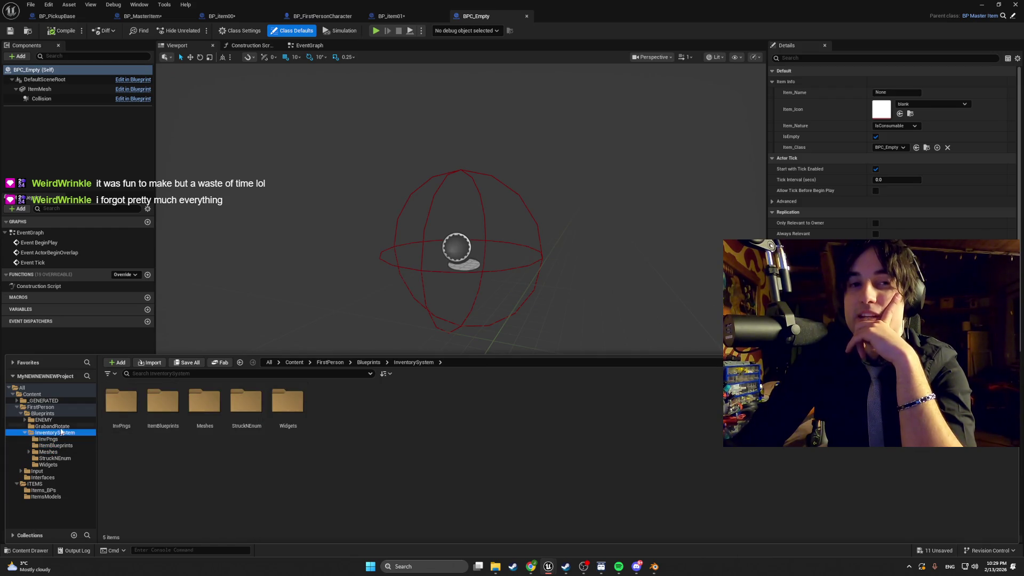
key(Up)
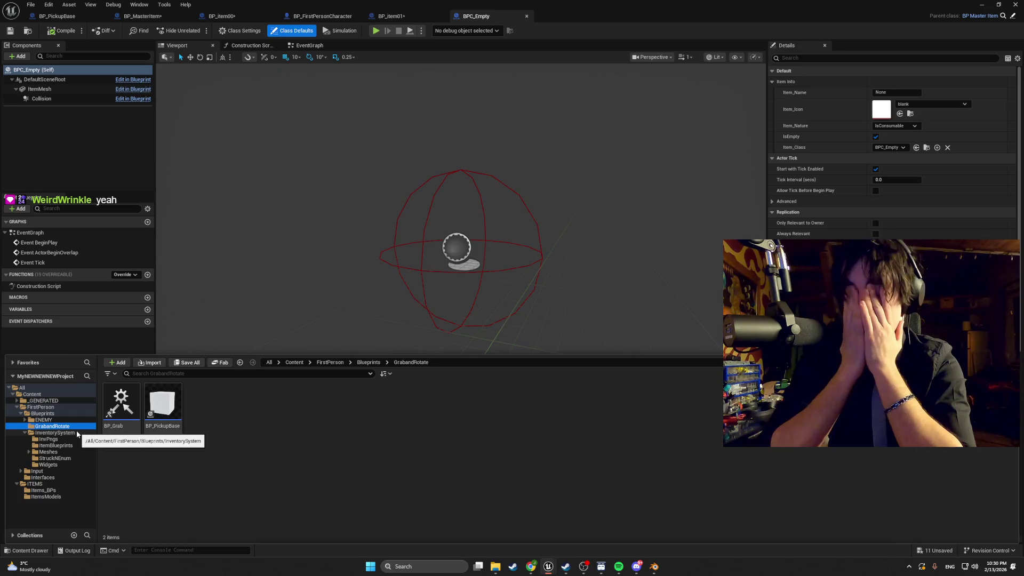
click(48, 433)
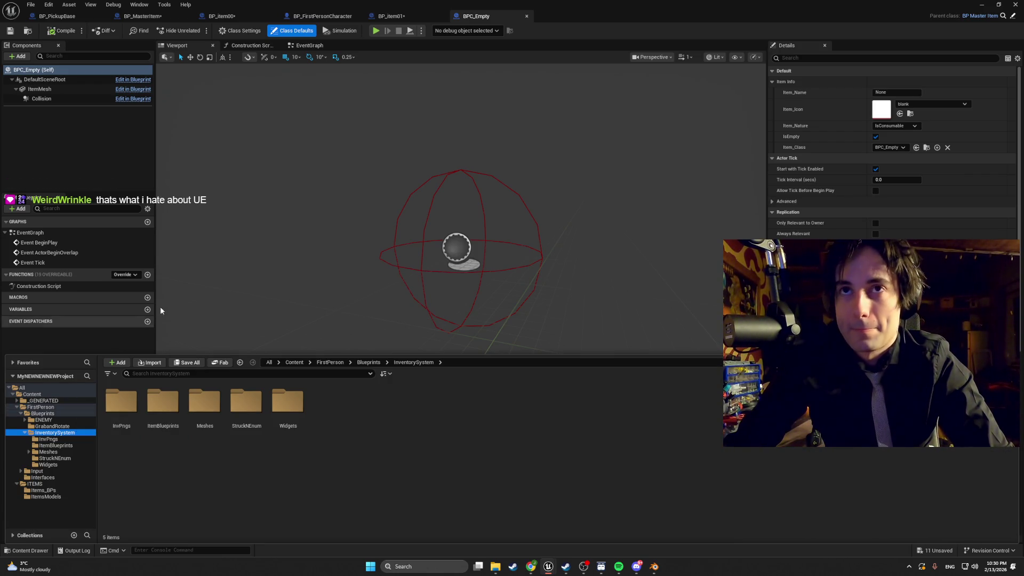
click(56, 445)
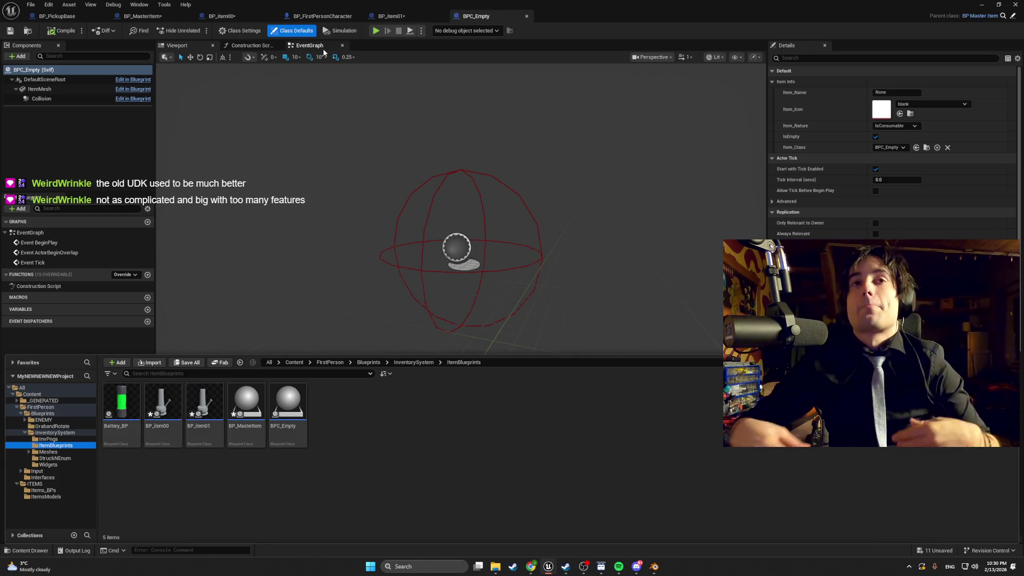
Step: Bring the Steam client in front of the Unreal editor and go to its game library
mouse_move(202, 399)
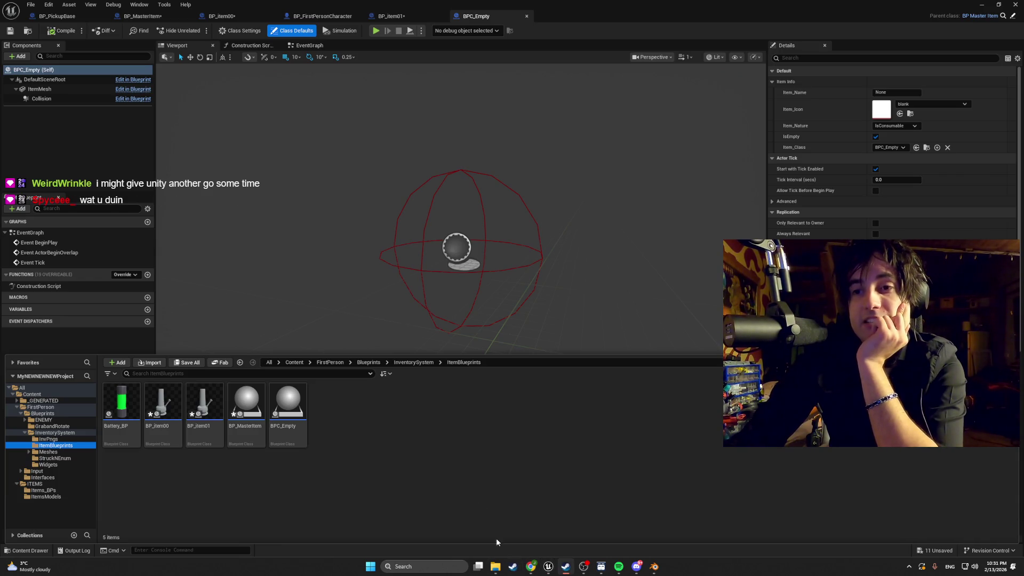
click(566, 567)
click(269, 88)
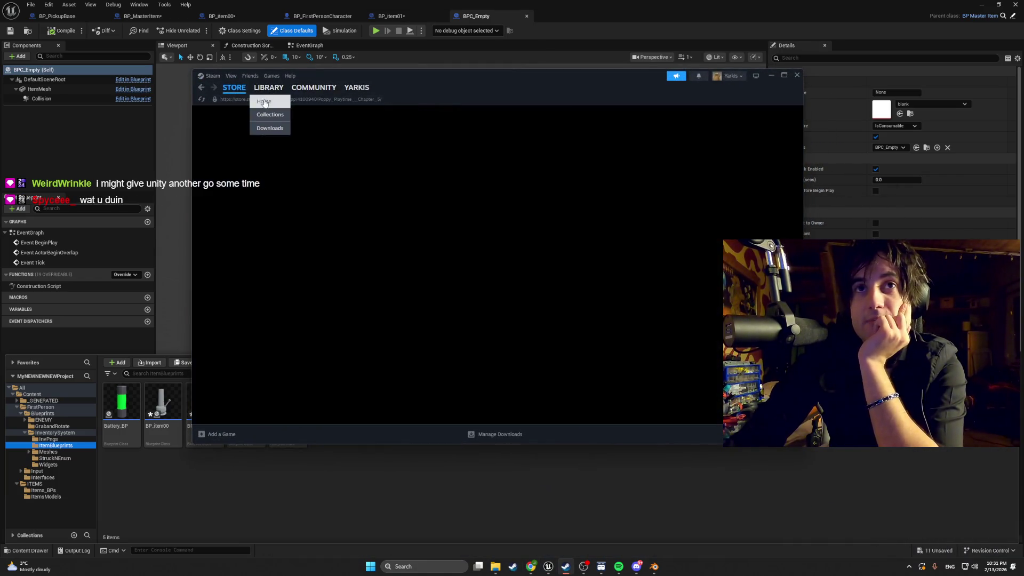
Step: Start the My Winter Car update in Steam, then close Steam to reveal the level editor
click(253, 366)
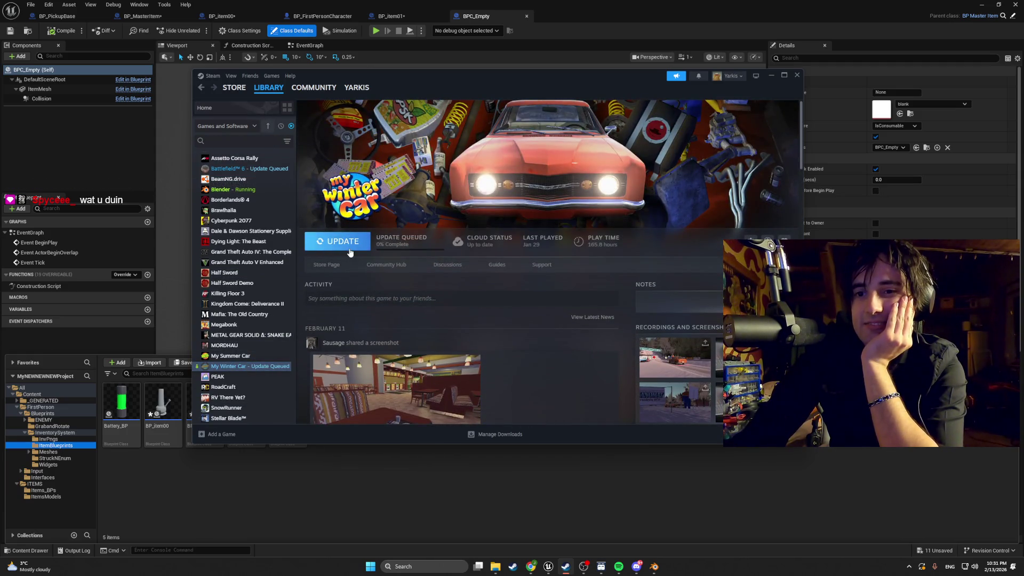
click(350, 249)
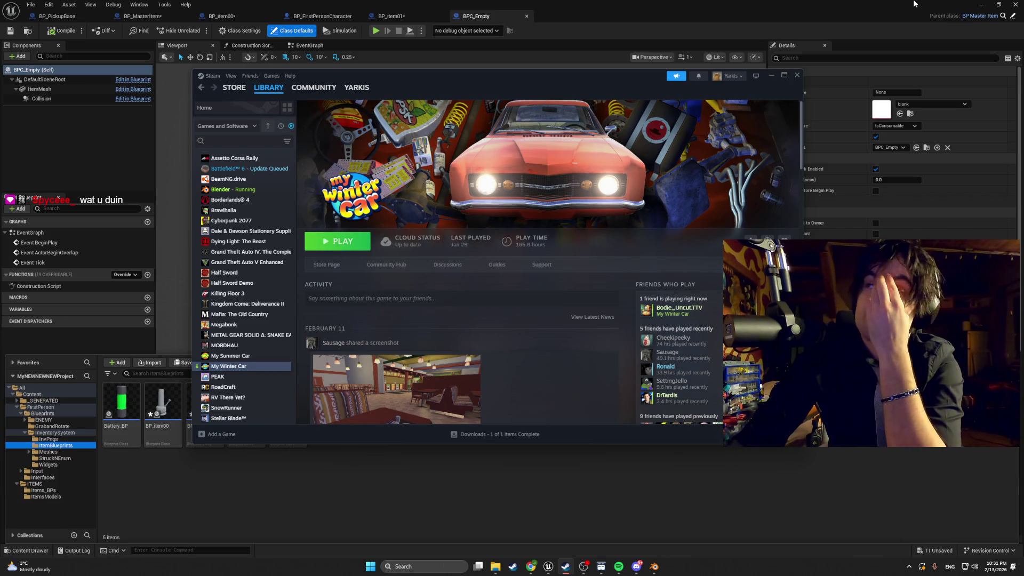
click(973, 6)
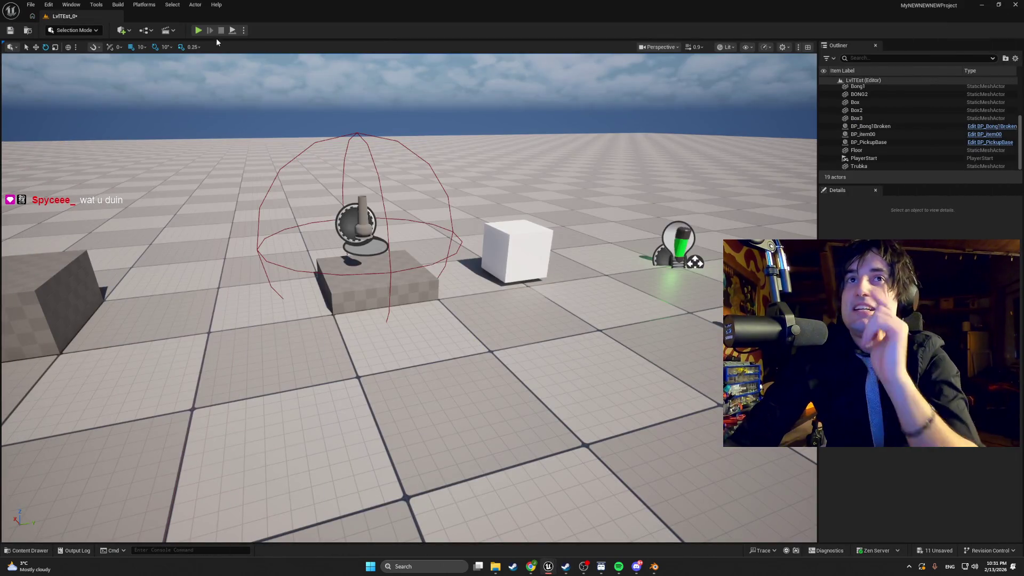
Step: Play the level, throw the held cube, pick the vase into the hotbar, then stop playing
click(198, 30)
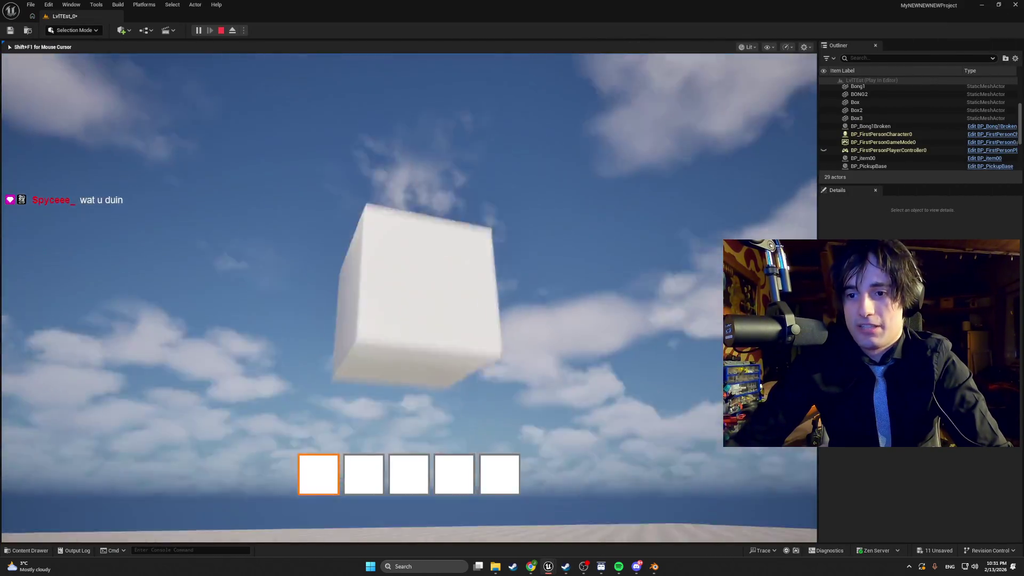
click(409, 297)
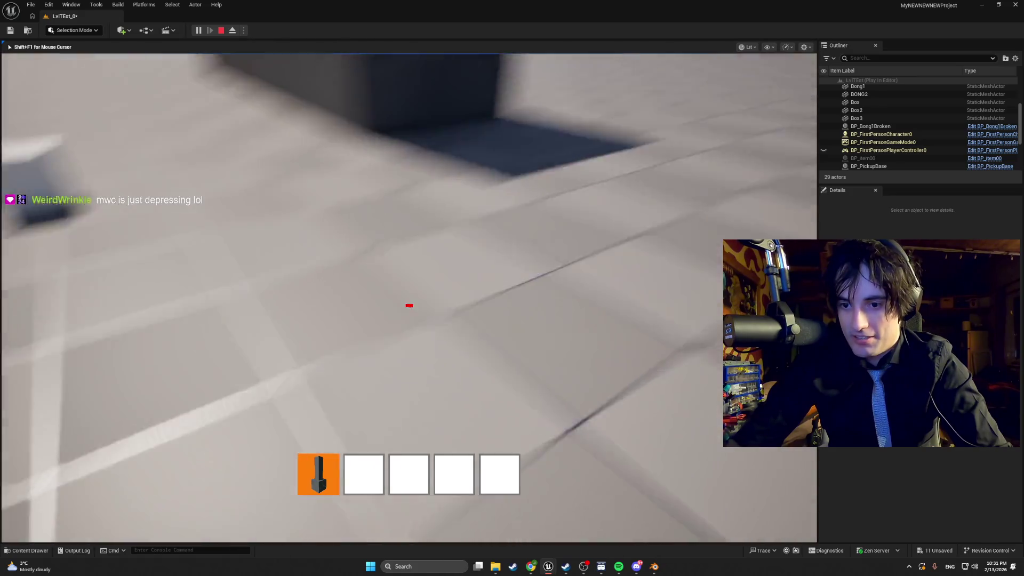
click(409, 296)
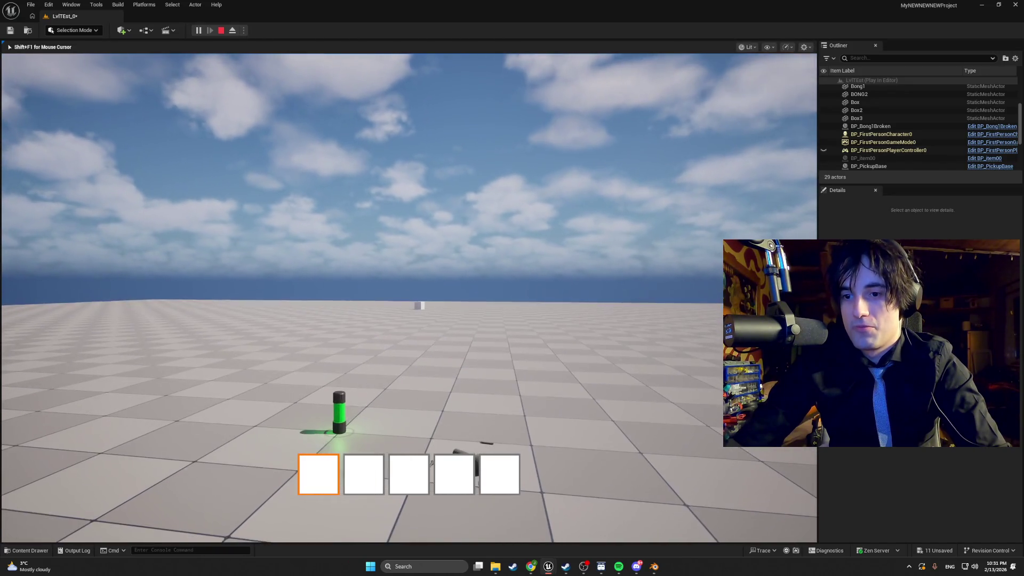
key(Escape)
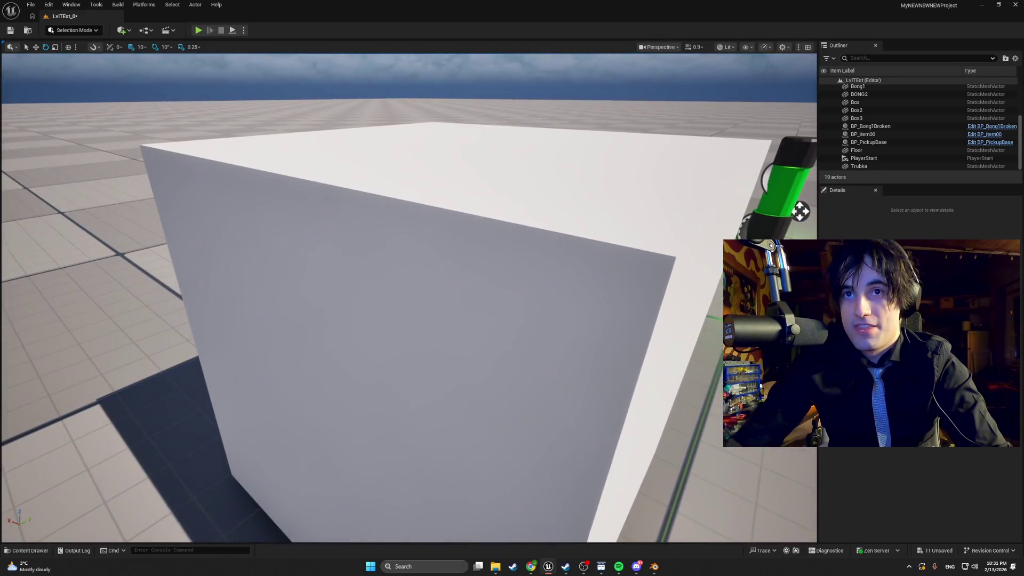
Step: Fly the viewport to frame the vase on its pedestal with its red pickup radius
drag(800, 212, 776, 160)
scroll(409, 298, down, 6)
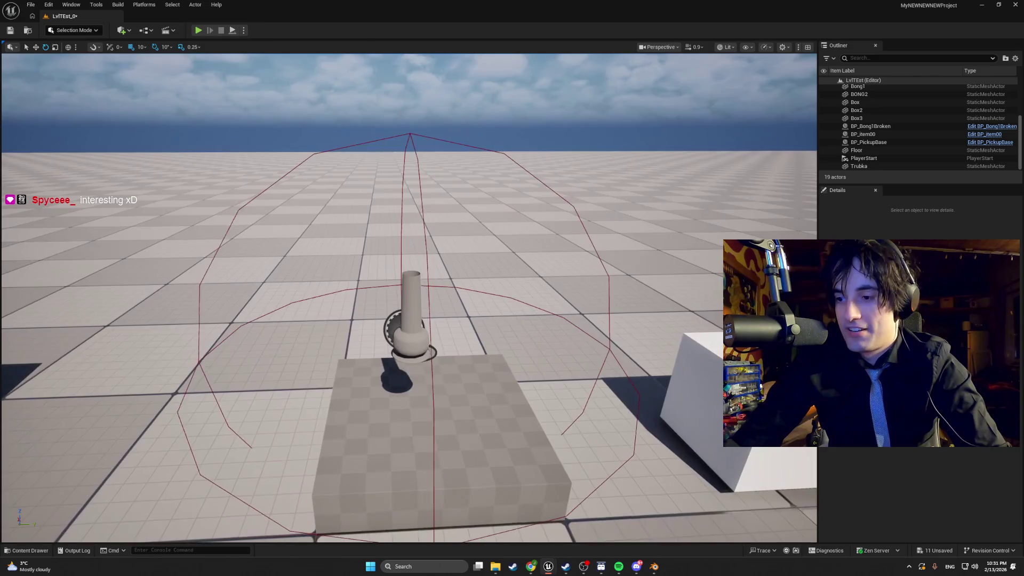
mouse_move(409, 297)
mouse_down()
mouse_move(373, 301)
mouse_move(406, 296)
mouse_up()
scroll(428, 252, down, 8)
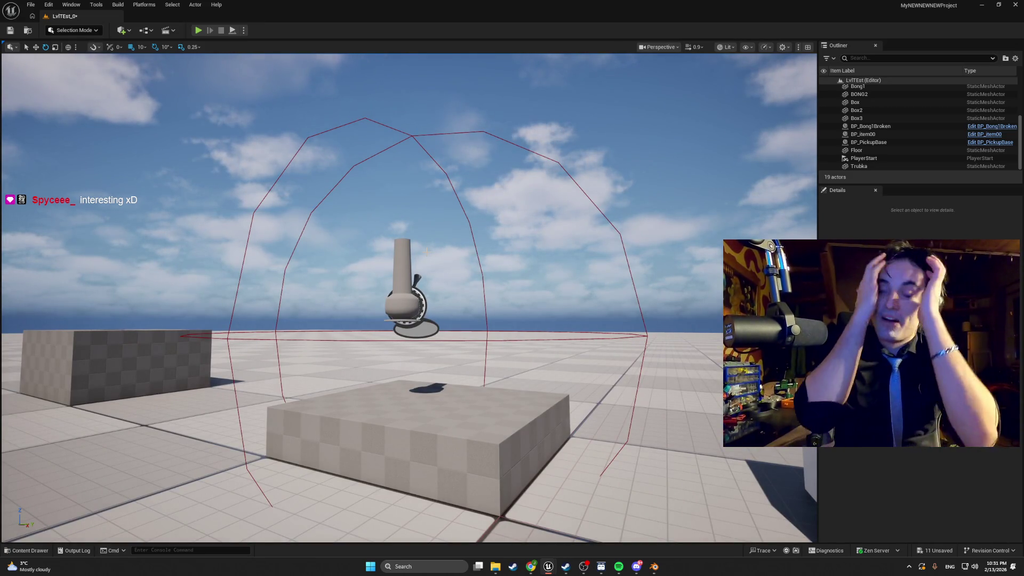
click(27, 551)
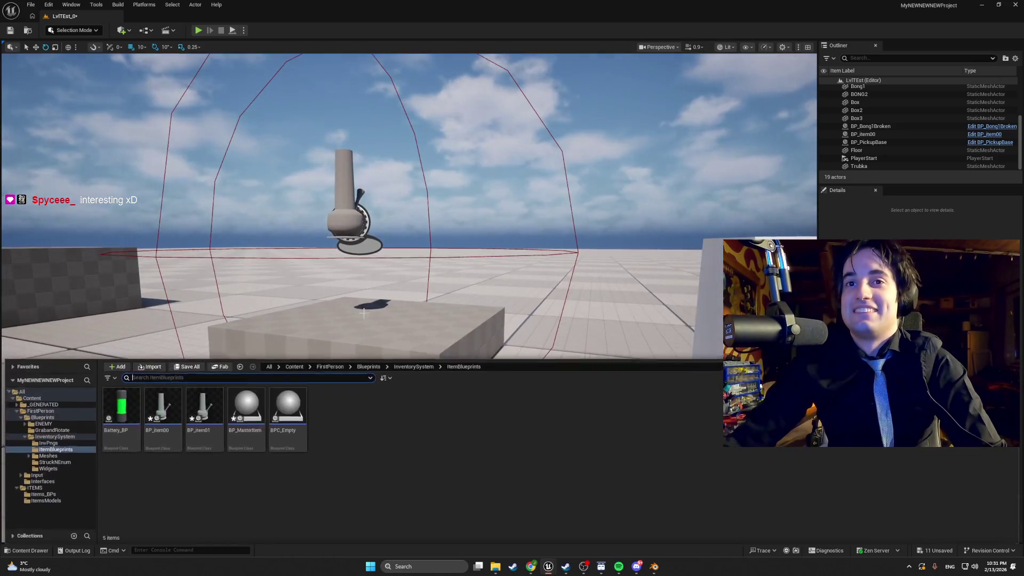
Step: In the GrabandRotate folder, create a new blueprint from BP_PickupBase via its context menu
click(64, 436)
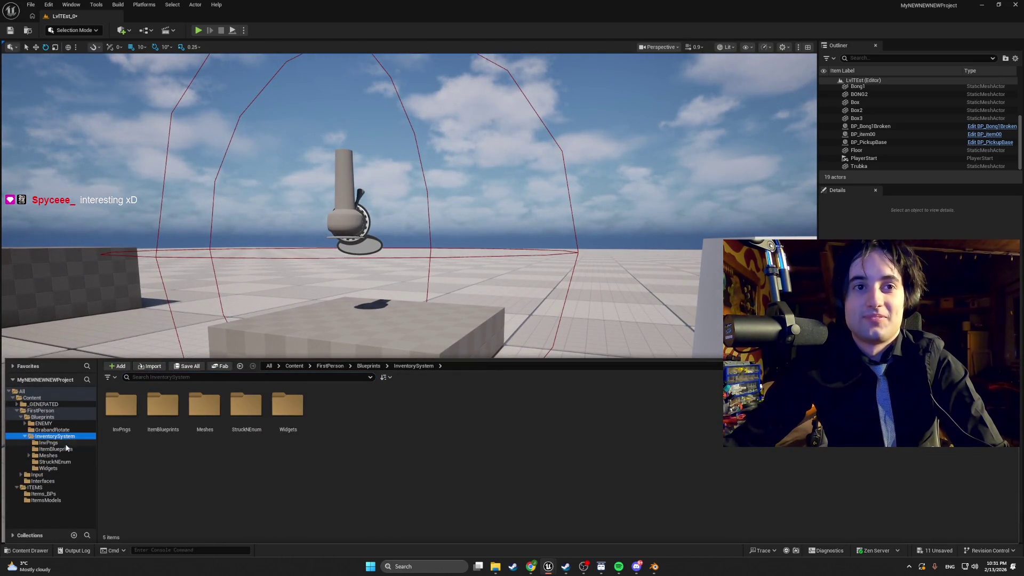
click(67, 450)
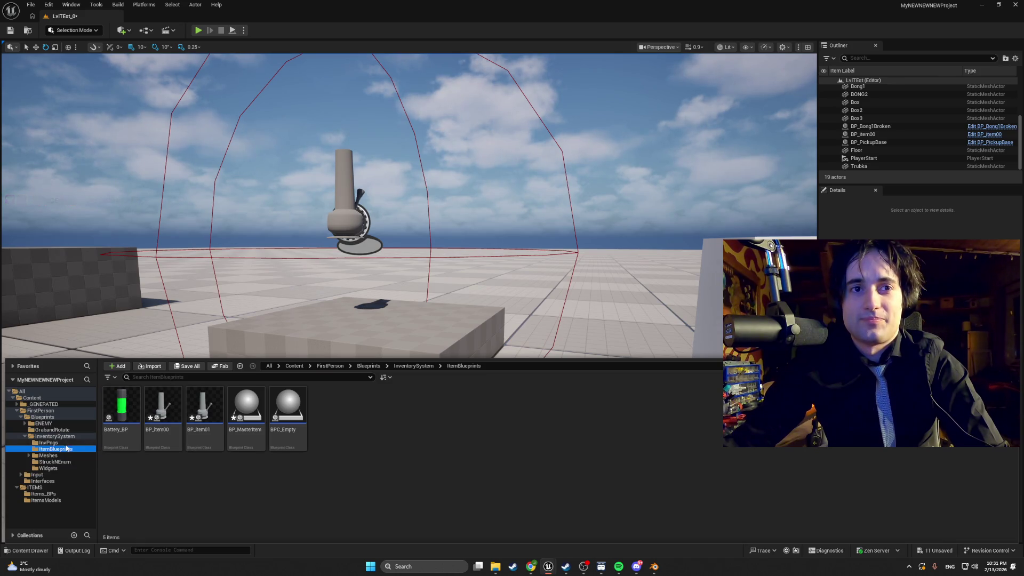
click(70, 431)
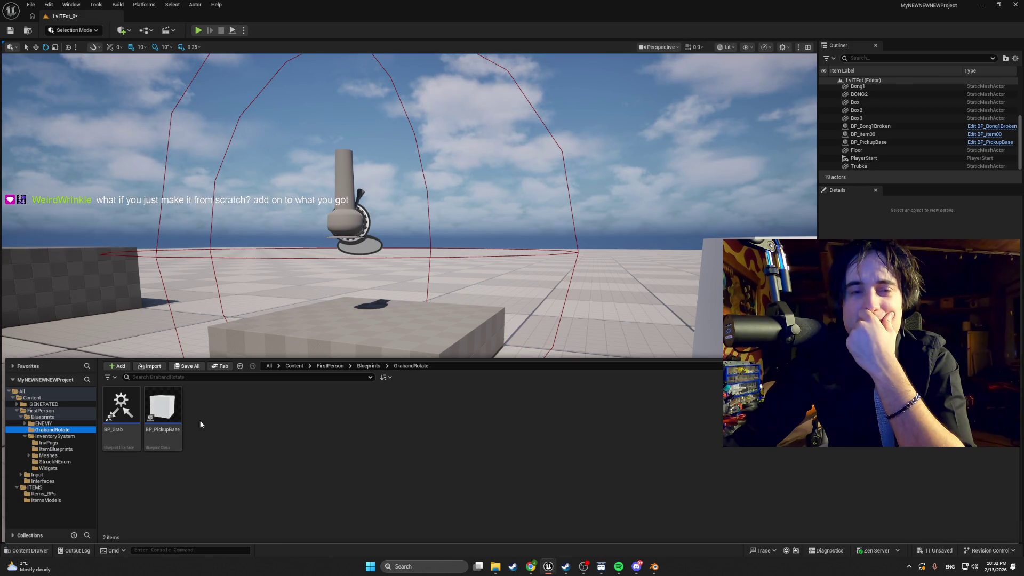
mouse_move(174, 409)
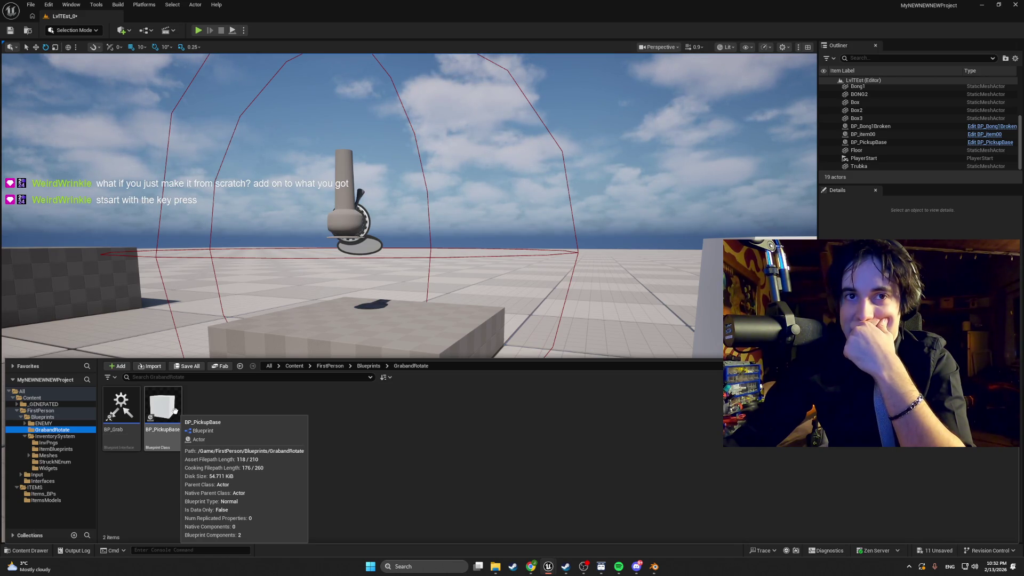
right_click(175, 414)
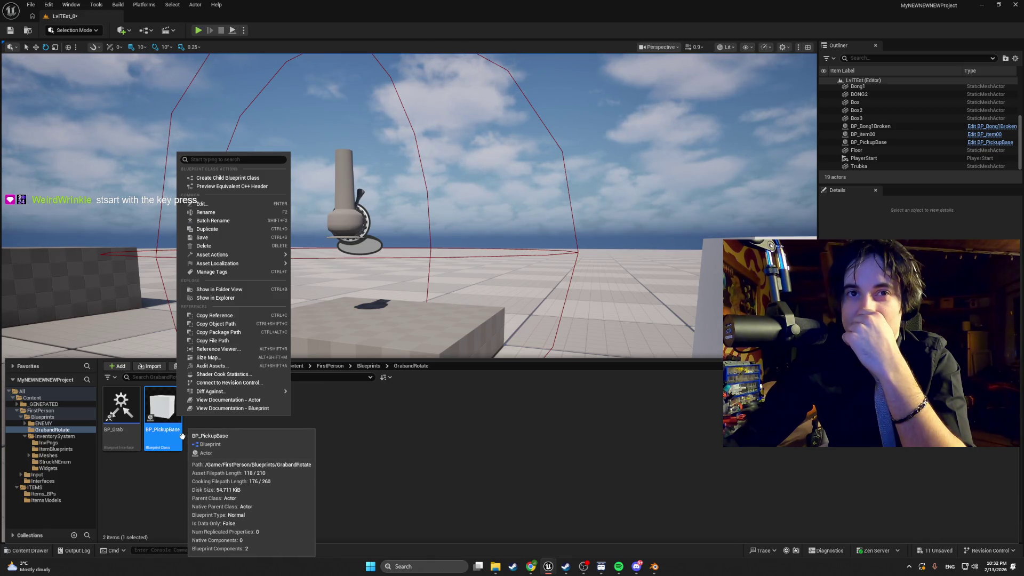
click(214, 229)
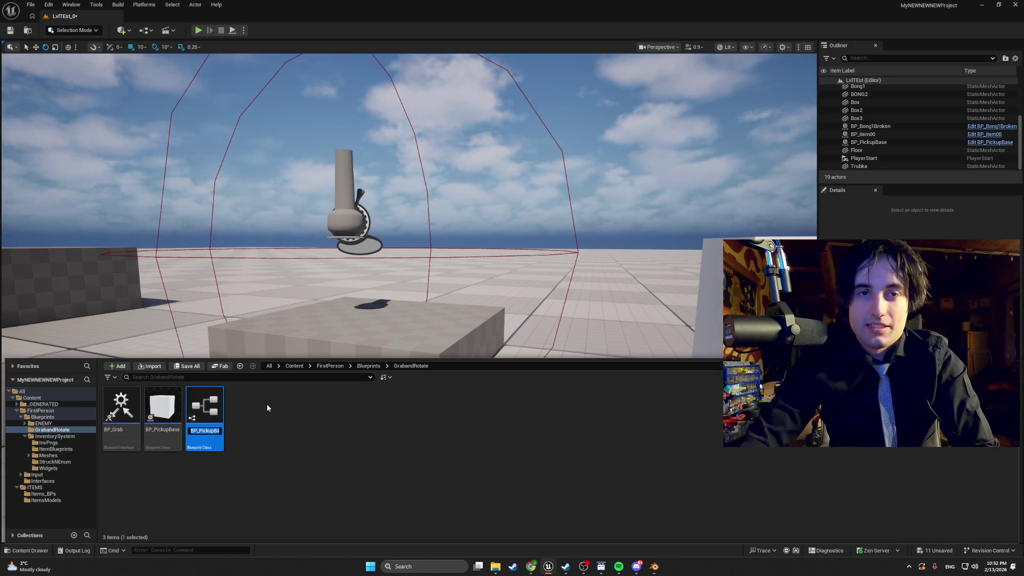
key(Return)
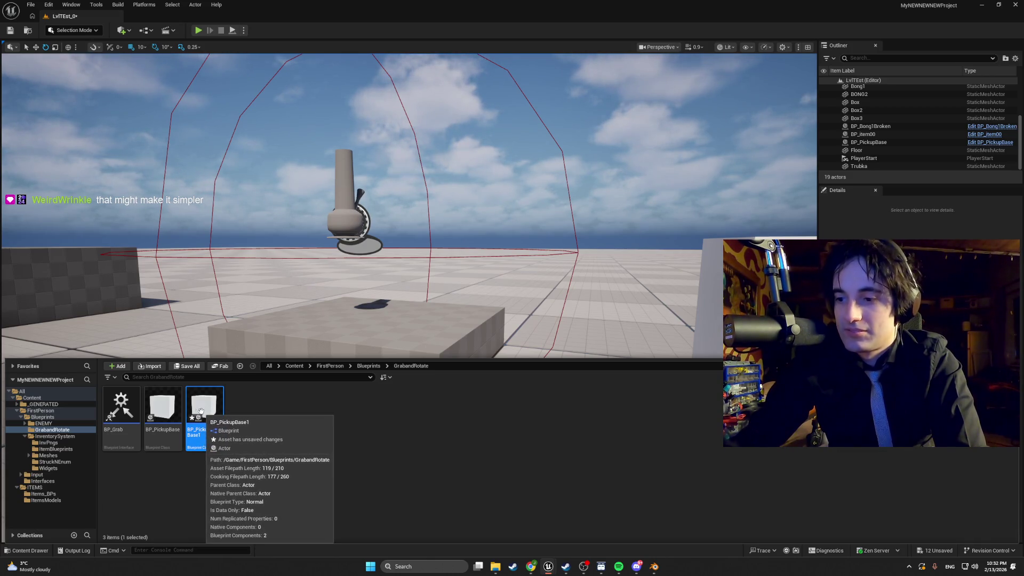
key(Delete)
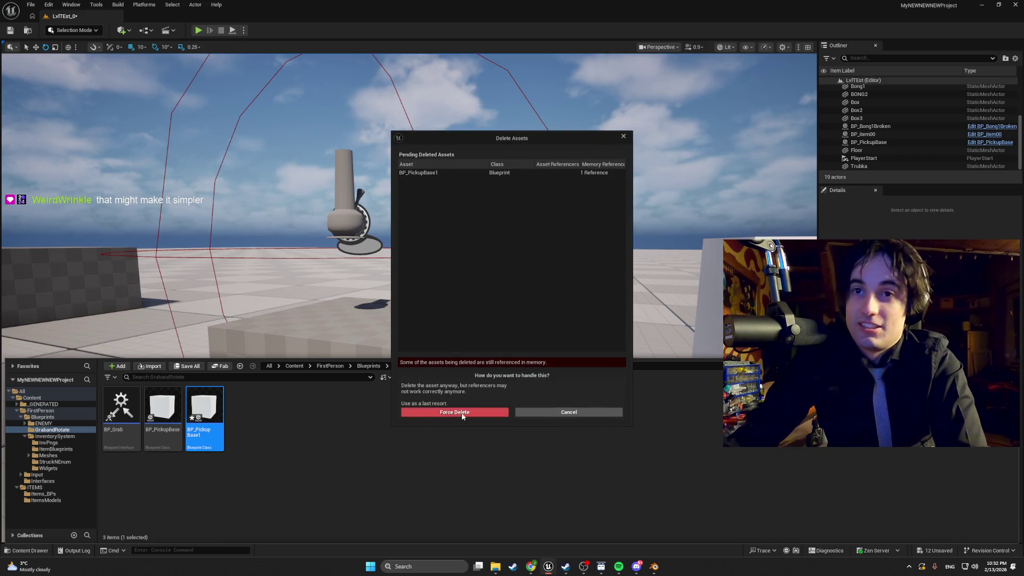
click(465, 412)
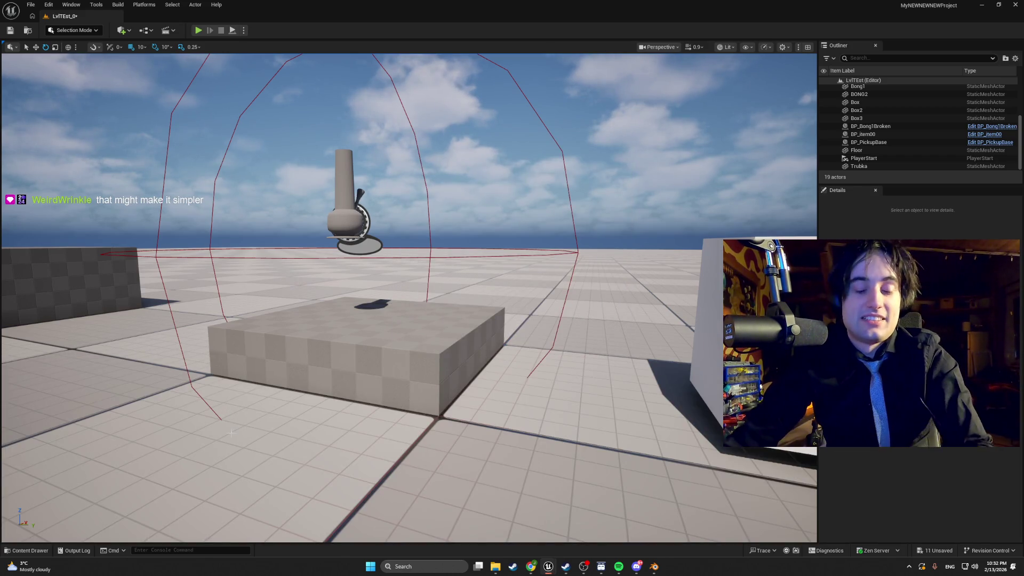
key(ctrl+space)
mouse_move(320, 267)
mouse_down()
mouse_move(256, 245)
mouse_move(251, 277)
mouse_move(282, 245)
mouse_up()
key(ctrl+space)
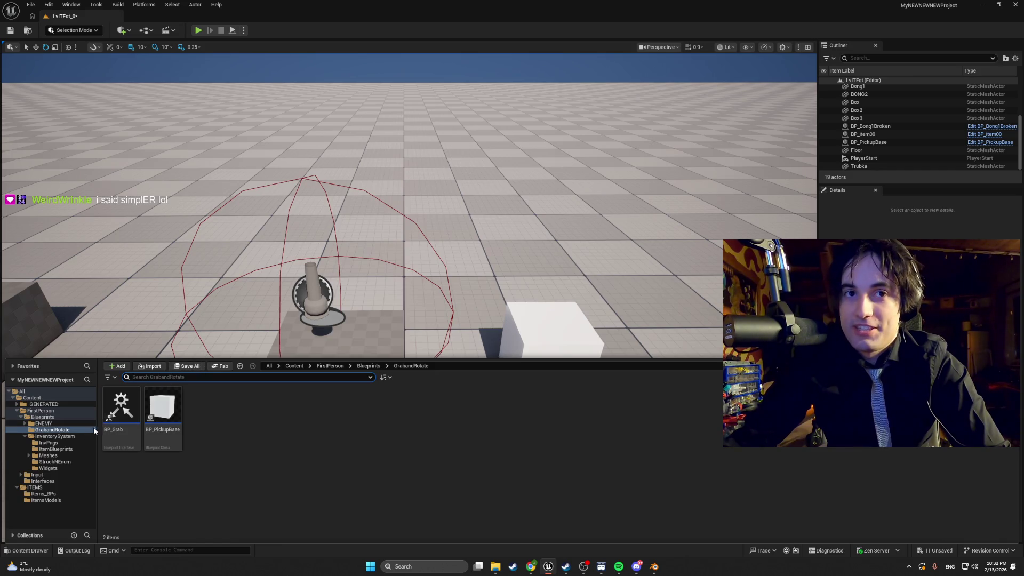
Step: Open InventorySystem > ItemBlueprints and look over the item blueprints there
mouse_move(123, 405)
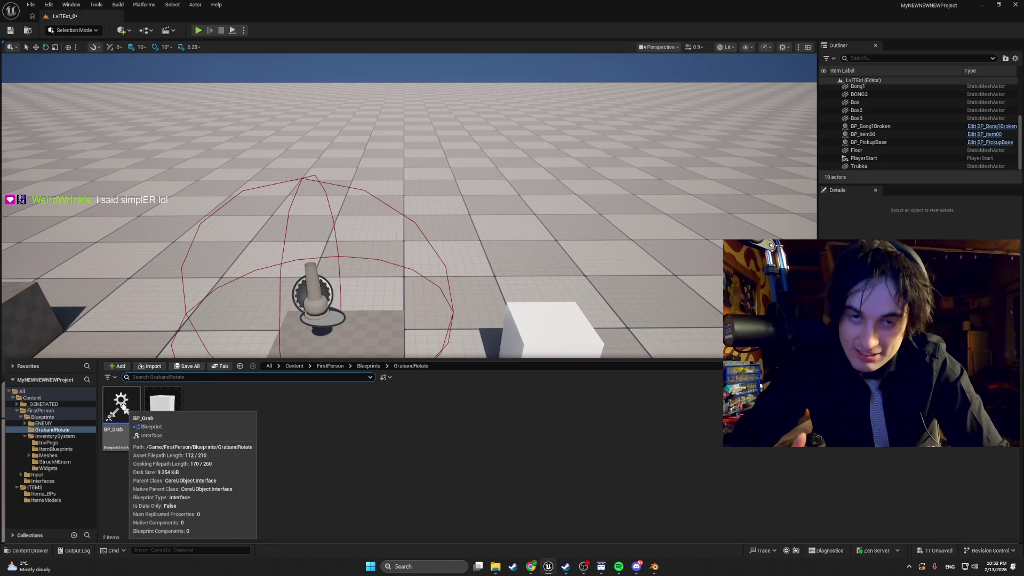
click(65, 437)
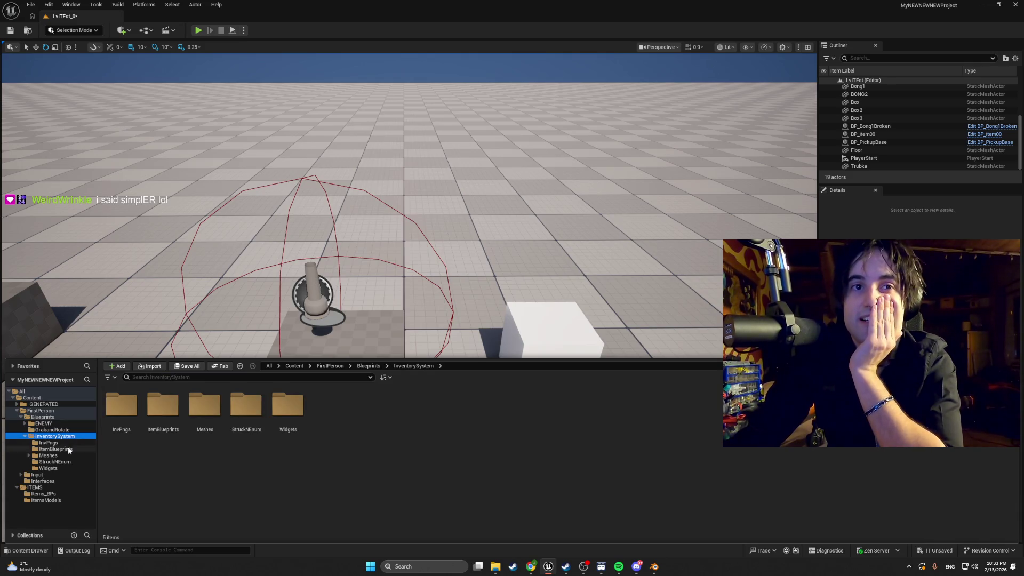
click(68, 447)
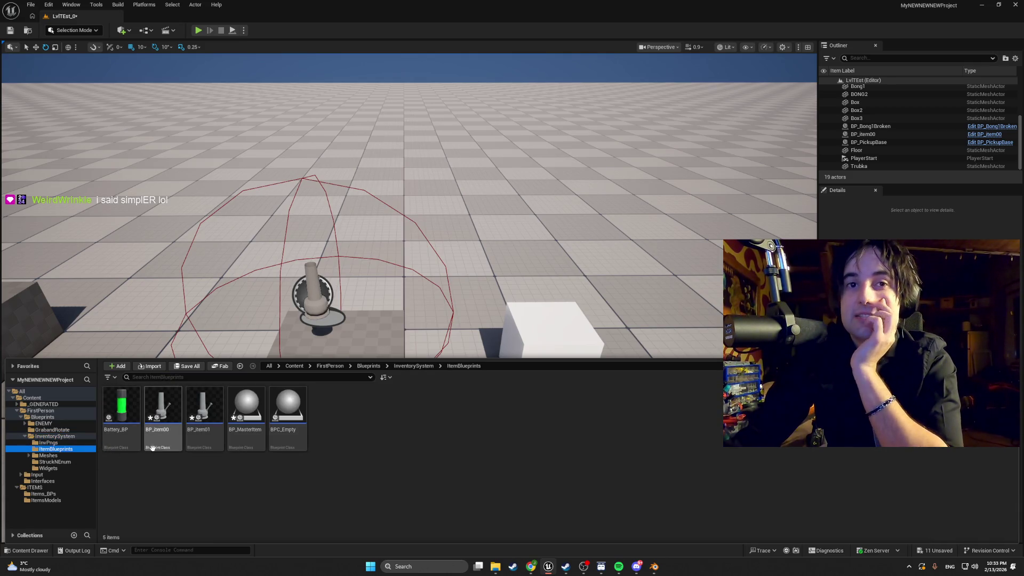
mouse_move(212, 437)
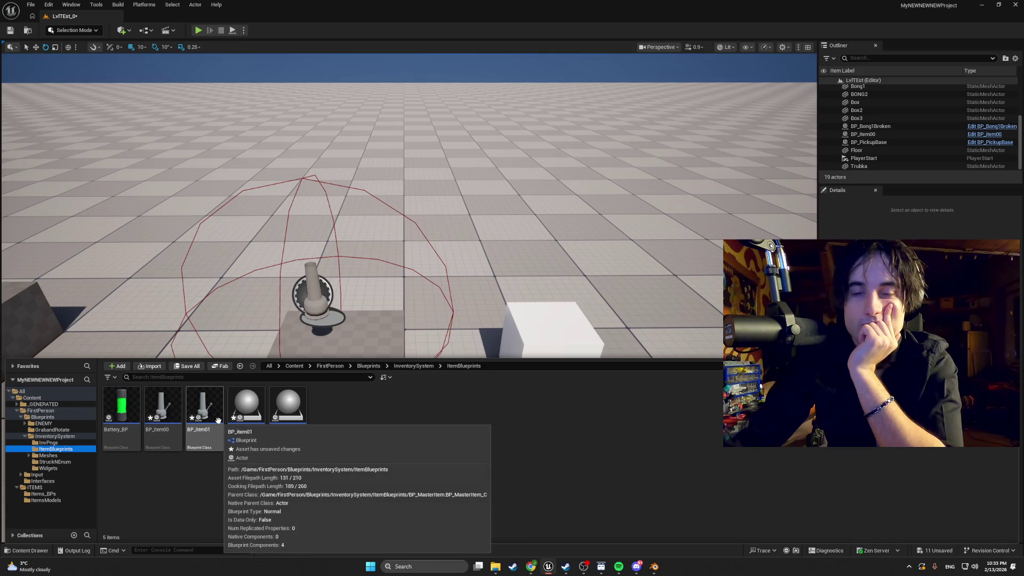
mouse_move(298, 424)
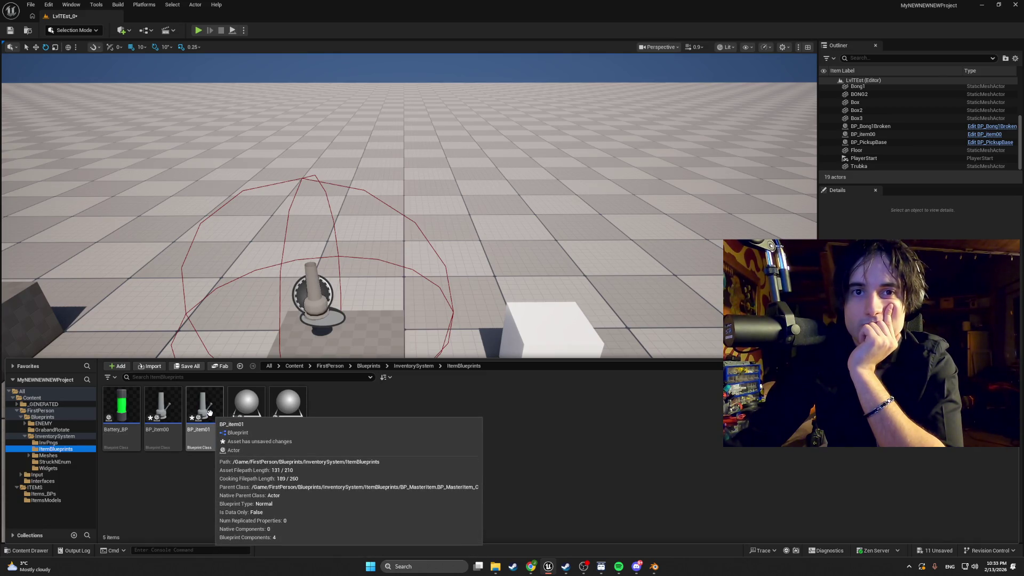
mouse_move(169, 404)
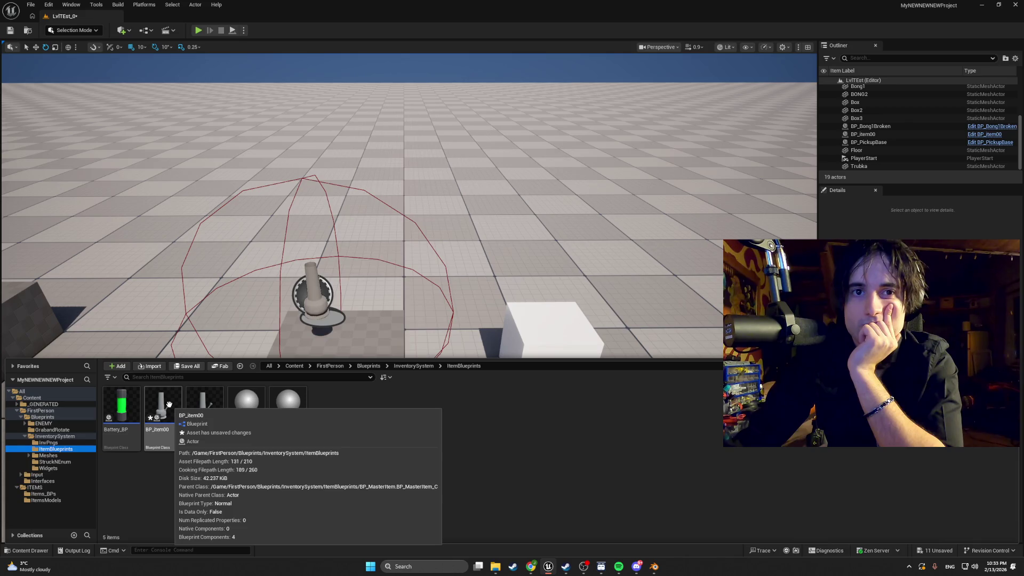
mouse_move(199, 401)
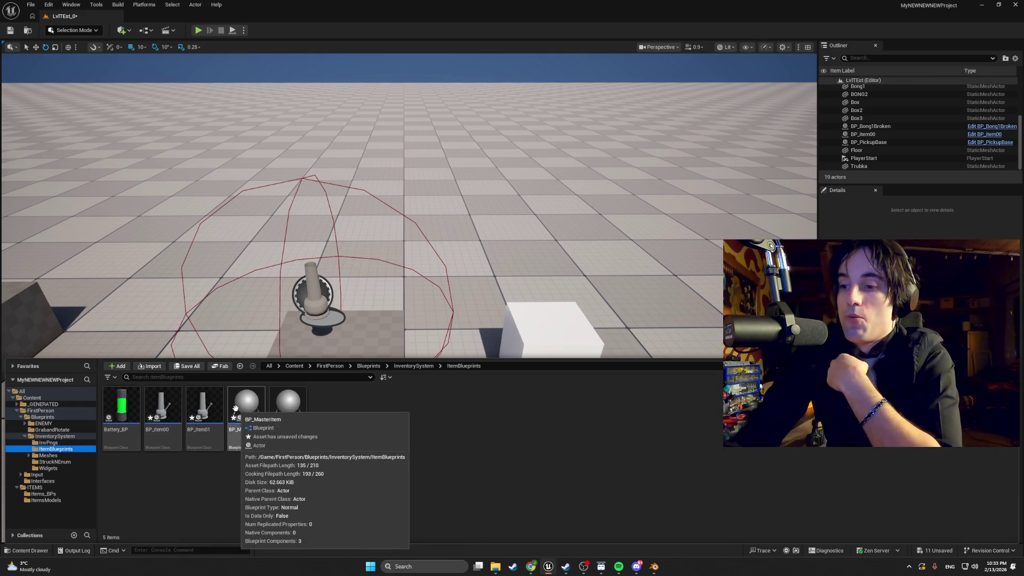
Step: Look through the StruckNEnum, Meshes, InvPngs, ENEMY and GrabandRotate folders, then return to the level view
click(76, 462)
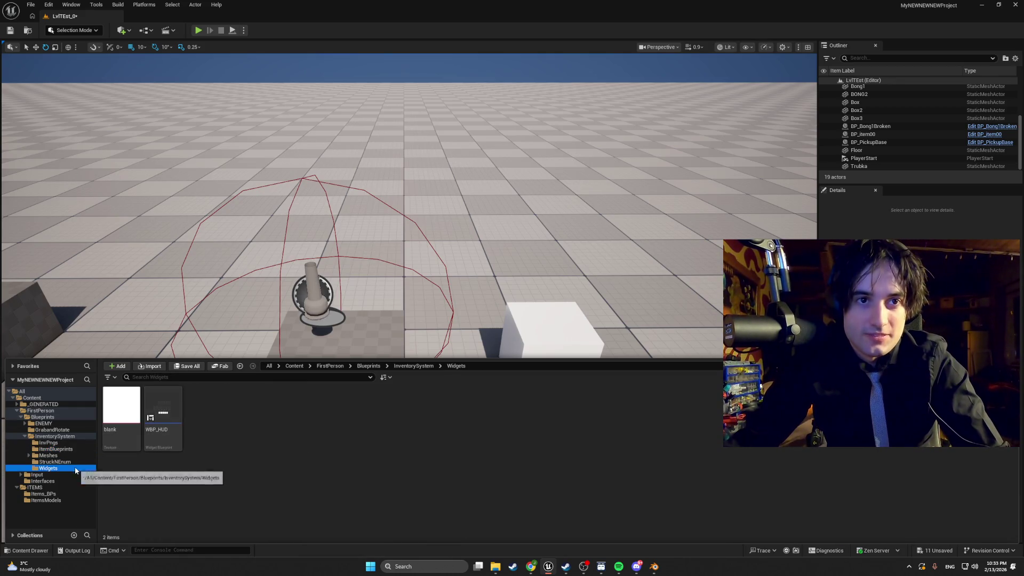
click(75, 455)
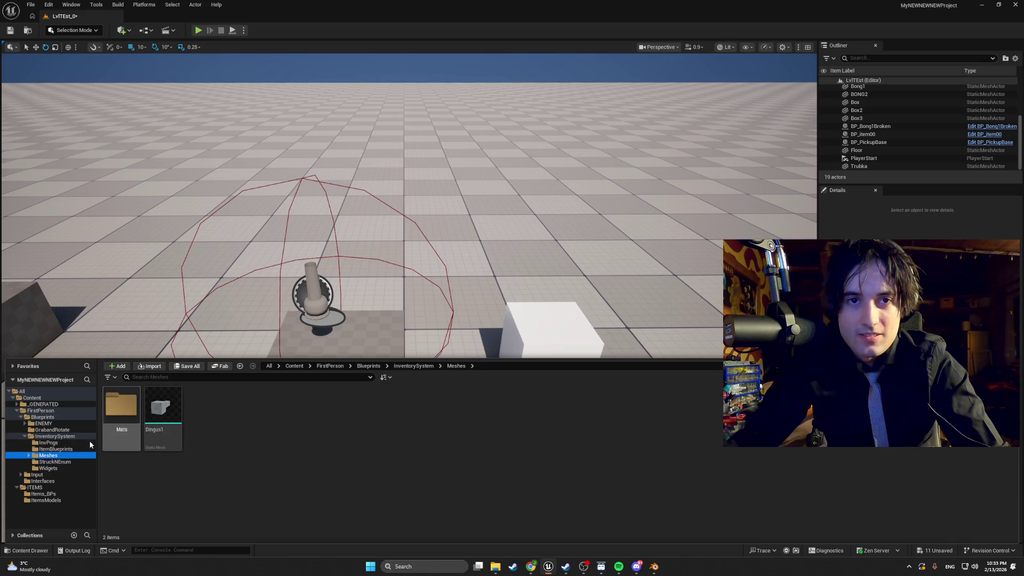
click(72, 444)
click(73, 449)
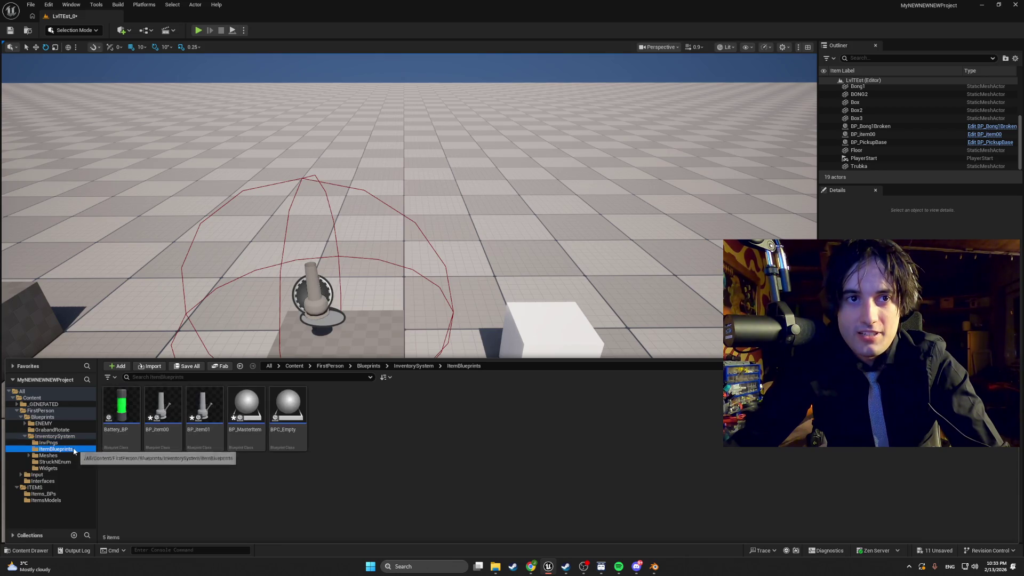
click(67, 436)
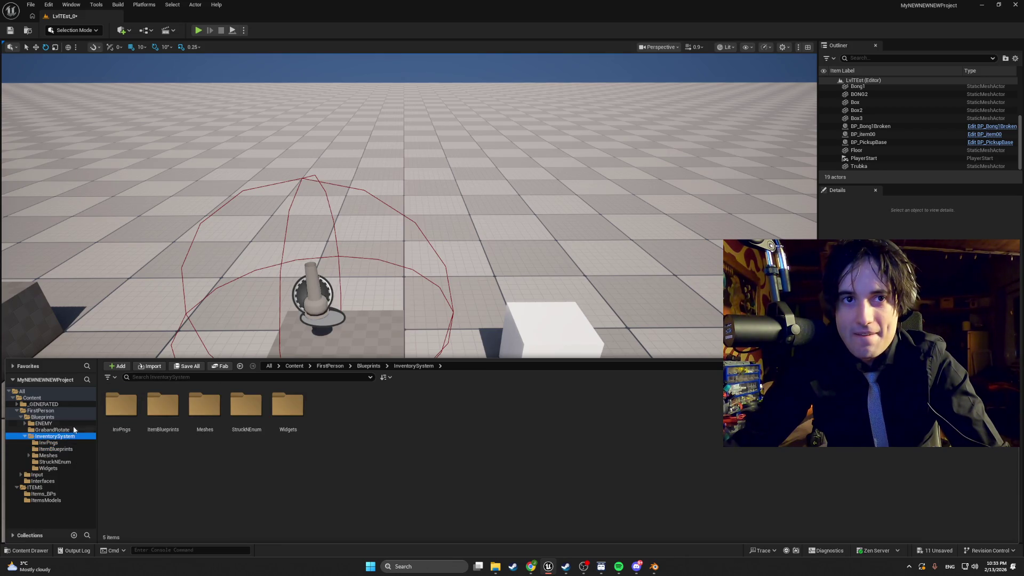
double_click(163, 408)
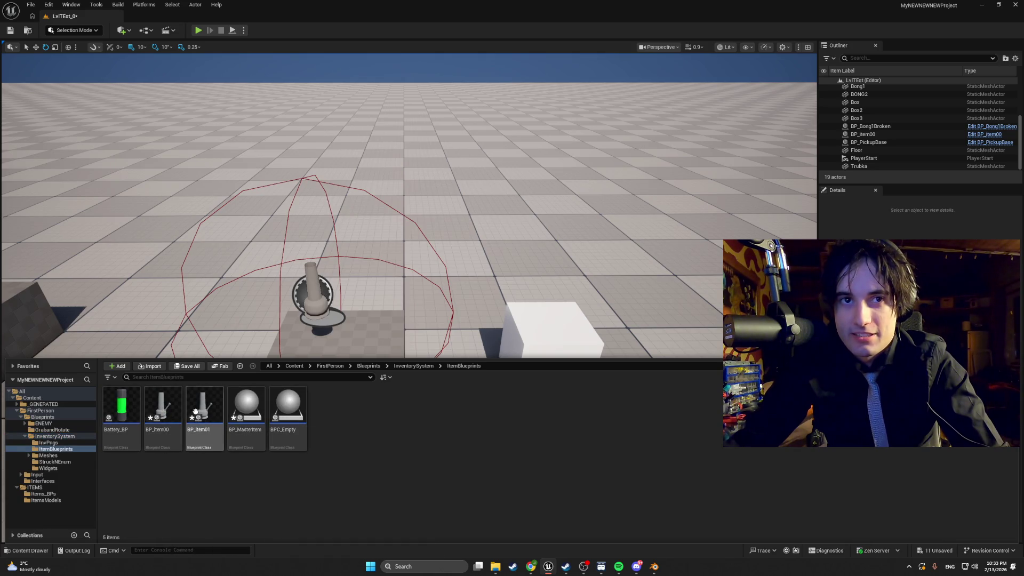
click(75, 424)
click(75, 429)
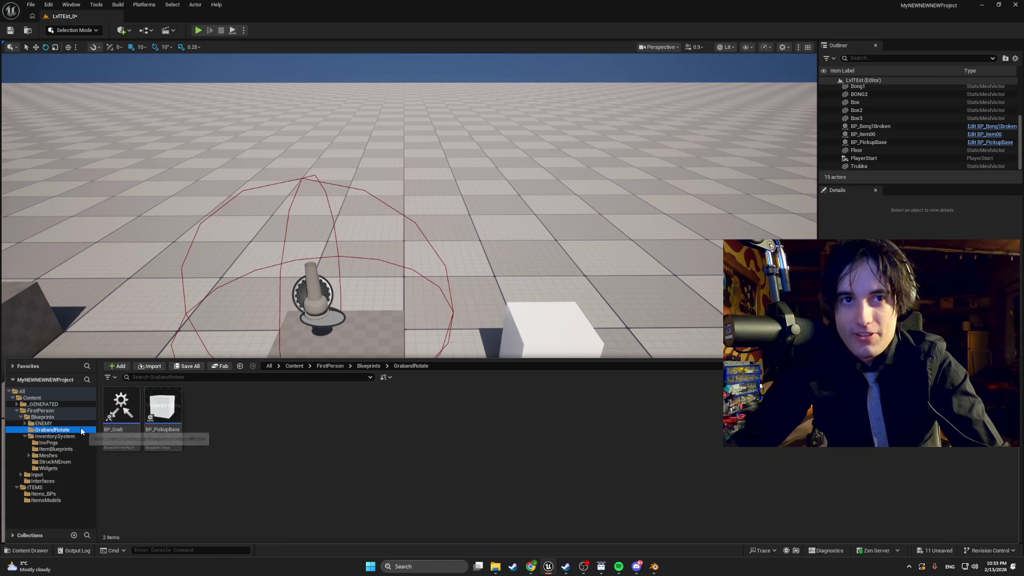
drag(405, 213, 406, 160)
drag(225, 325, 225, 326)
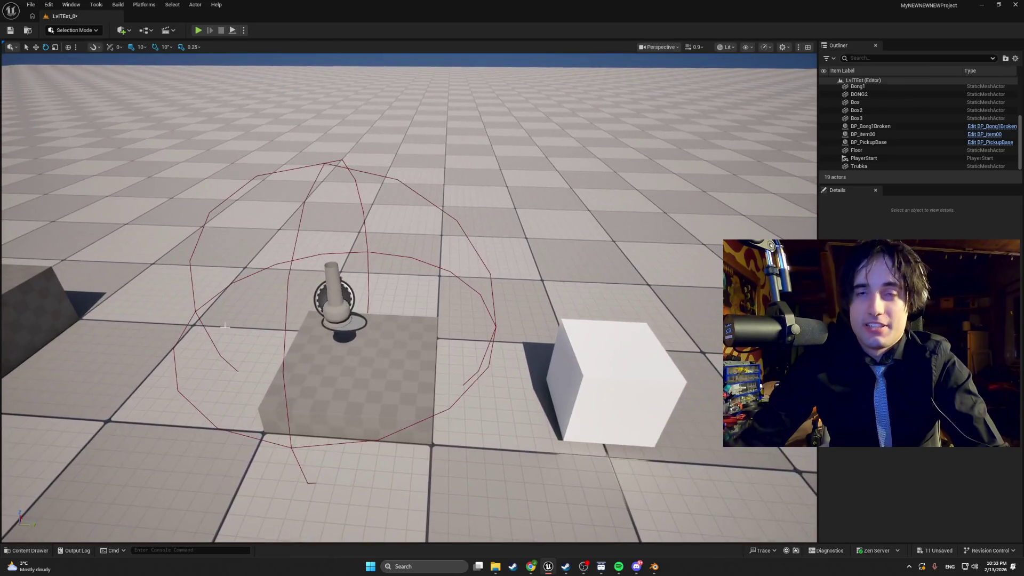
Step: Select the BP_item00 vase in the level, then reopen the Content Drawer on the ENEMY folder
click(350, 303)
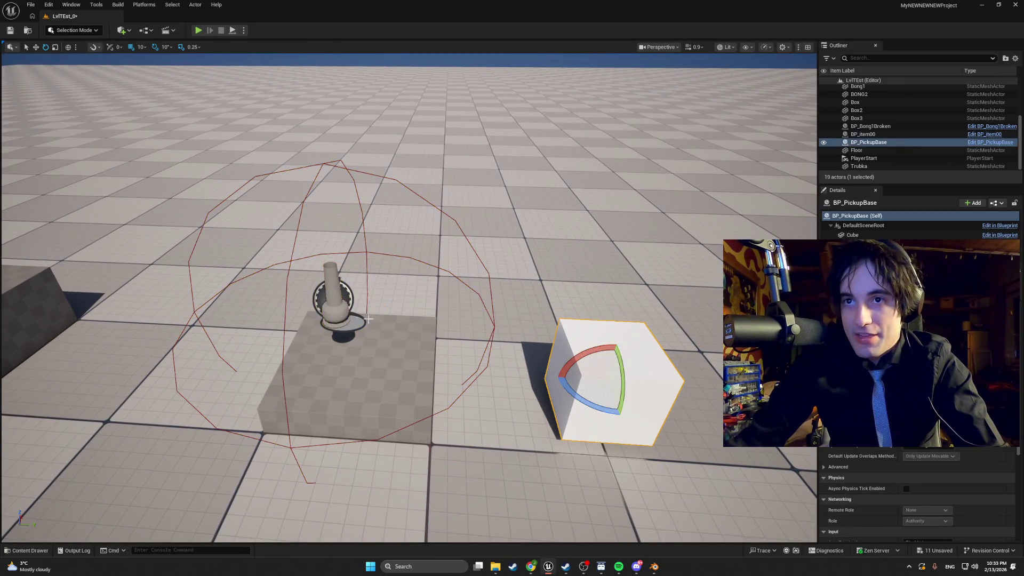
drag(429, 319, 428, 319)
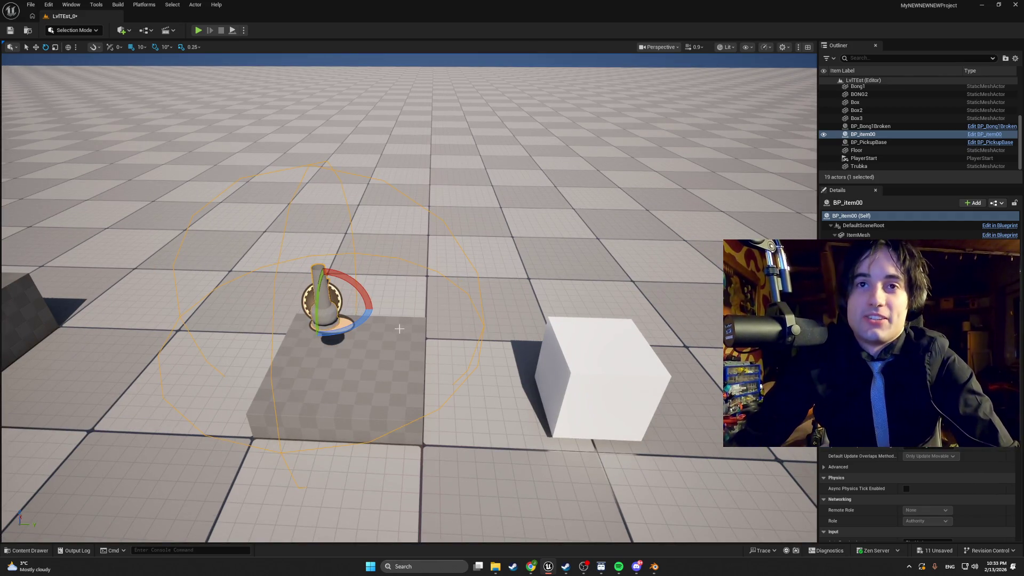
key(ctrl+space)
click(43, 423)
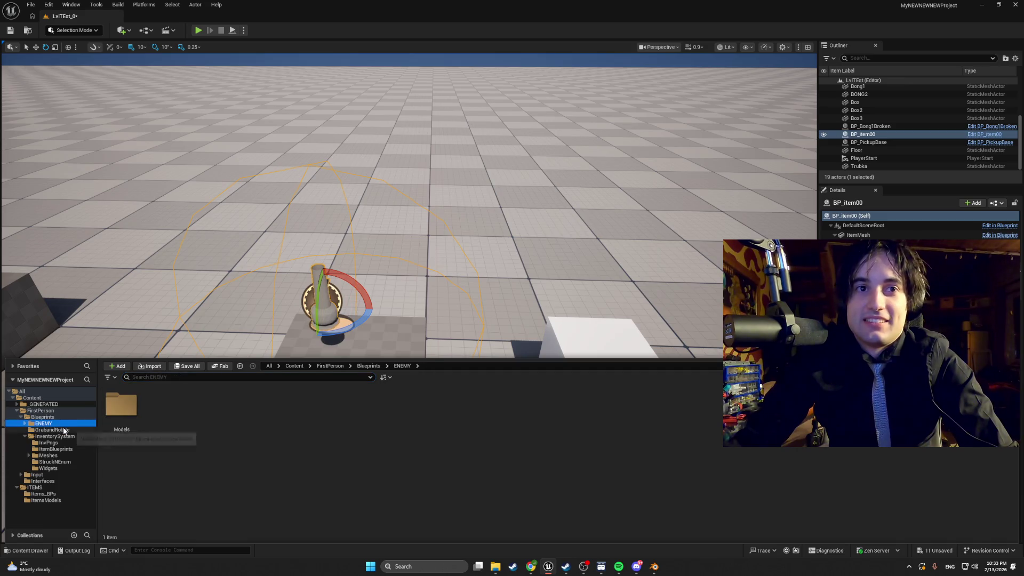
Step: Open InventorySystem > ItemBlueprints, select BP_item00, and start a Play test of the level
click(72, 431)
click(71, 436)
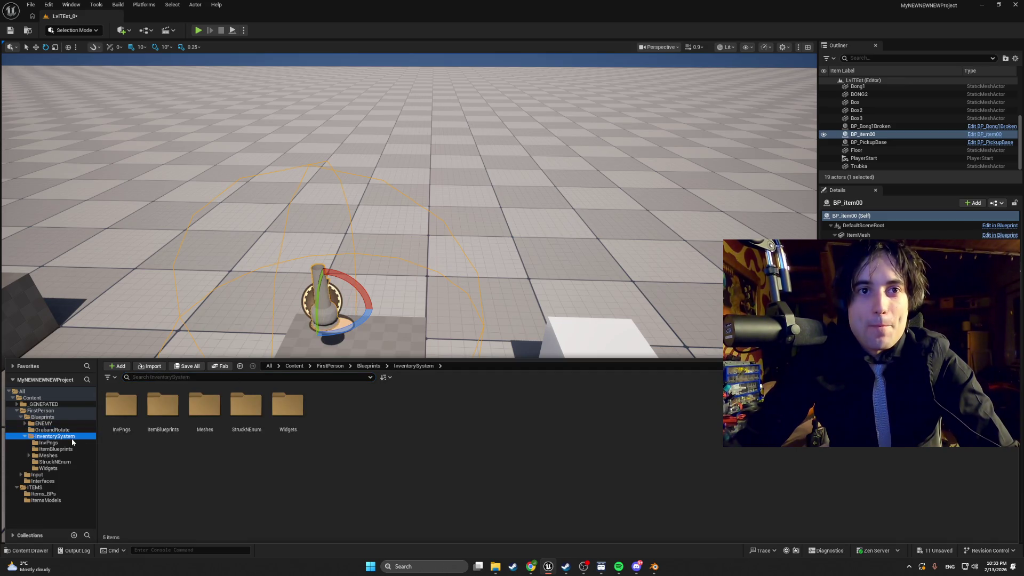
double_click(163, 408)
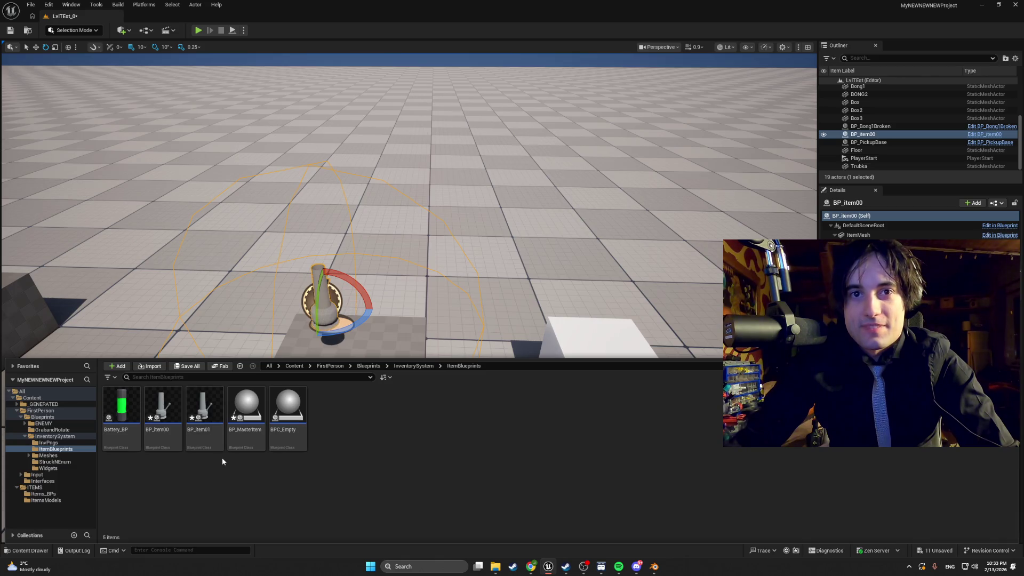
click(163, 408)
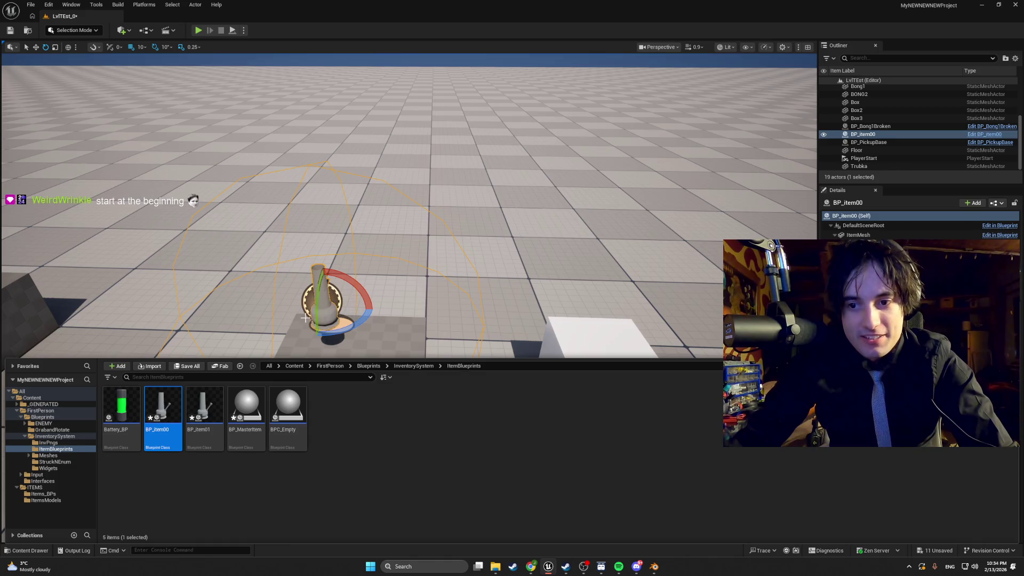
mouse_move(172, 418)
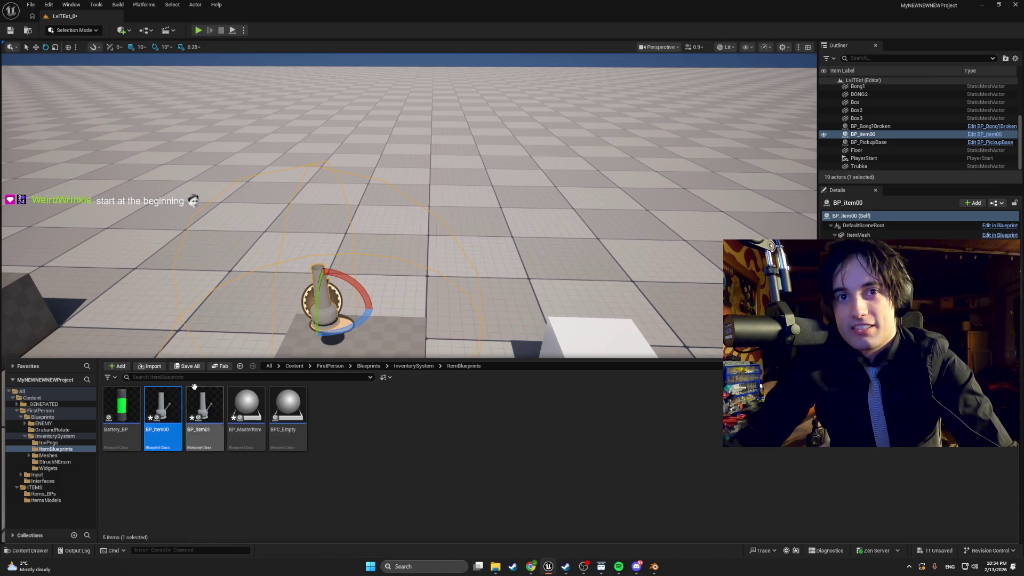
mouse_move(253, 409)
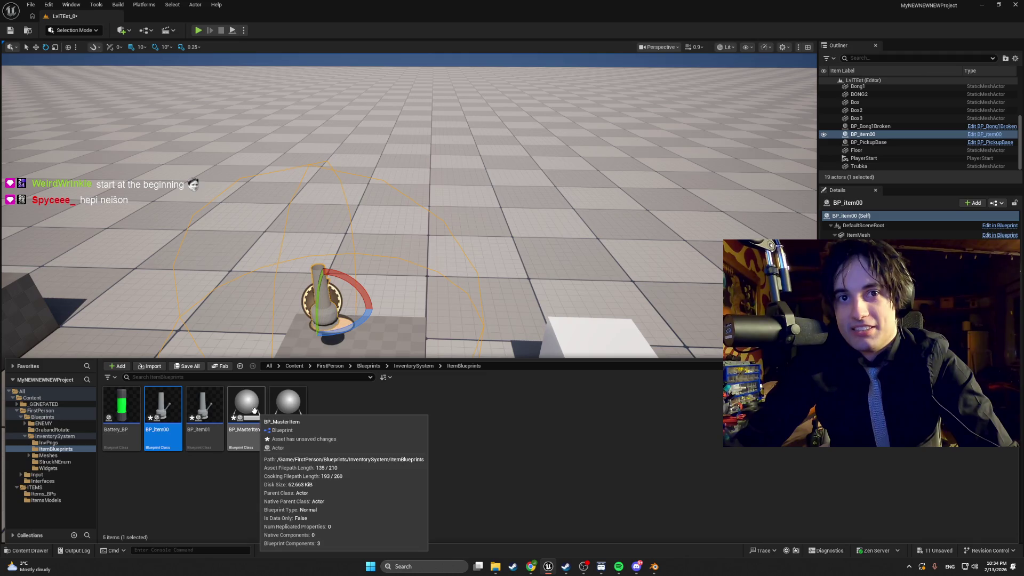
mouse_move(293, 439)
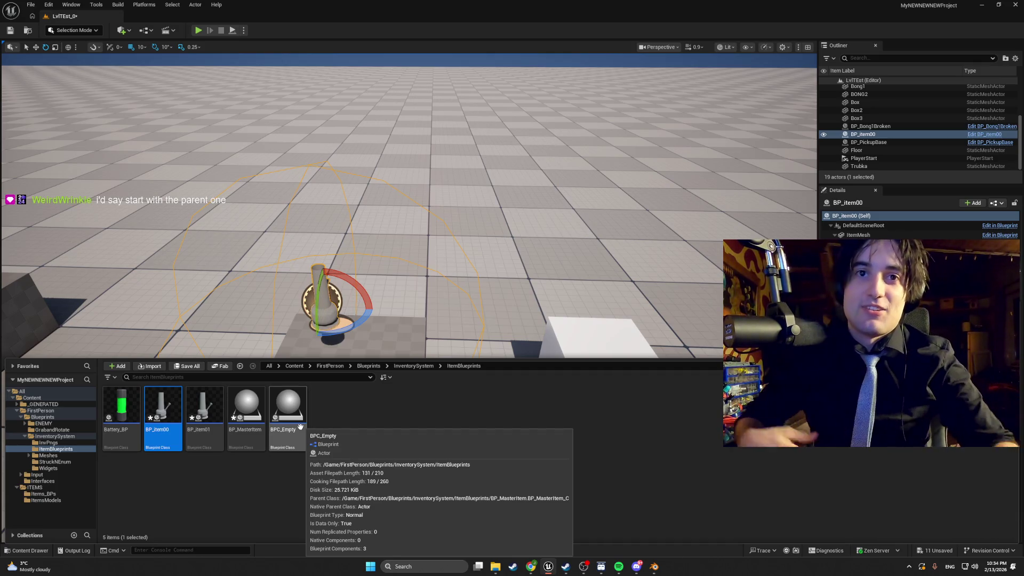
click(197, 30)
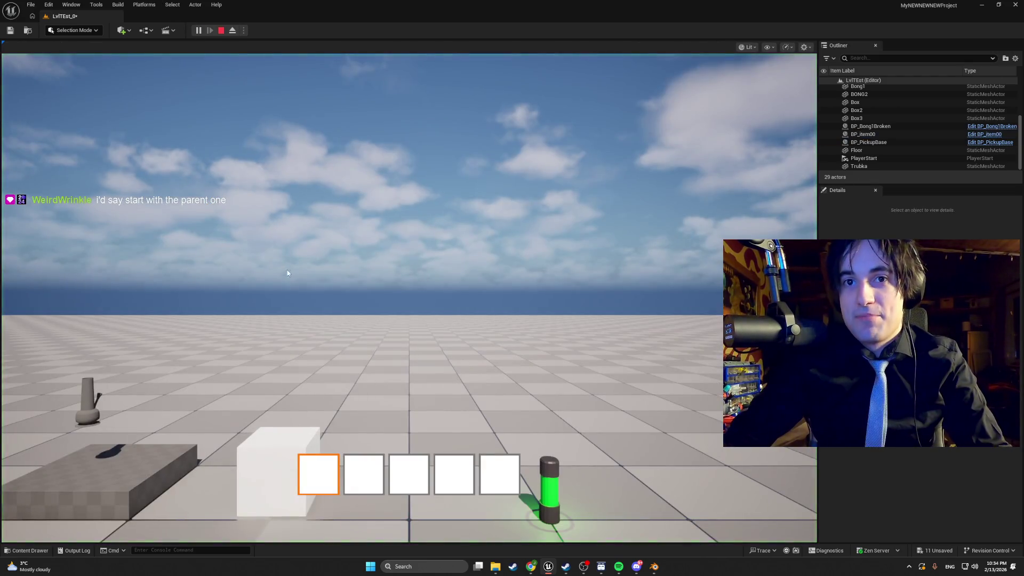
Step: Playtest picking the vase into hotbar slot 3, switching to slot 1, and dropping it by the wall
click(287, 273)
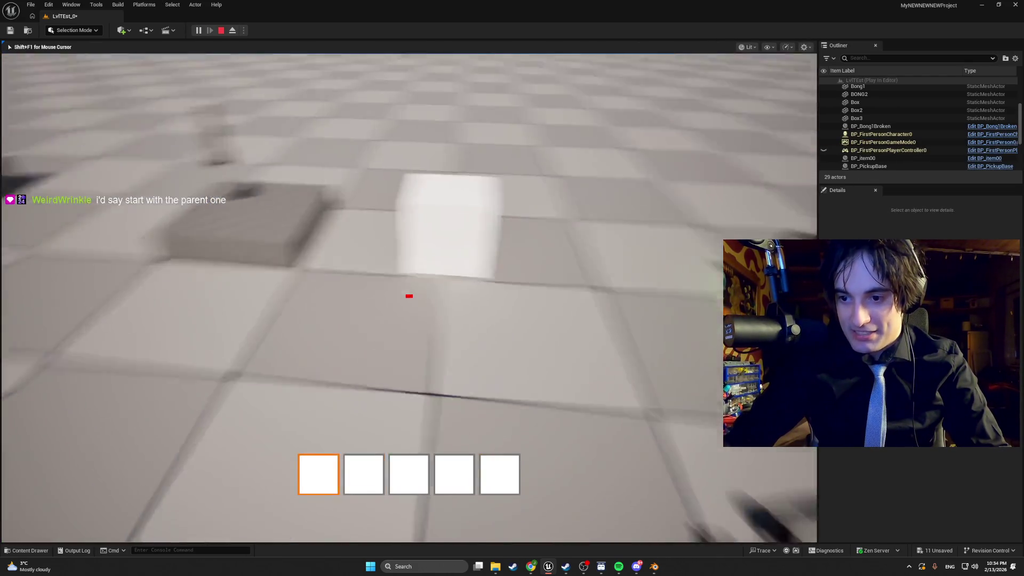
key(e)
key(3)
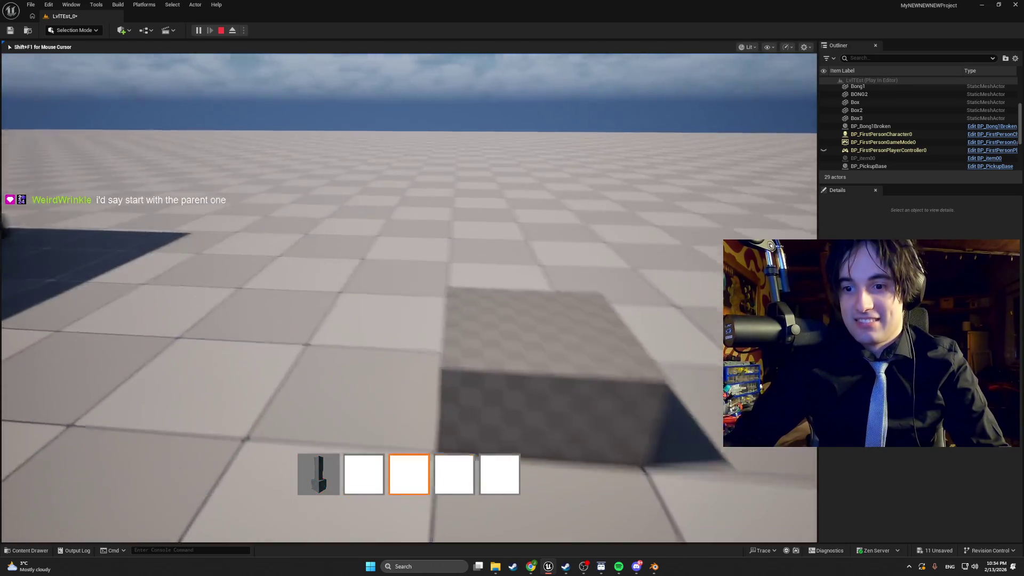
key(1)
key(q)
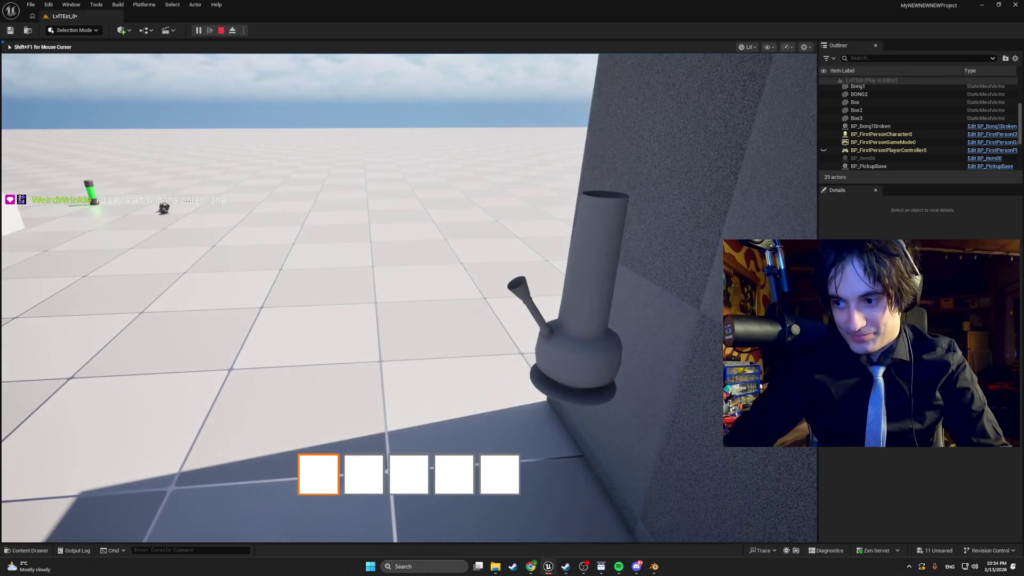
key(Escape)
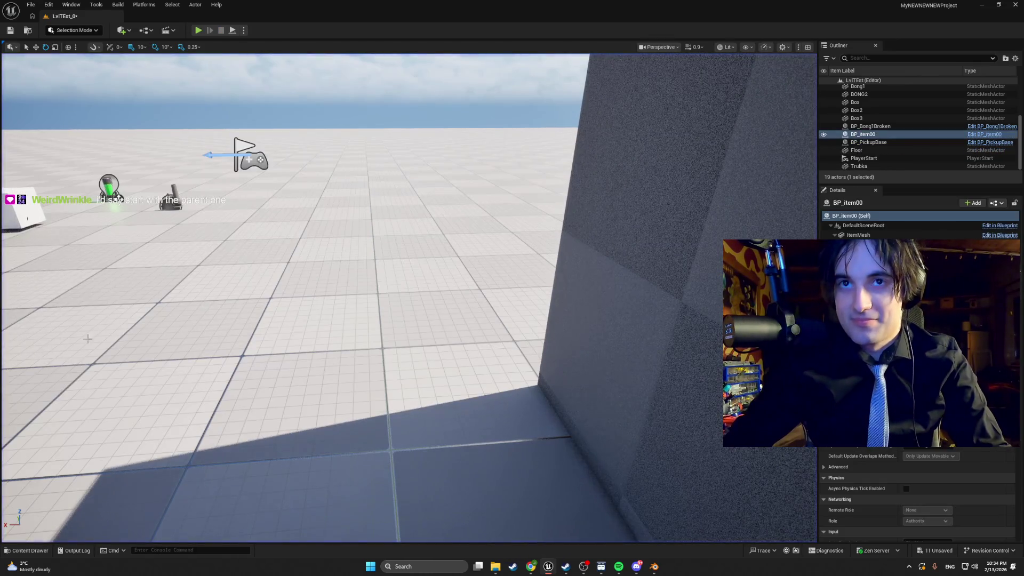
Step: Frame BP_item00 and fly the viewport over the item and cube to look over the level
key(f)
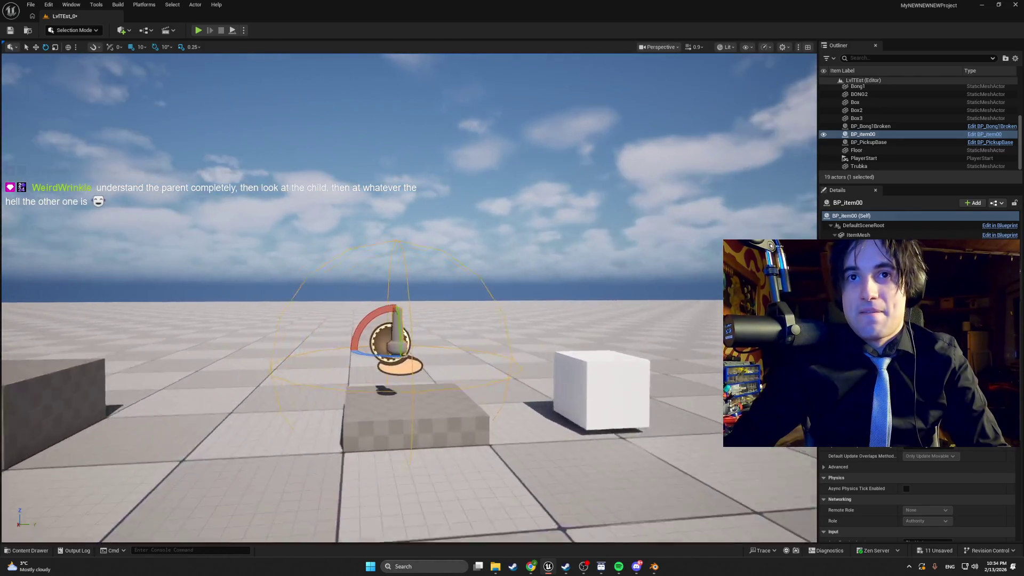
key(ctrl+b)
key(s)
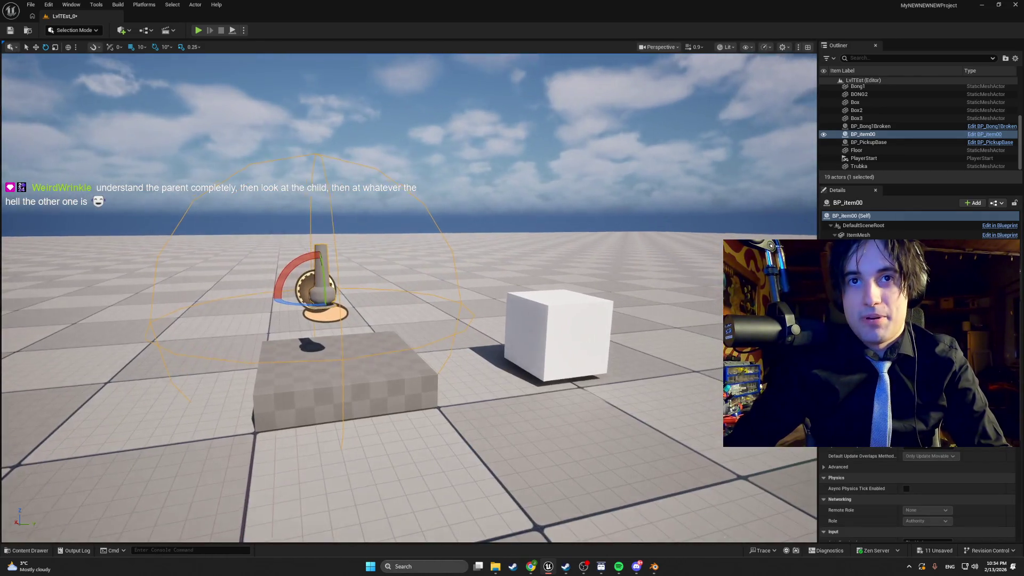
key(w)
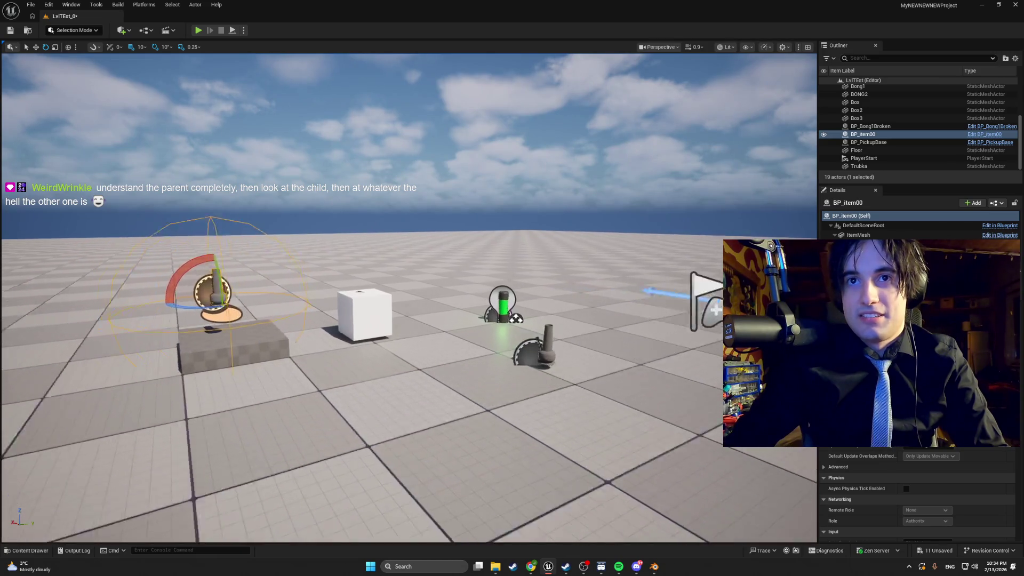
key(w)
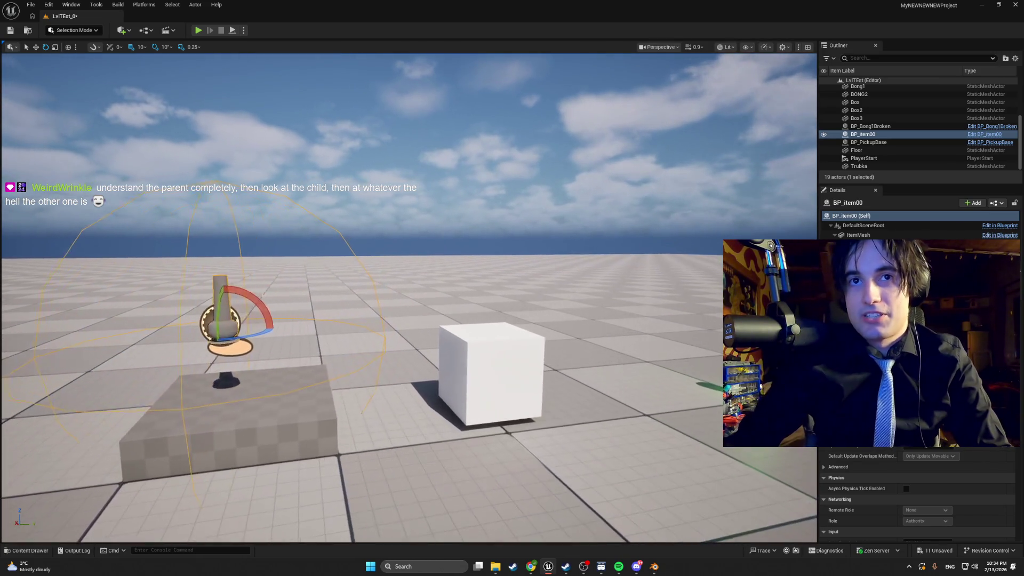
Step: Open BP_MasterItem from the ItemBlueprints assets and switch to the BP_PickupBase editor
key(ctrl+space)
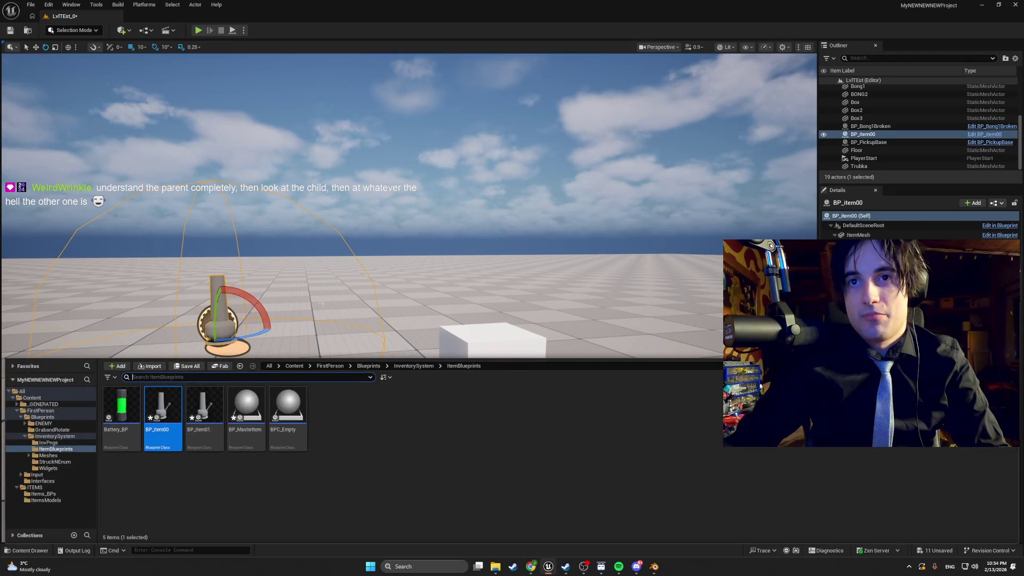
key(ctrl+space)
scroll(323, 303, down, 5)
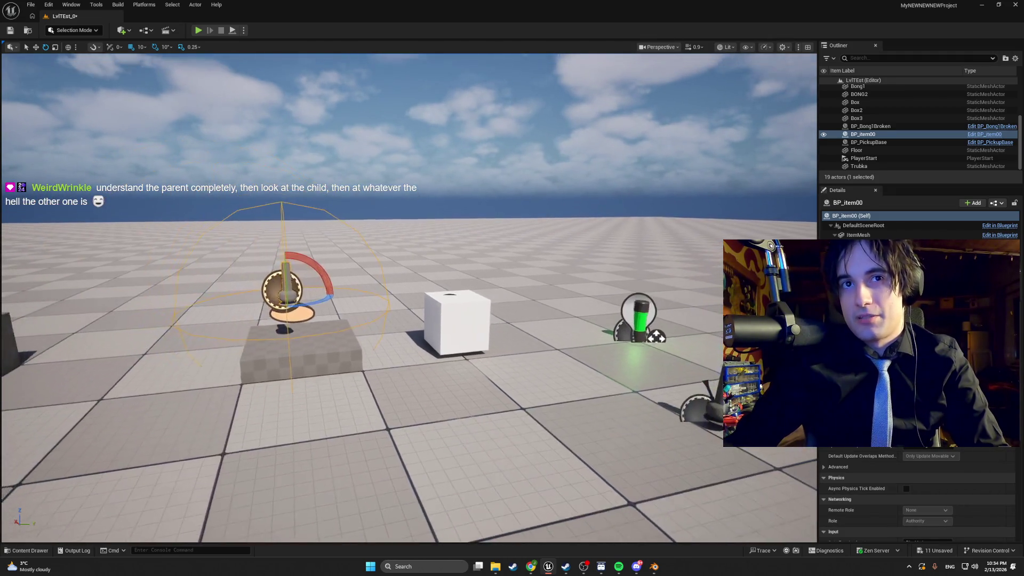
key(ctrl+space)
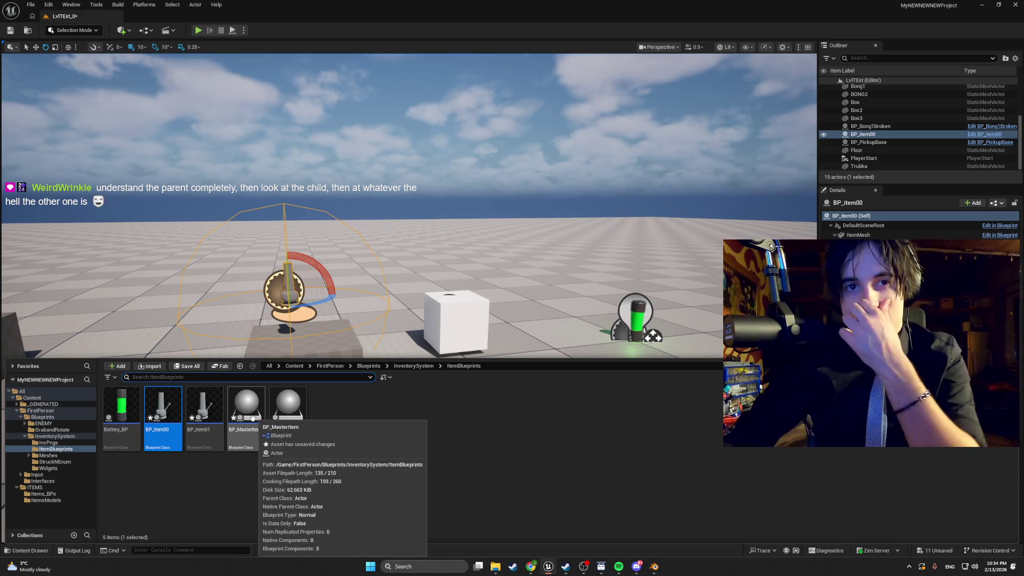
double_click(247, 409)
key(alt+Tab)
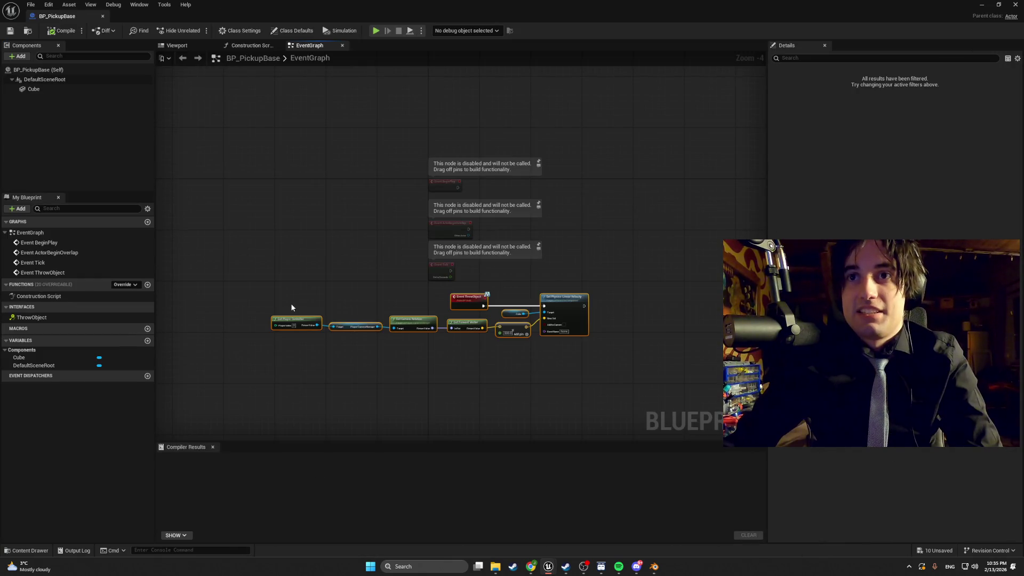
Step: Select the ThrowObject interface and make the BP_PickupBase editor fill the screen
click(43, 317)
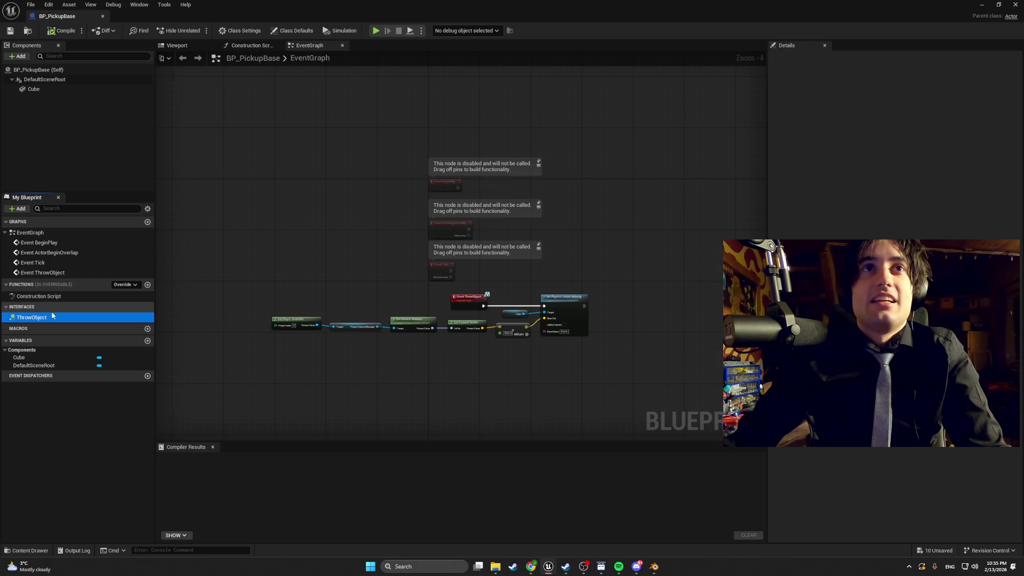
mouse_move(549, 557)
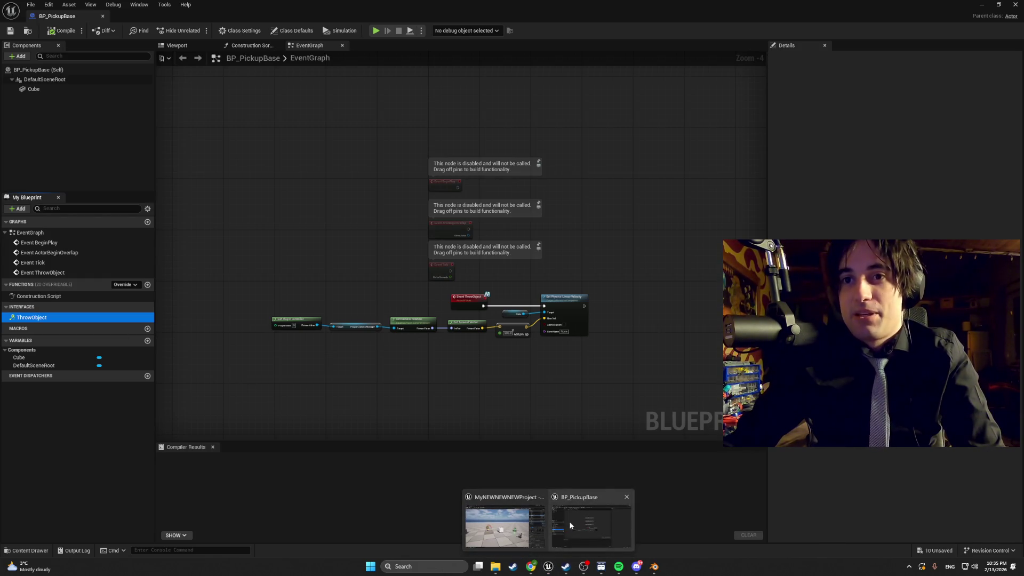
click(174, 102)
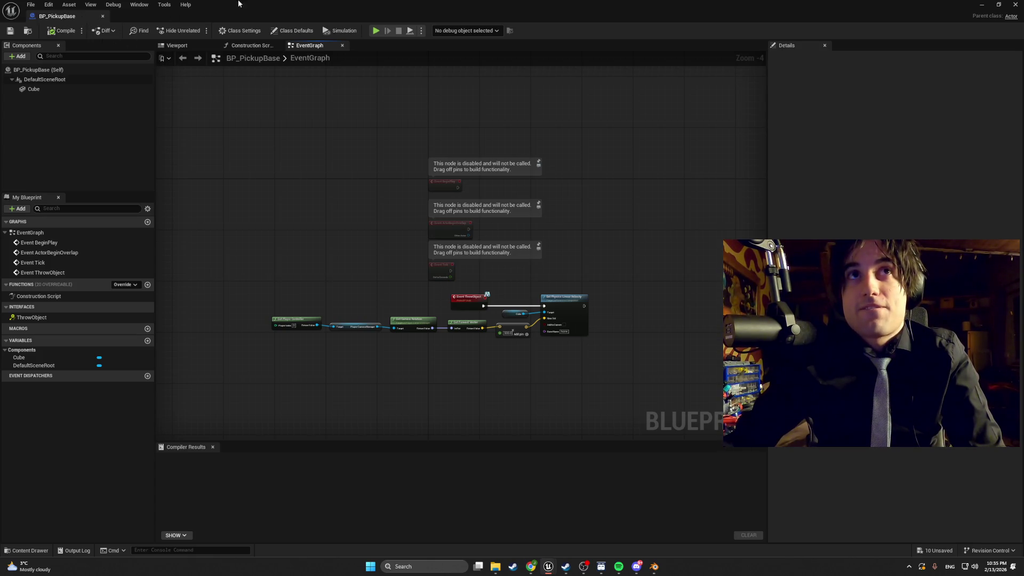
double_click(926, 6)
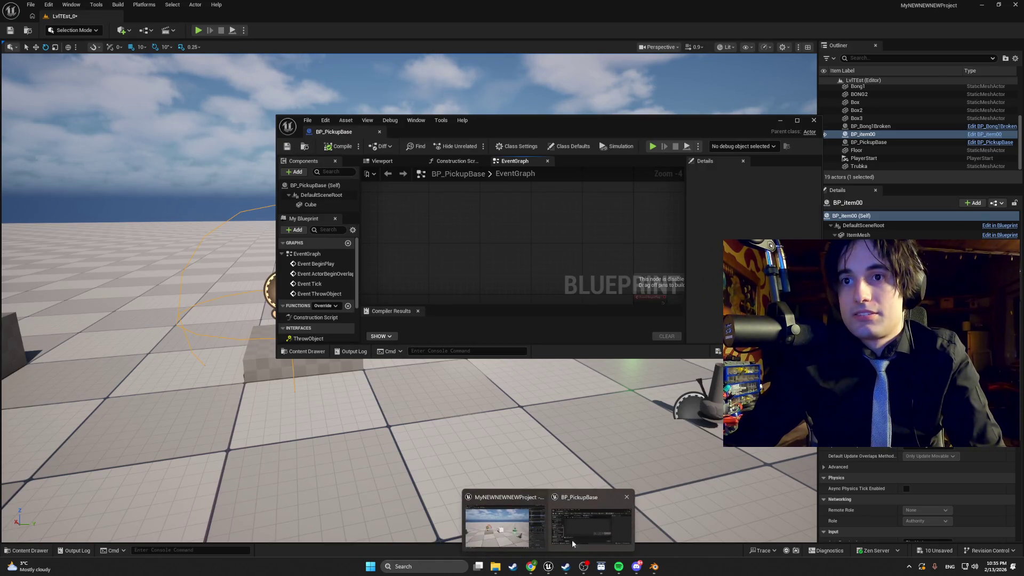
click(797, 120)
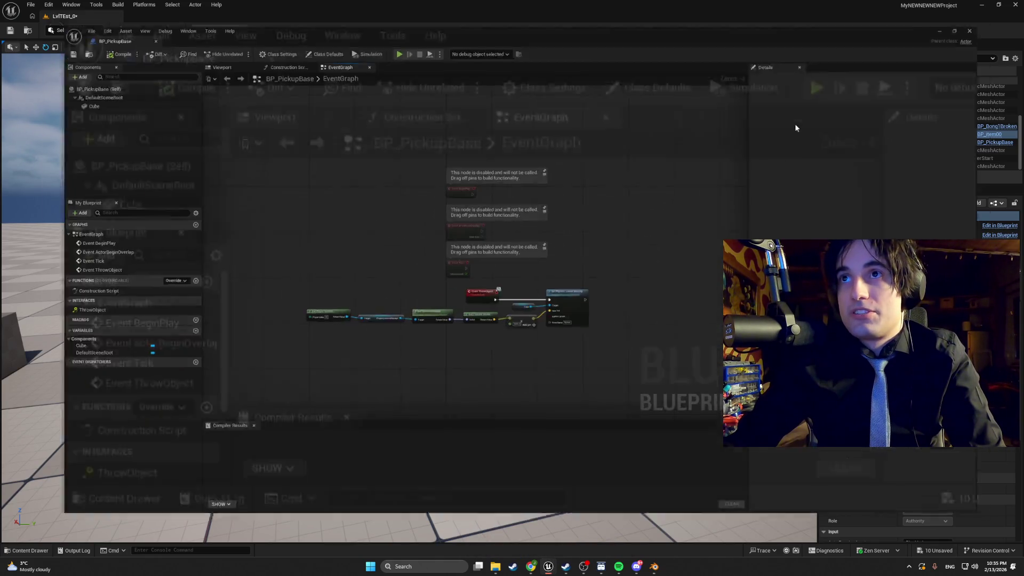
Step: Browse to InventorySystem > ItemBlueprints in the Content Drawer to reach BP_item00
key(ctrl+space)
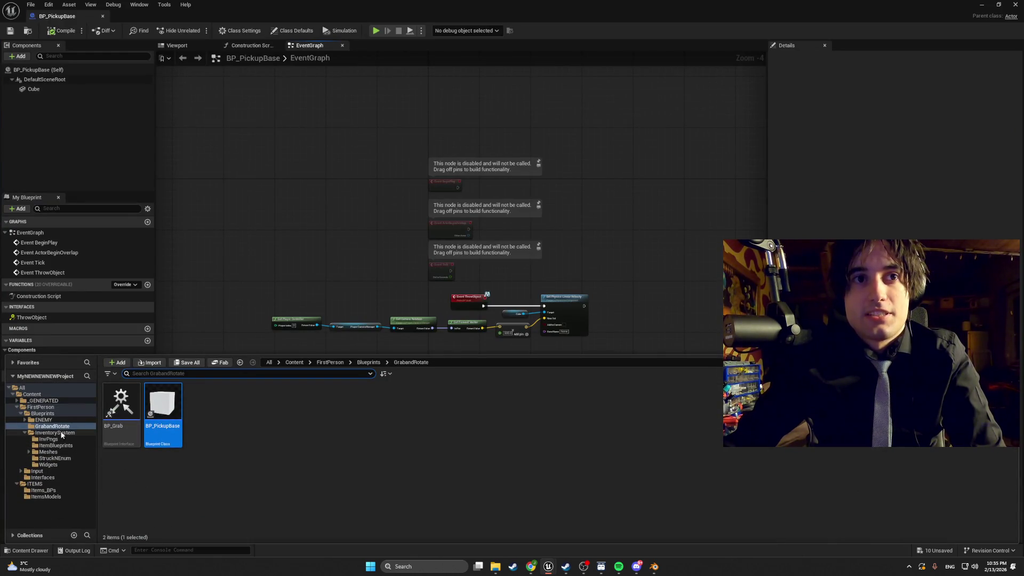
click(55, 432)
click(162, 408)
double_click(162, 408)
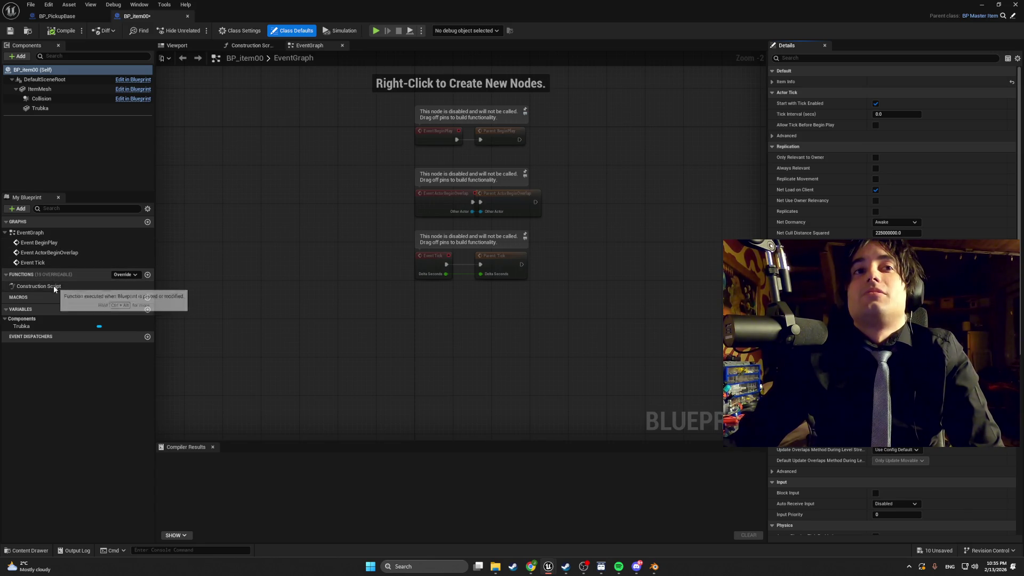
Step: Open BP_MasterItem in its own tab and close the BP_item00 blueprint
click(22, 551)
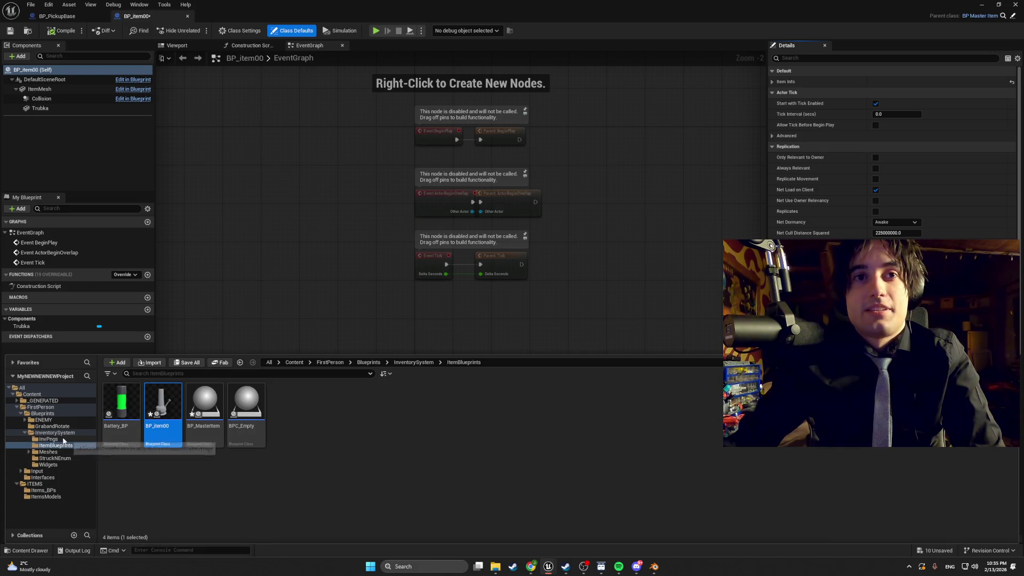
click(74, 345)
click(57, 16)
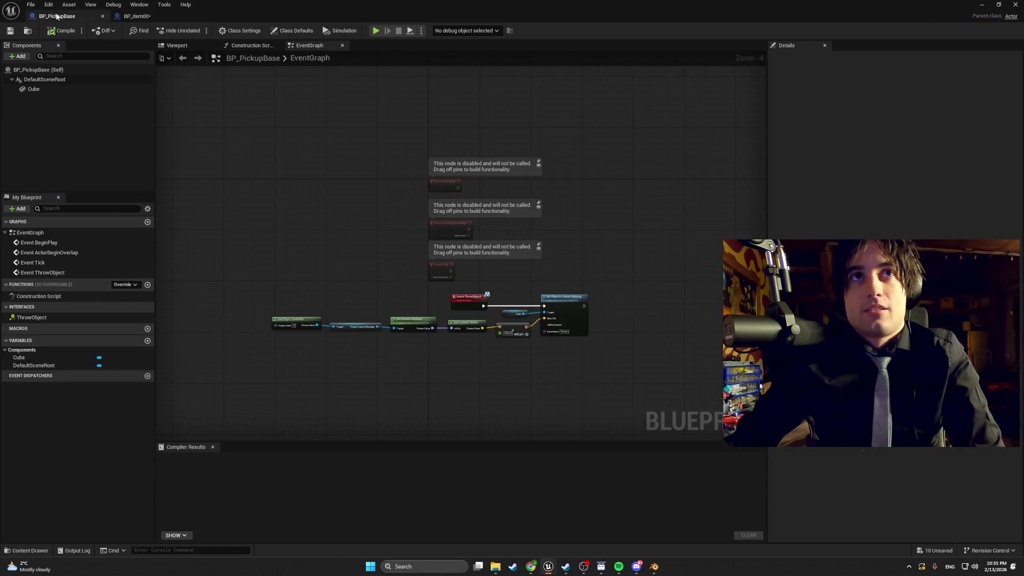
click(137, 16)
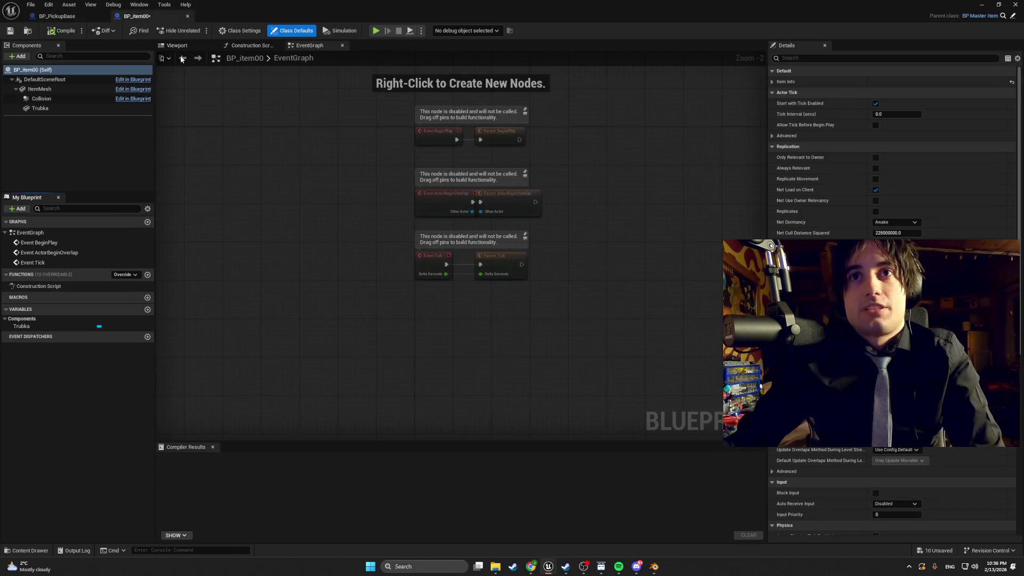
click(31, 550)
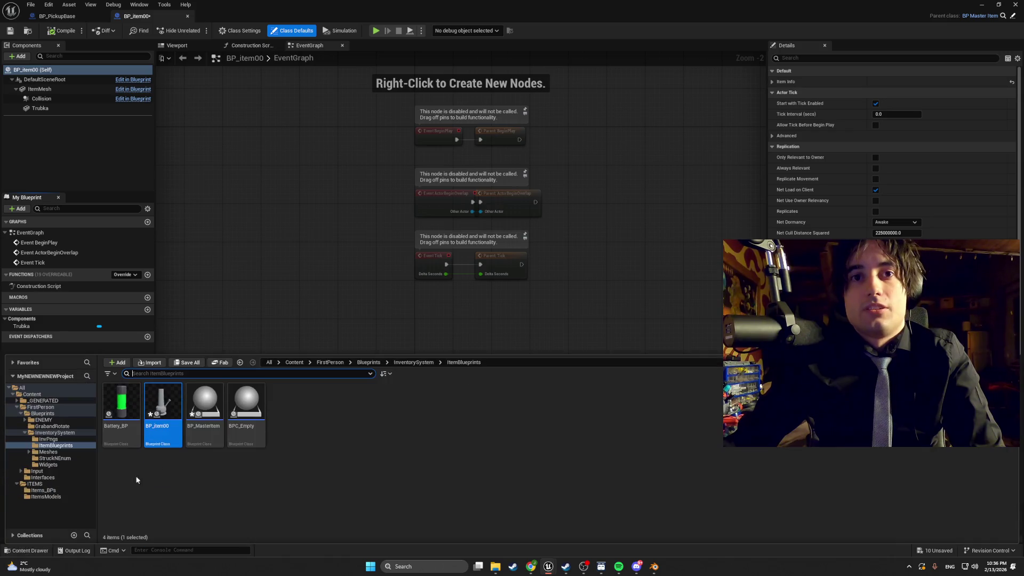
double_click(206, 411)
click(184, 16)
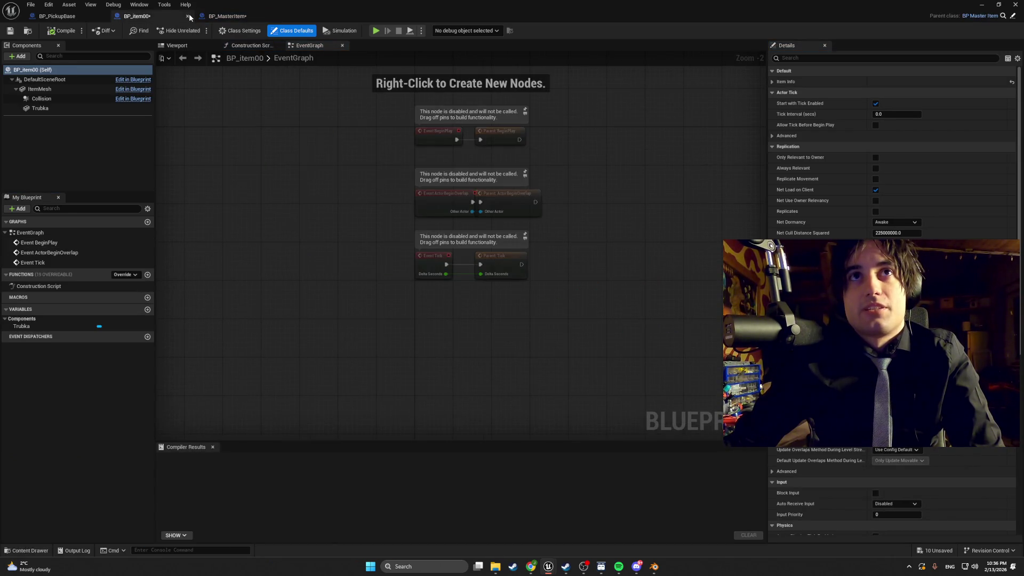
click(188, 16)
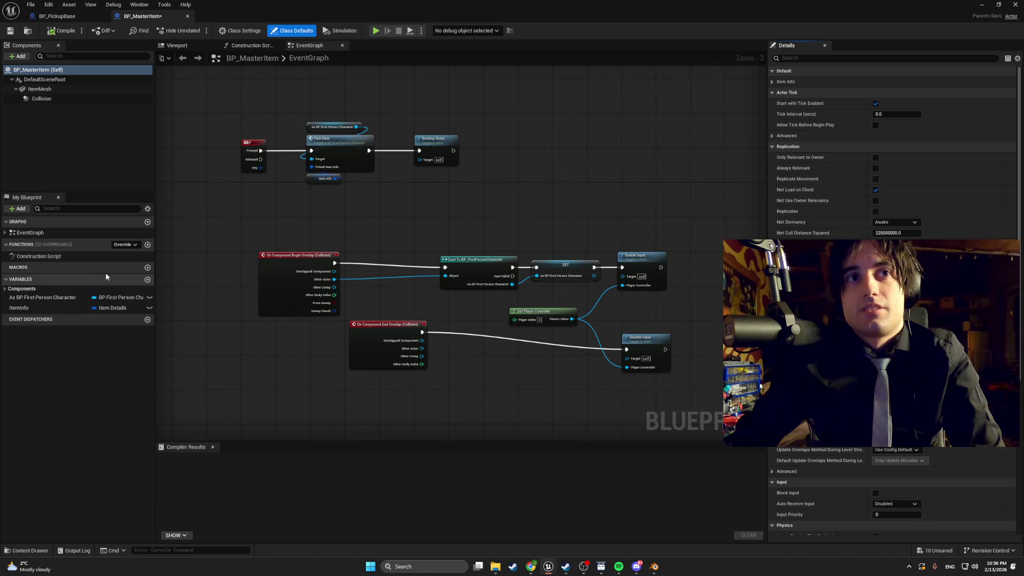
Step: Search 'inter' in the My Blueprint add list, cancel it, and return to BP_PickupBase
click(24, 210)
text(inte)
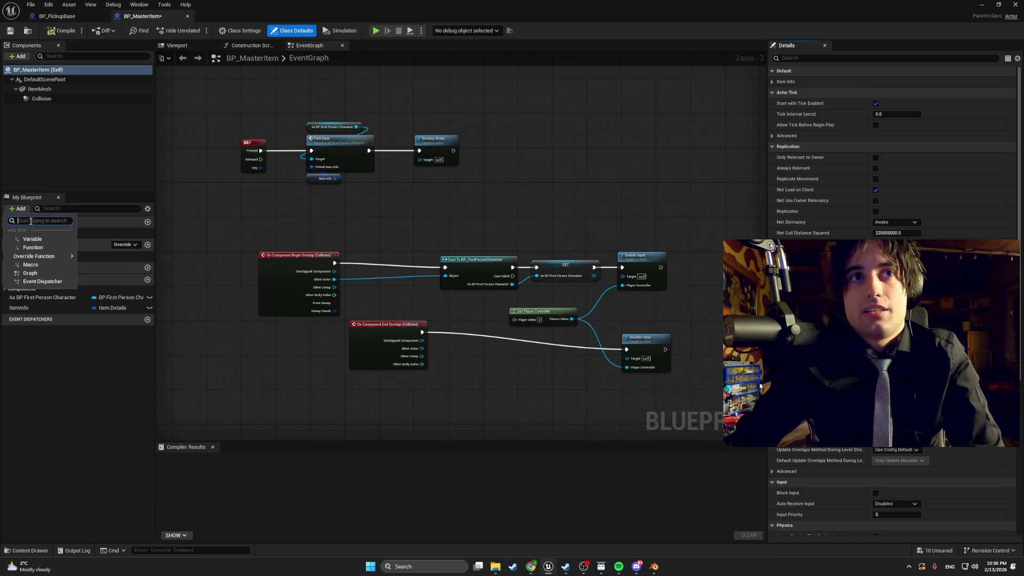
text(r)
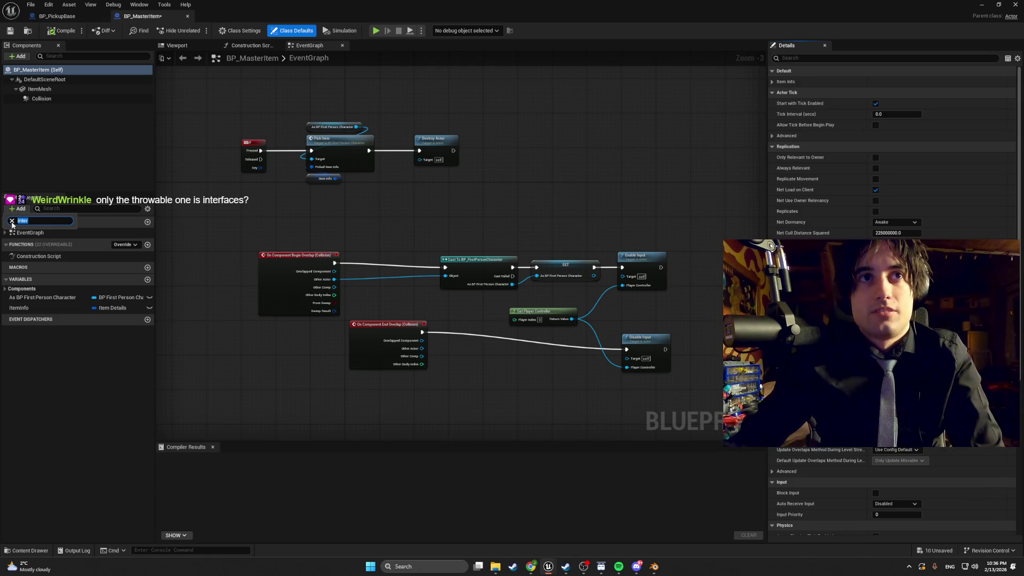
click(12, 221)
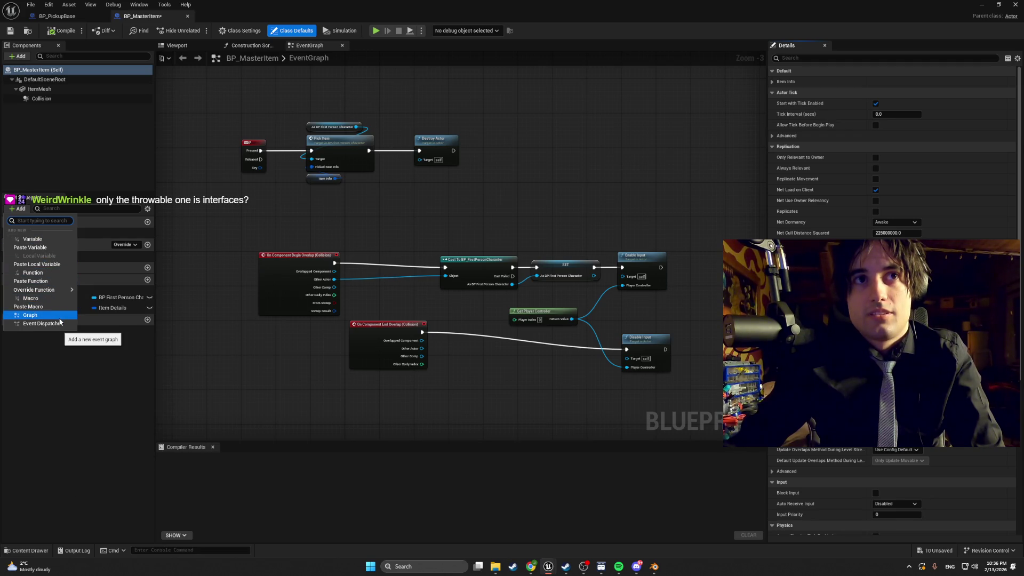
click(101, 369)
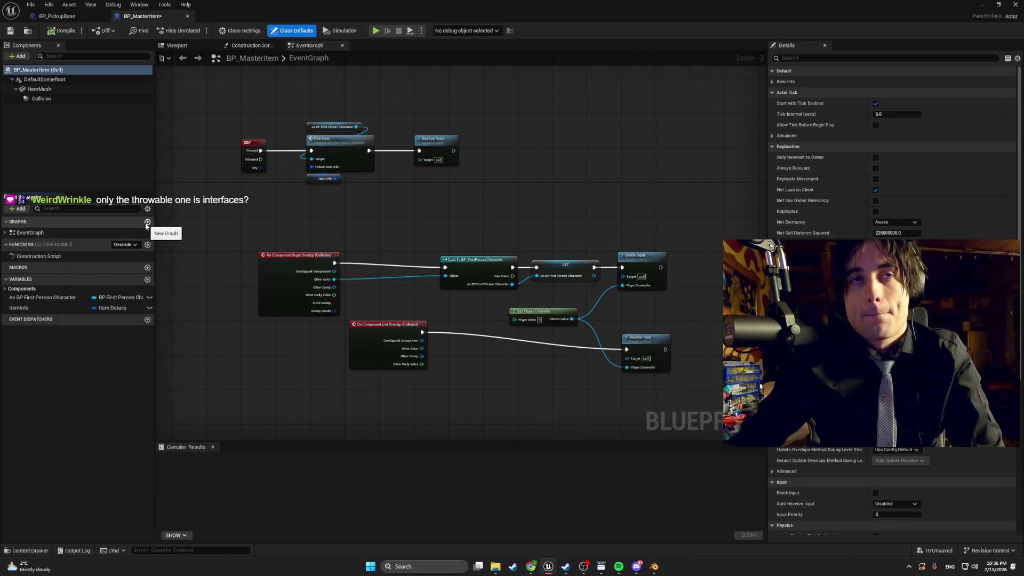
click(57, 16)
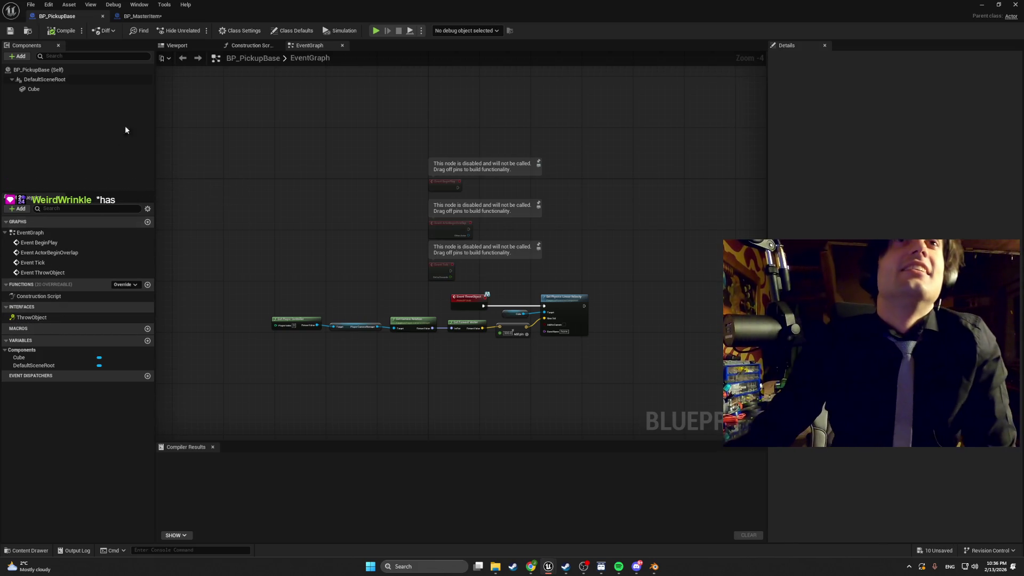
Step: Copy the ThrowObject node chain from BP_PickupBase and paste it into BP_MasterItem
mouse_move(586, 385)
mouse_down()
mouse_move(270, 265)
mouse_move(298, 302)
mouse_up()
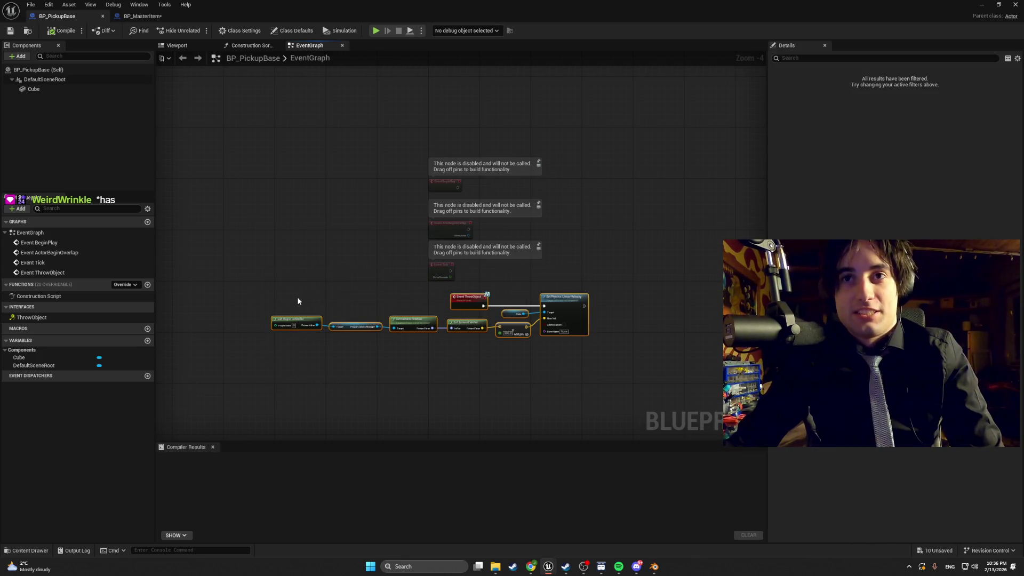
key(ctrl+c)
click(141, 16)
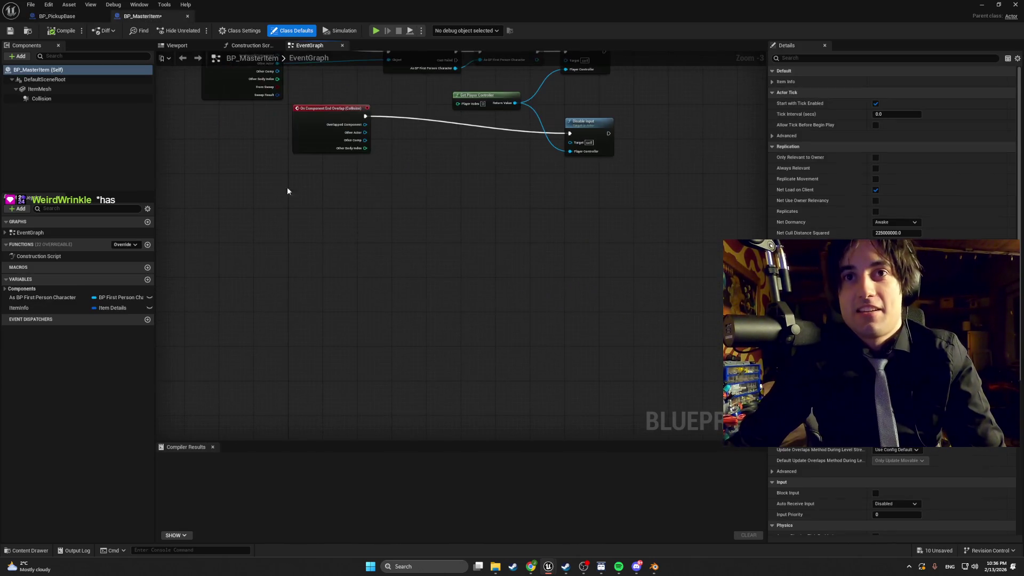
key(ctrl+v)
Step: Replace the Cube reference with Item Mesh as the velocity target and compile BP_MasterItem
click(444, 256)
key(Delete)
scroll(438, 261, up, 2)
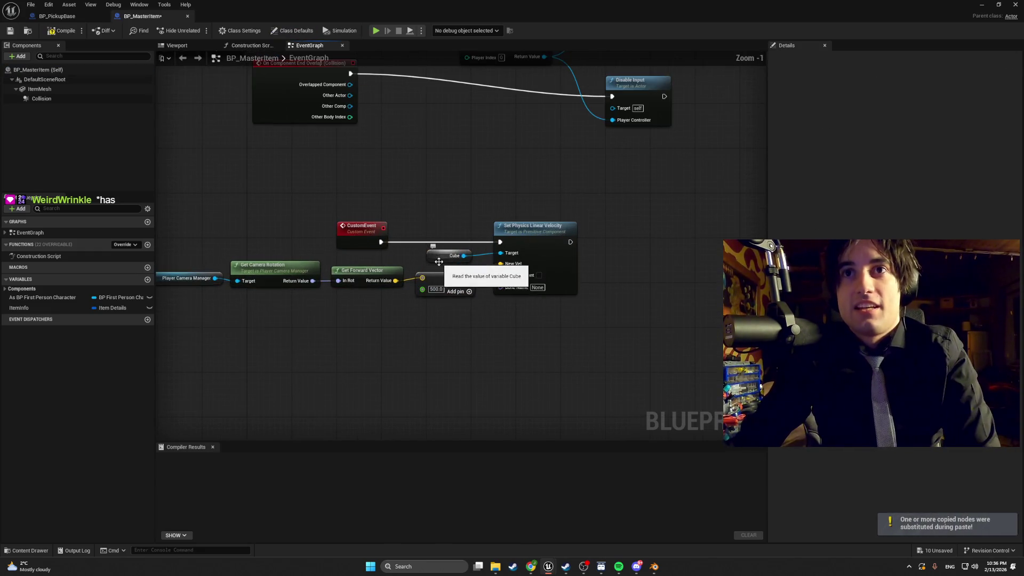
mouse_move(39, 90)
mouse_down()
mouse_move(476, 260)
mouse_move(500, 253)
mouse_up()
click(355, 195)
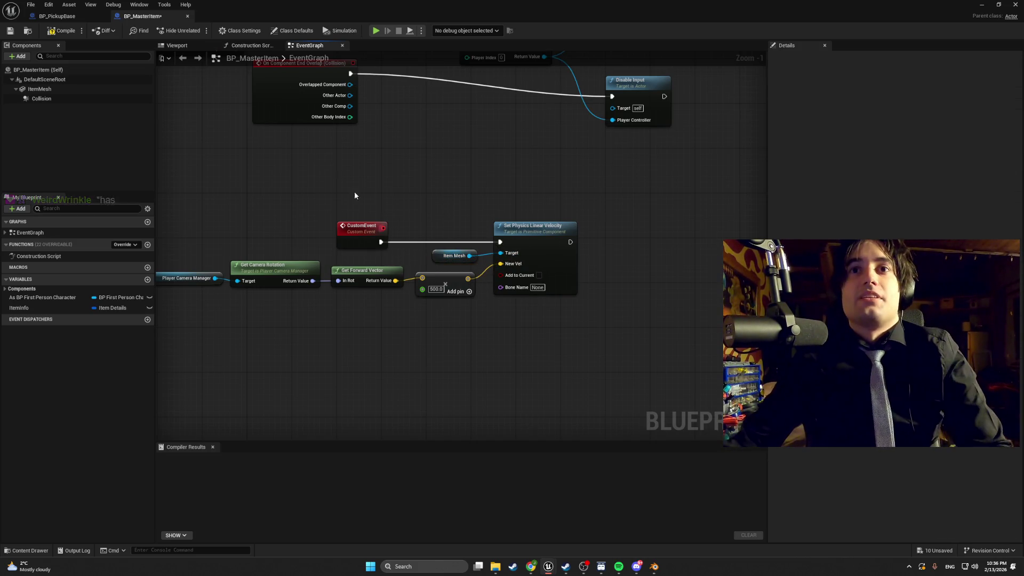
click(50, 33)
click(980, 5)
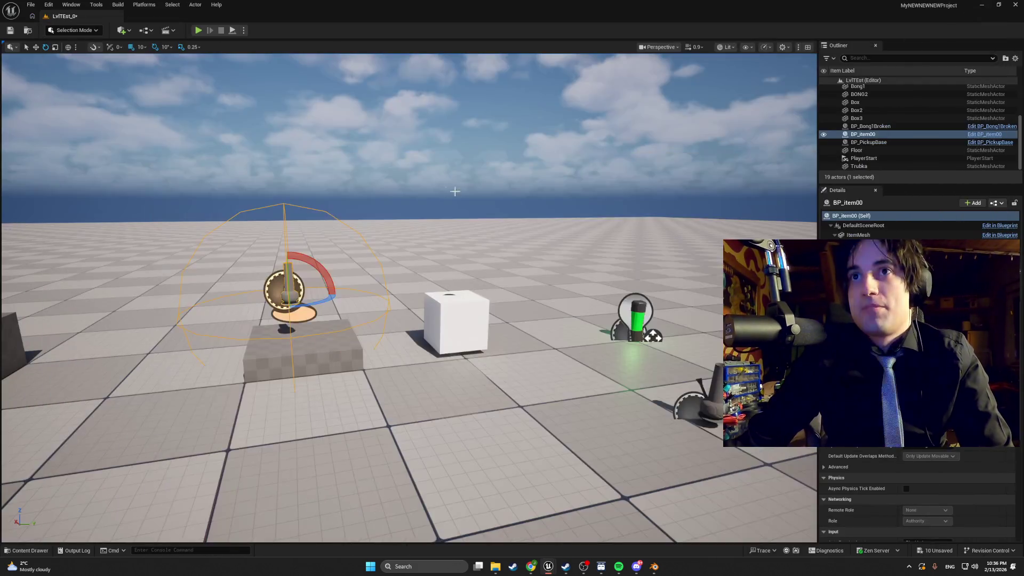
Step: Briefly start and stop a play session, then open BP_item00 from the content browser
click(198, 31)
key(Escape)
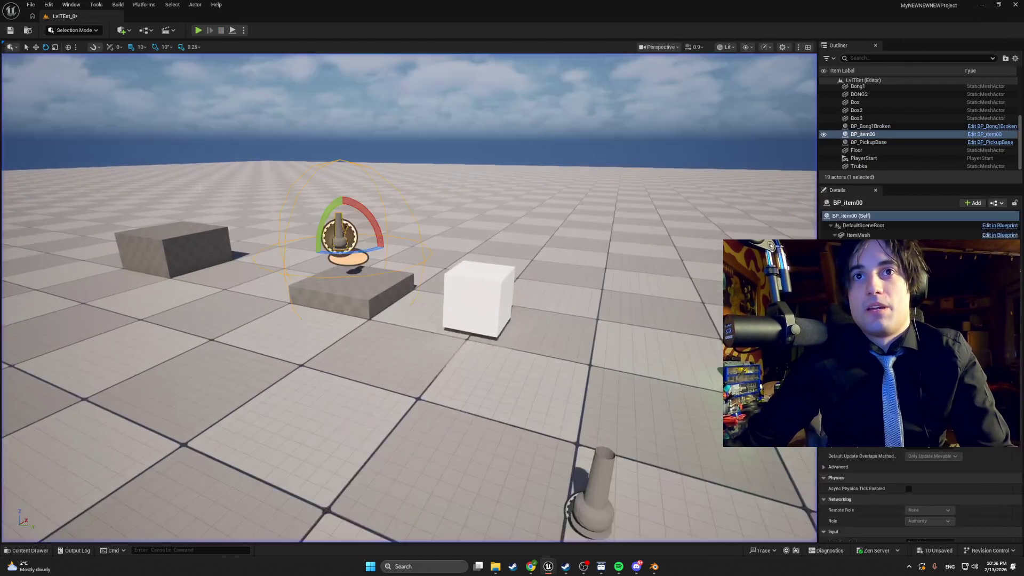
key(ctrl+space)
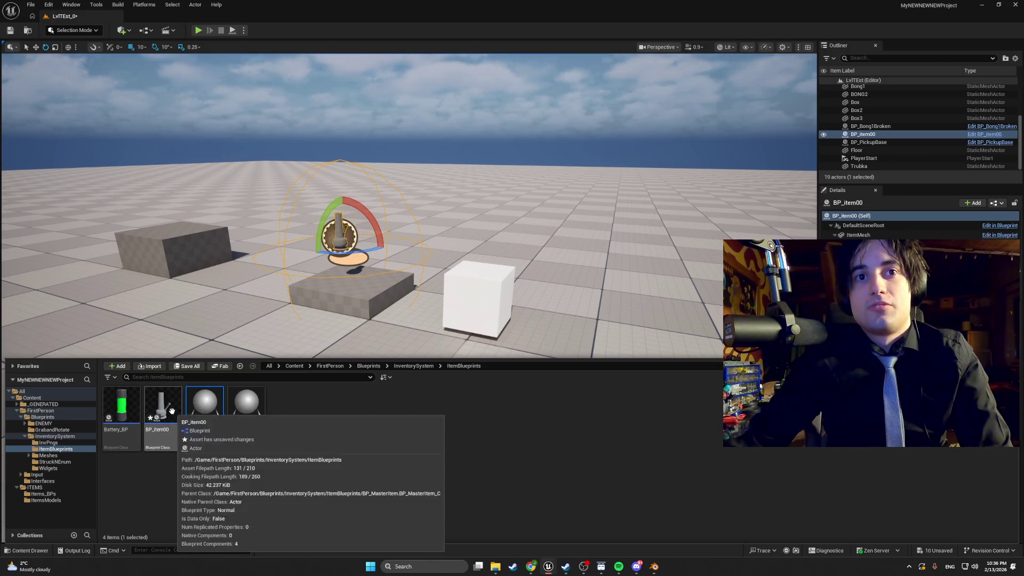
double_click(163, 410)
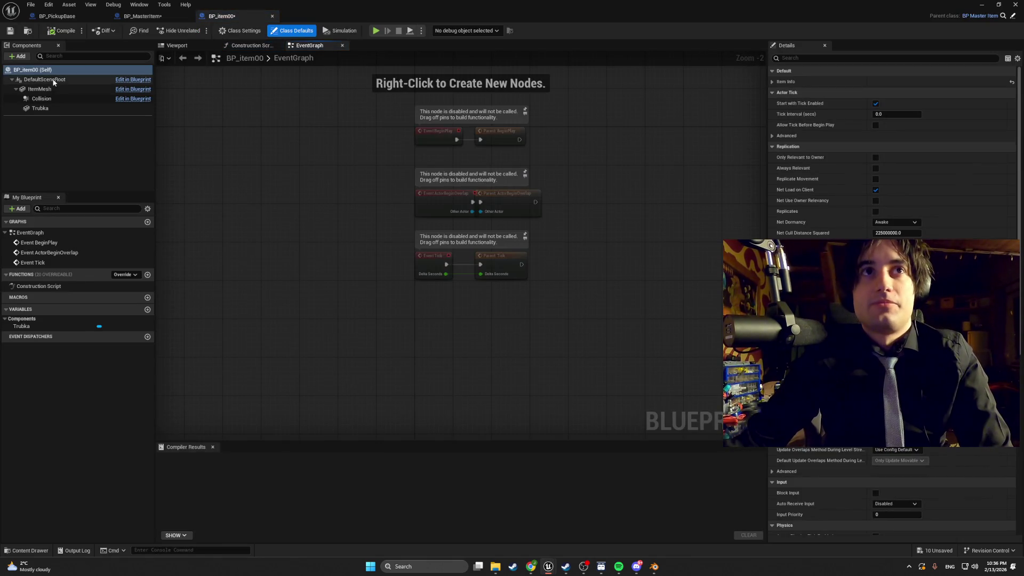
Step: Enable Simulate Physics on the Trubka and Collision components and compile BP_item00
click(54, 89)
click(799, 57)
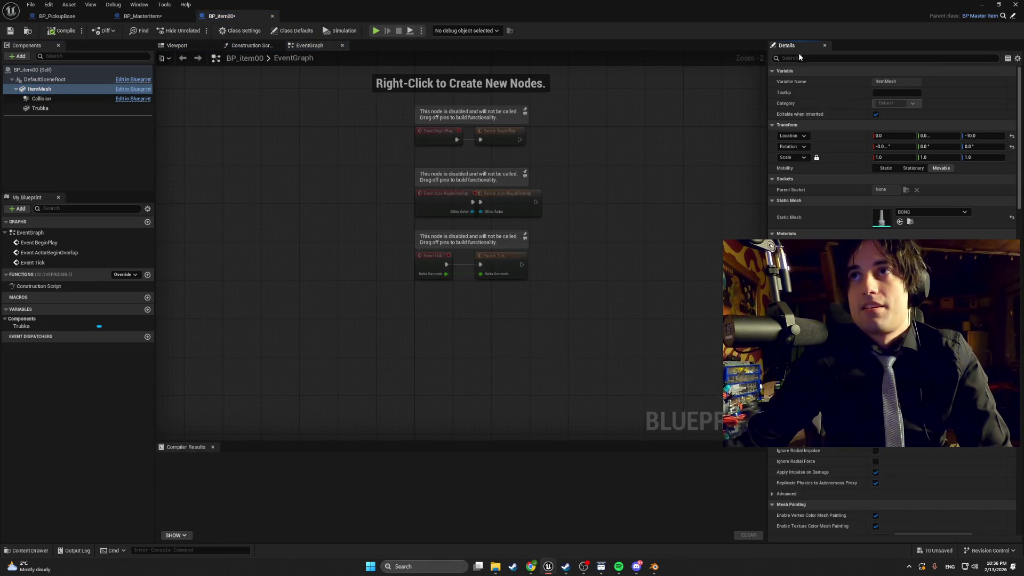
text(simulate)
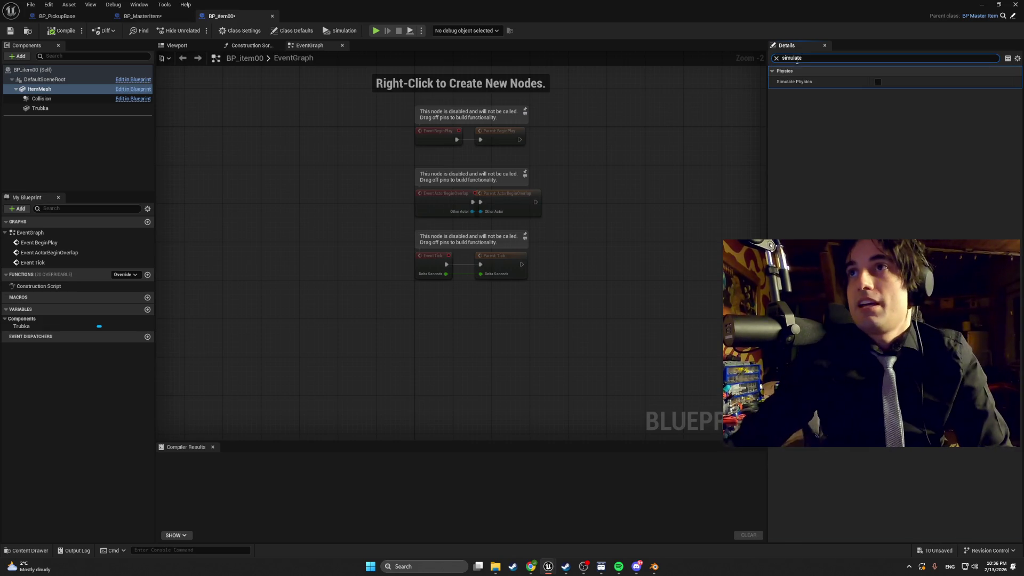
click(53, 98)
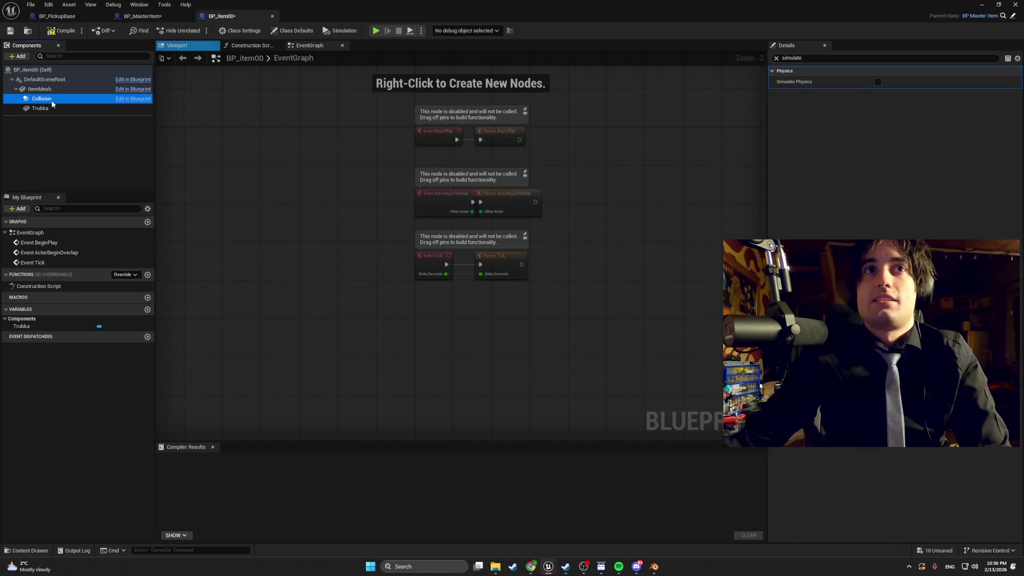
click(59, 108)
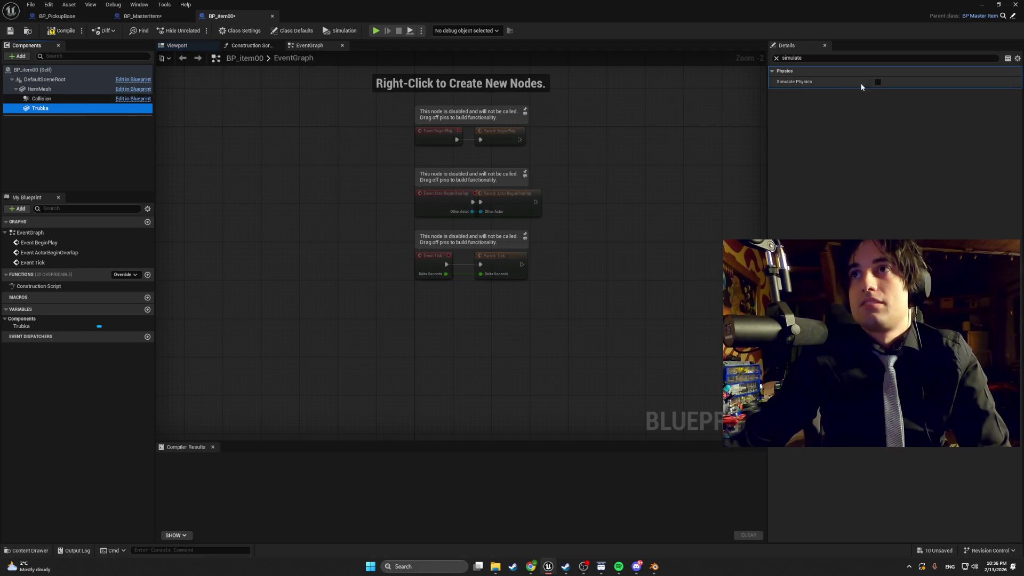
click(877, 83)
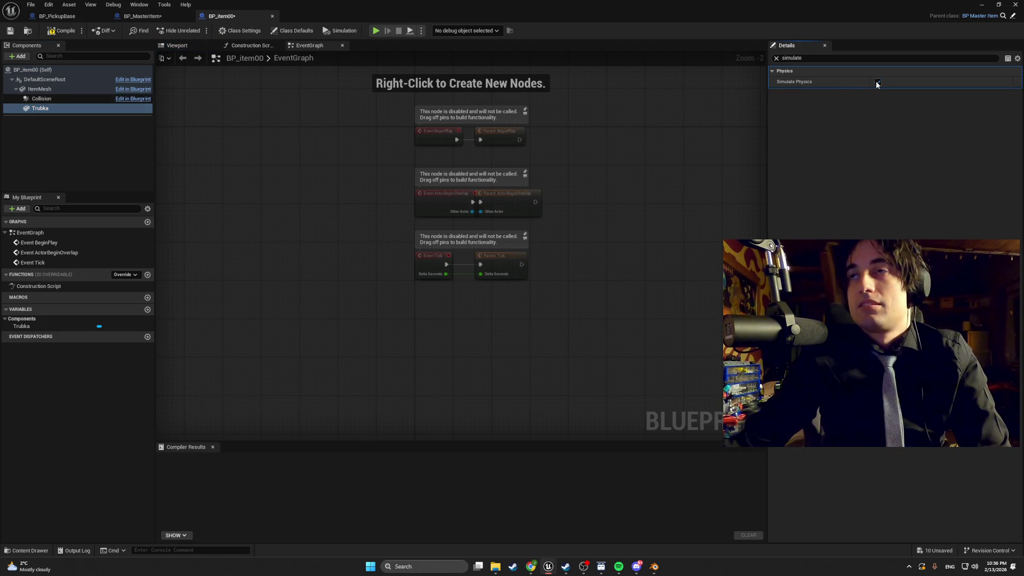
click(63, 98)
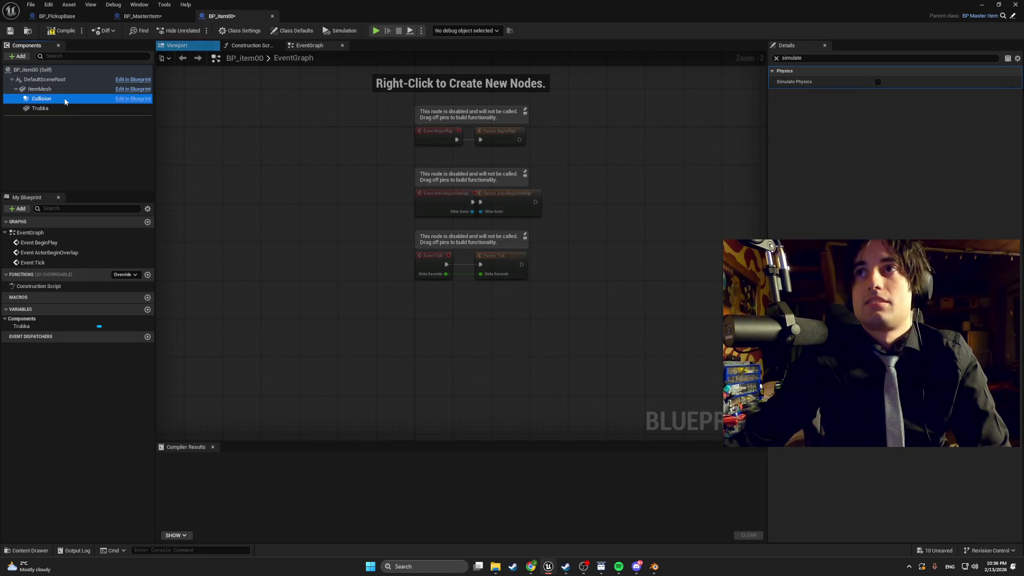
click(878, 82)
click(62, 34)
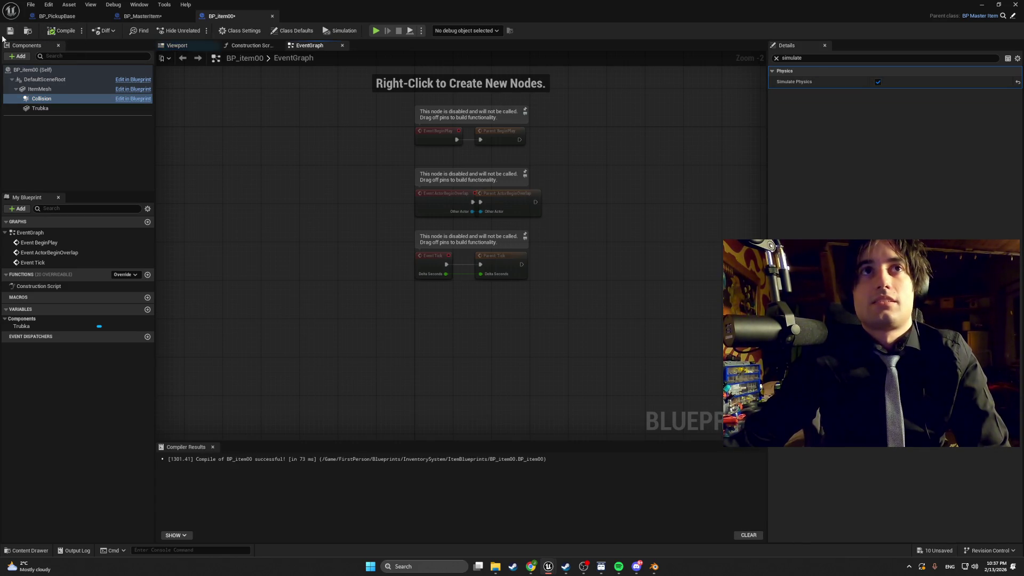
click(982, 5)
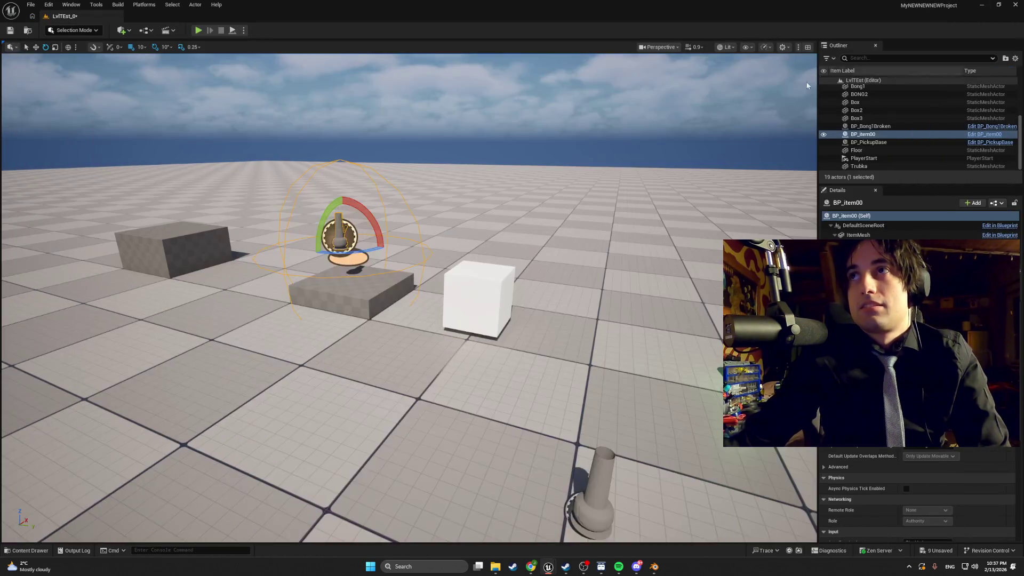
click(198, 31)
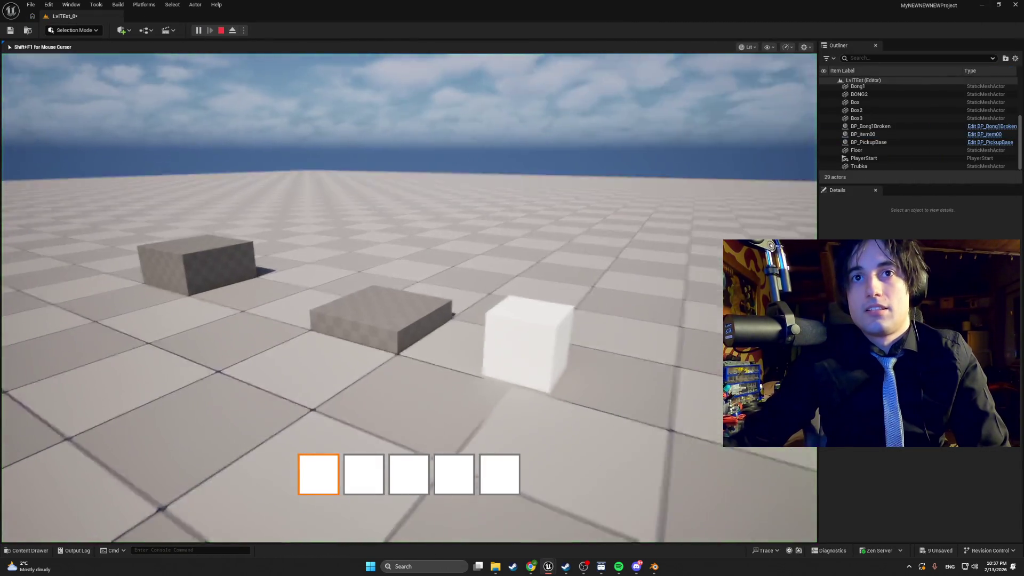
key(w)
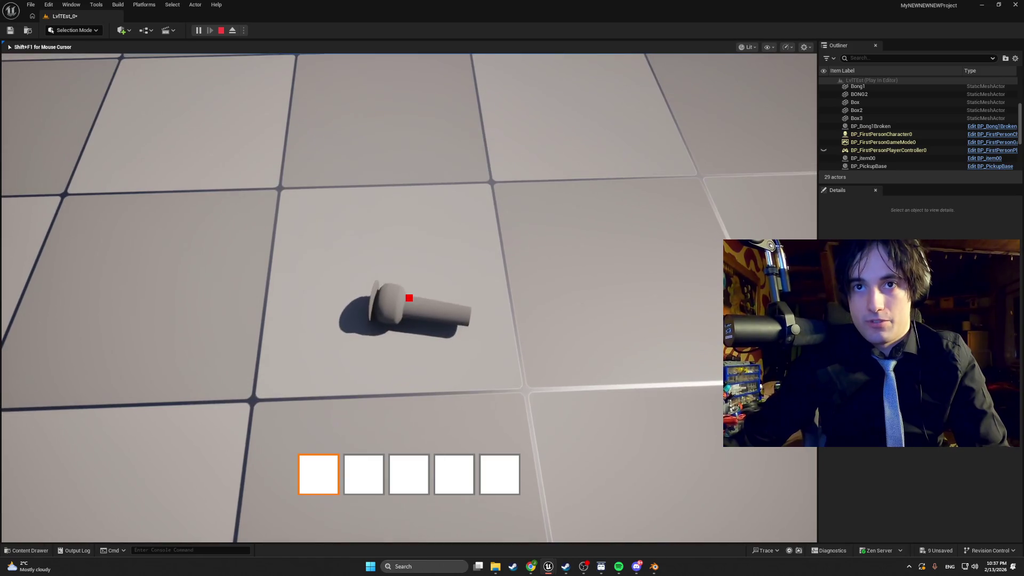
key(Escape)
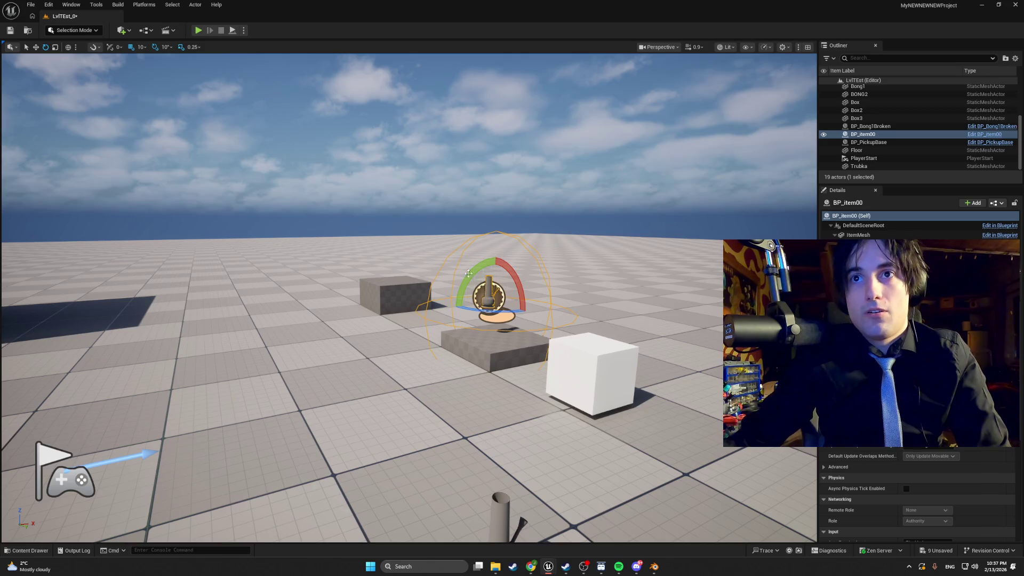
Step: Select the low Box pedestal beneath the item and delete it
click(498, 354)
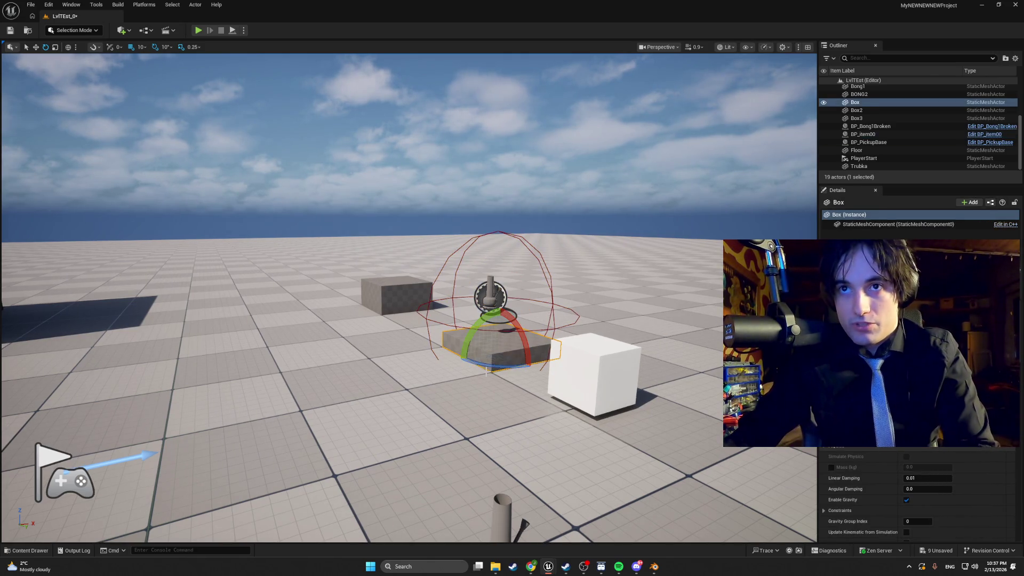
scroll(485, 371, up, 10)
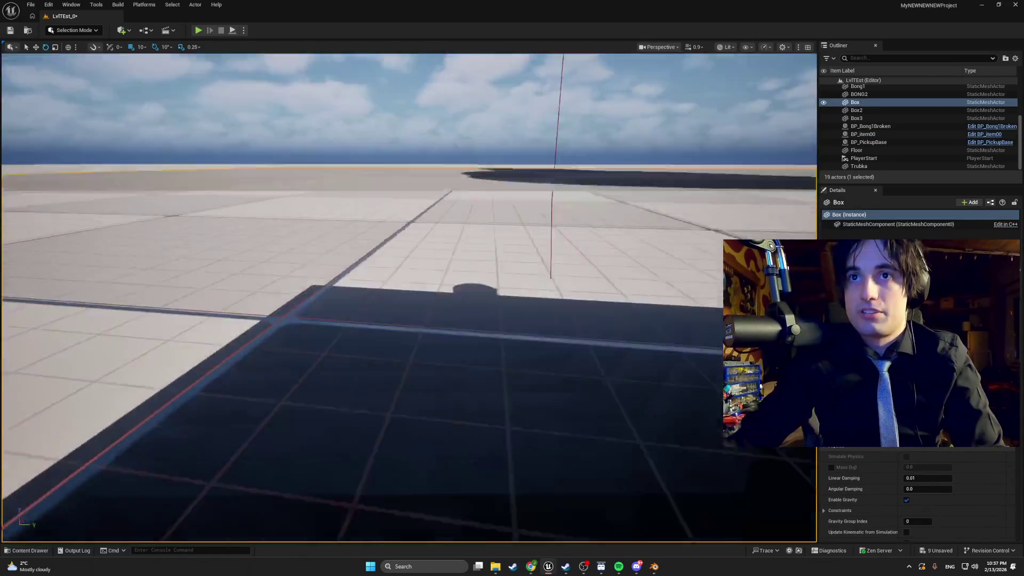
scroll(476, 314, down, 10)
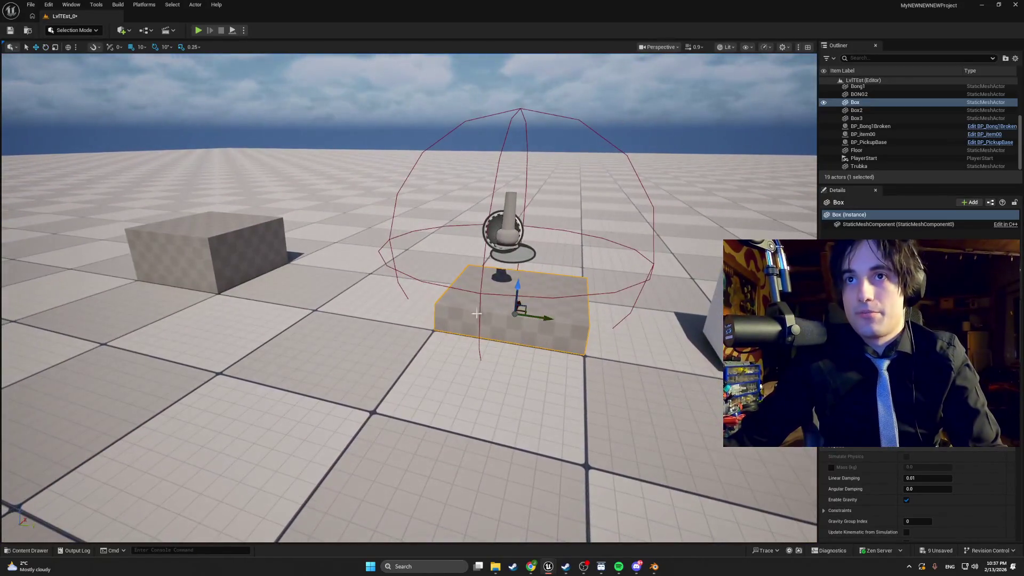
drag(519, 318, 300, 288)
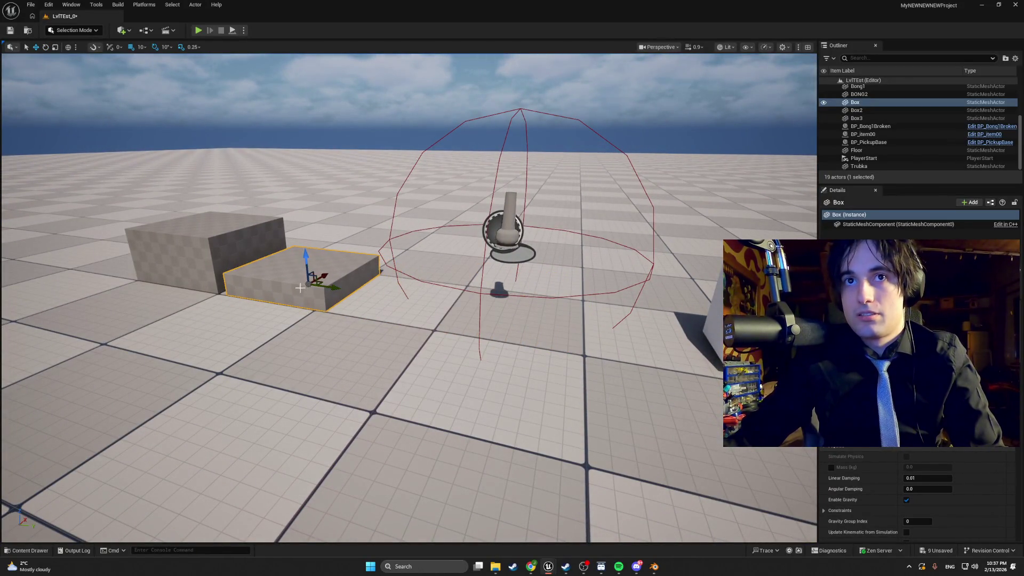
key(Delete)
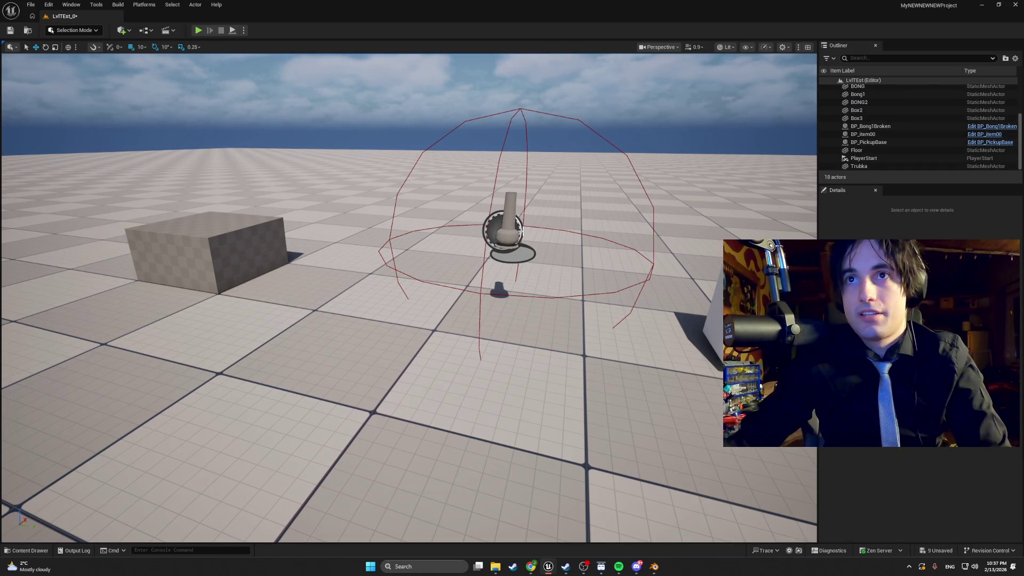
Step: Move BP_item00 down toward the white cube and start a play test
click(520, 231)
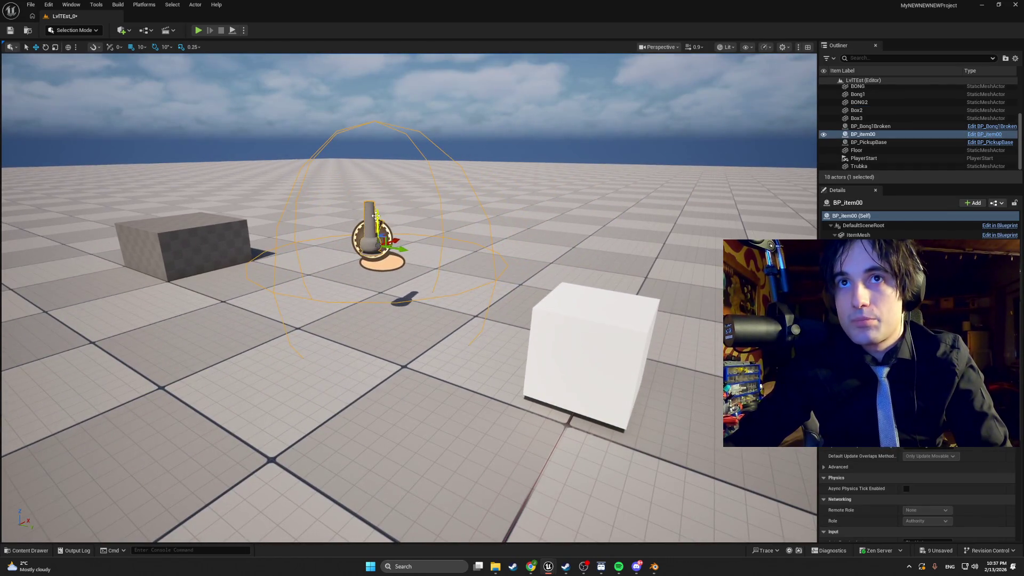
drag(376, 216, 377, 277)
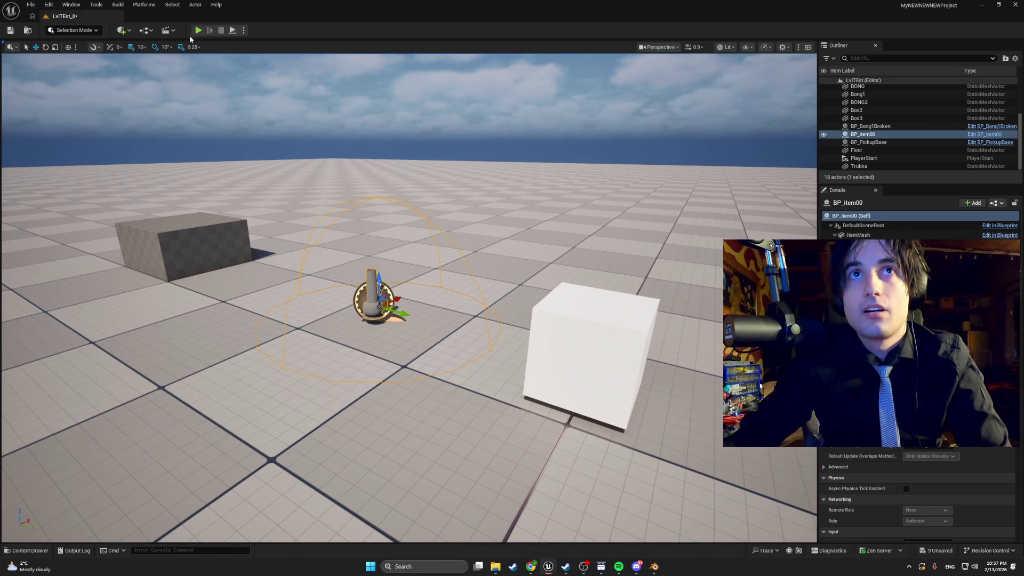
click(198, 30)
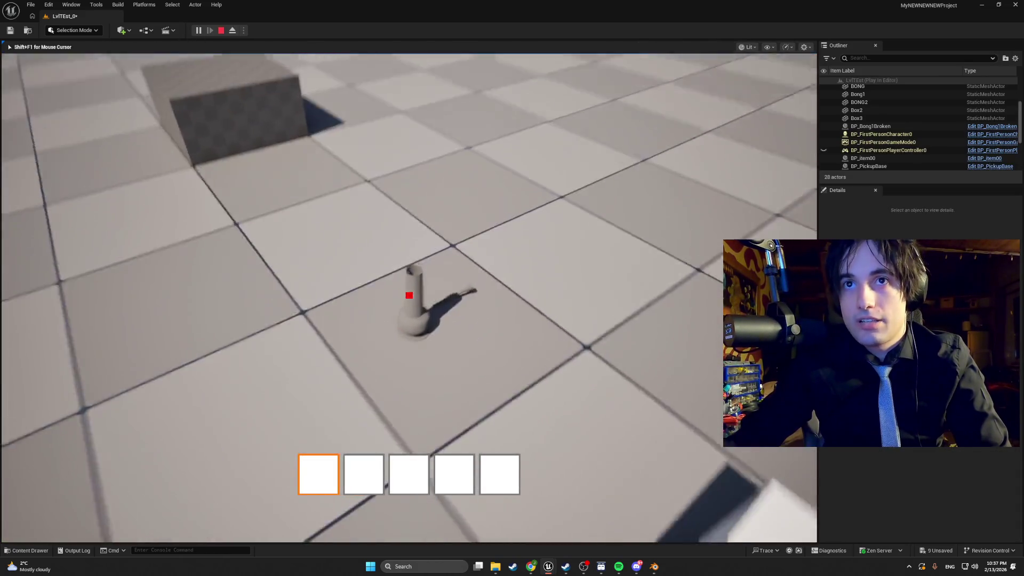
Step: Approach the item in the playtest, stop it, and open the BP_item00 blueprint
key(w)
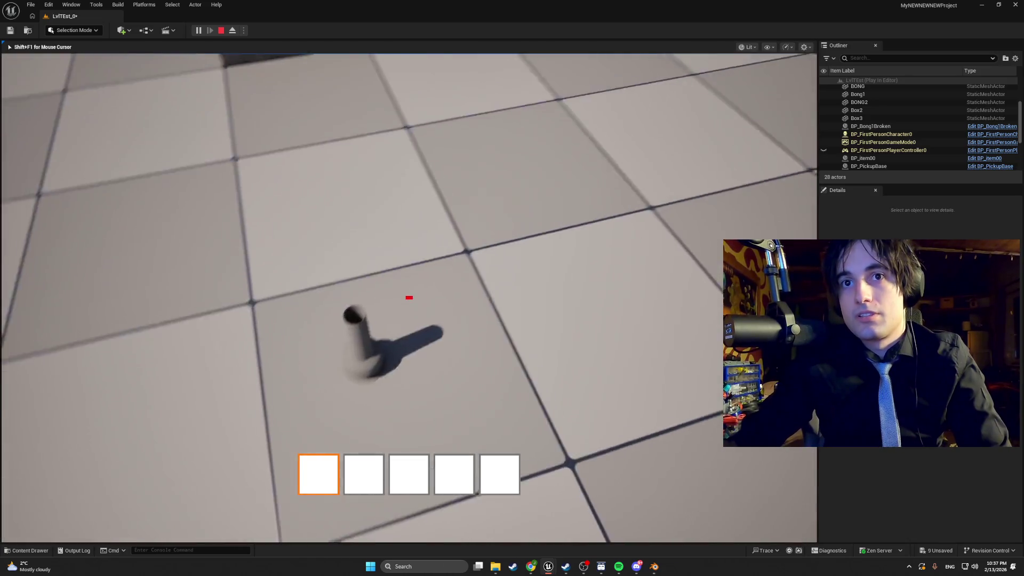
key(Escape)
key(ctrl+b)
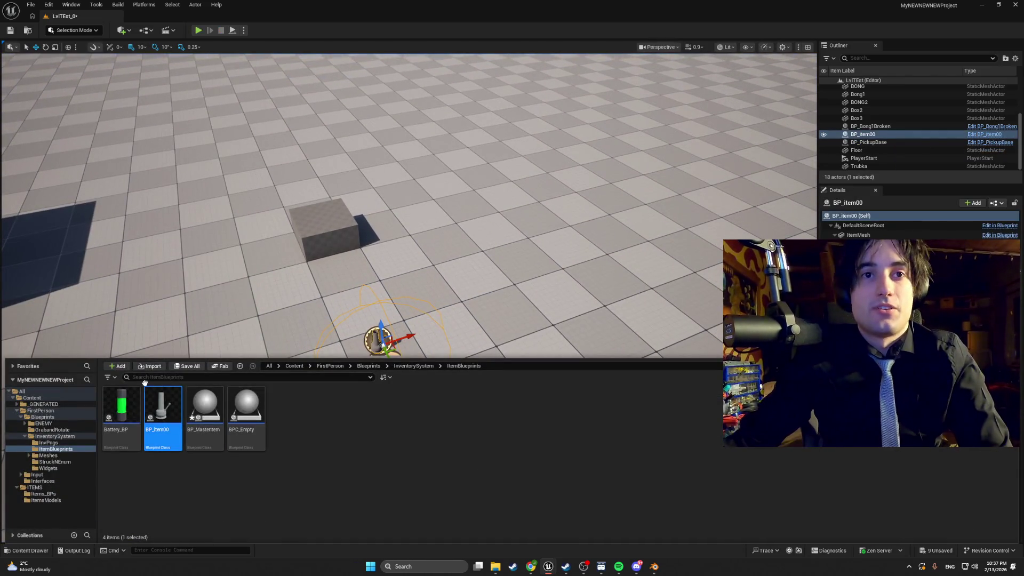
mouse_move(178, 413)
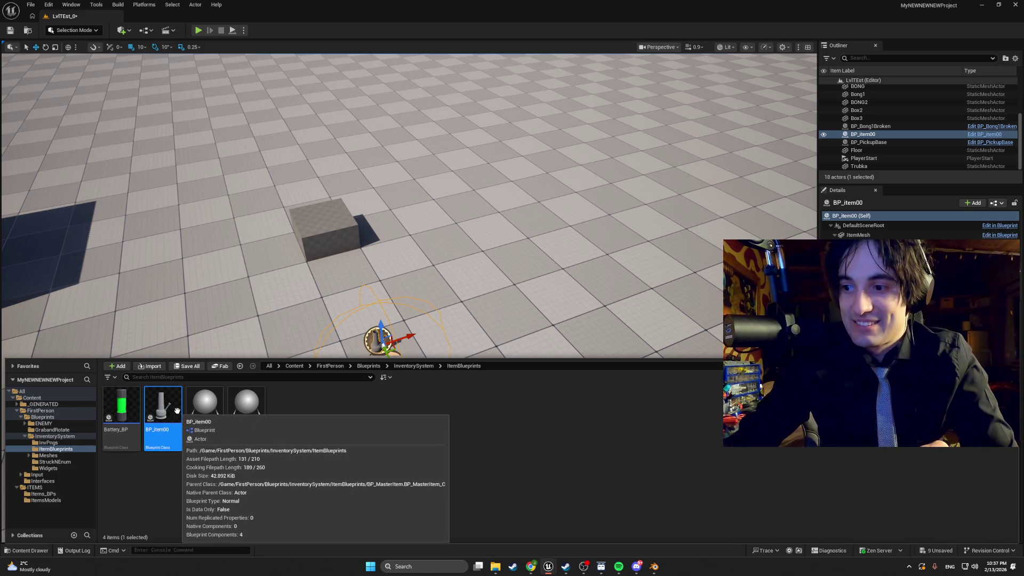
double_click(177, 410)
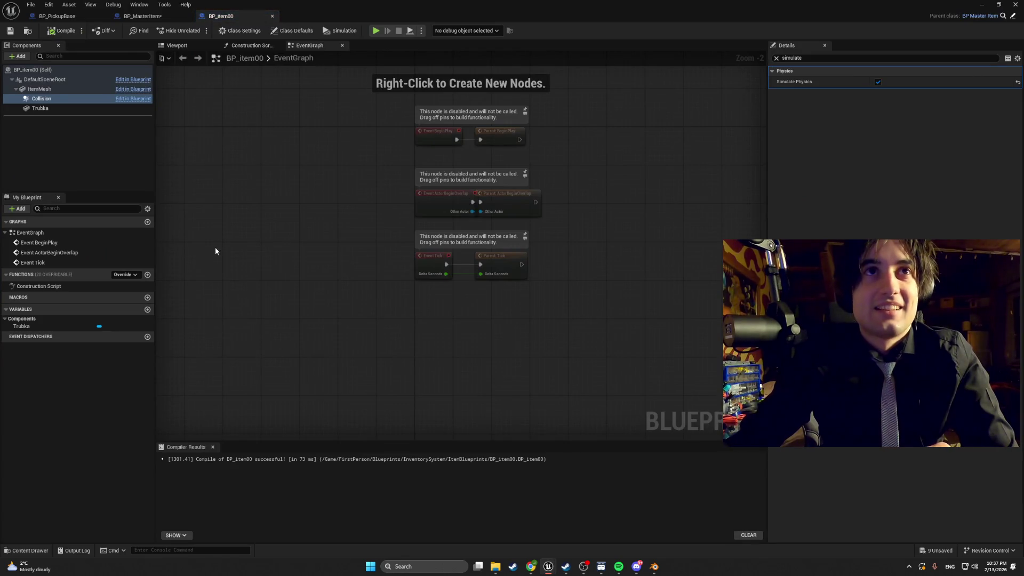
Step: Turn off Simulate Physics on ItemMesh and its child components, then close the editor
click(52, 89)
shift+click(43, 108)
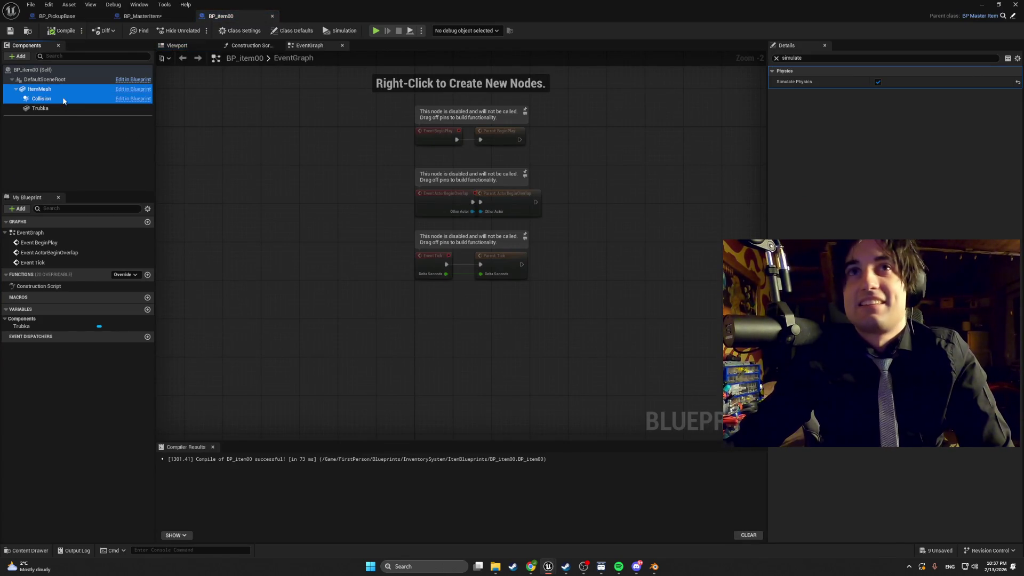
click(879, 81)
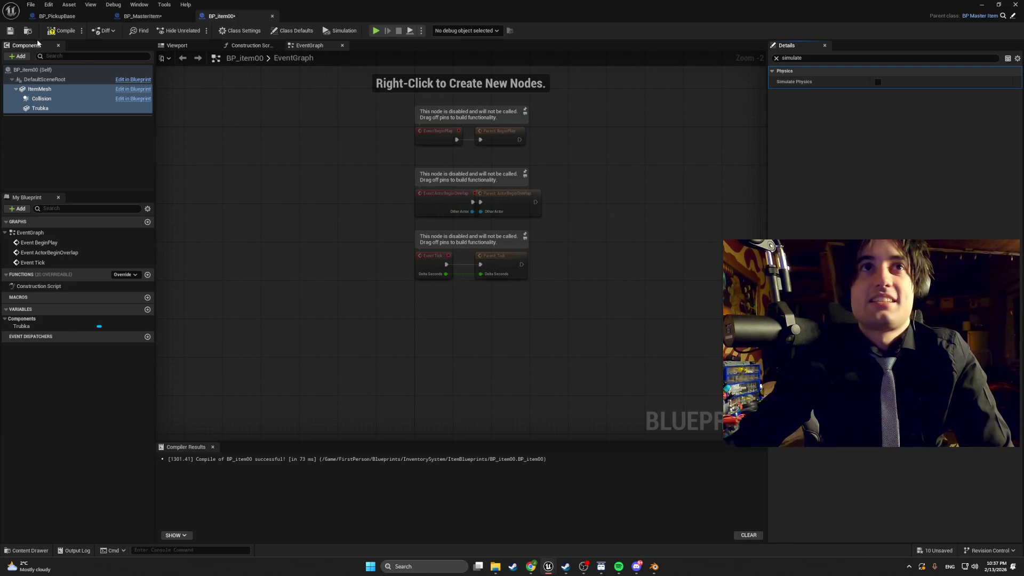
click(982, 4)
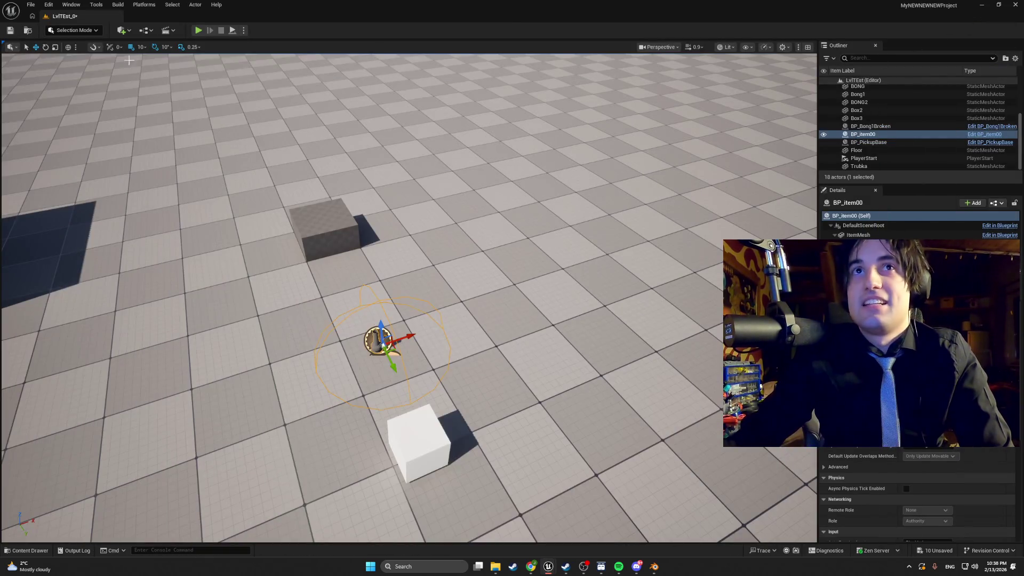
Step: Playtest dropping the held item from slot 1, then open the BP_MasterItem blueprint
click(198, 31)
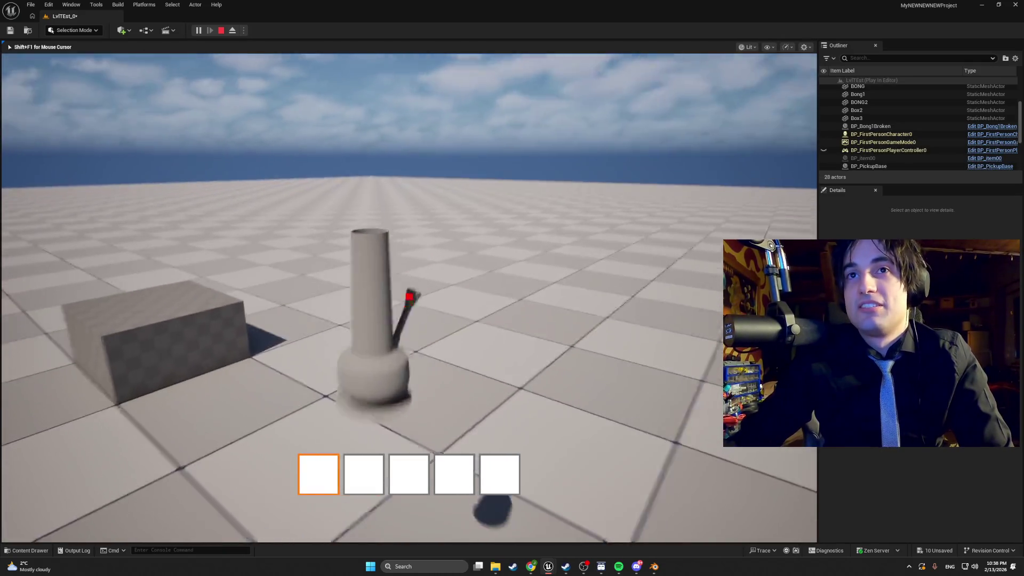
key(q)
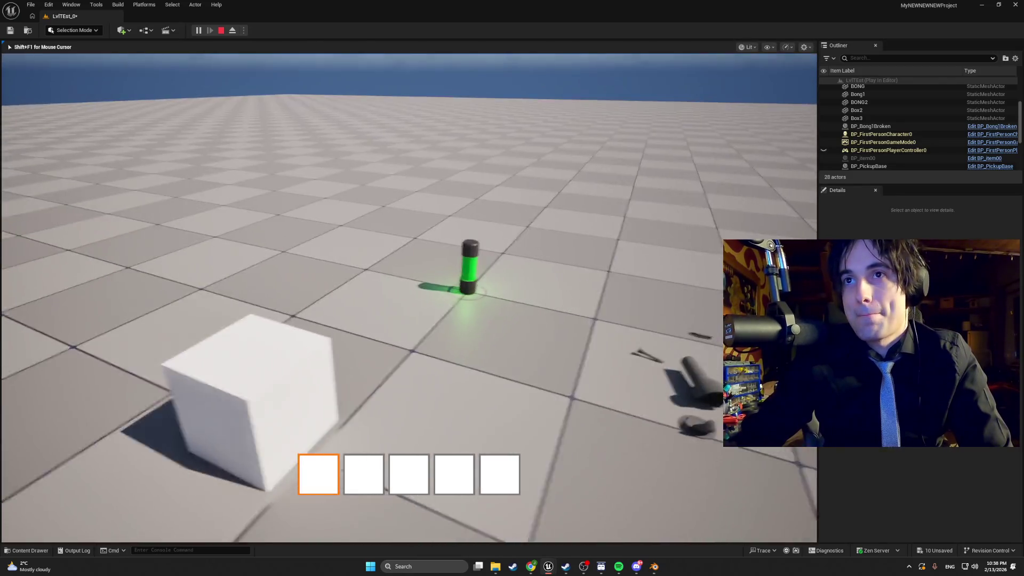
key(Escape)
key(ctrl+space)
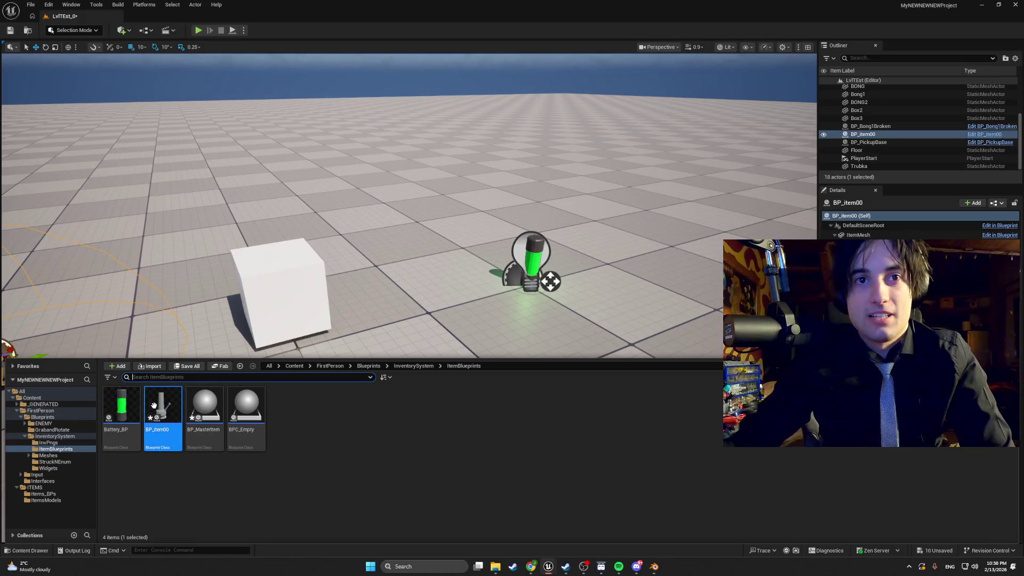
double_click(211, 410)
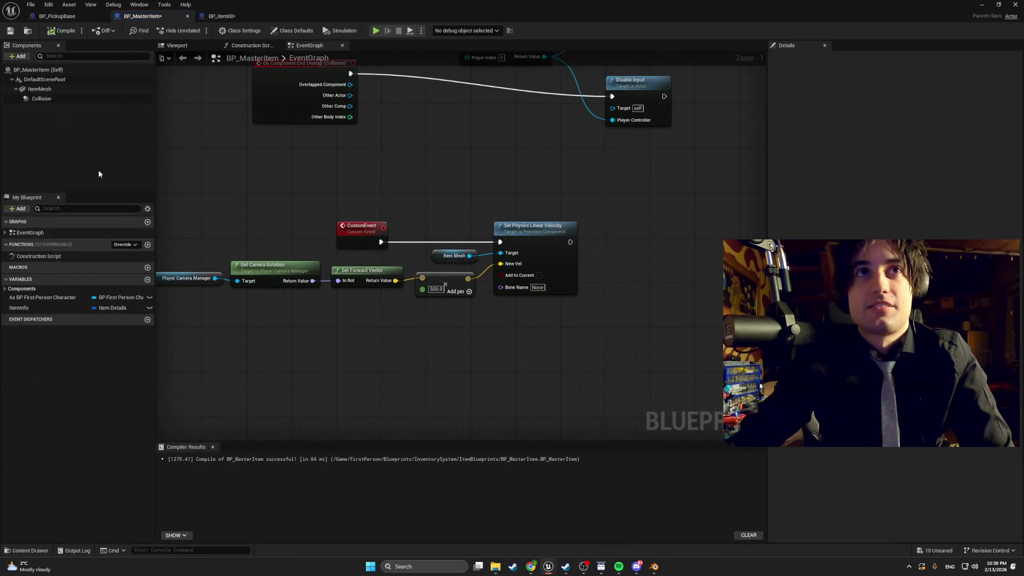
Step: Check the Simulate Physics setting on the ItemMesh and Collision components via a 'simulate' filter
click(65, 89)
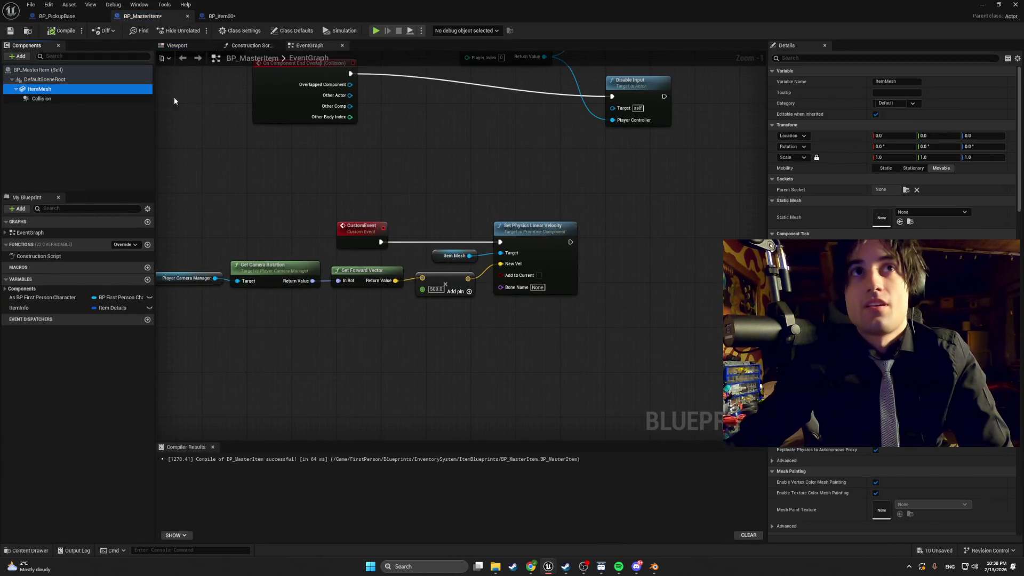
click(807, 60)
text(si)
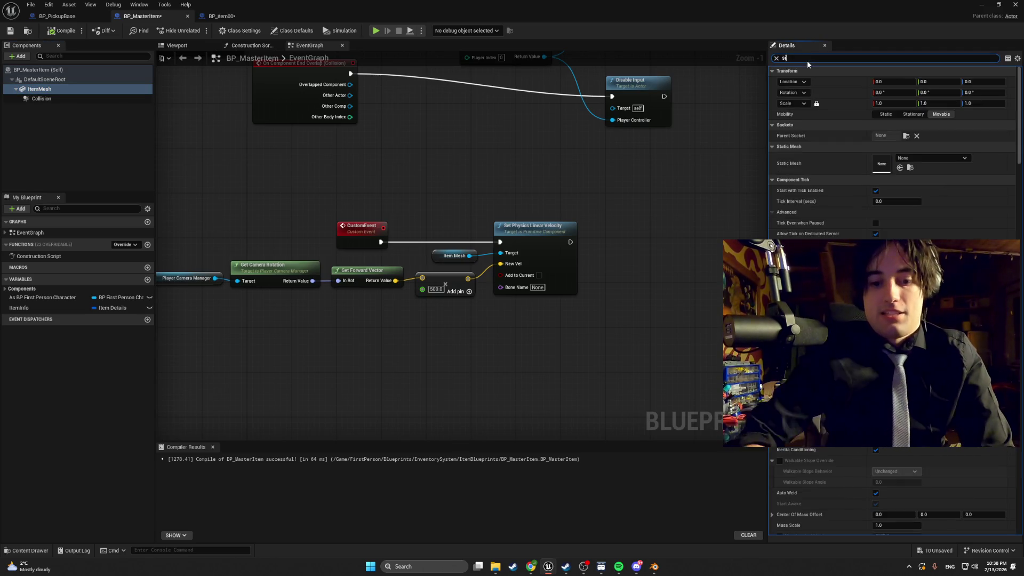
text(mulate)
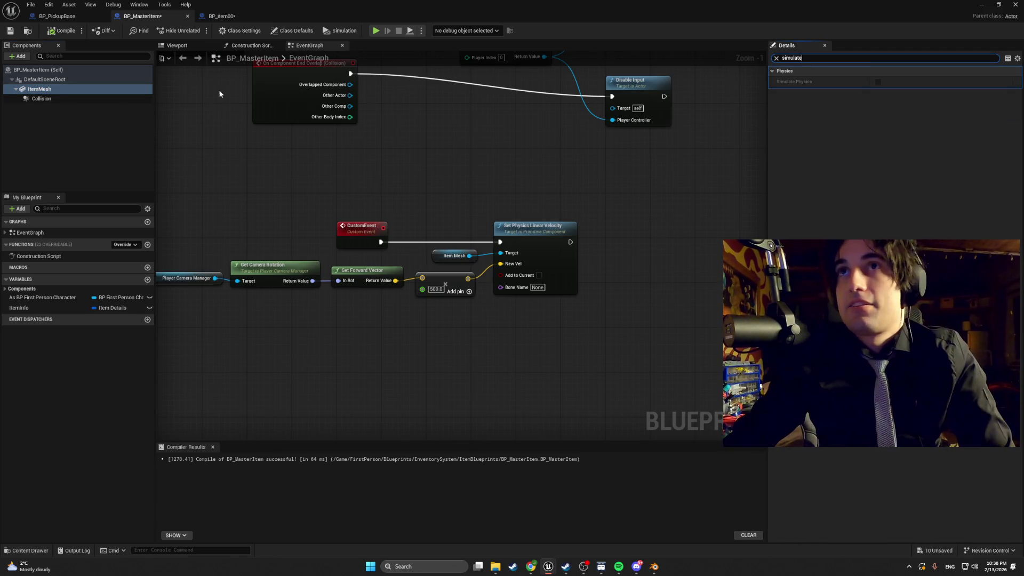
click(76, 99)
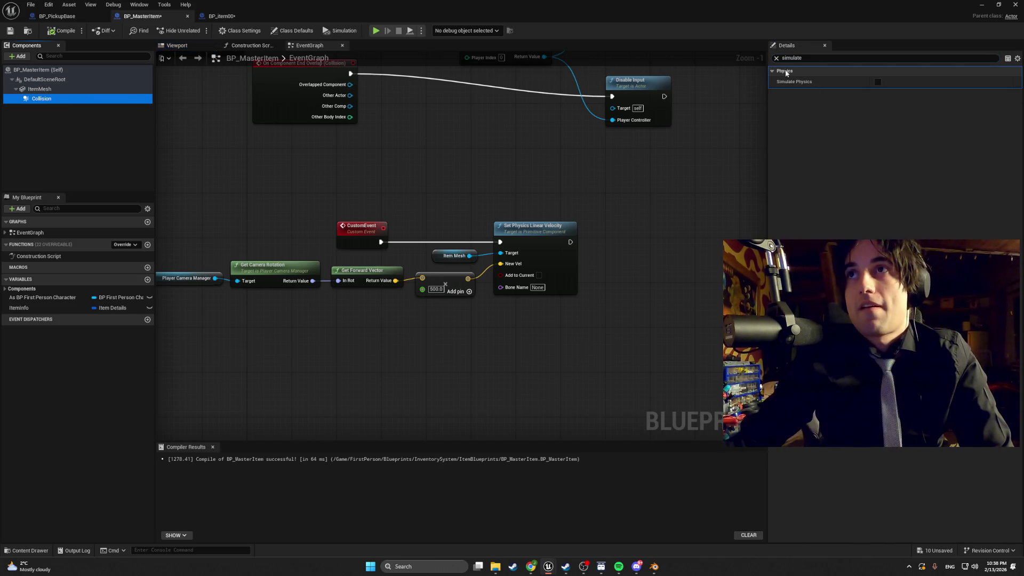
click(775, 59)
Step: Box-select and delete the Set Physics Linear Velocity node chain from the EventGraph
scroll(320, 216, down, 2)
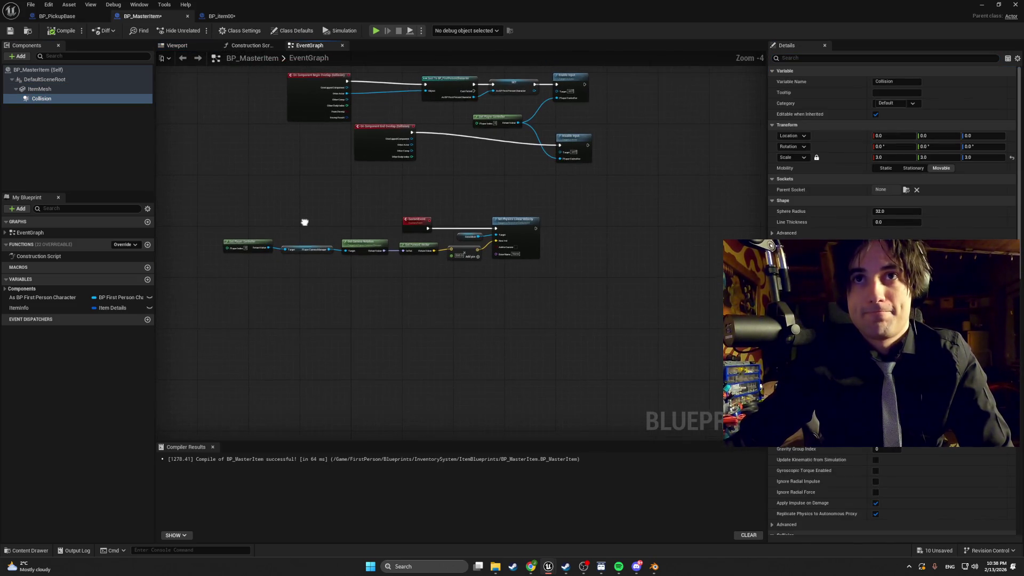
scroll(305, 226, up, 2)
drag(302, 225, 340, 231)
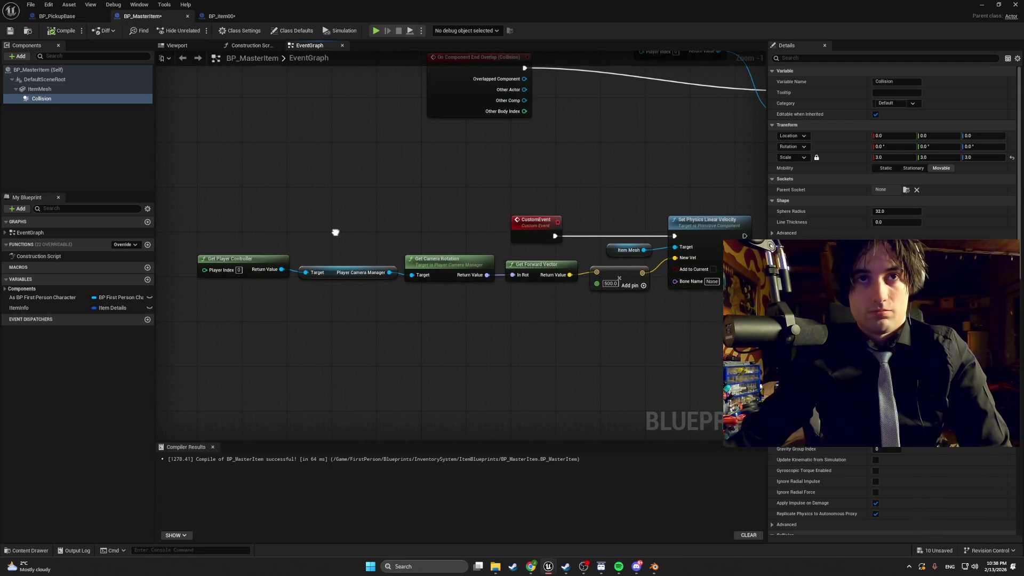
scroll(335, 231, down, 2)
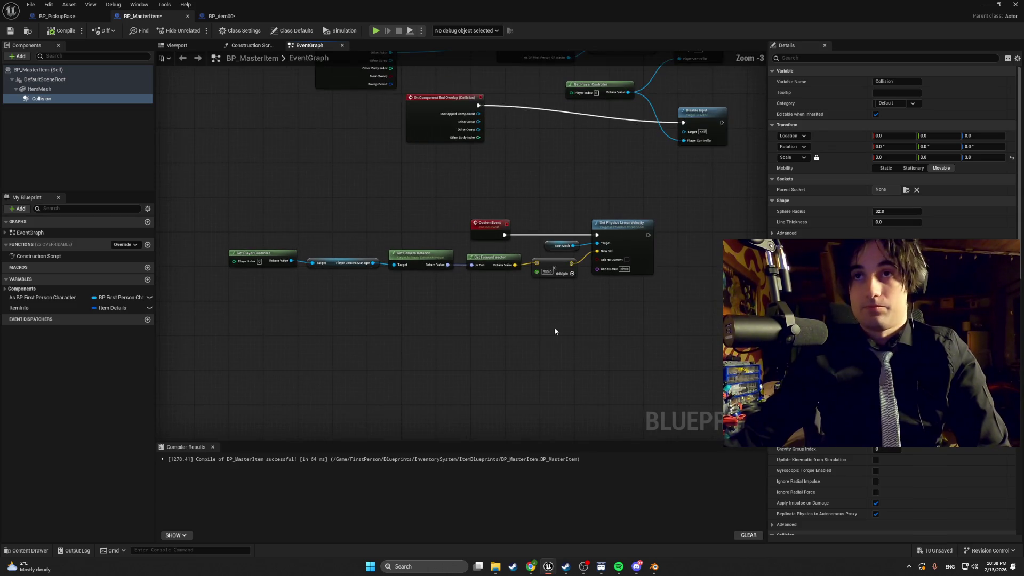
mouse_move(690, 359)
mouse_down()
mouse_move(337, 210)
mouse_move(237, 206)
mouse_up()
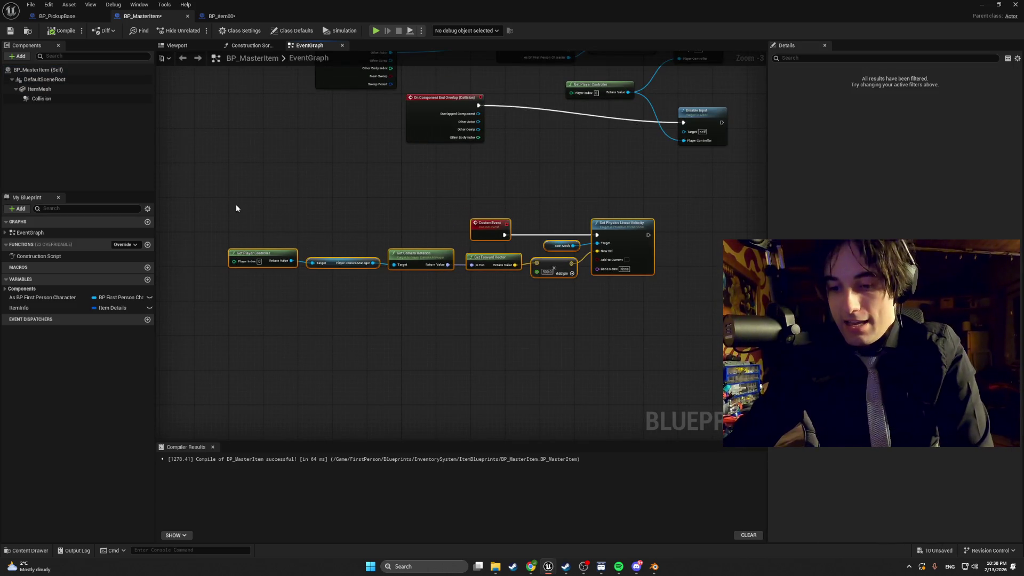
key(Delete)
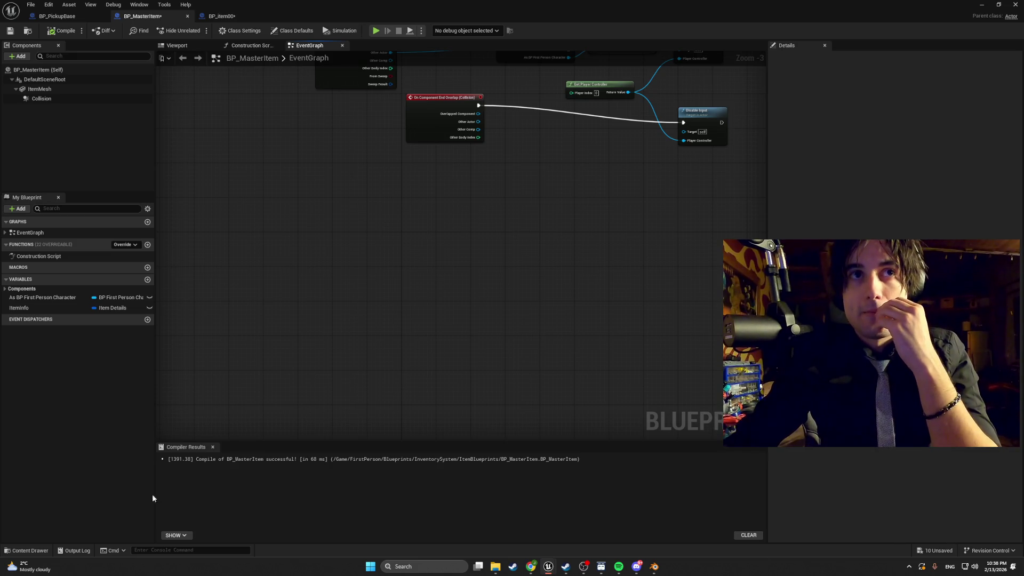
click(22, 551)
Step: Open BPI_Player_Interactions and inspect its Grab Interact and Pushed functions
click(52, 478)
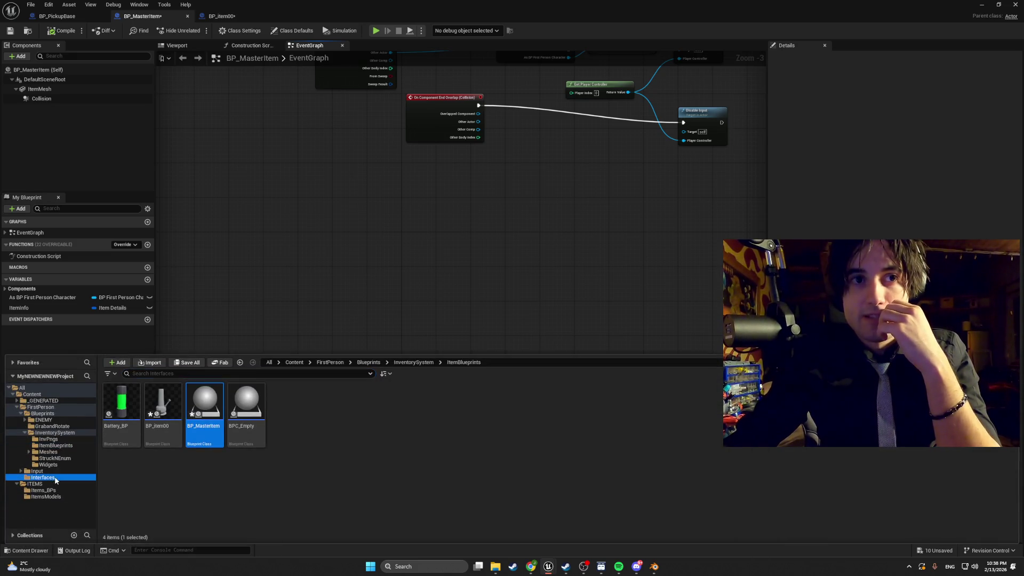
double_click(122, 408)
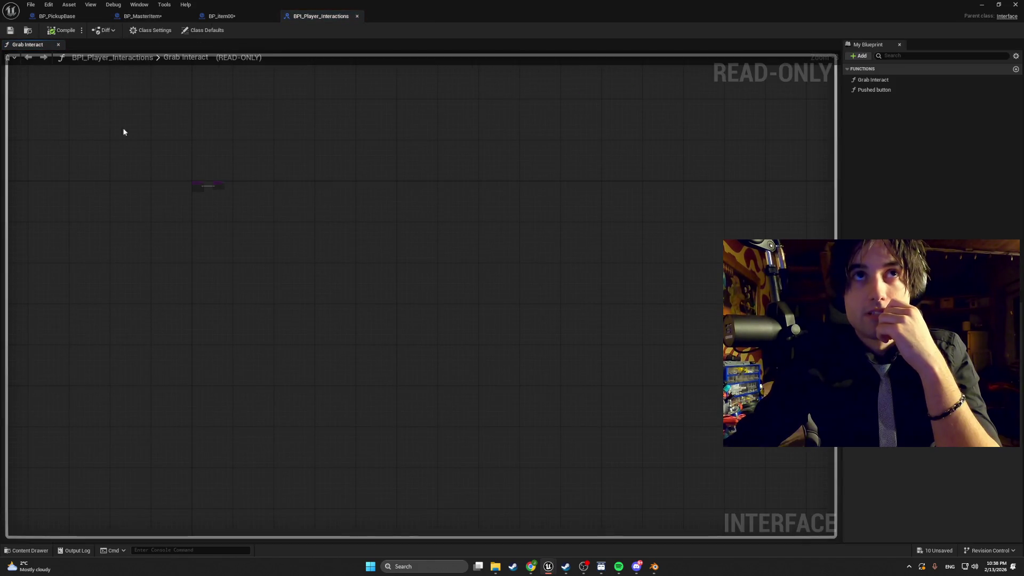
click(881, 83)
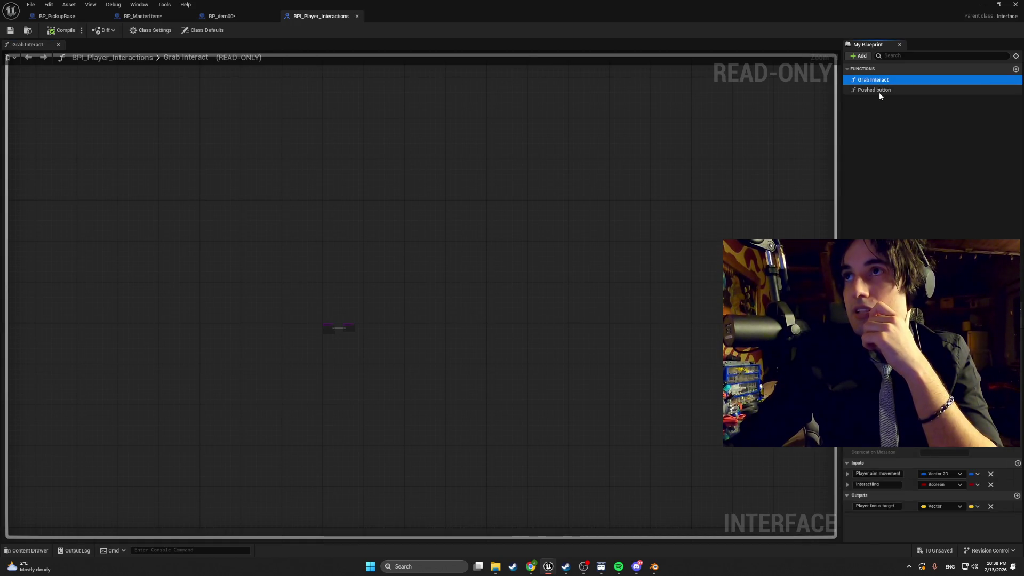
click(879, 91)
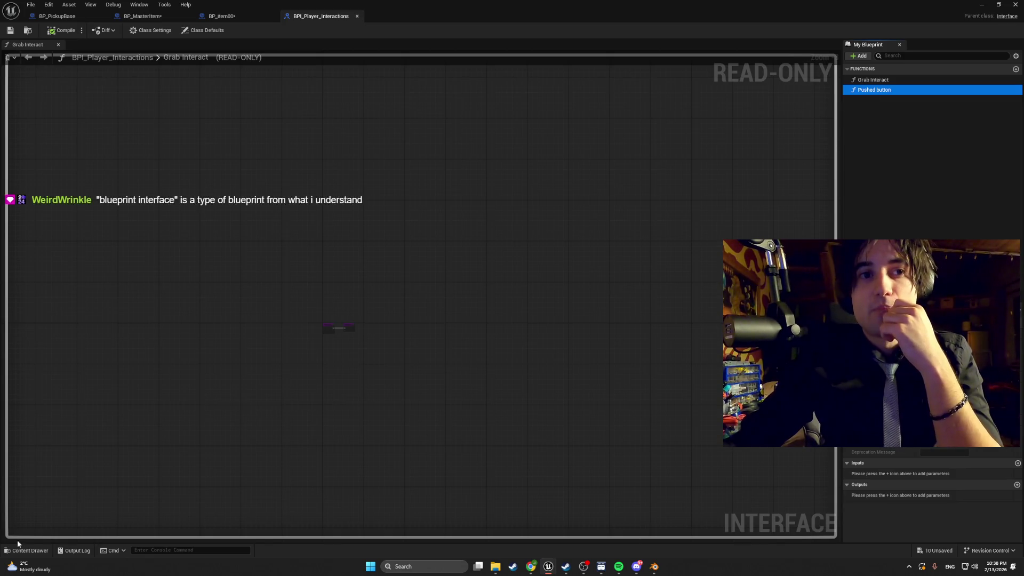
Step: Browse the Input, Meshes, ItemBlueprints, StruckNEnum, InvPngs, InventorySystem and Widgets folders
click(26, 551)
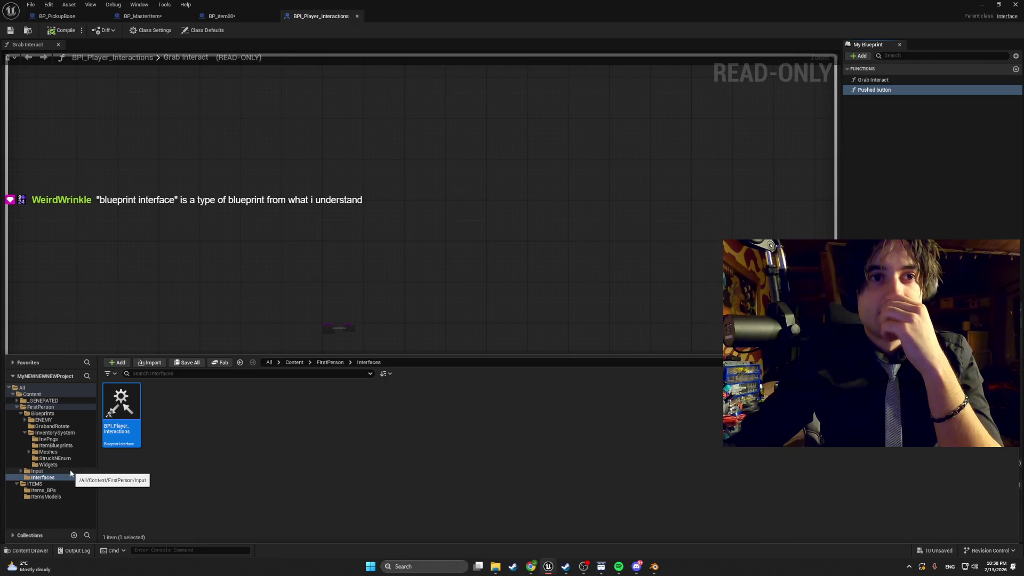
click(21, 471)
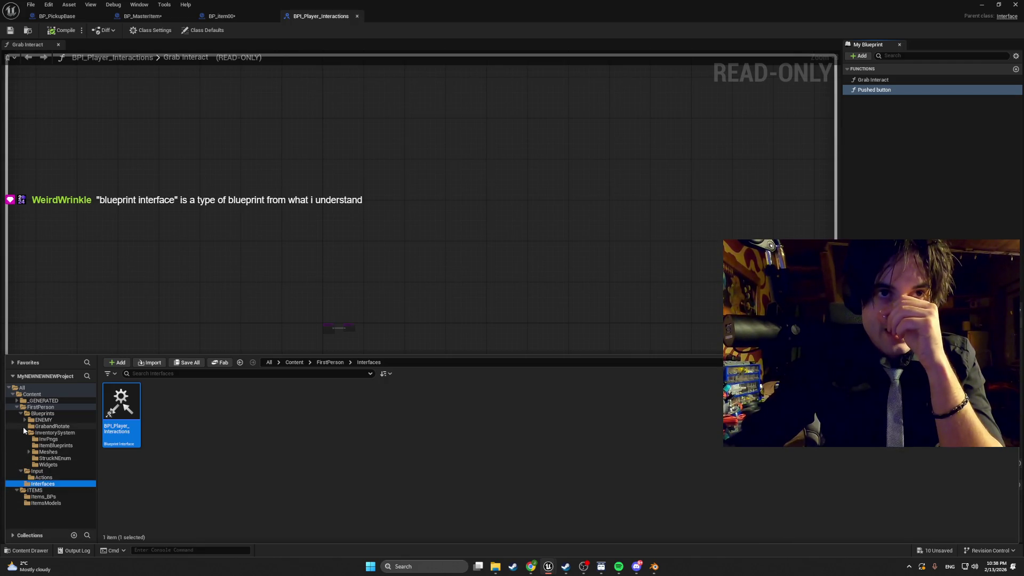
click(19, 471)
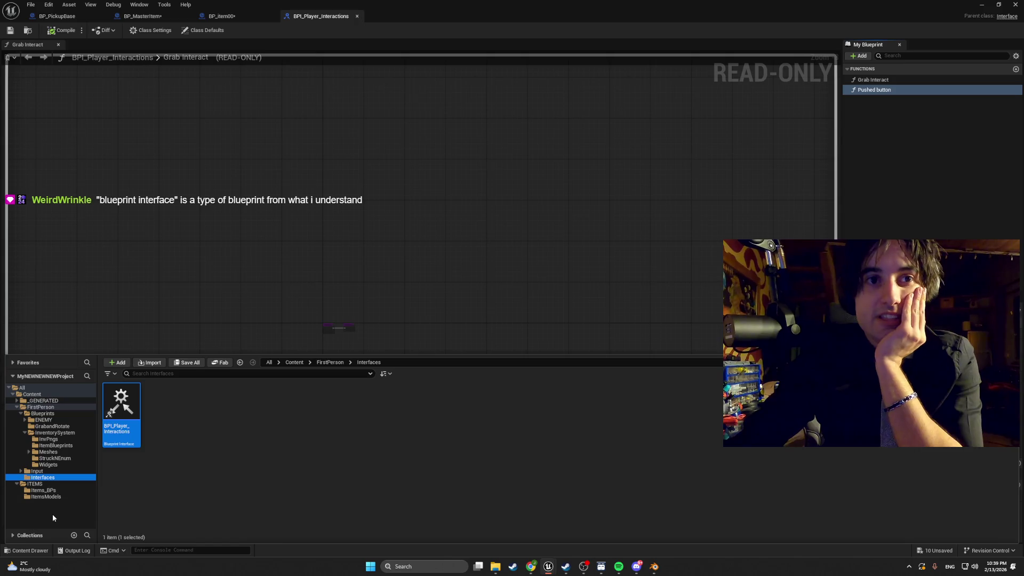
click(49, 452)
click(52, 446)
click(53, 458)
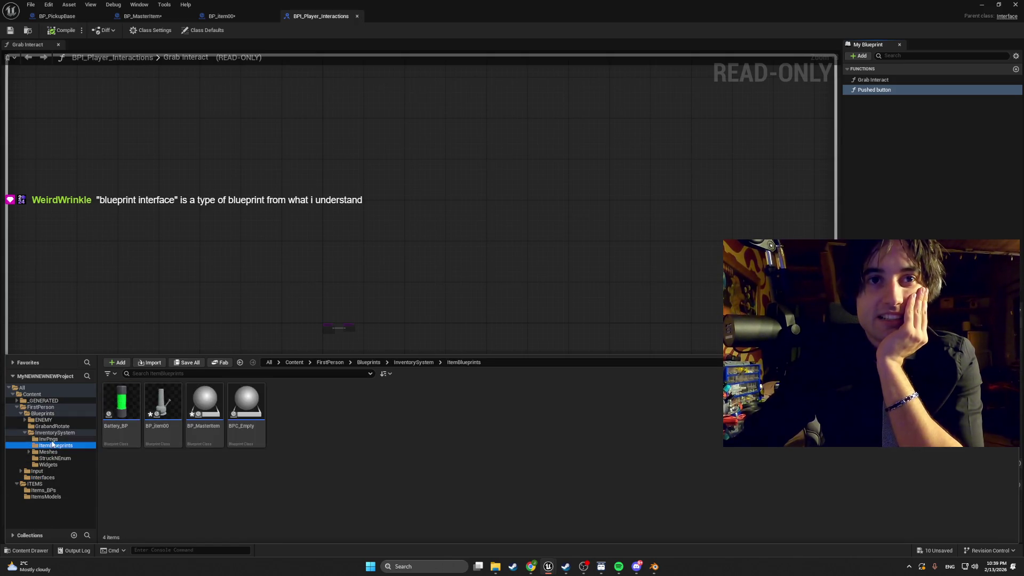
click(49, 439)
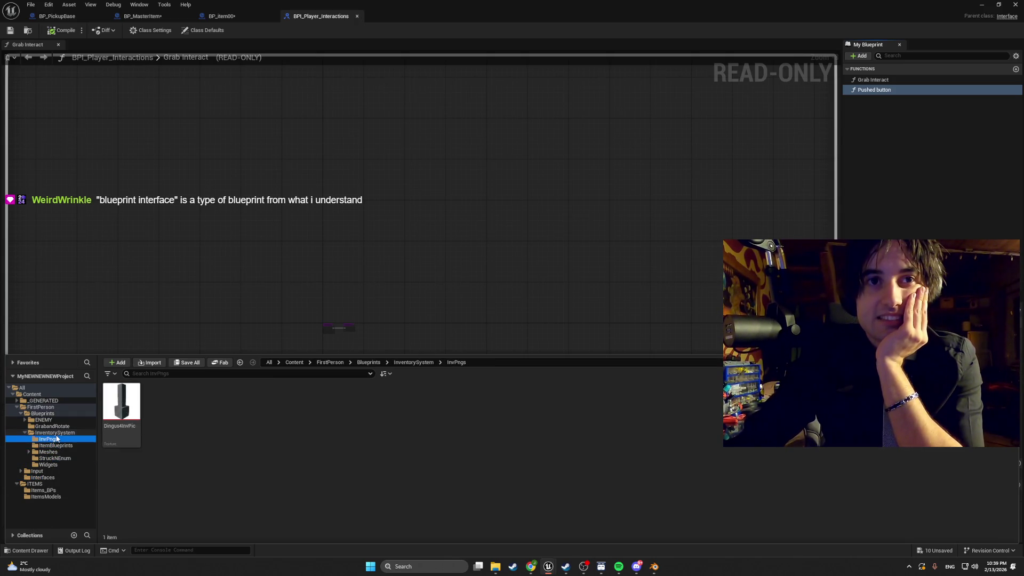
click(53, 433)
click(54, 459)
click(48, 464)
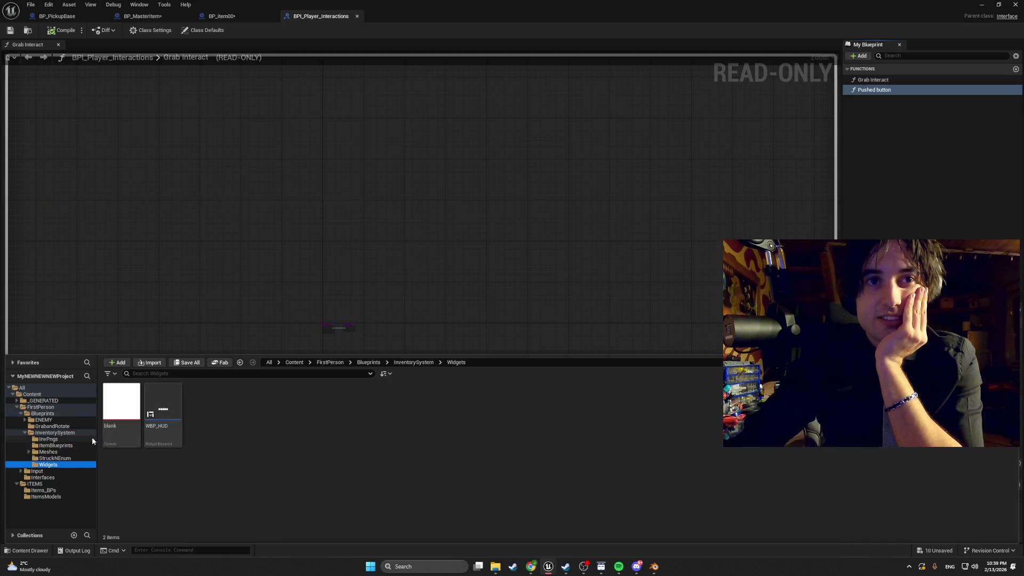
Step: Open BP_Grab from the GrabandRotate folder and inspect its ThrowObject function
click(53, 426)
click(118, 414)
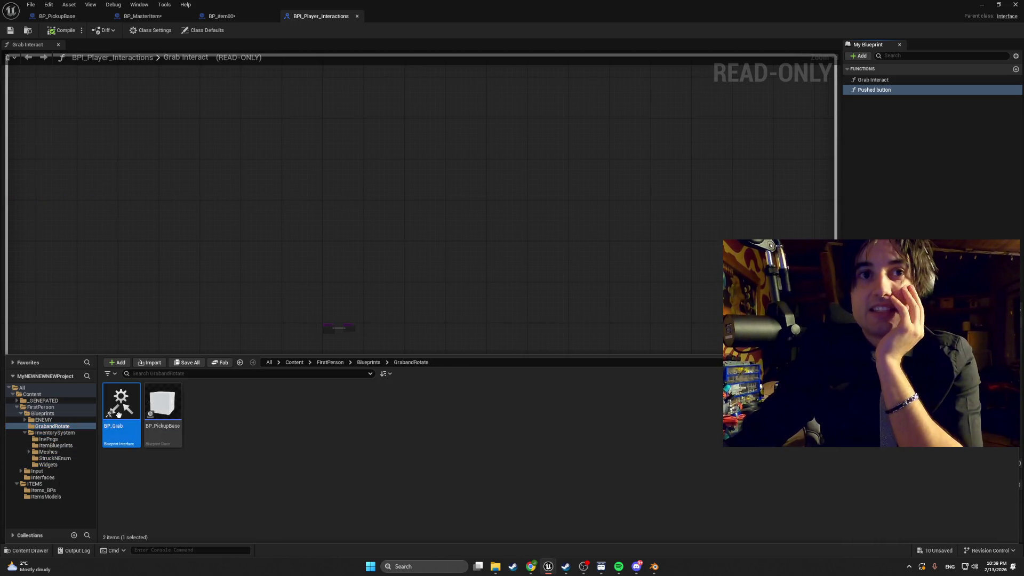
double_click(119, 414)
click(882, 81)
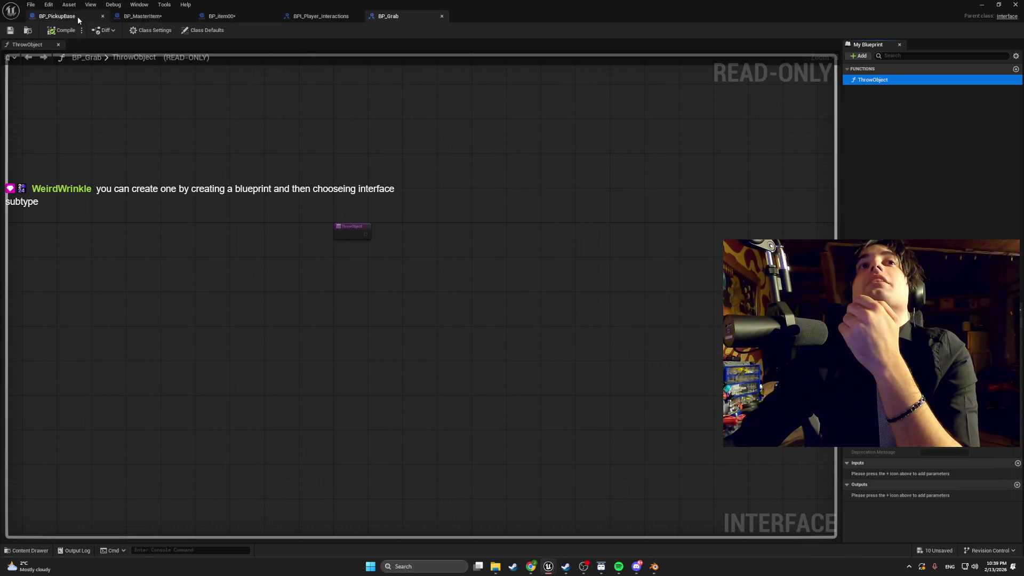
Step: Open BP_PickupBase and zoom out on its Event ThrowObject logic
click(31, 551)
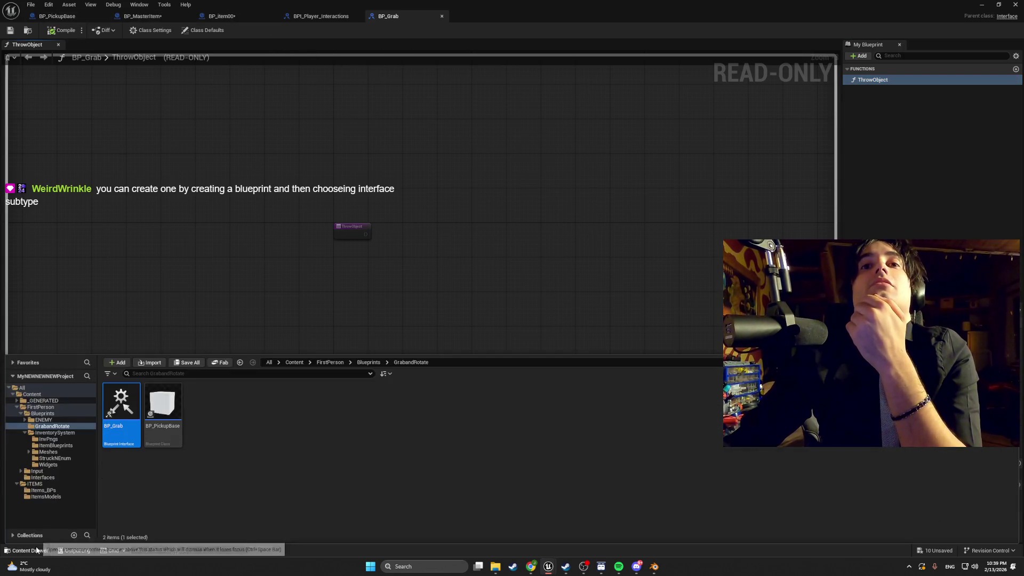
double_click(153, 425)
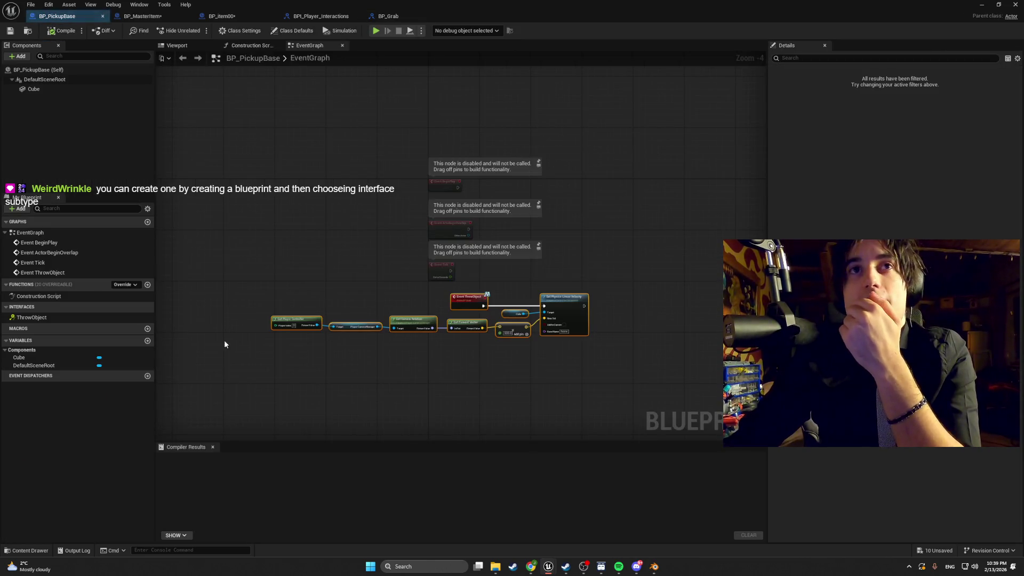
scroll(385, 286, down, 1)
scroll(362, 286, down, 1)
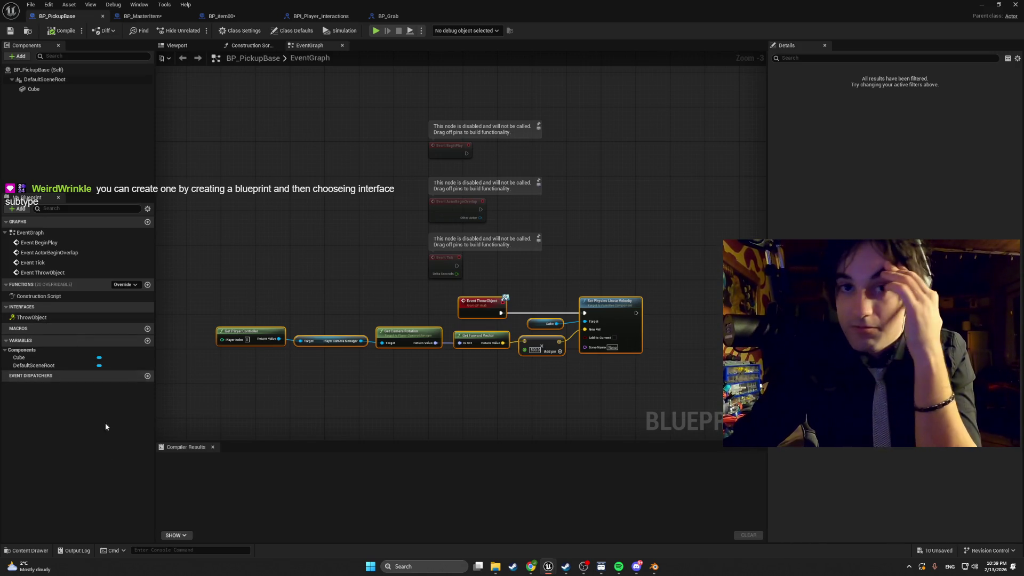
Step: Open BP_FirstPersonCharacter from the Blueprints folder
key(ctrl+space)
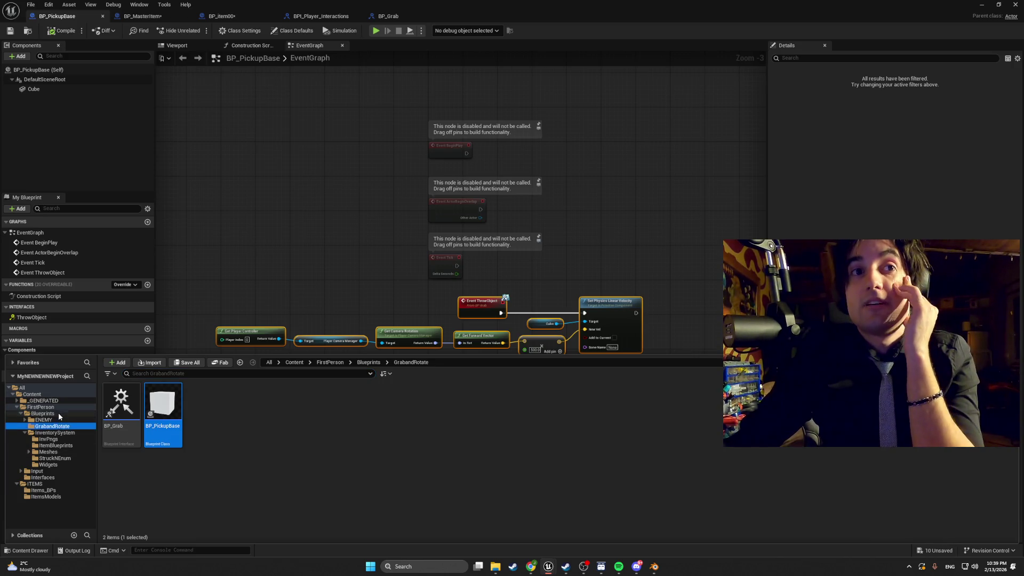
click(58, 412)
click(261, 411)
double_click(261, 410)
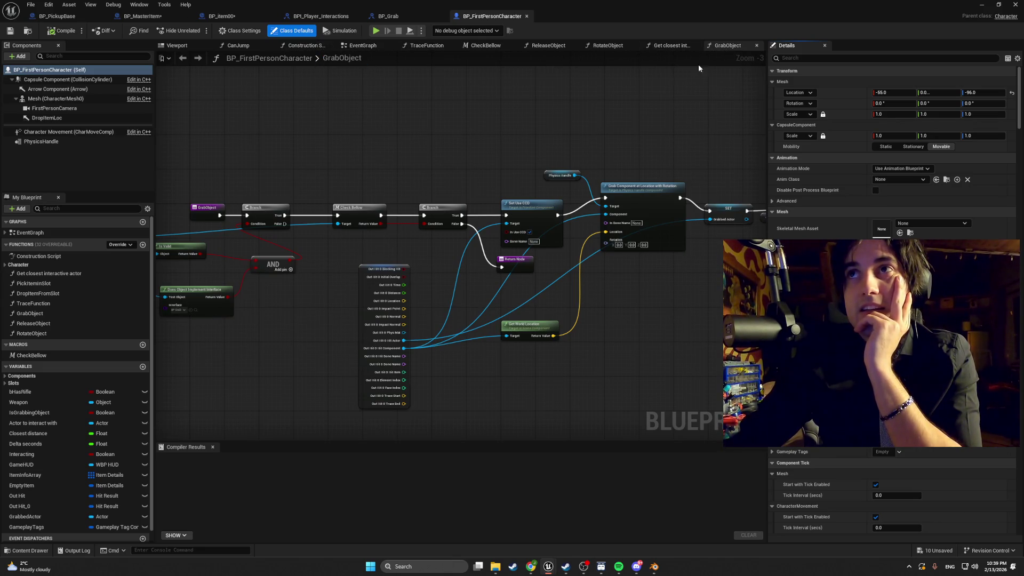
Step: Centre BP_FirstPersonCharacter's GrabObject graph in view, dismissing the music player
scroll(345, 218, down, 2)
drag(278, 200, 351, 182)
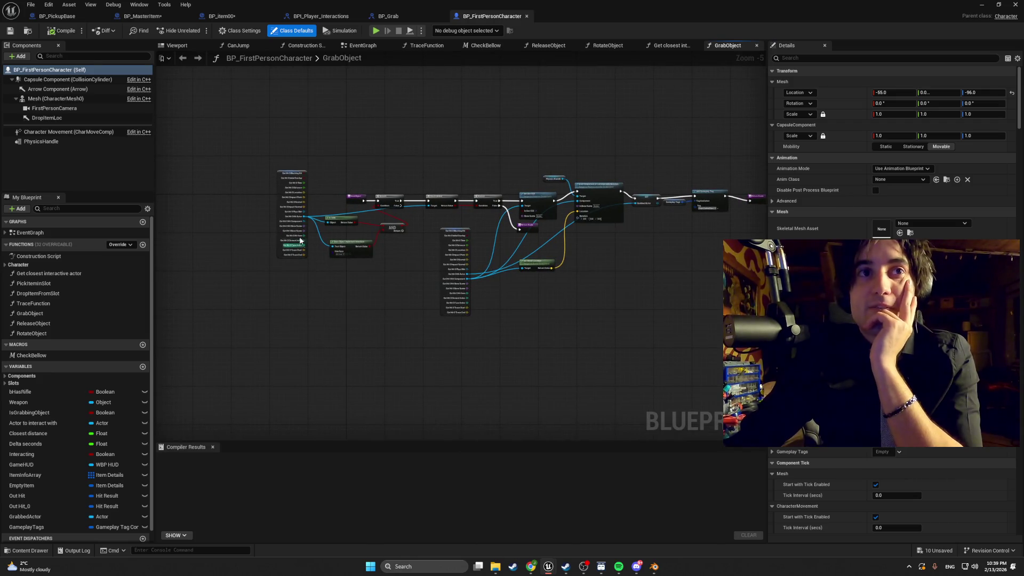
scroll(363, 293, up, 5)
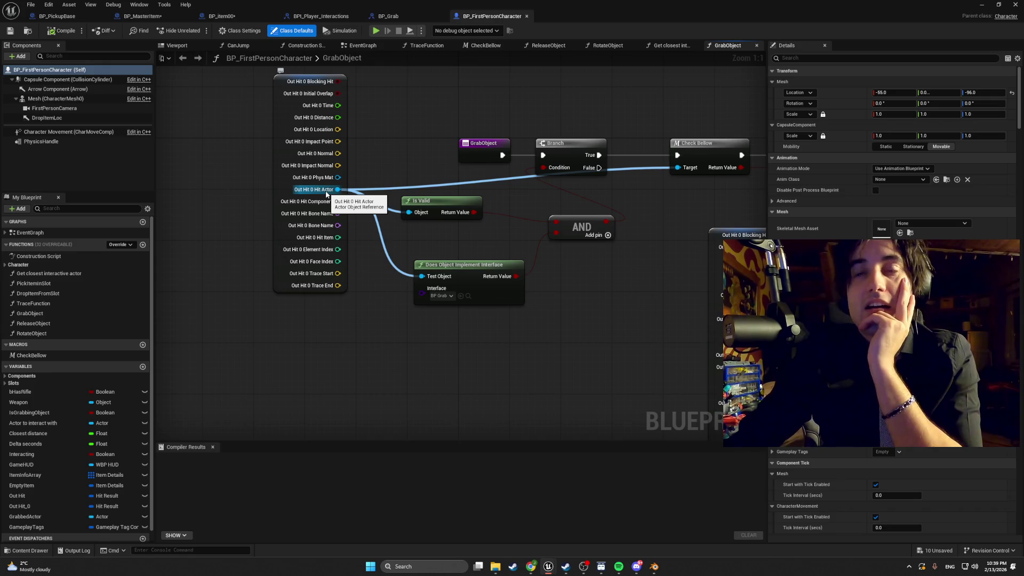
drag(357, 165, 292, 163)
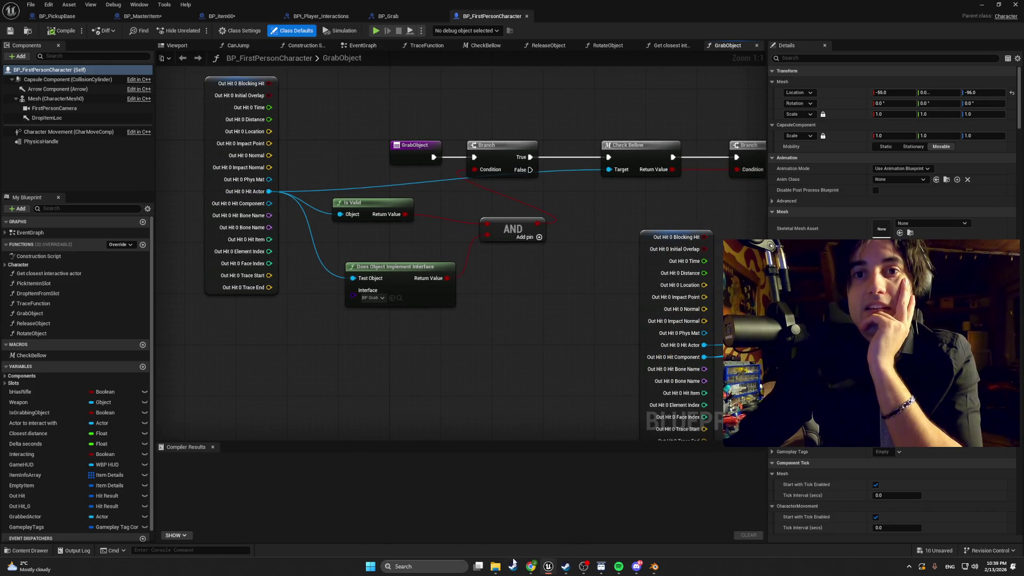
click(619, 566)
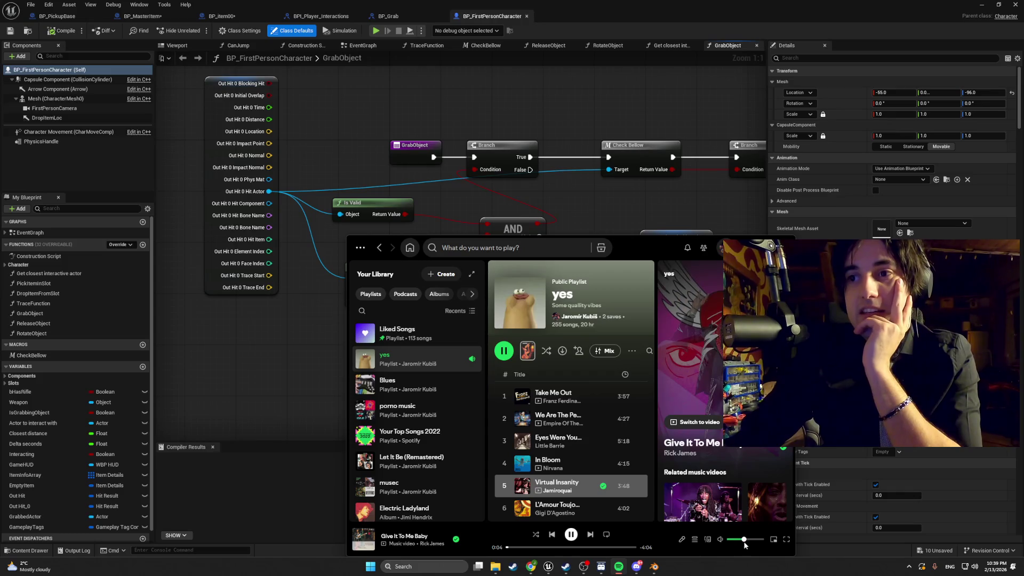
click(214, 301)
Step: Pan through GrabObject's Physics Handle, SET nodes, Add Gameplay Tag and Return Node
mouse_move(357, 359)
mouse_down()
mouse_move(304, 380)
mouse_move(304, 361)
mouse_up()
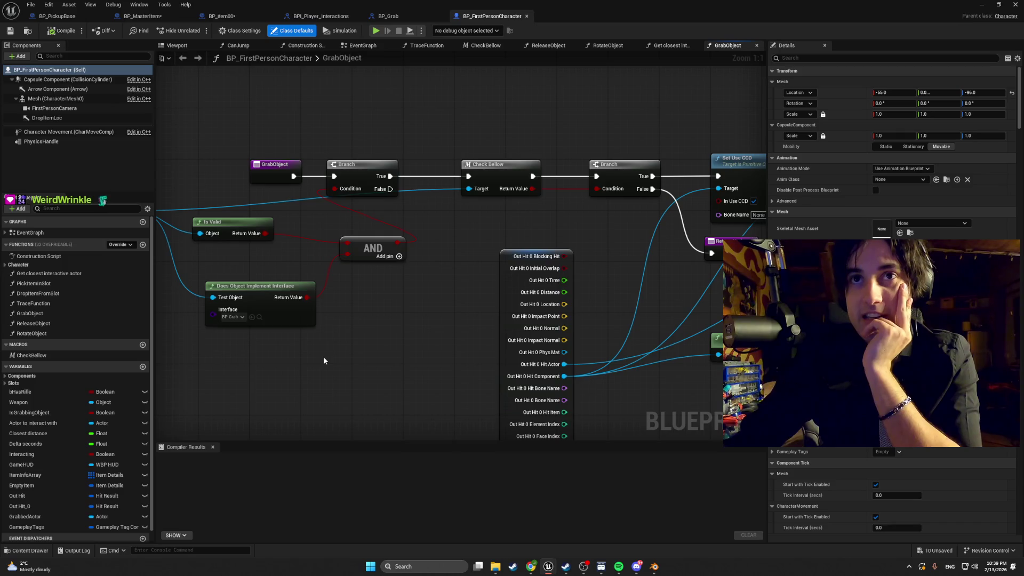
drag(345, 325, 77, 338)
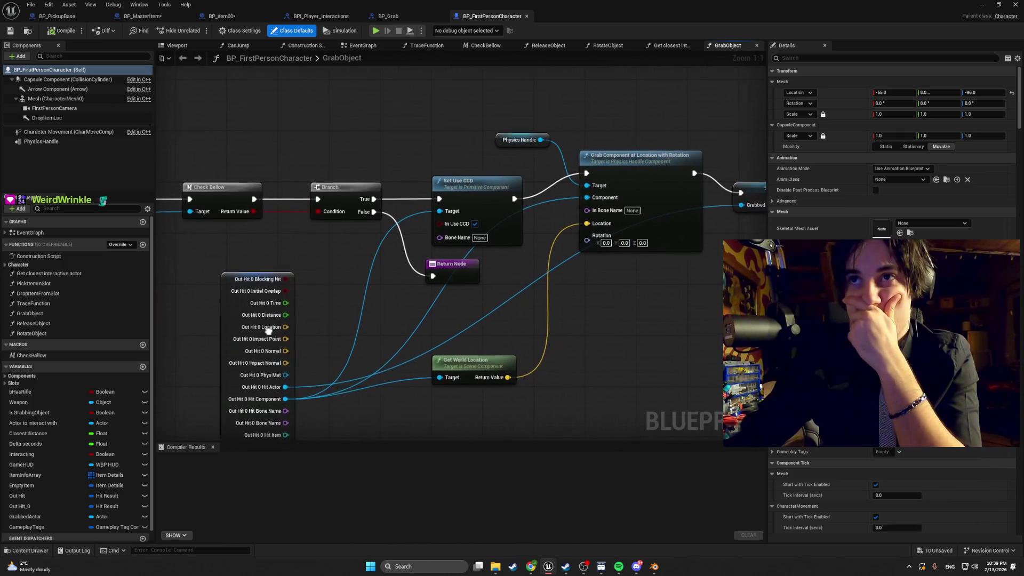
drag(268, 330, 188, 334)
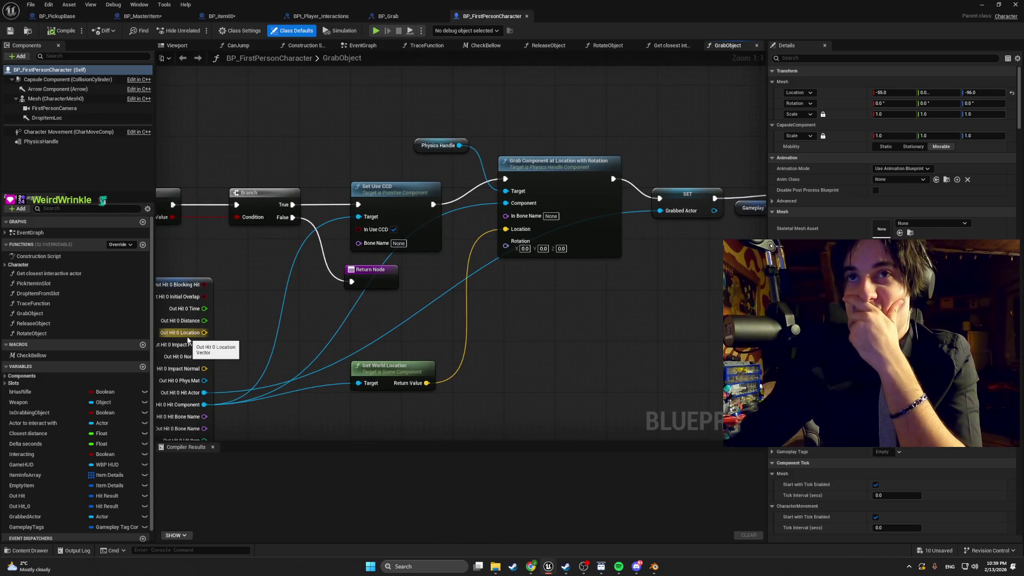
mouse_move(306, 339)
mouse_down()
mouse_move(255, 346)
mouse_move(396, 315)
mouse_move(7, 309)
mouse_move(108, 309)
mouse_up()
mouse_move(243, 300)
mouse_down()
mouse_move(350, 299)
mouse_move(240, 338)
mouse_move(373, 309)
mouse_move(498, 322)
mouse_move(32, 322)
mouse_up()
drag(459, 306, 201, 322)
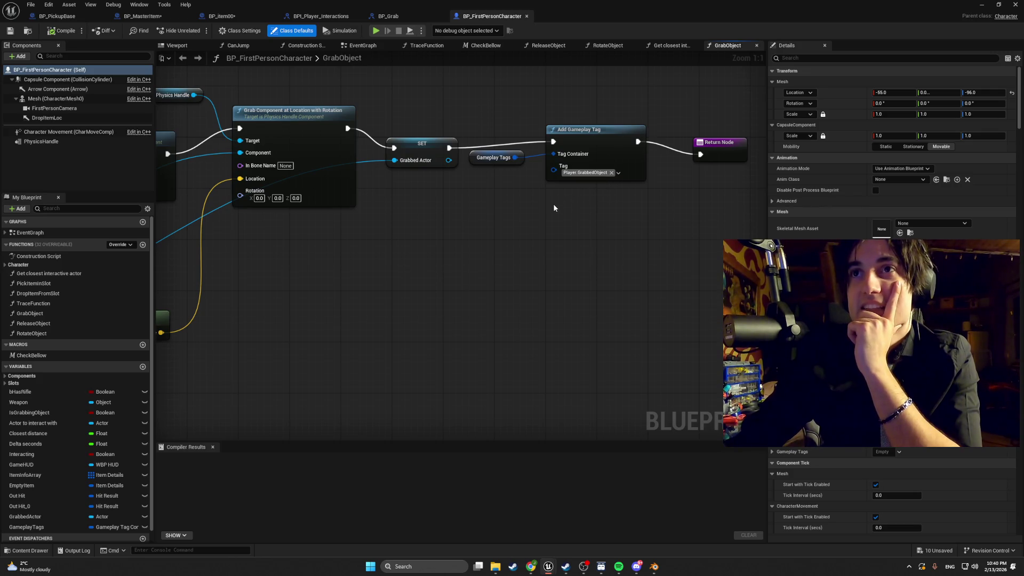
drag(563, 204, 467, 233)
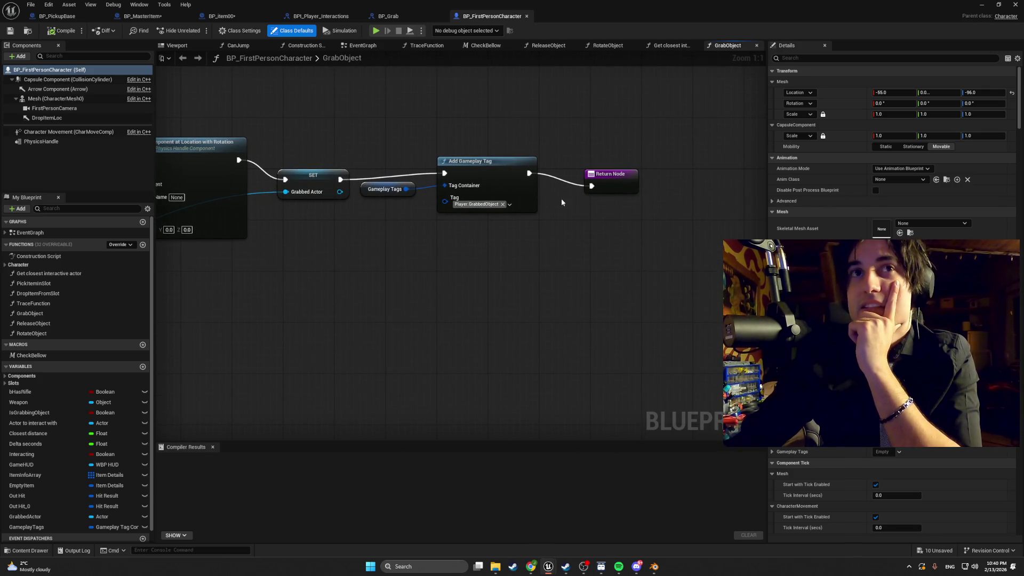
click(608, 181)
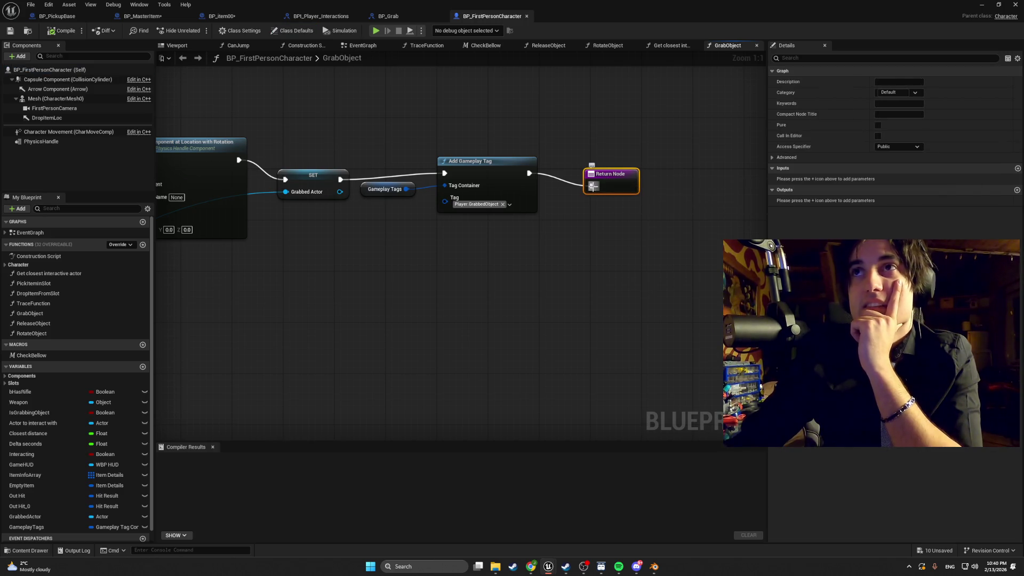
Step: Inspect the Get closest interactive actor graph, then close its tab
click(670, 46)
scroll(256, 261, up, 5)
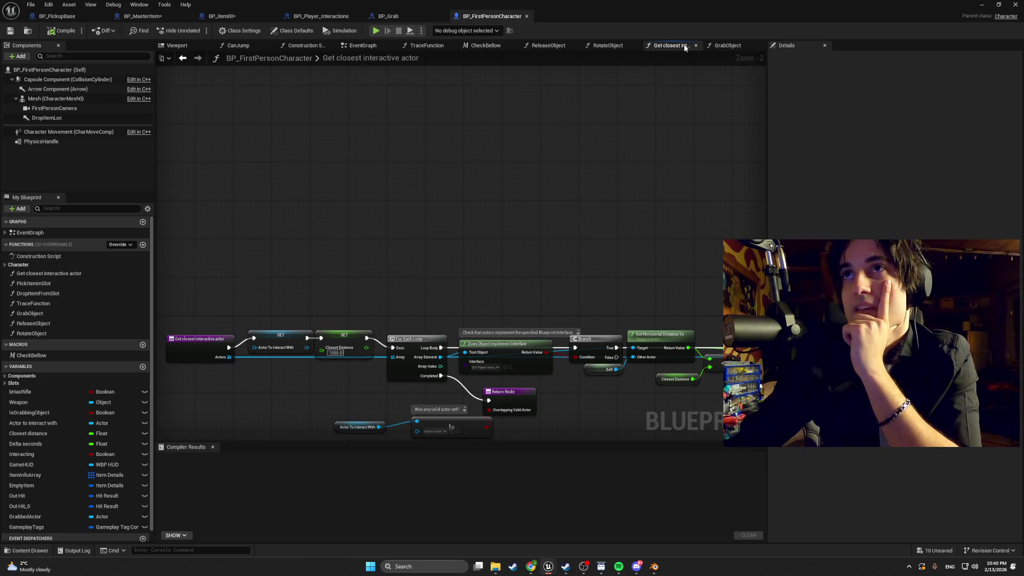
drag(487, 204, 573, 141)
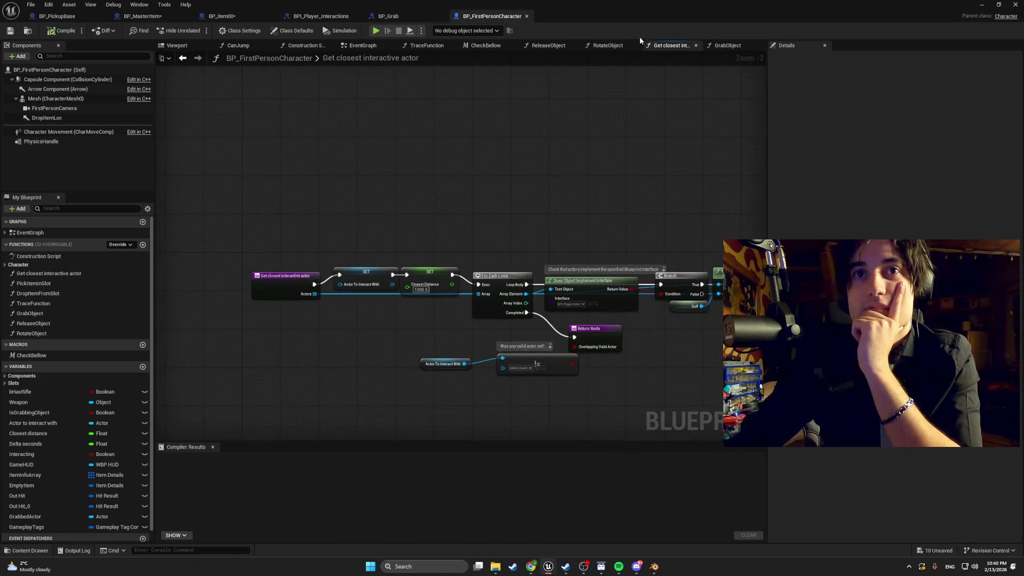
click(696, 46)
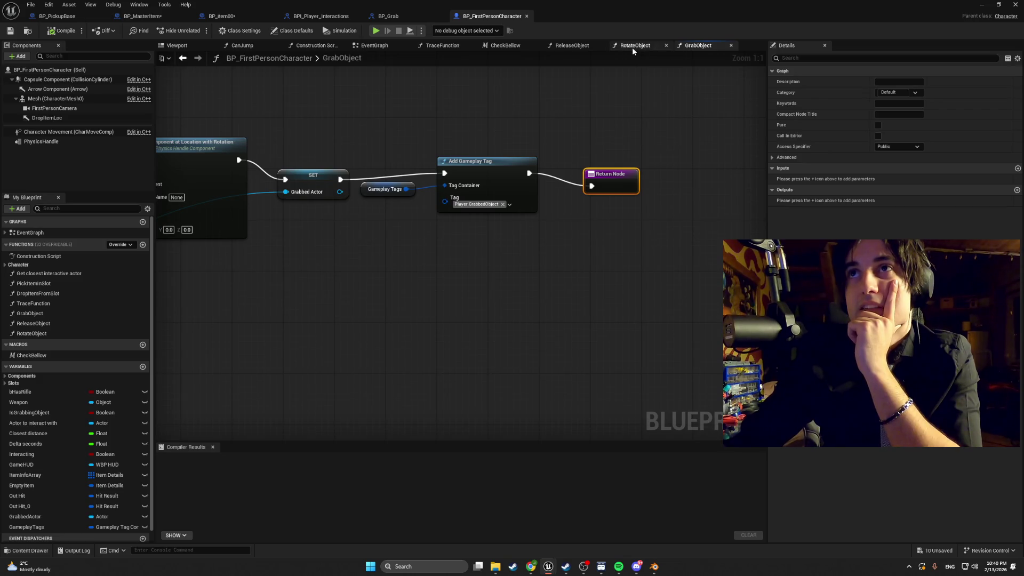
Step: Review the RotateObject function graph through to its end
click(632, 47)
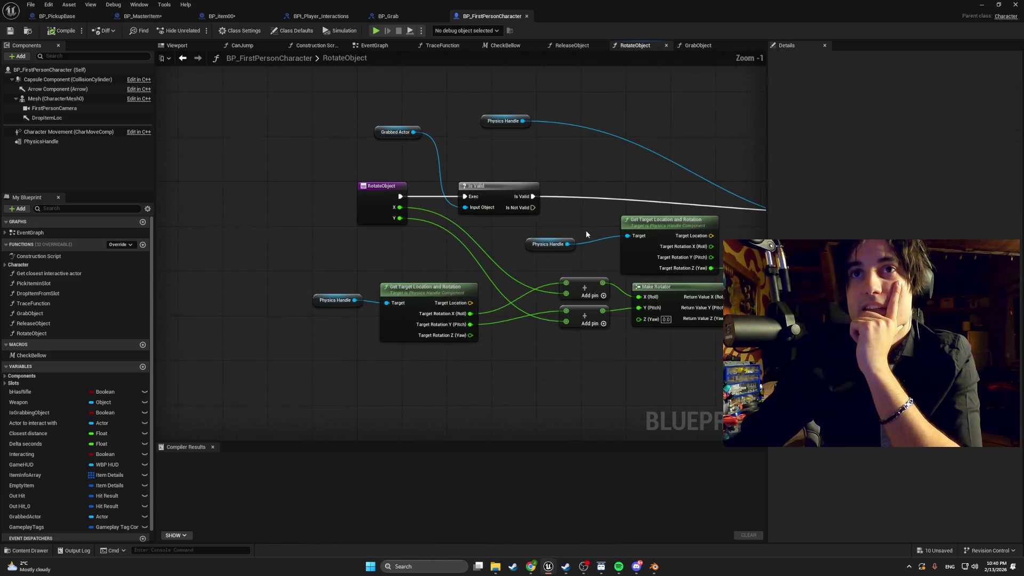
drag(545, 236, 245, 229)
mouse_move(533, 216)
mouse_down()
mouse_move(359, 205)
mouse_move(512, 197)
mouse_up()
Step: Review ReleaseObject's Is Valid and Has Tag checks, Throw Object call and Return Node
click(572, 46)
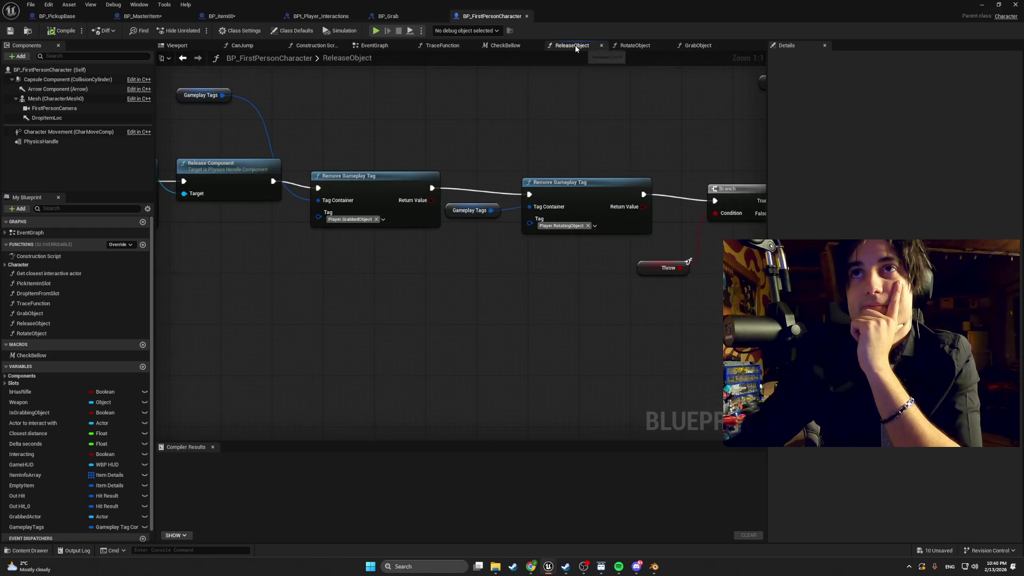
scroll(536, 193, down, 1)
drag(536, 193, 727, 184)
scroll(567, 273, up, 2)
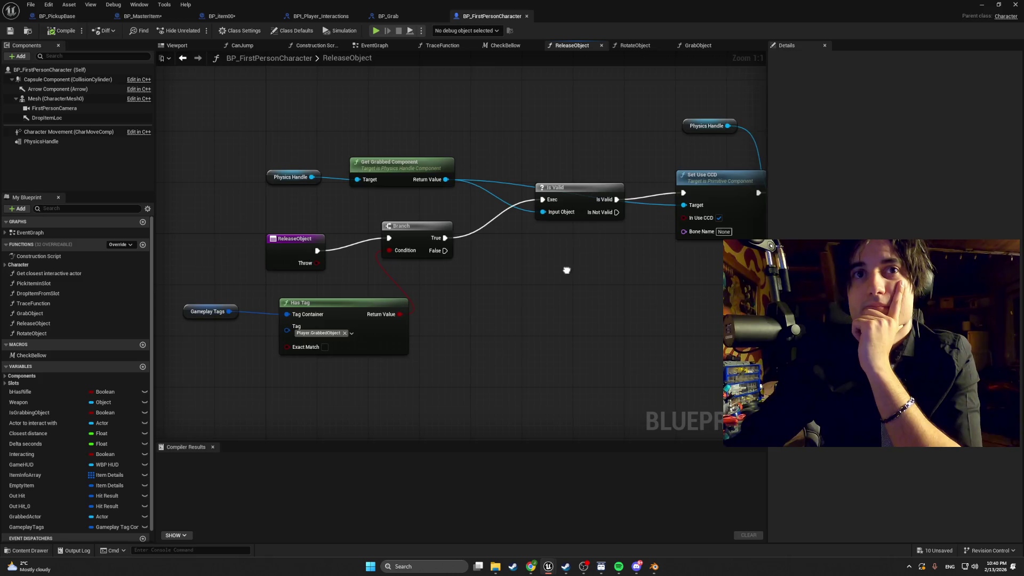
drag(566, 268, 279, 245)
scroll(279, 245, down, 3)
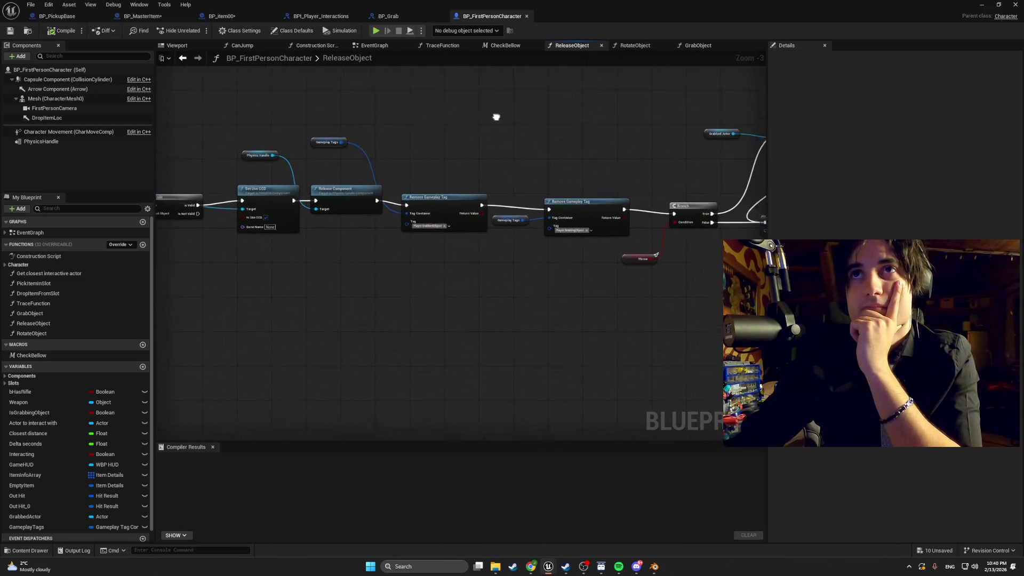
drag(495, 114, 283, 176)
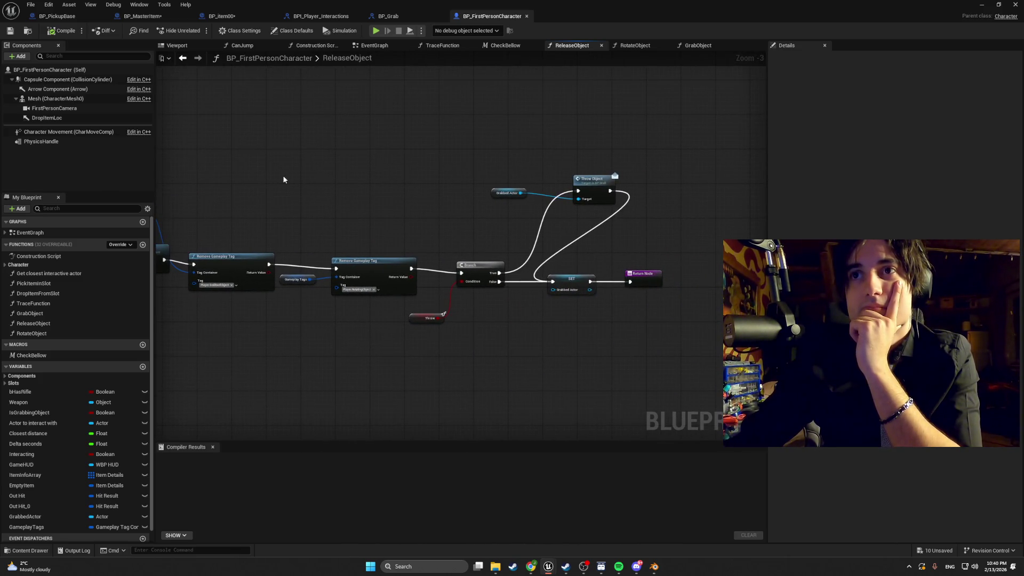
Step: Reopen BP_PickupBase from the project's Blueprints folder
scroll(560, 293, up, 3)
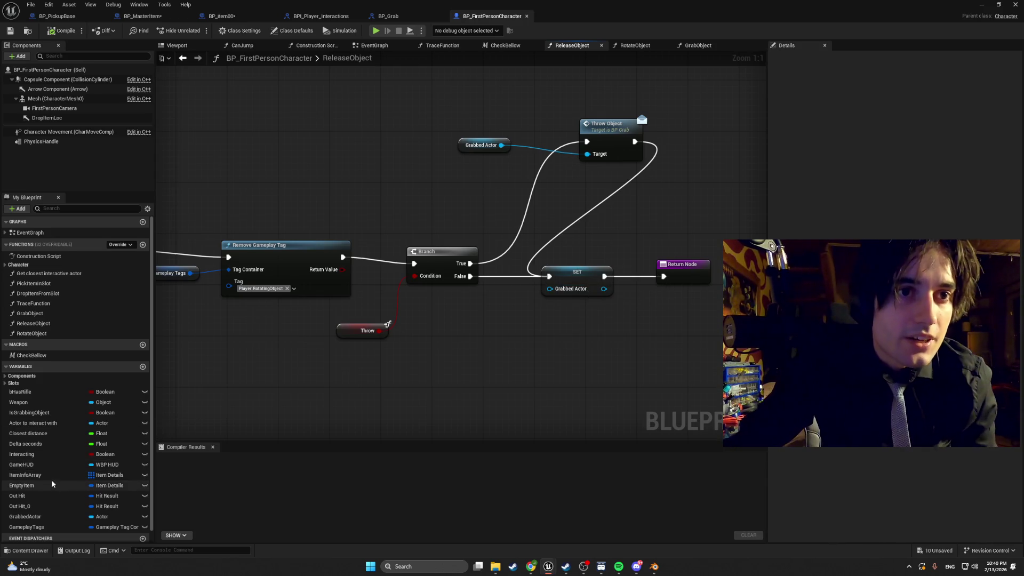
scroll(51, 479, down, 1)
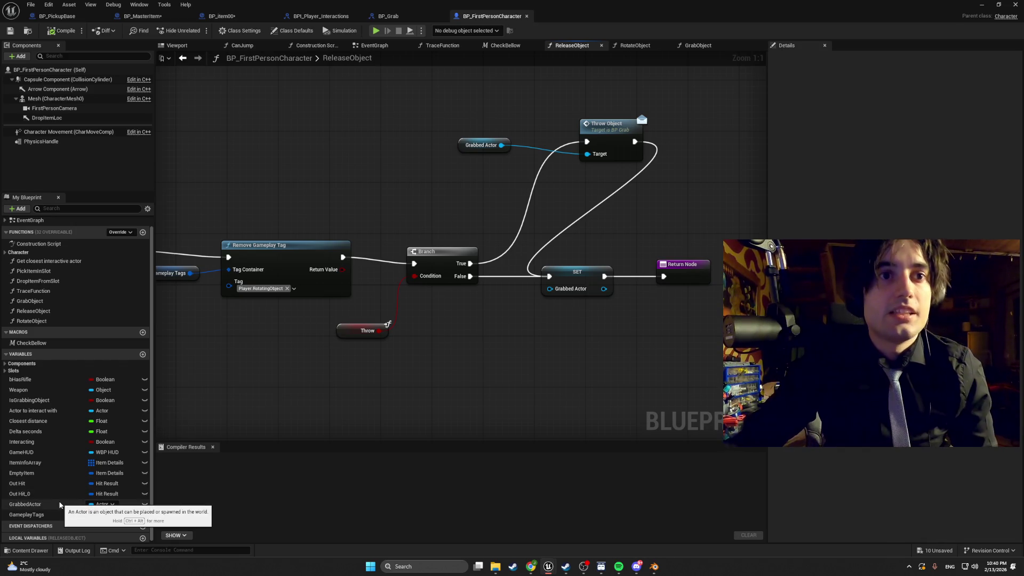
click(30, 551)
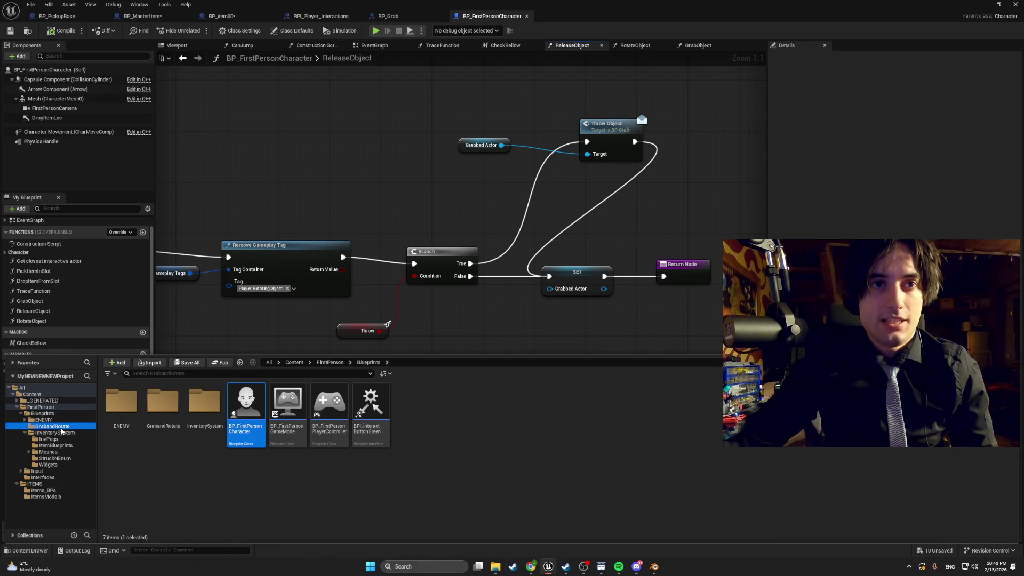
double_click(163, 405)
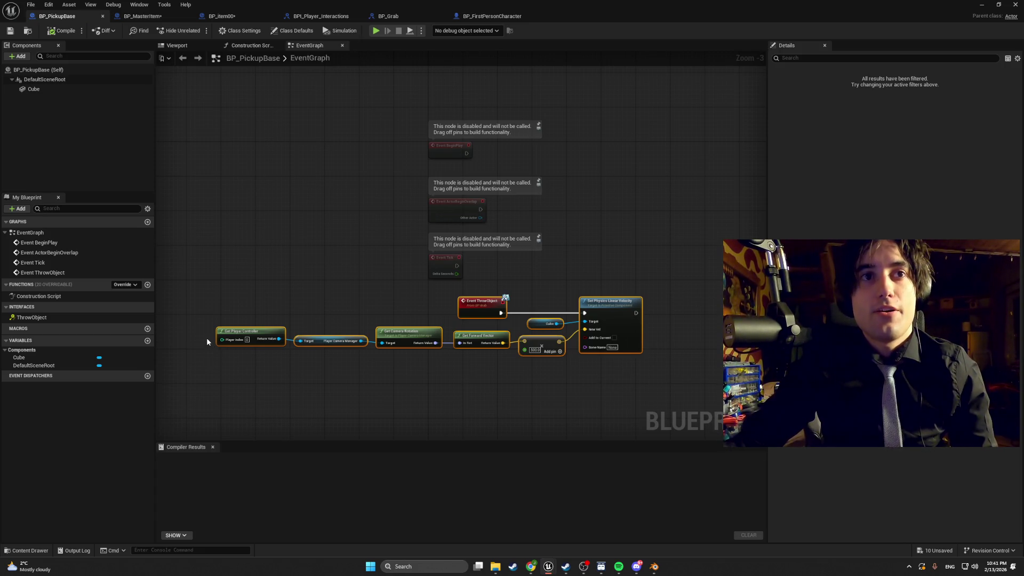
Step: Select the ThrowObject function, then reopen the BP_Grab interface from the GrabandRotate folder
scroll(495, 351, up, 3)
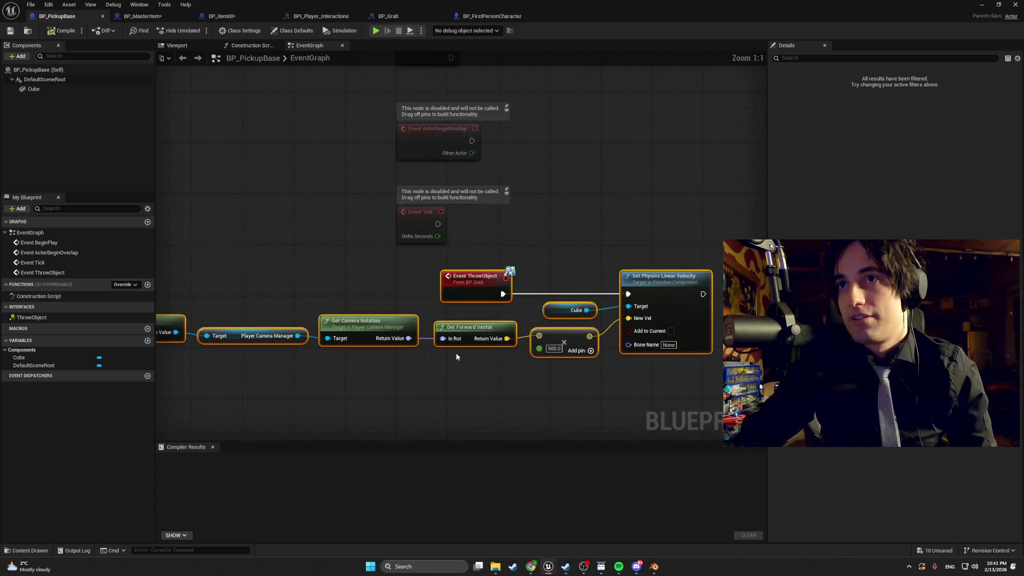
click(57, 317)
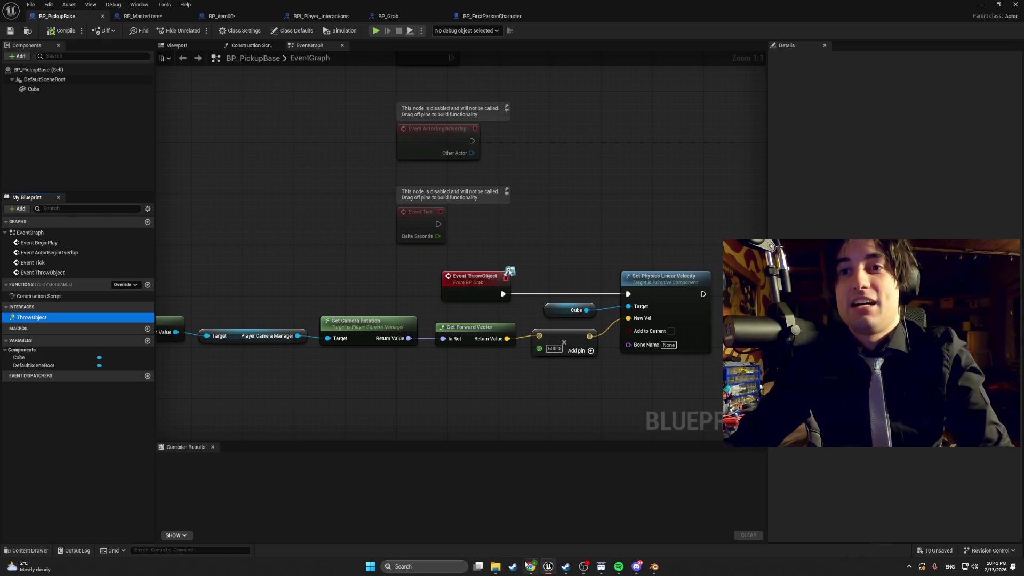
mouse_move(526, 566)
key(ctrl+space)
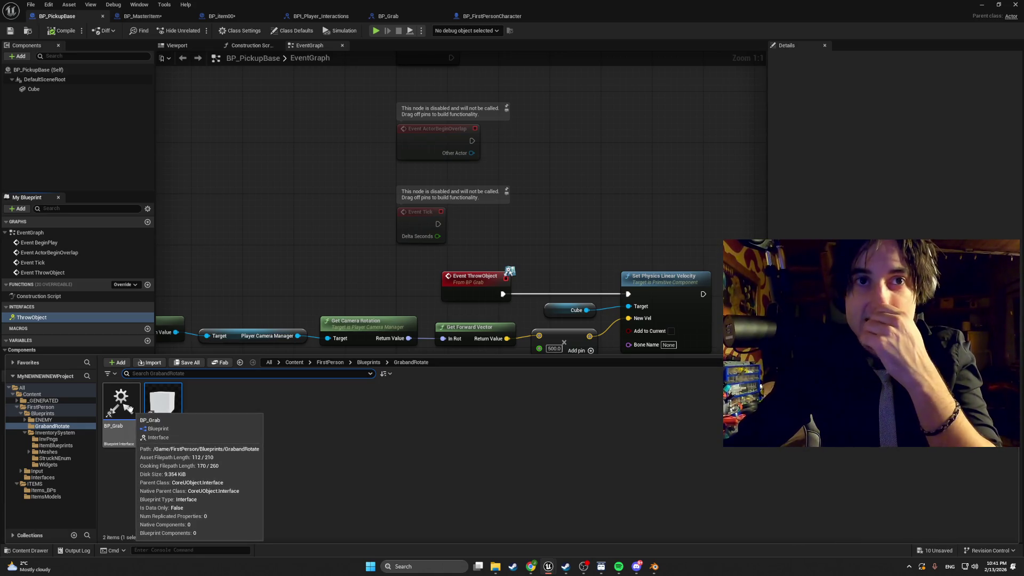
mouse_move(153, 402)
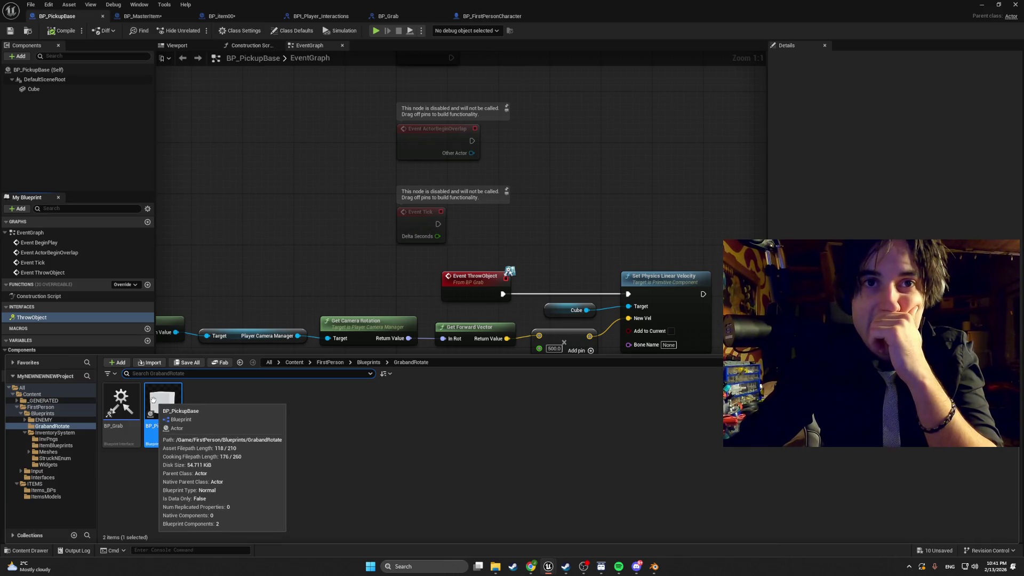
double_click(122, 399)
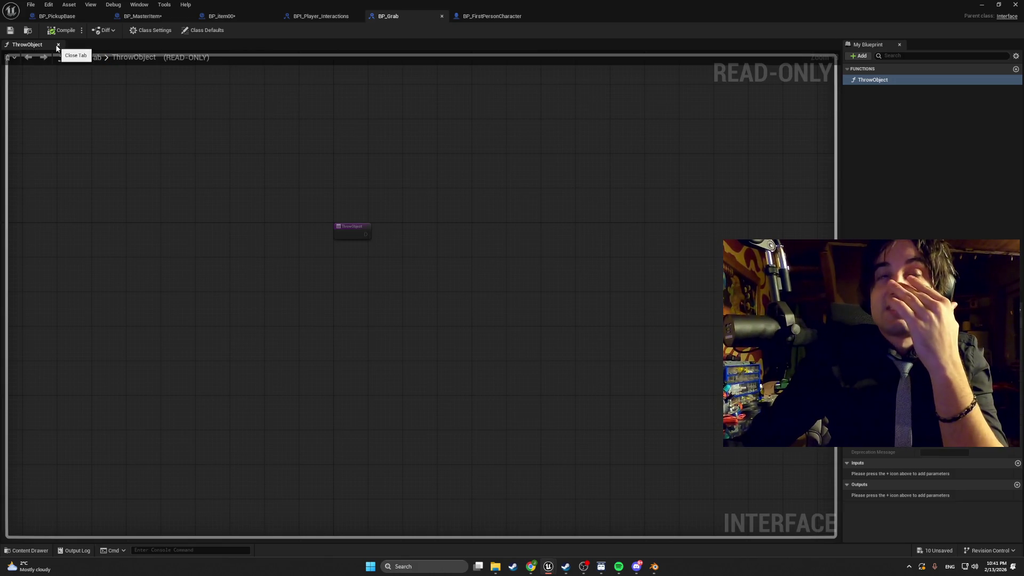
Step: Open BP_Grab's ThrowObject function details, then switch to BP_FirstPersonCharacter's ReleaseObject graph
click(15, 549)
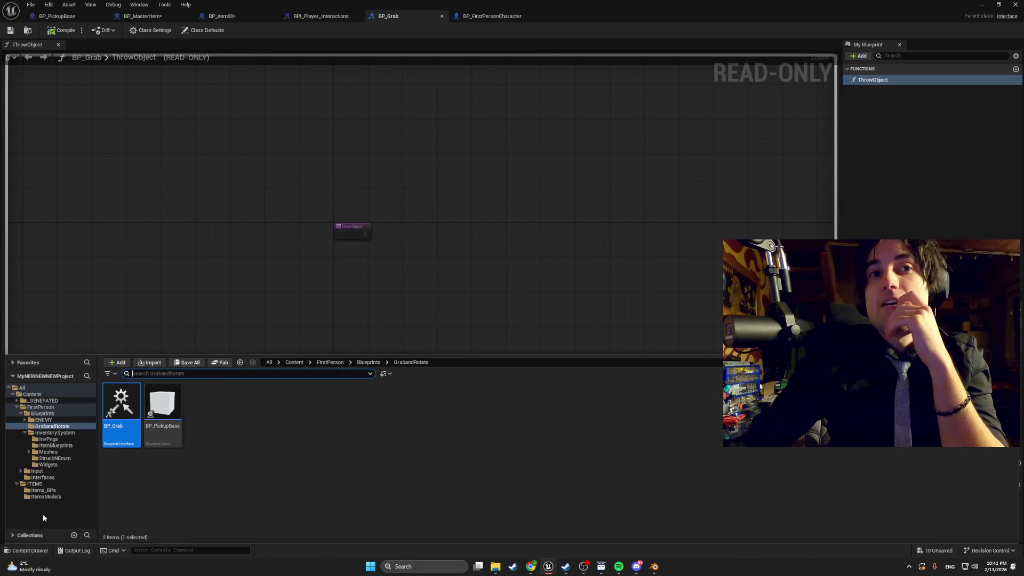
mouse_move(126, 408)
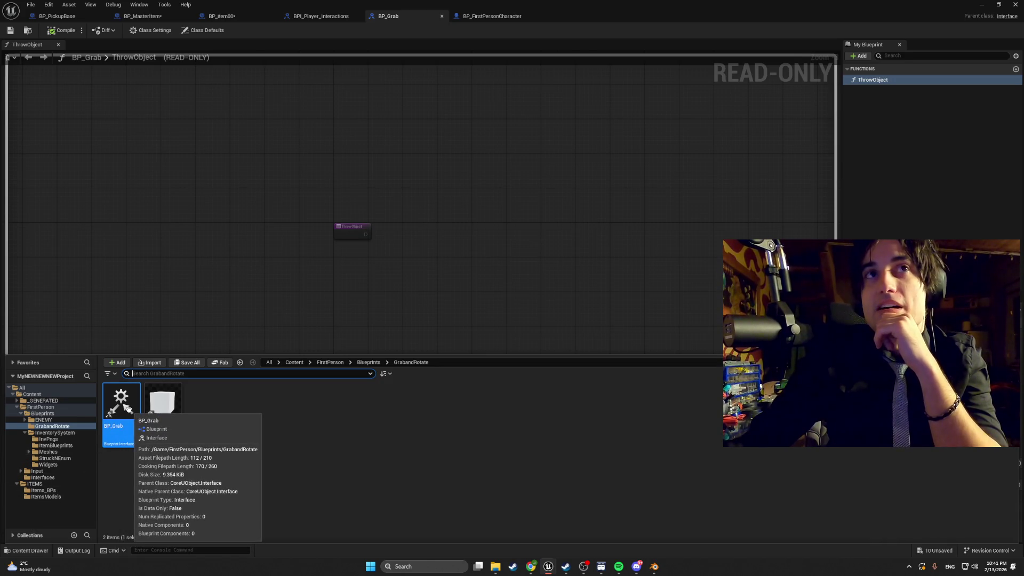
click(71, 89)
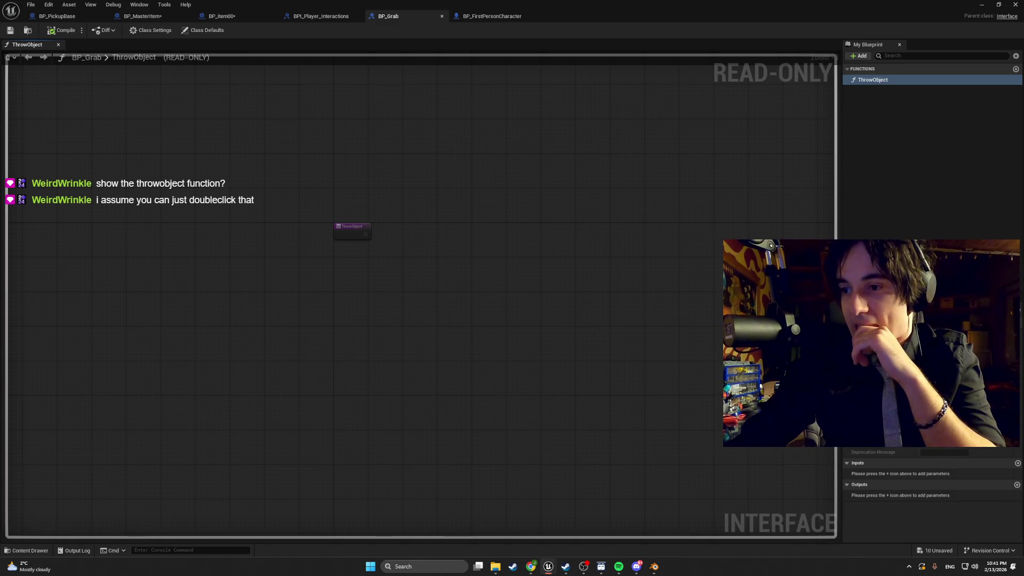
double_click(863, 79)
click(864, 81)
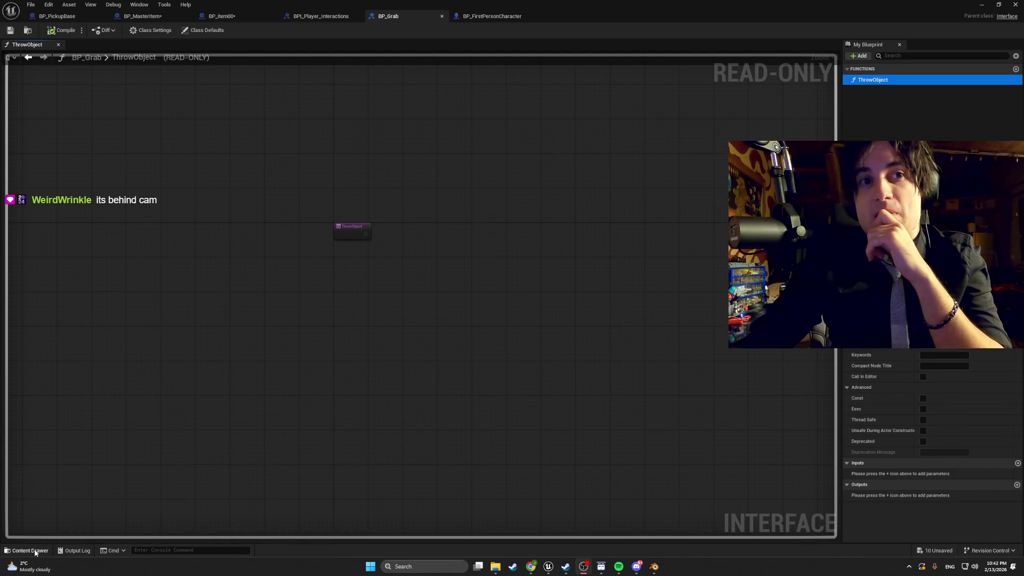
click(488, 16)
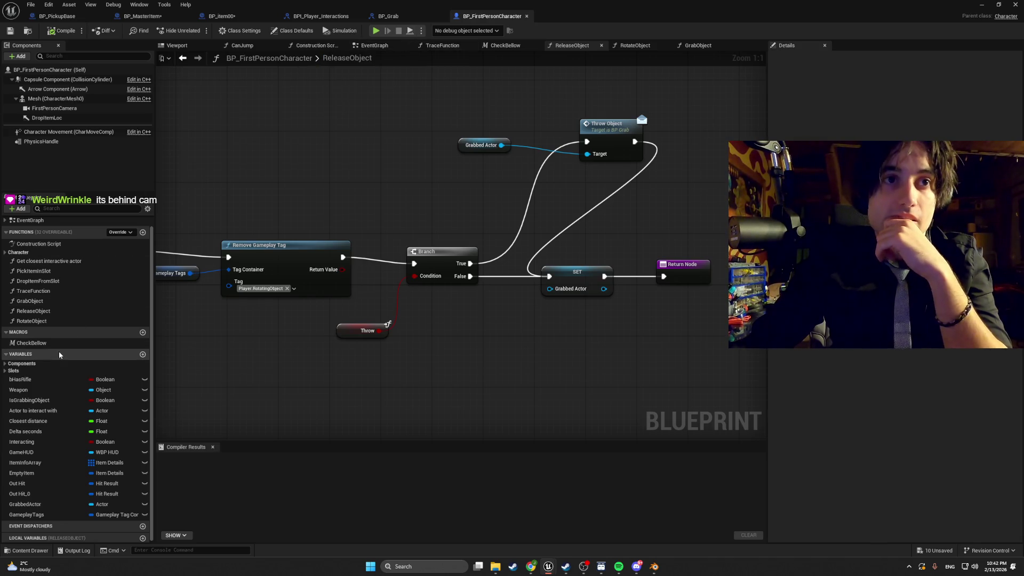
Step: Open the character's GrabObject graph and pan to its Check Bellow and Branch nodes
click(54, 302)
double_click(54, 302)
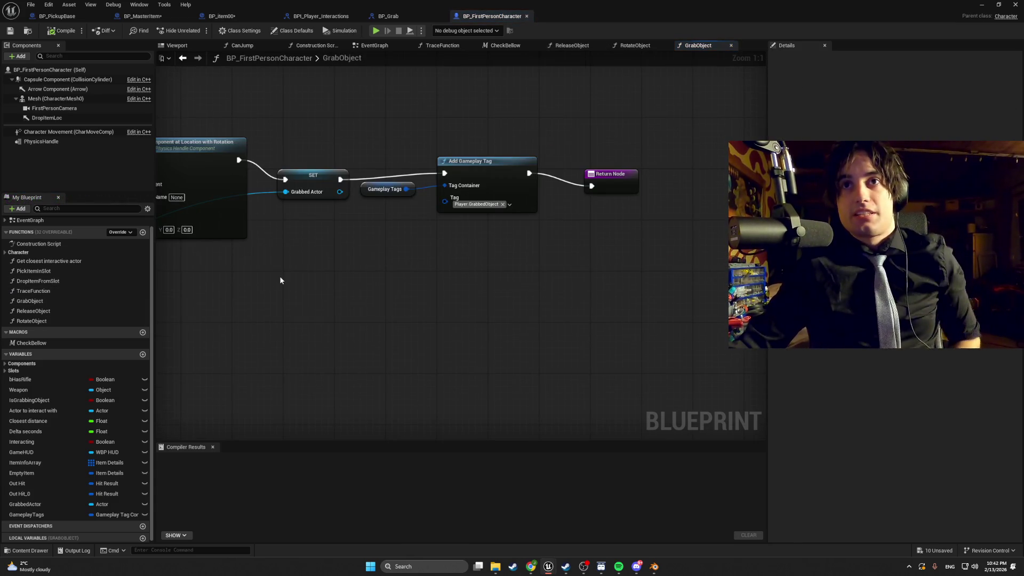
mouse_move(354, 290)
mouse_down()
mouse_move(445, 302)
mouse_move(549, 297)
mouse_up()
drag(358, 312, 452, 313)
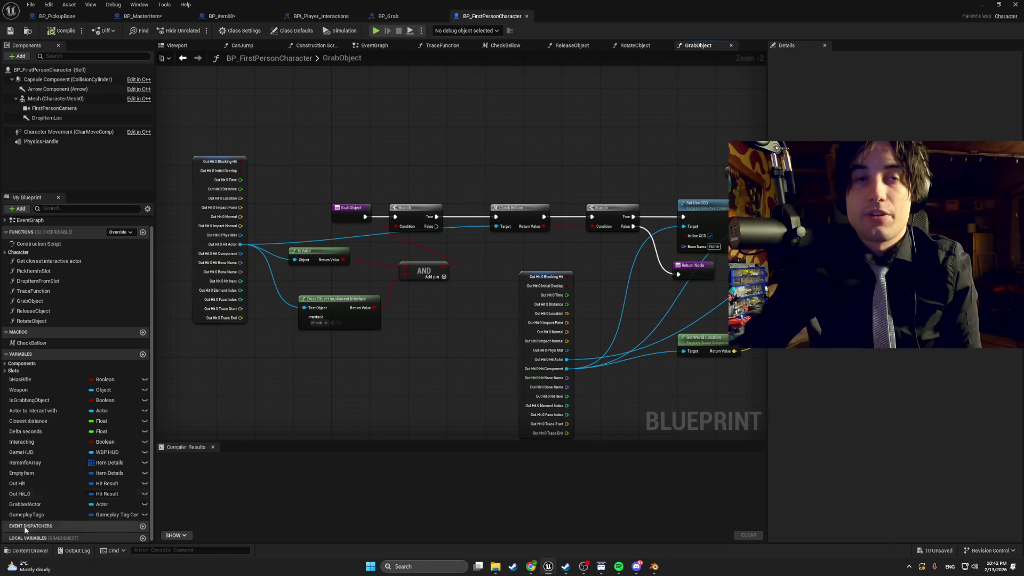
Step: Open BP_PickupBase, view its physics velocity node, and jump to ThrowObject in BP_Grab
click(30, 550)
double_click(171, 406)
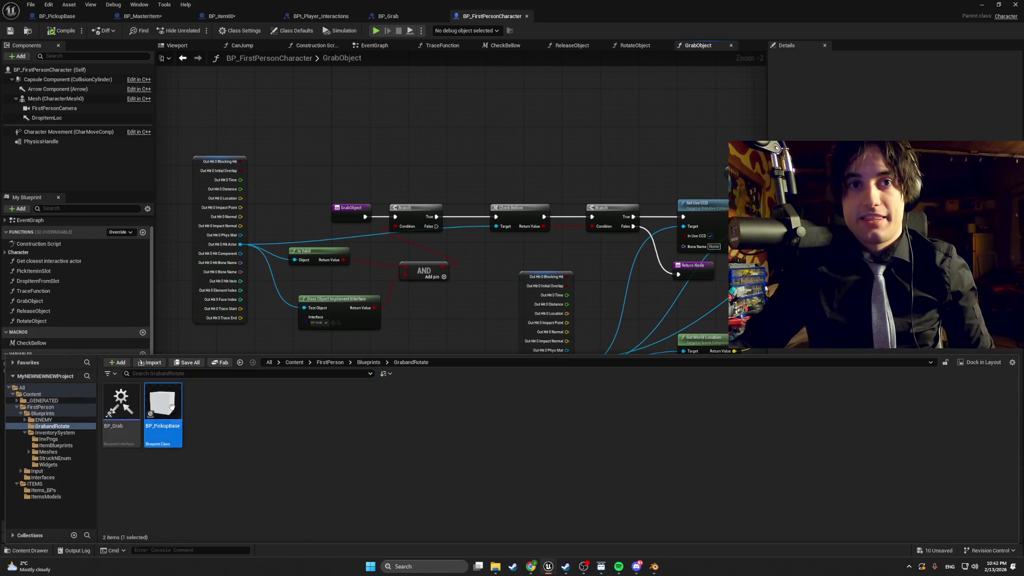
drag(354, 360, 317, 350)
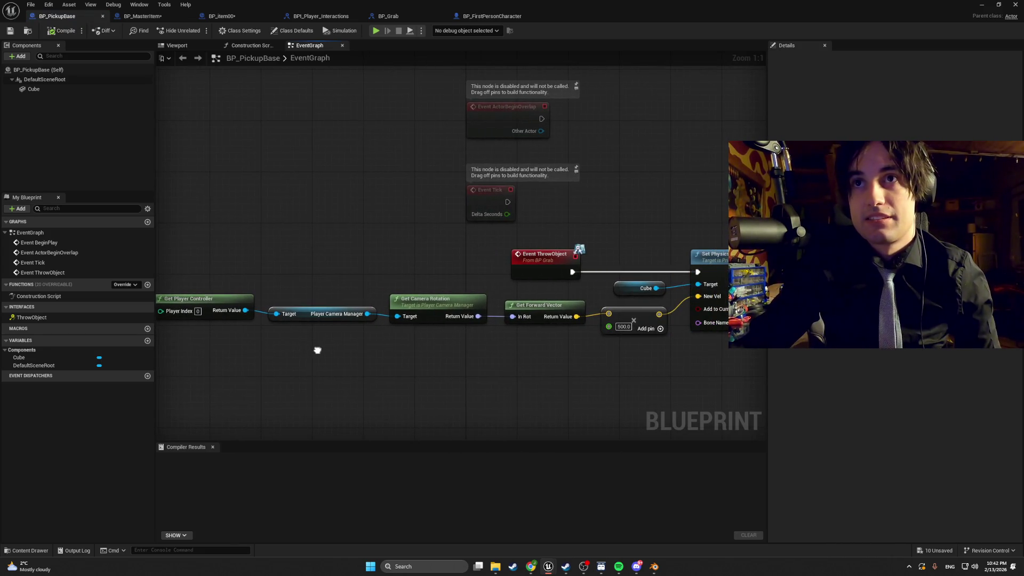
double_click(535, 255)
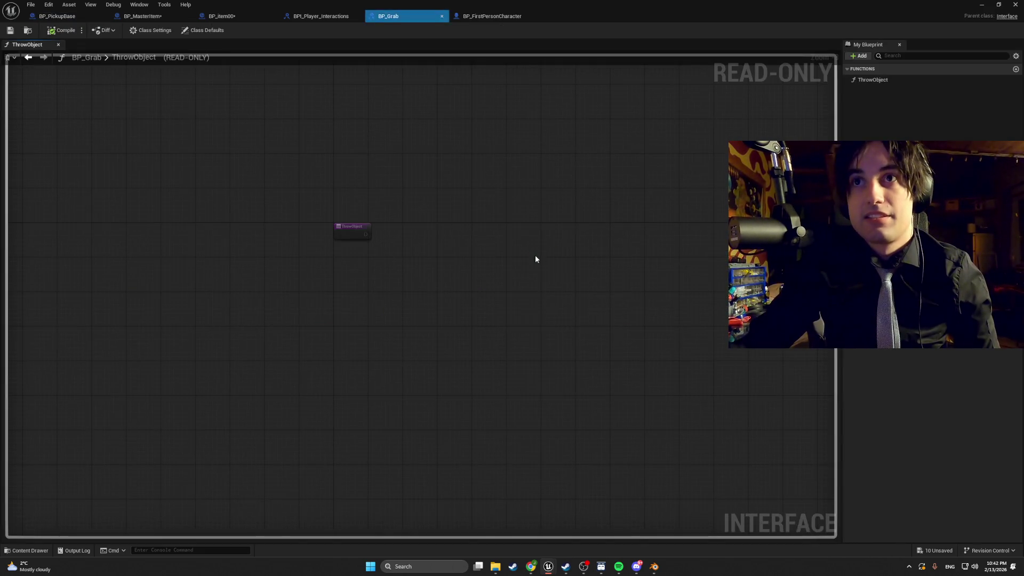
Step: Cycle through the BPI_Player_Interactions, Grab Interact, BP_Grab and BP_item00 tabs
click(34, 552)
click(324, 206)
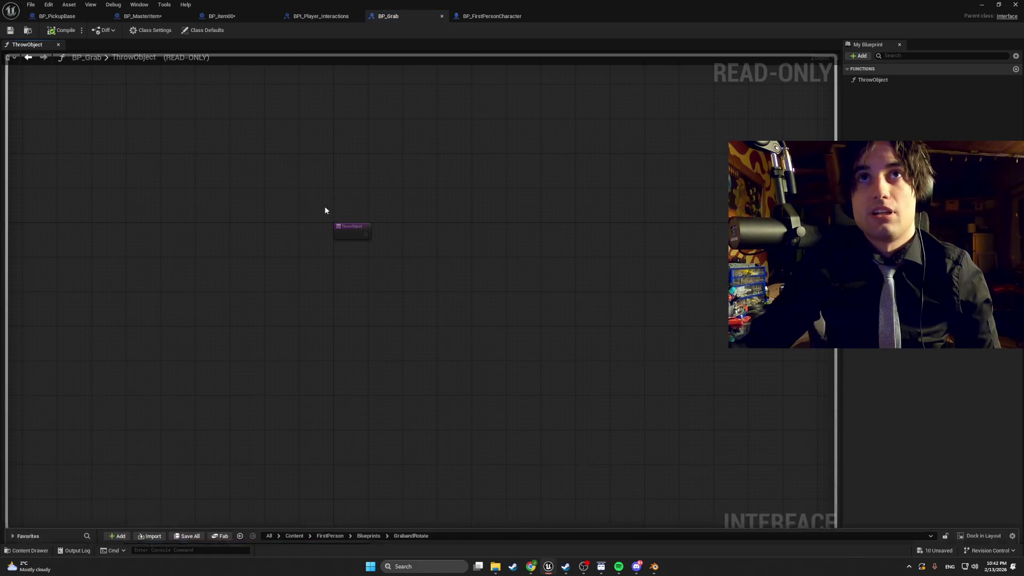
click(475, 18)
click(320, 16)
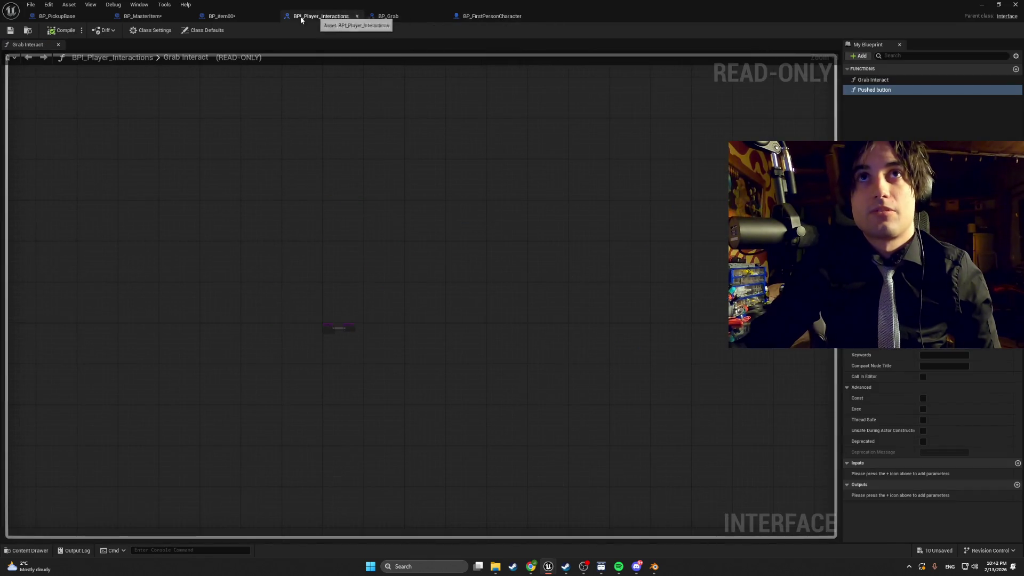
click(231, 17)
click(298, 17)
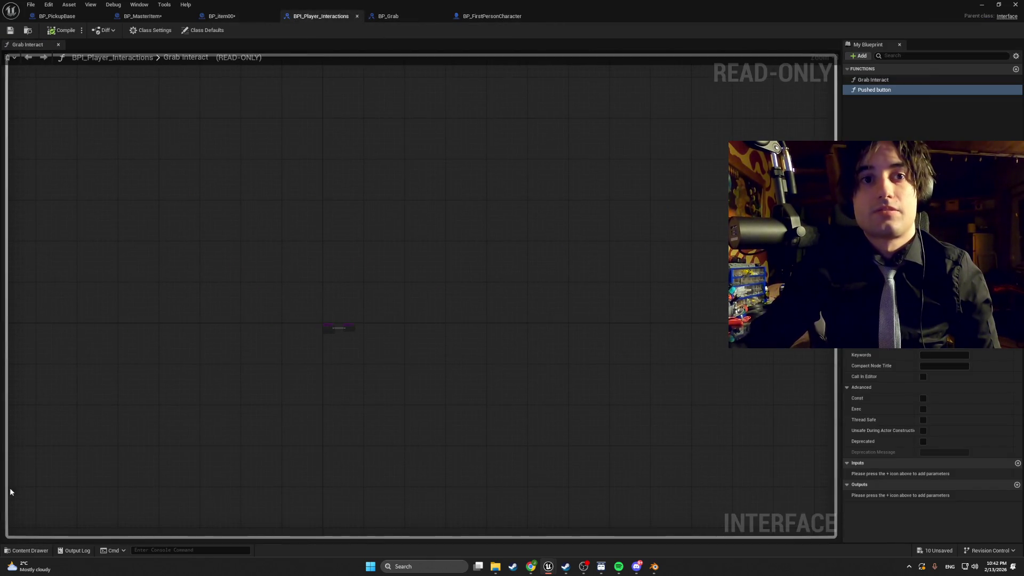
click(389, 16)
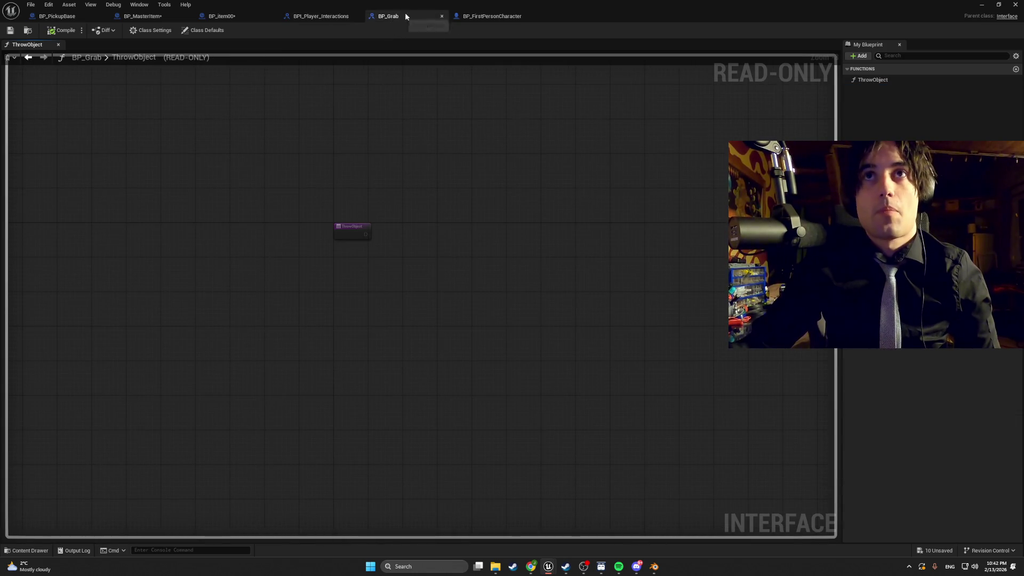
click(490, 16)
click(239, 16)
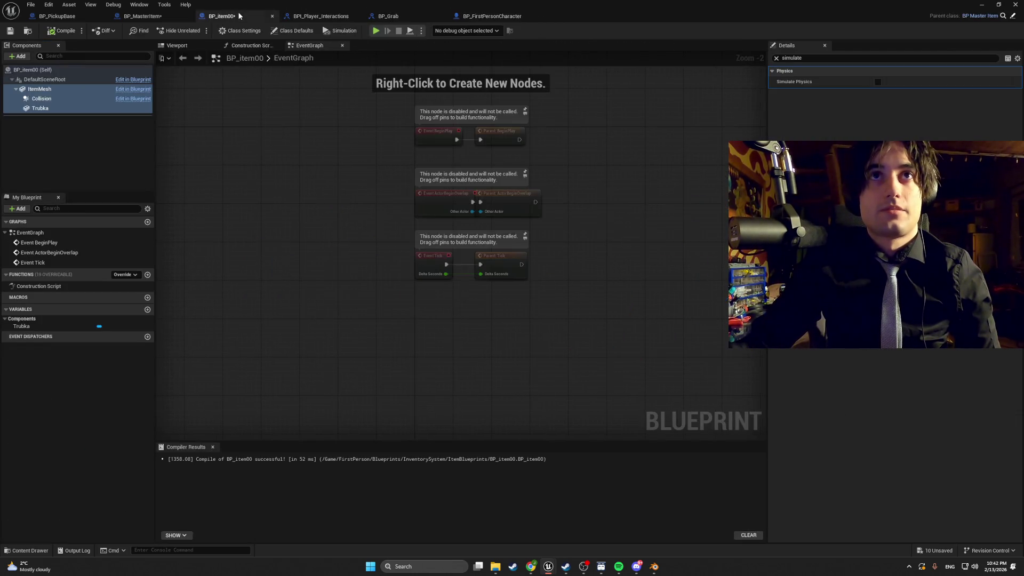
Step: Check the item and pickup cube previews and Construction Script, ending on BP_PickupBase's EventGraph
click(190, 48)
click(291, 14)
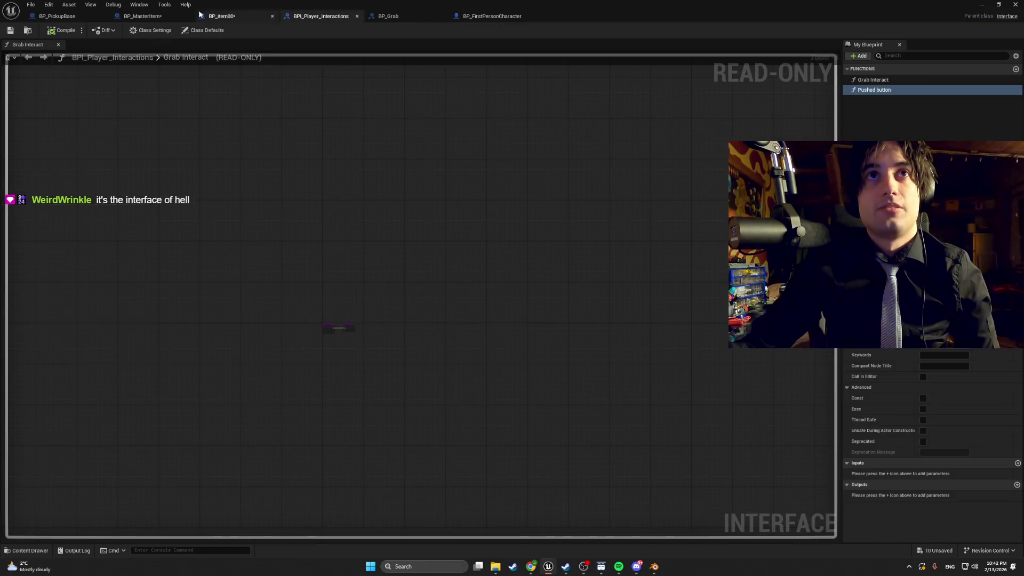
click(139, 4)
click(46, 95)
click(76, 17)
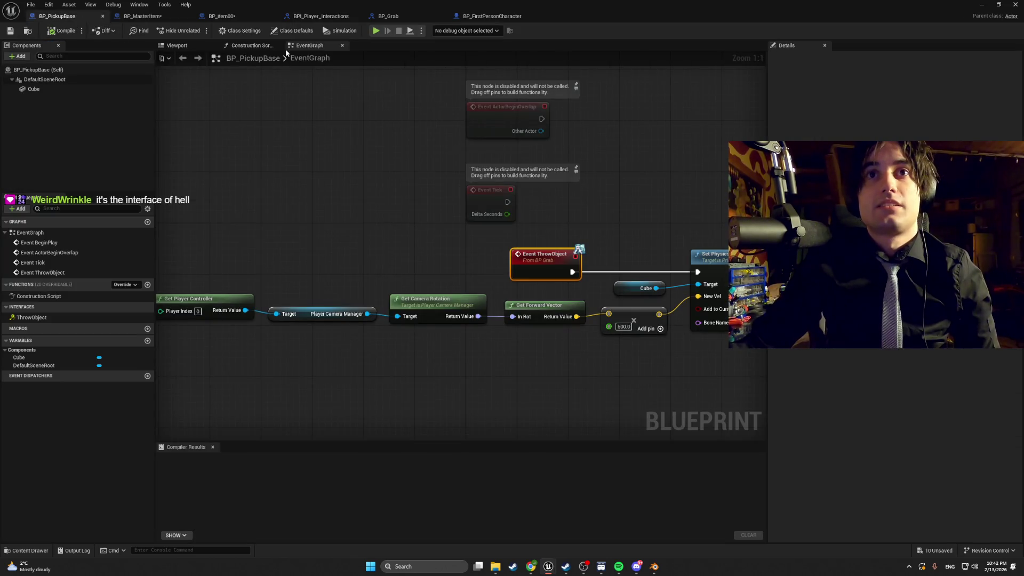
click(191, 49)
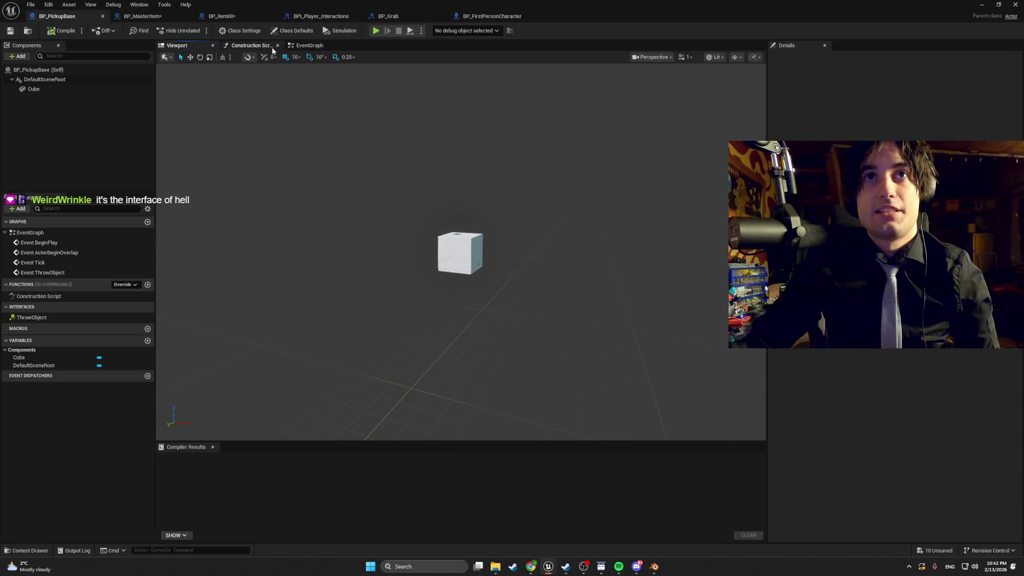
click(255, 47)
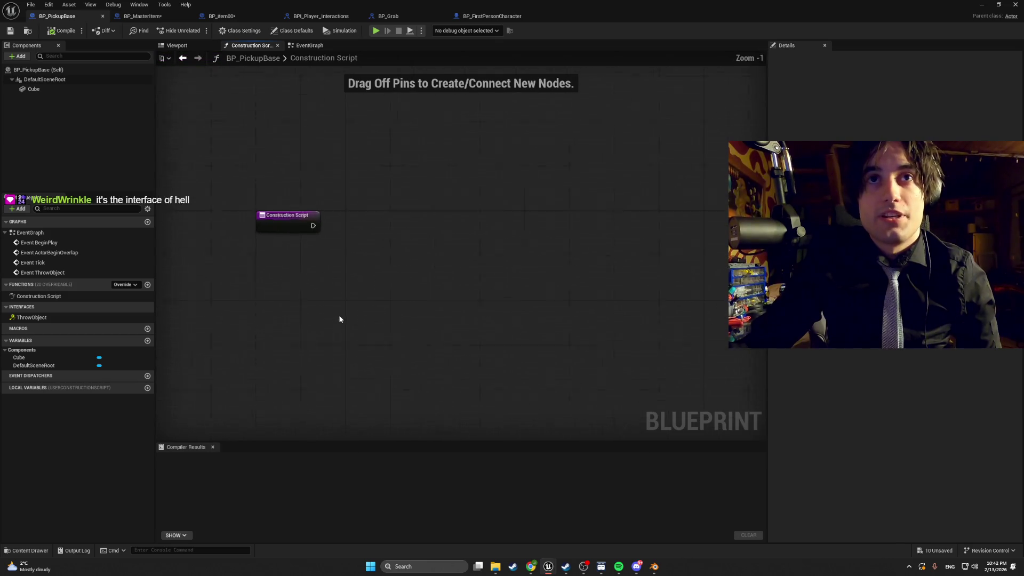
click(297, 47)
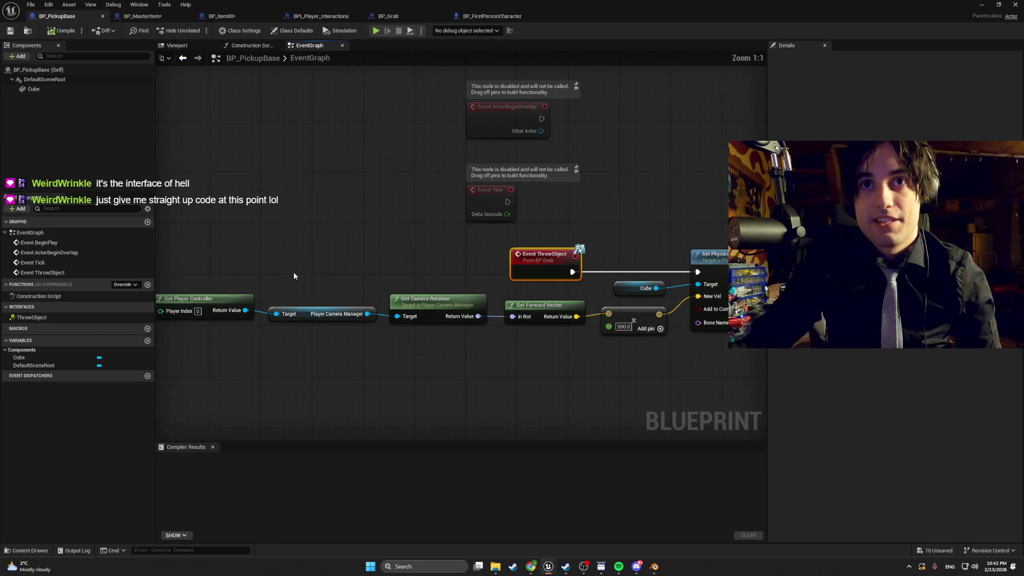
mouse_move(293, 275)
mouse_down()
mouse_move(318, 249)
mouse_move(162, 227)
mouse_up()
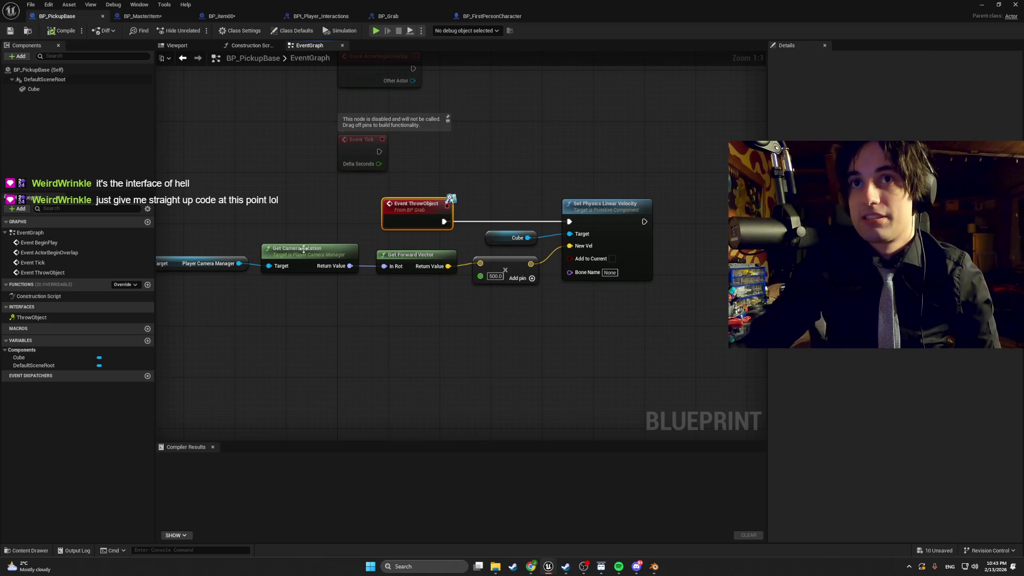
drag(303, 249, 474, 247)
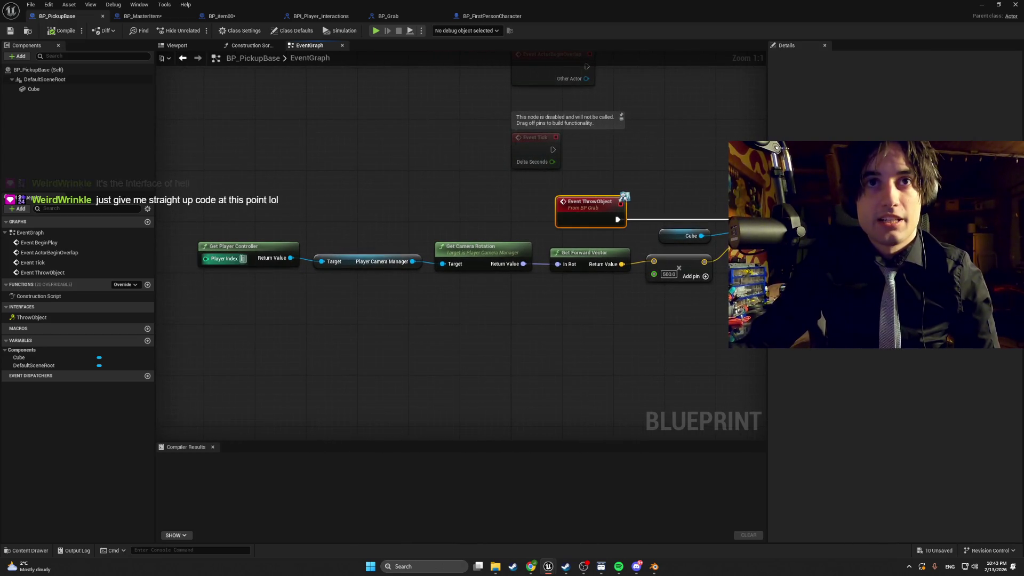
drag(378, 273, 287, 271)
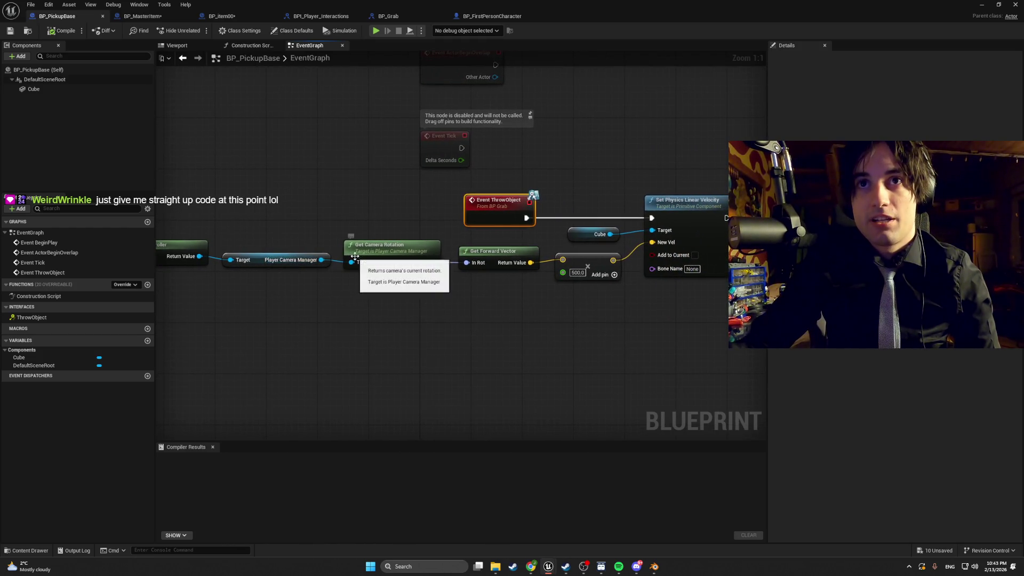
drag(457, 253, 350, 248)
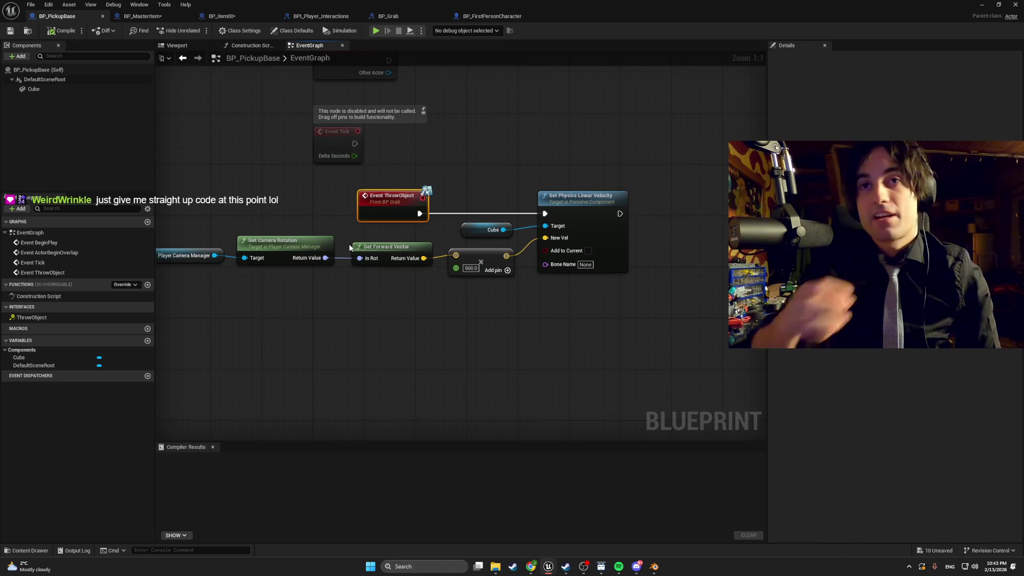
drag(493, 261, 406, 254)
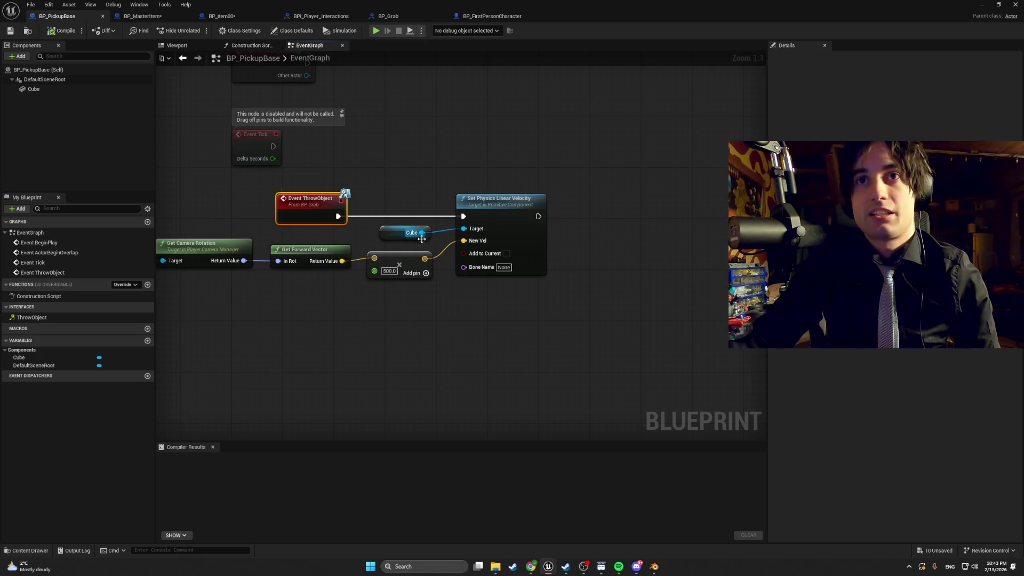
mouse_move(375, 271)
mouse_down()
mouse_move(497, 273)
mouse_move(334, 272)
mouse_up()
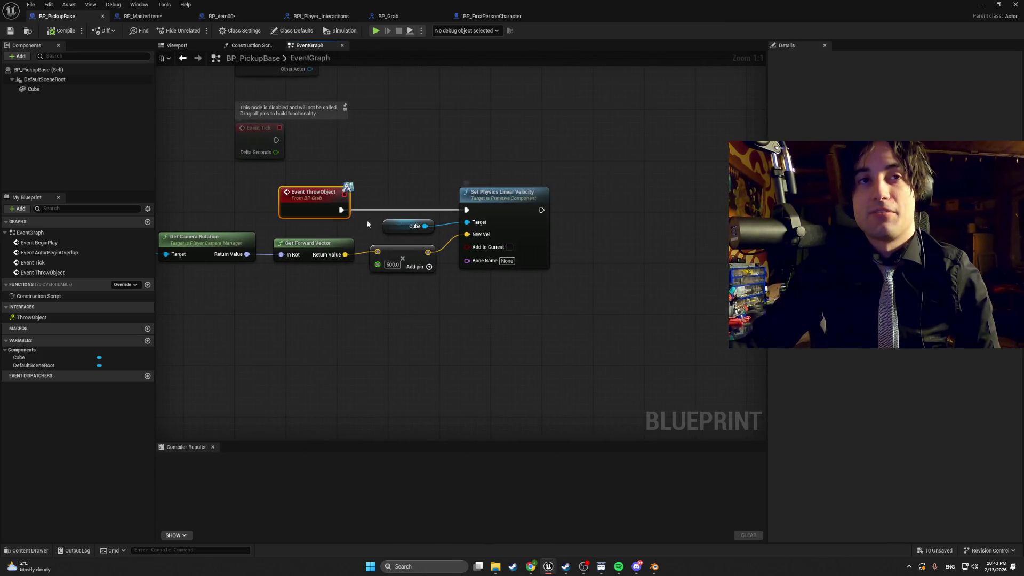
mouse_move(367, 219)
mouse_down()
mouse_move(410, 236)
mouse_move(307, 264)
mouse_move(379, 272)
mouse_move(186, 280)
mouse_up()
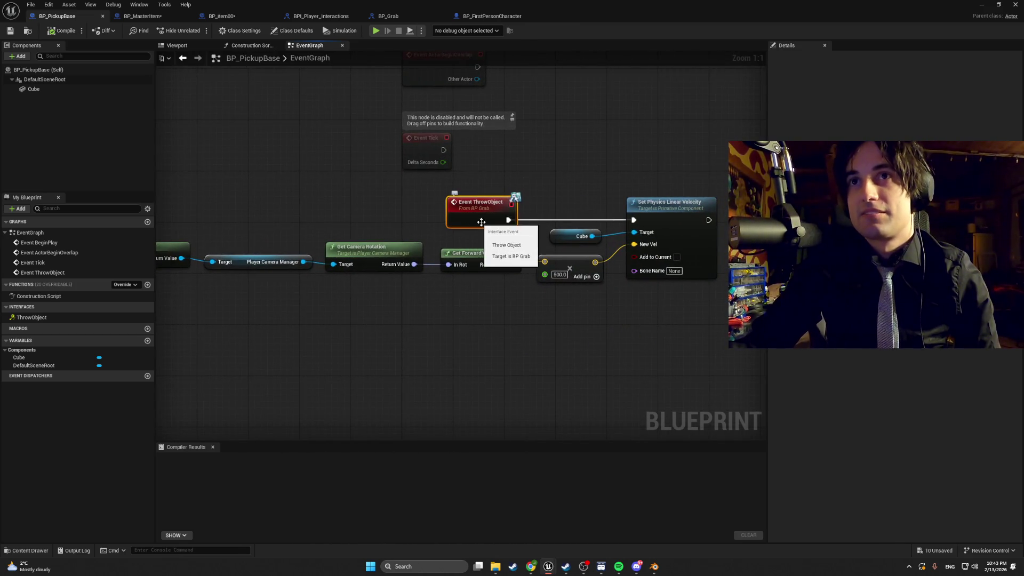
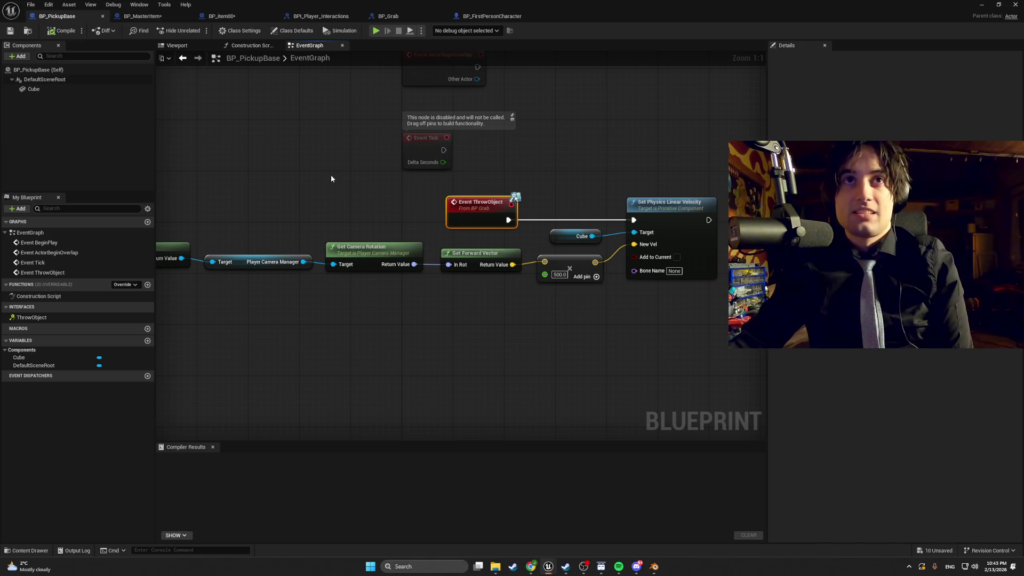
Step: Show the cube in BP_PickupBase's viewport, then return to its EventGraph
click(184, 59)
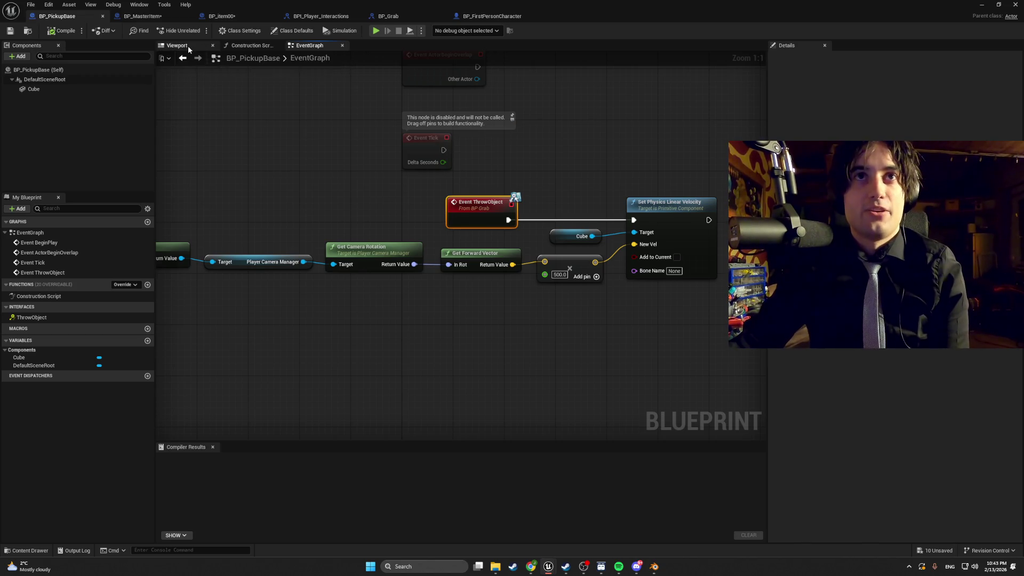
click(235, 46)
click(305, 47)
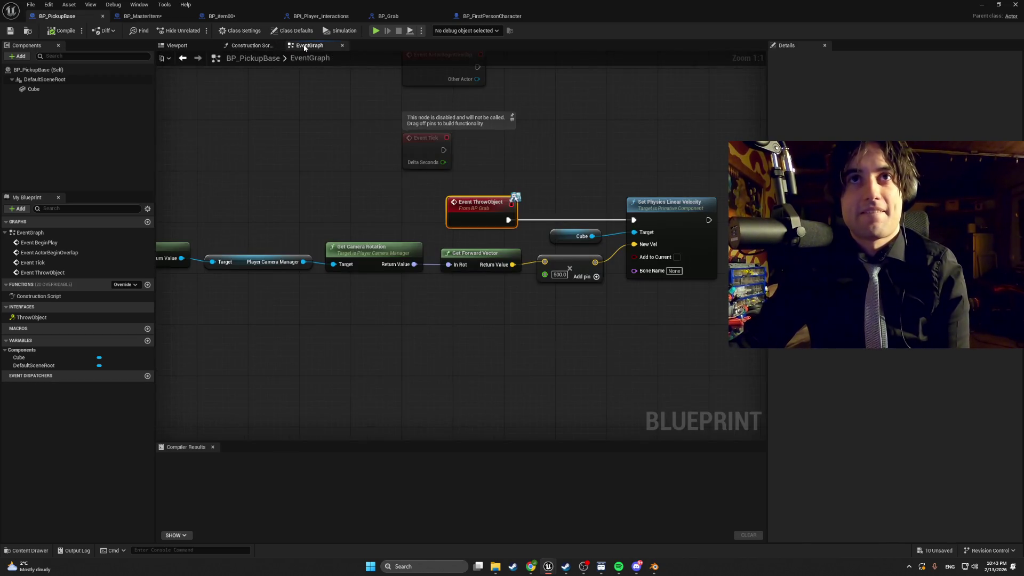
Step: Browse the ENEMY, InventorySystem, GrabandRotate, InvPngs, ItemBlueprints, Meshes and Widgets folders in the Content Drawer
click(20, 551)
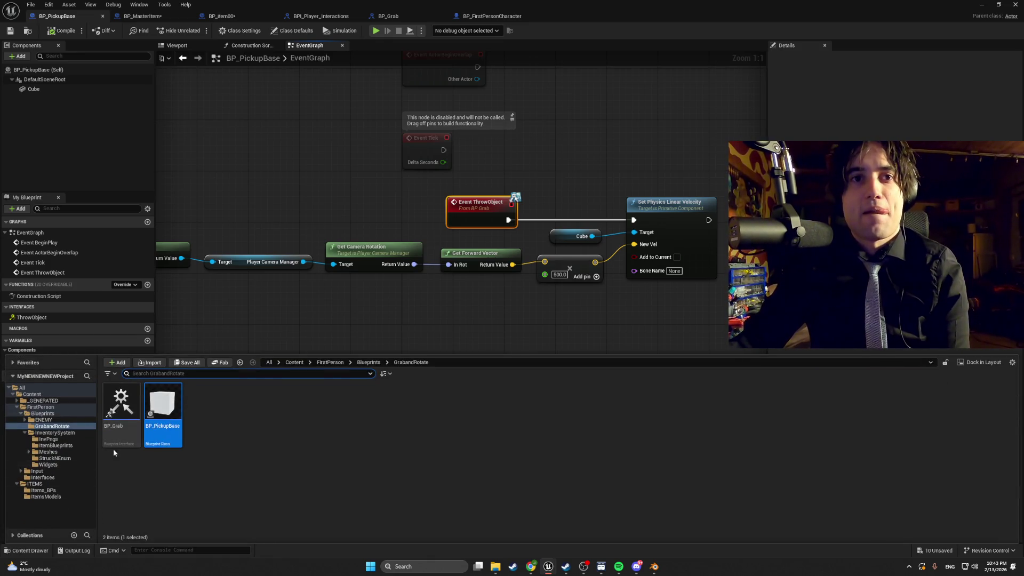
click(70, 433)
click(69, 422)
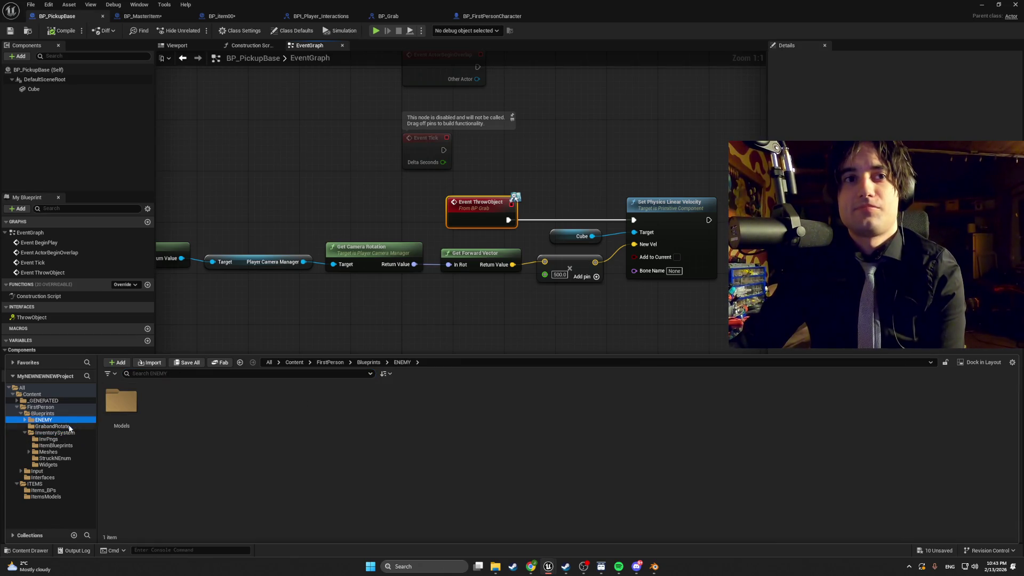
click(69, 427)
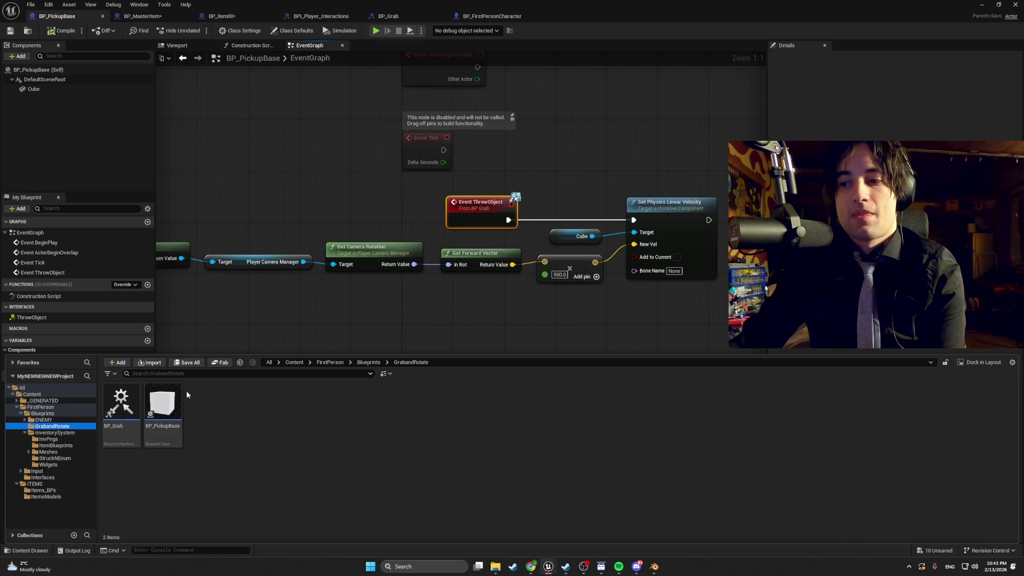
click(50, 433)
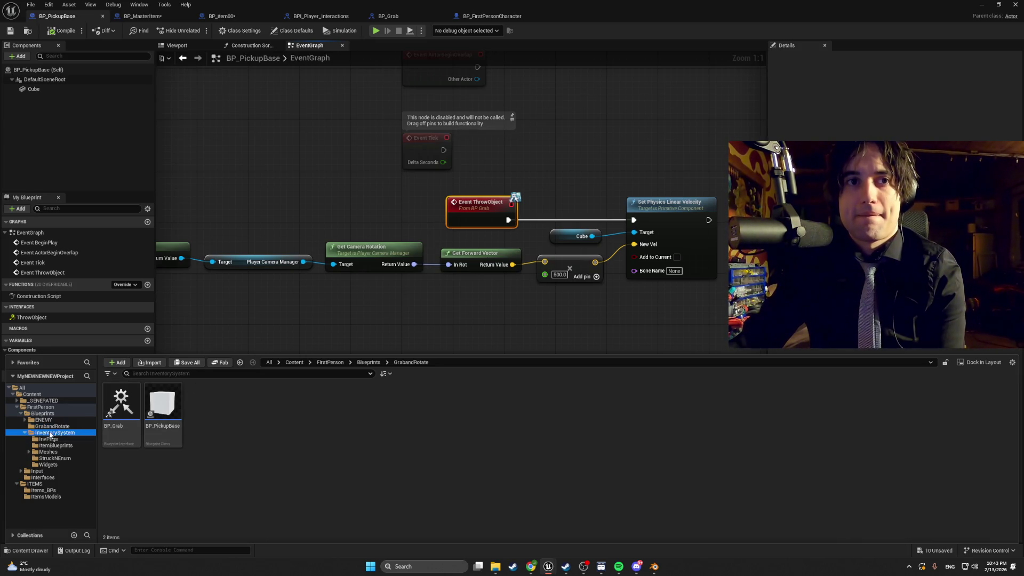
click(51, 426)
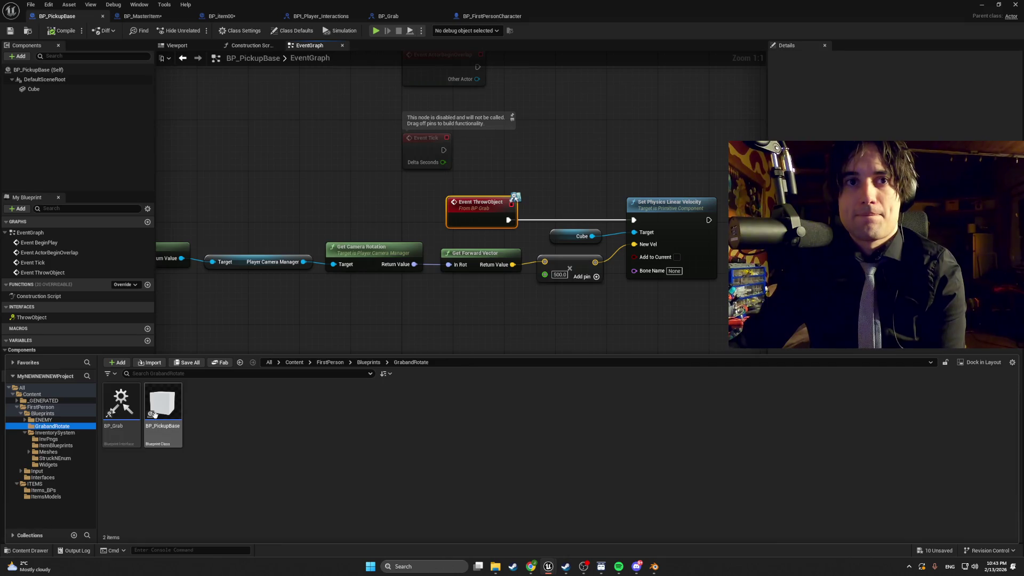
click(74, 440)
click(75, 445)
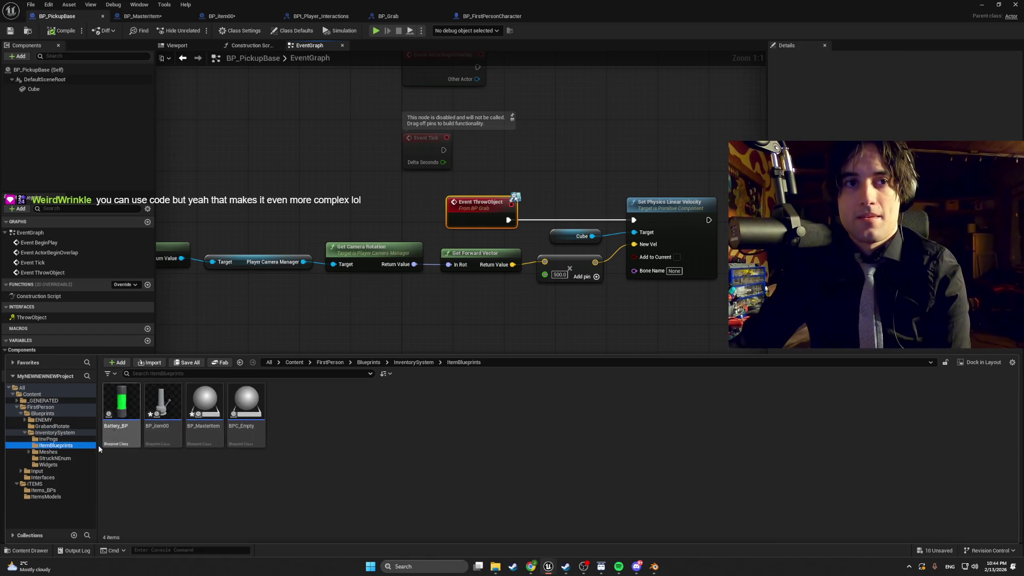
click(84, 452)
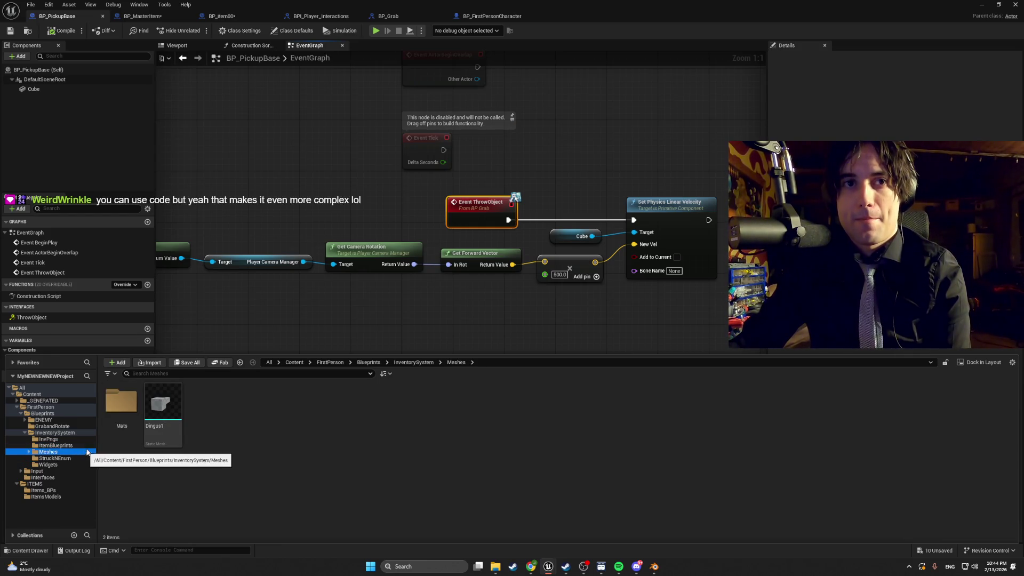
click(74, 463)
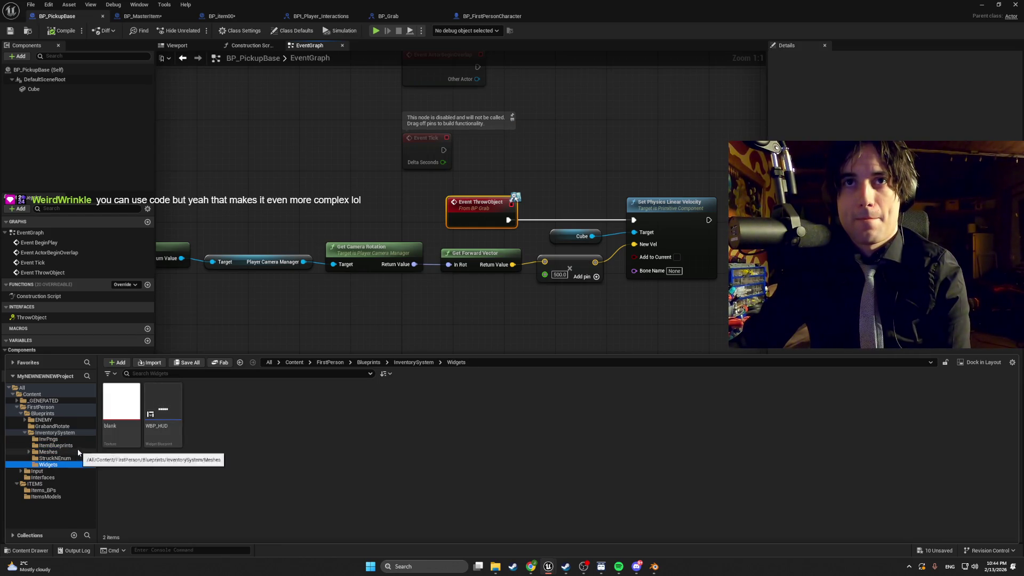
click(209, 319)
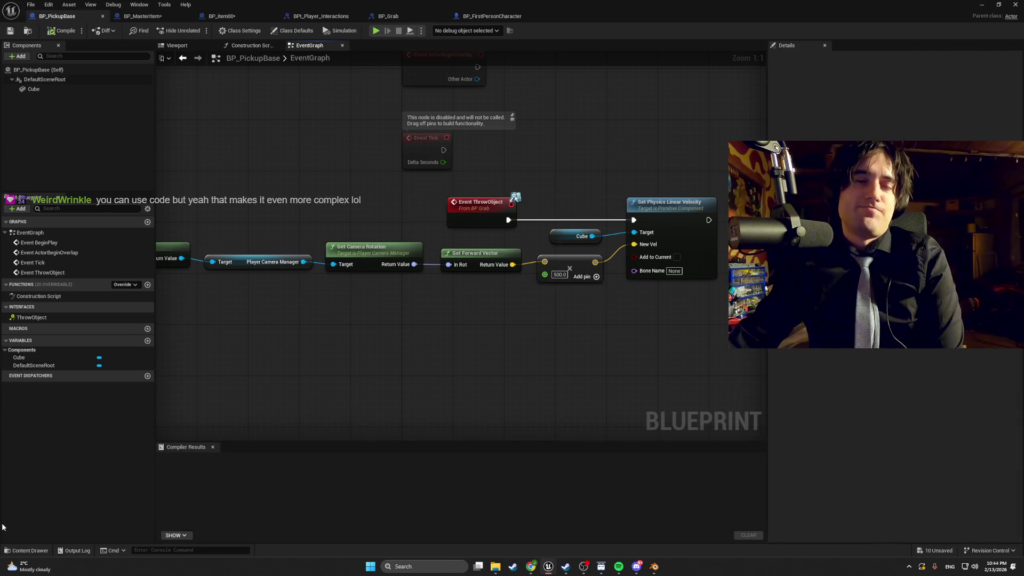
Step: Go back through Meshes, ItemBlueprints and InvPngs to GrabandRotate, showing BP_Grab and BP_PickupBase
click(22, 550)
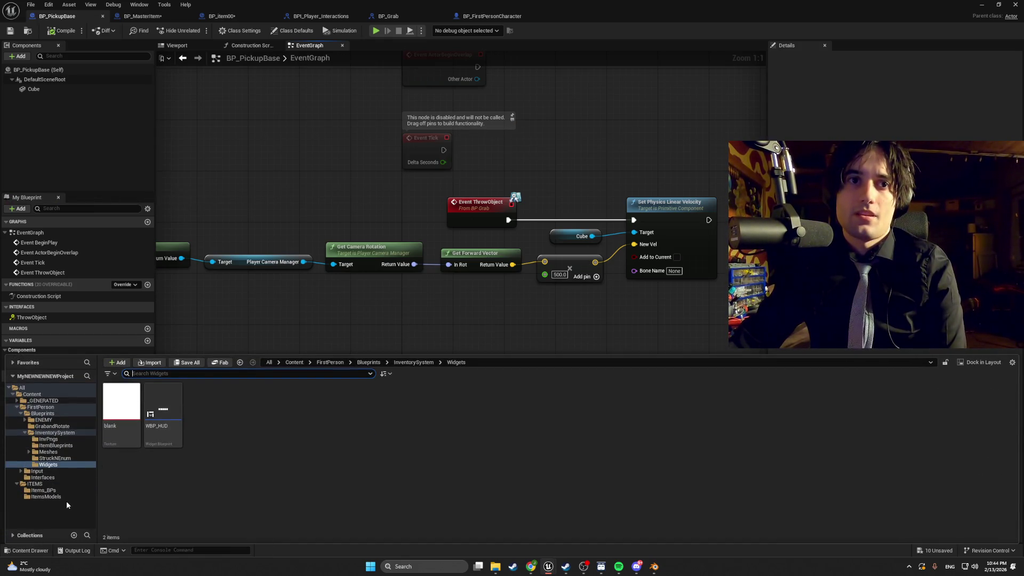
click(56, 452)
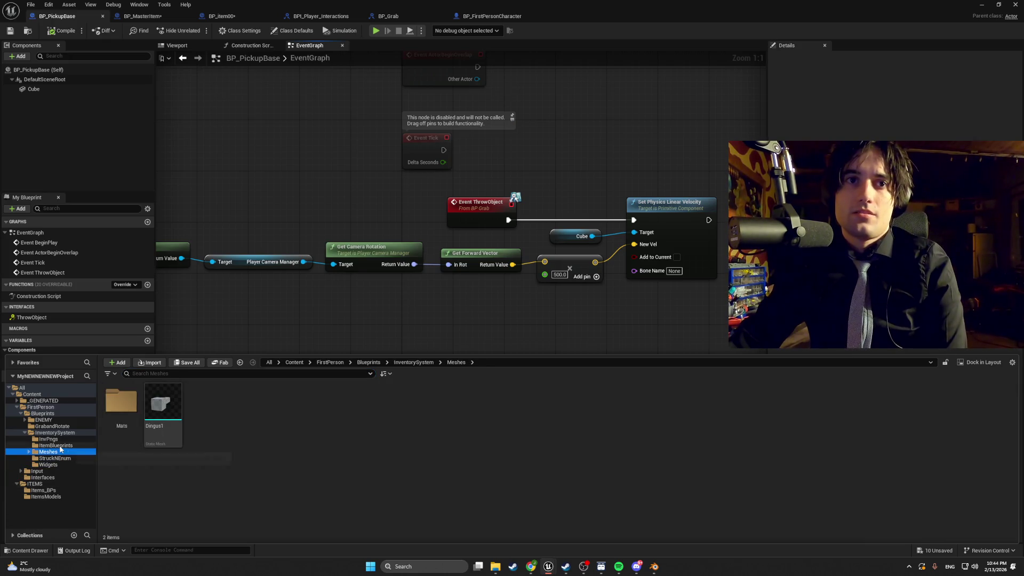
click(59, 446)
click(54, 439)
click(58, 433)
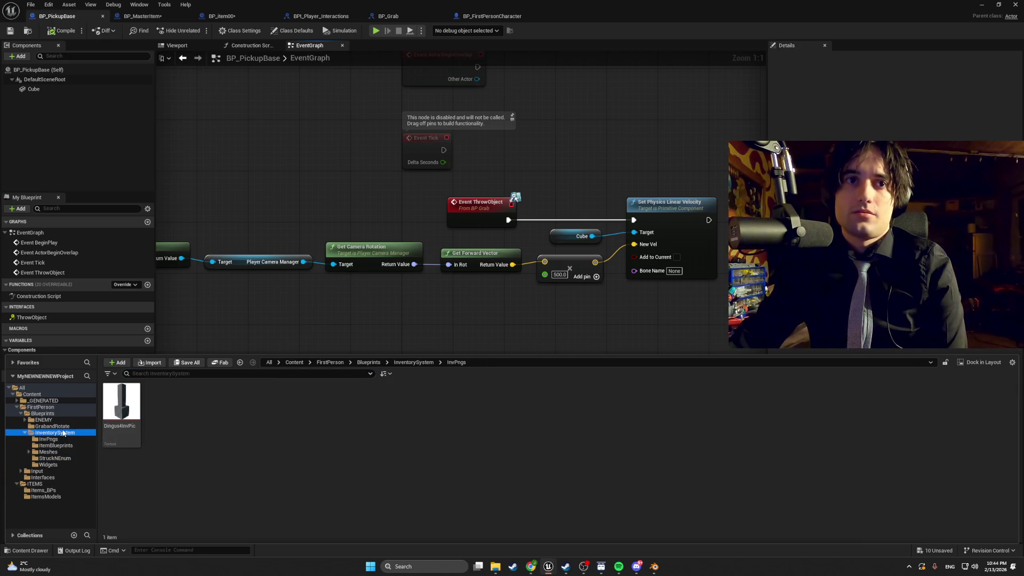
click(63, 427)
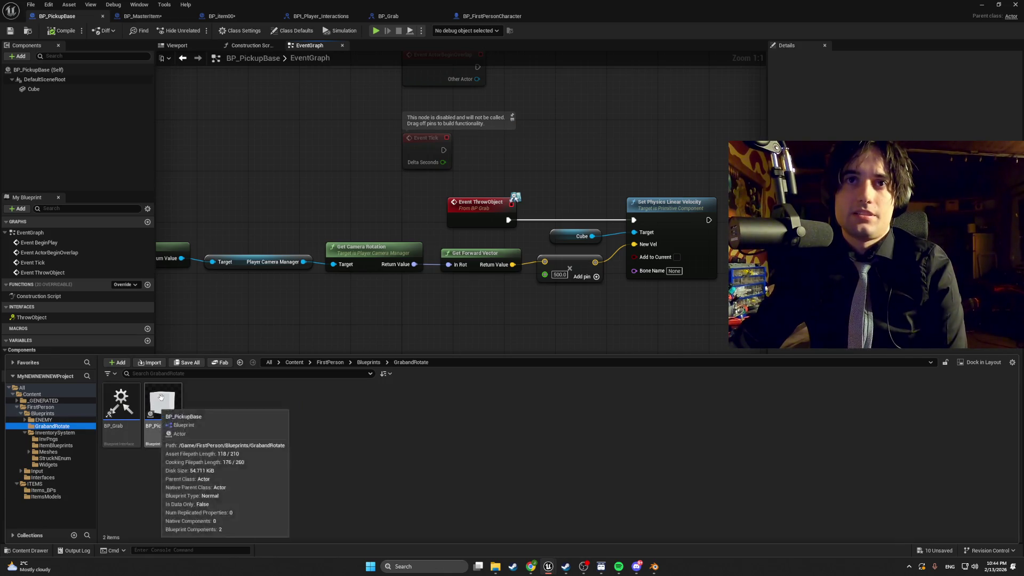
scroll(241, 288, down, 2)
scroll(242, 286, down, 3)
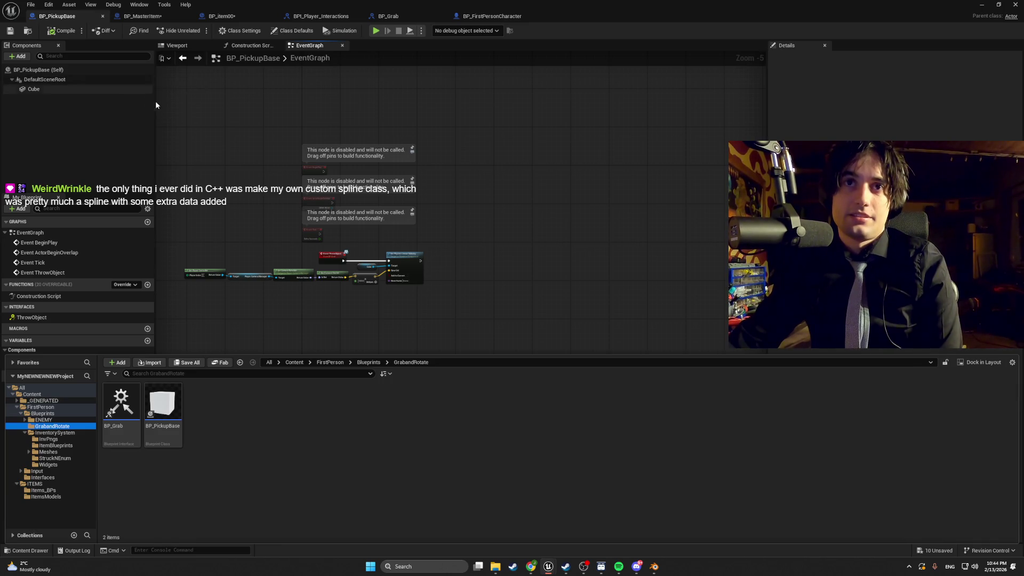
click(165, 249)
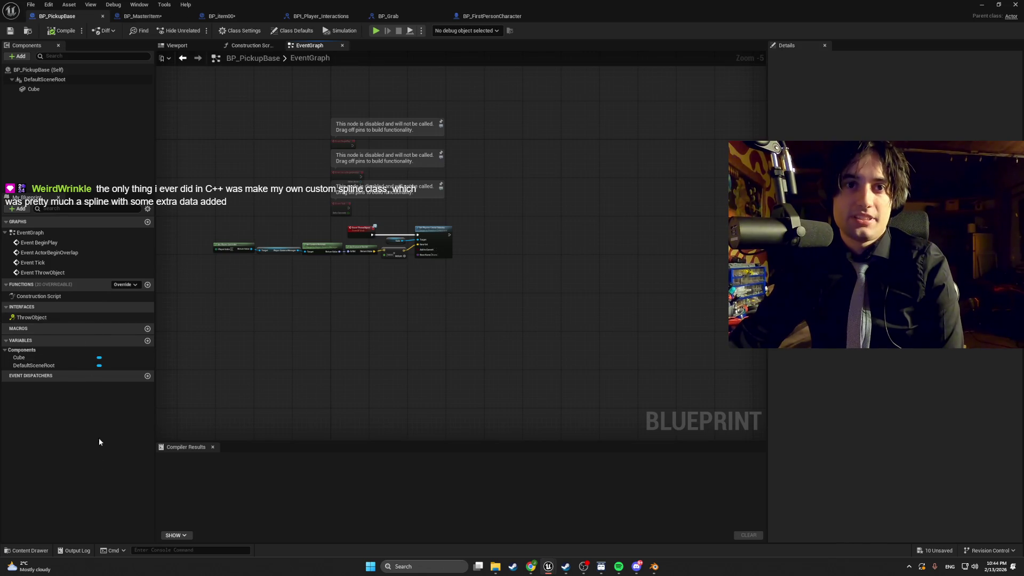
key(ctrl+space)
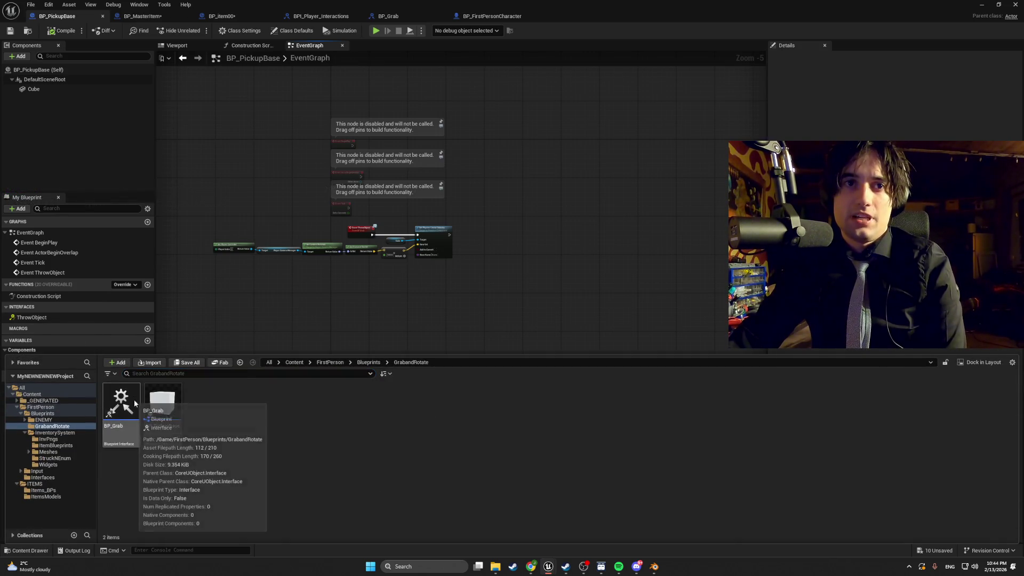
Step: Create BP_Grab_Child from BP_Grab with the default name, open it briefly, then close its editor
right_click(133, 399)
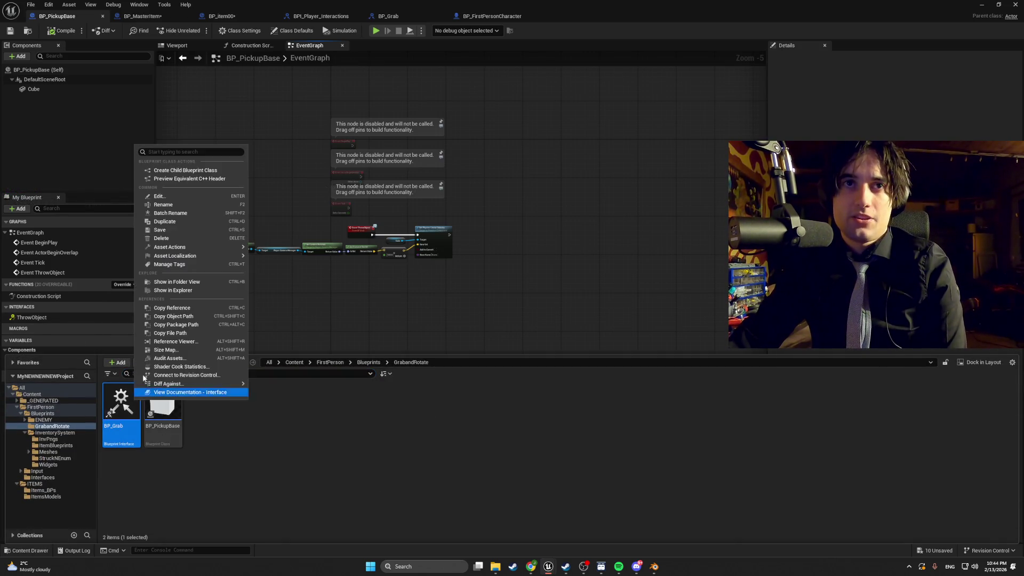
click(200, 170)
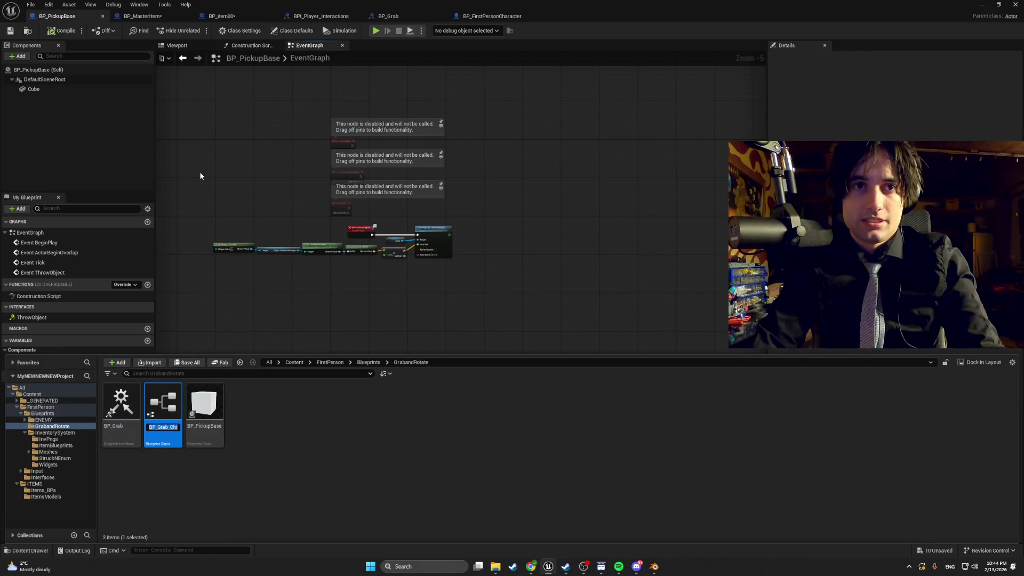
key(Return)
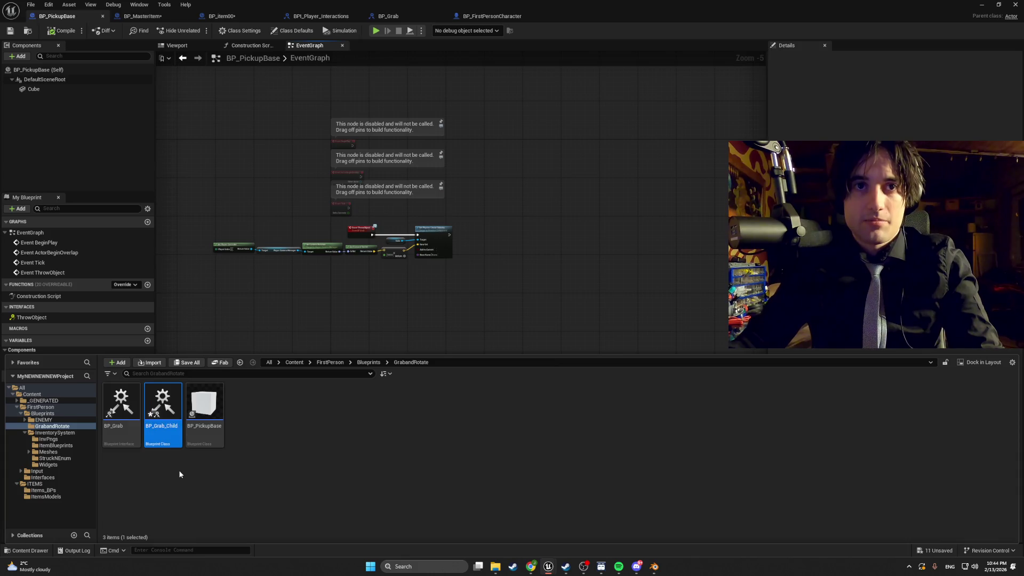
double_click(165, 409)
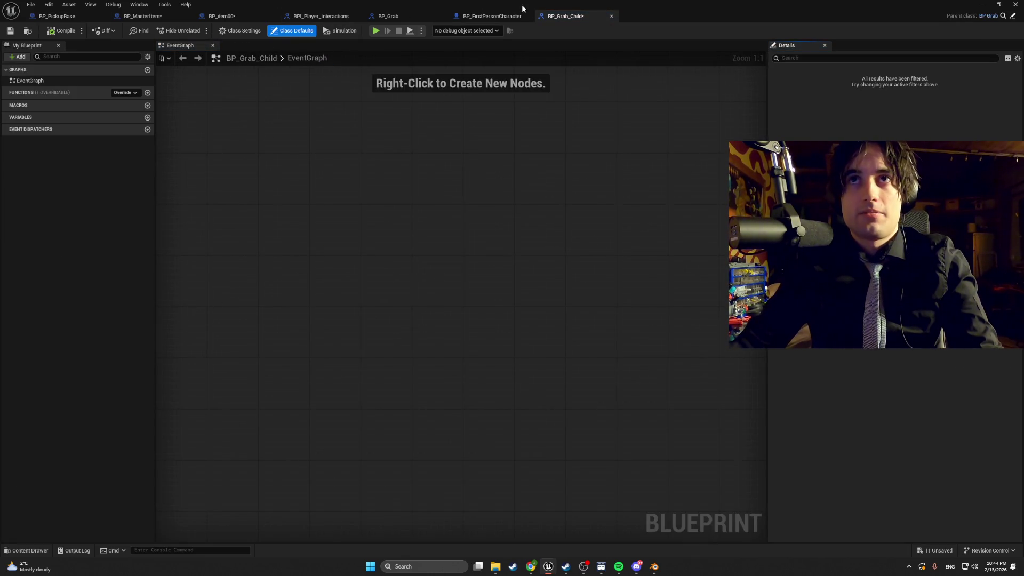
key(ctrl+space)
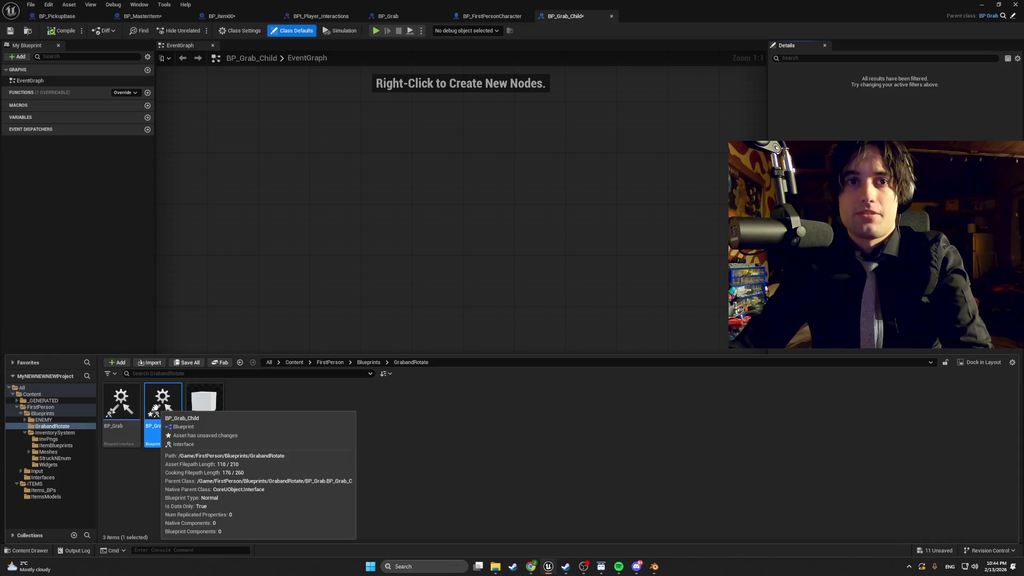
click(611, 16)
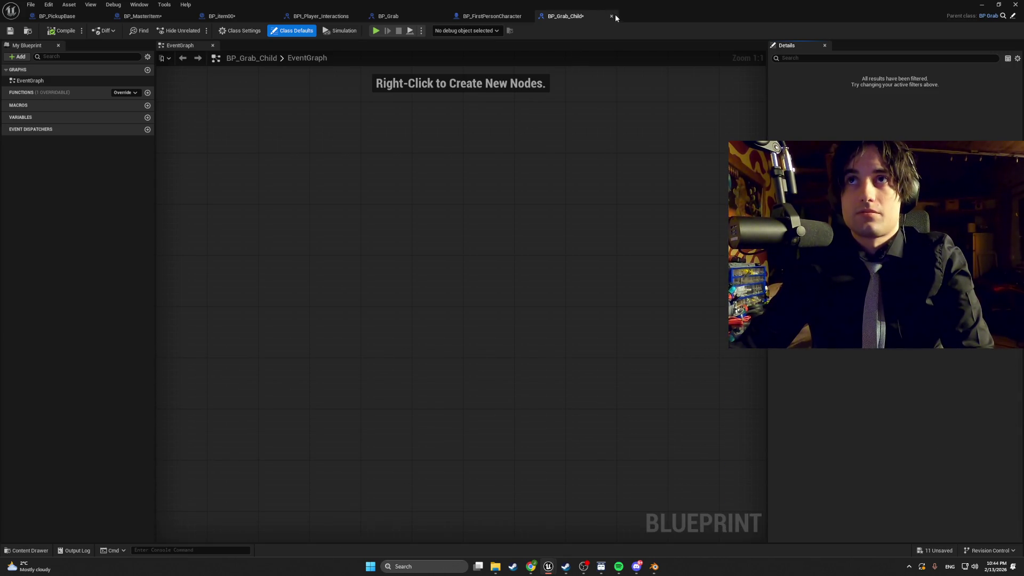
click(612, 16)
key(alt+Tab)
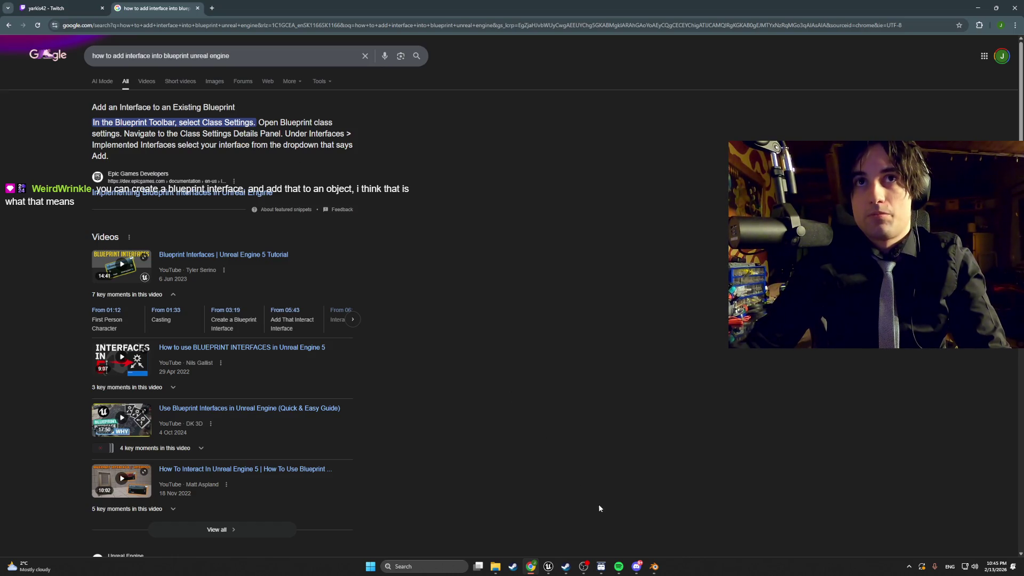
Step: Read Google's answer on adding an interface to a Blueprint, then go back to Unreal
mouse_move(583, 571)
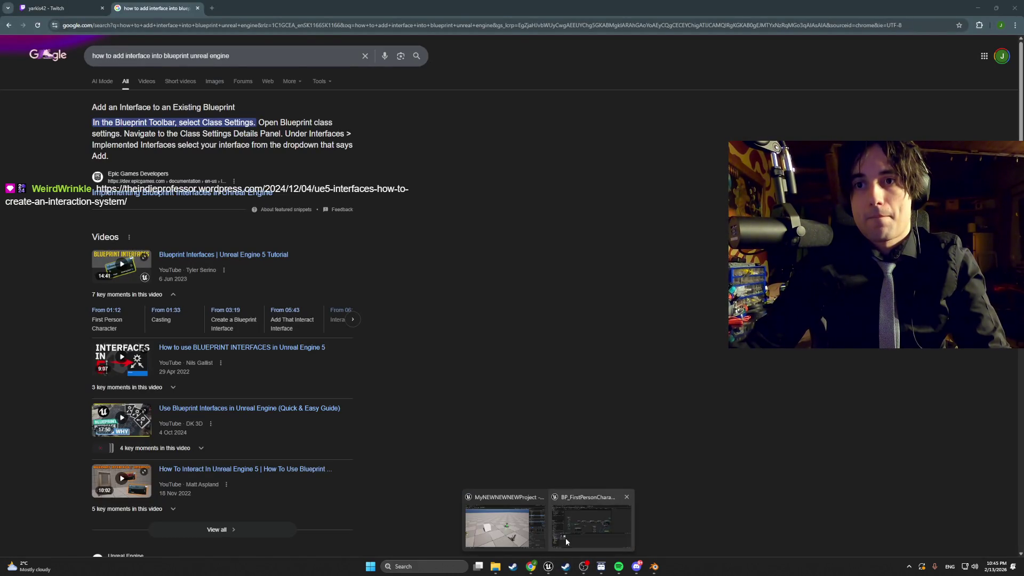
click(566, 538)
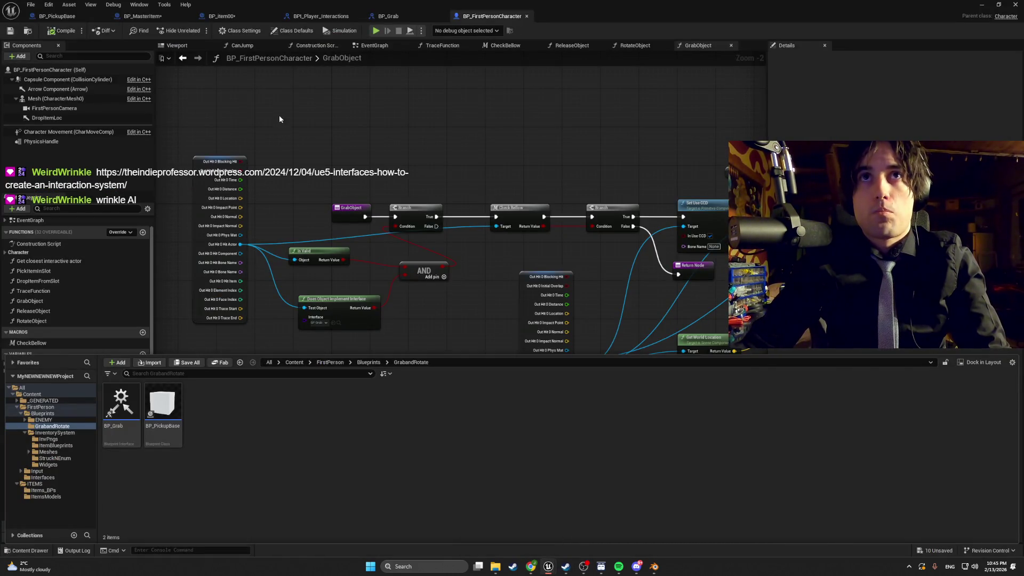
Step: Look at the BP_item00 and BP_PickupBase tabs, open BP_PickupBase's Class Settings, then return to Chrome
click(250, 33)
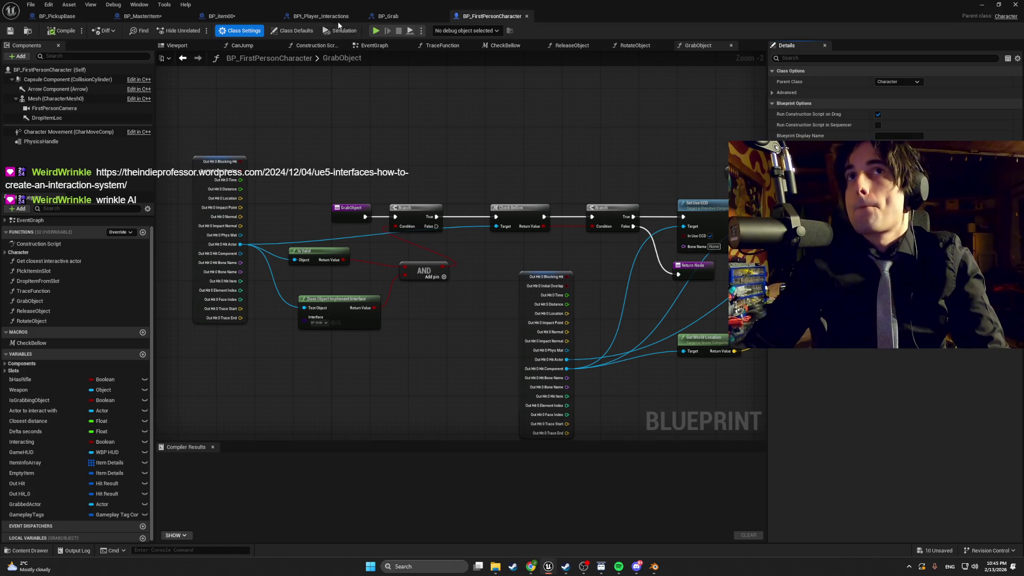
click(160, 16)
click(222, 16)
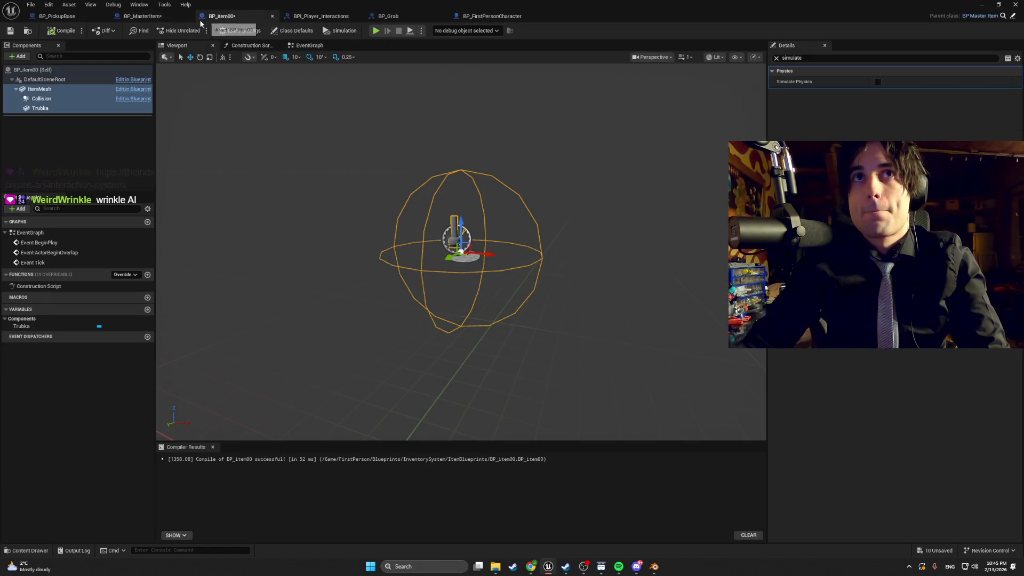
click(57, 16)
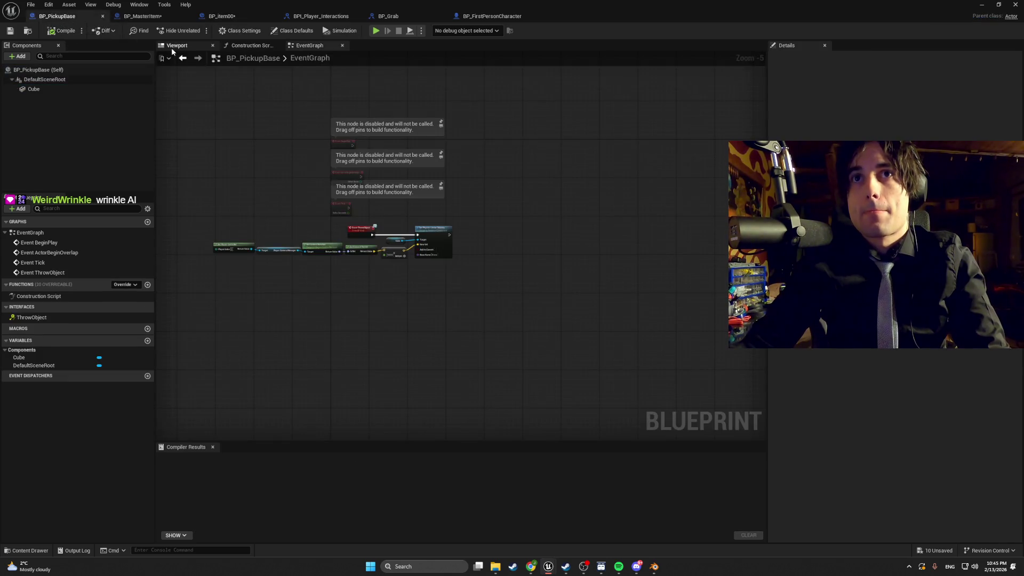
click(172, 47)
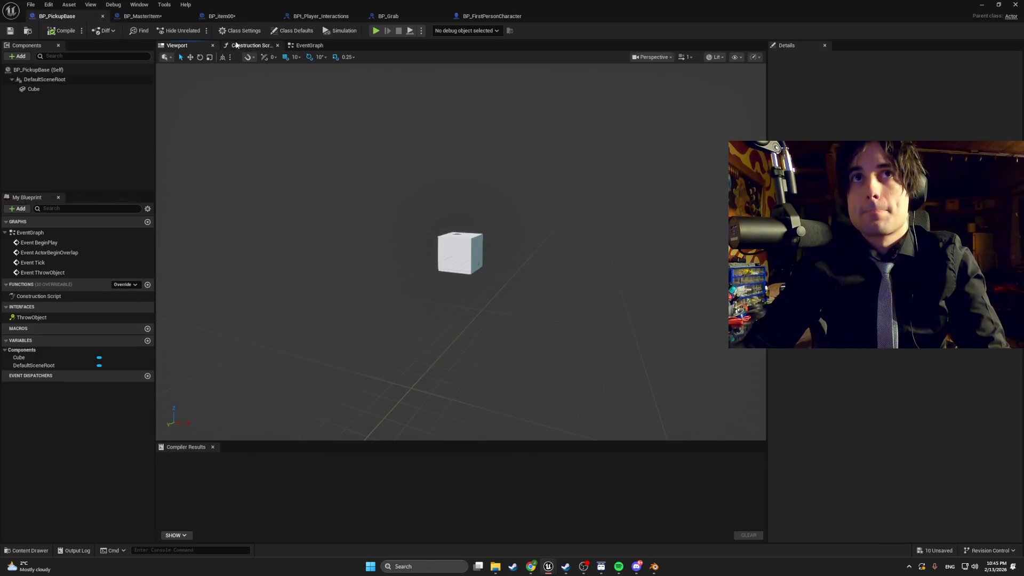
click(240, 30)
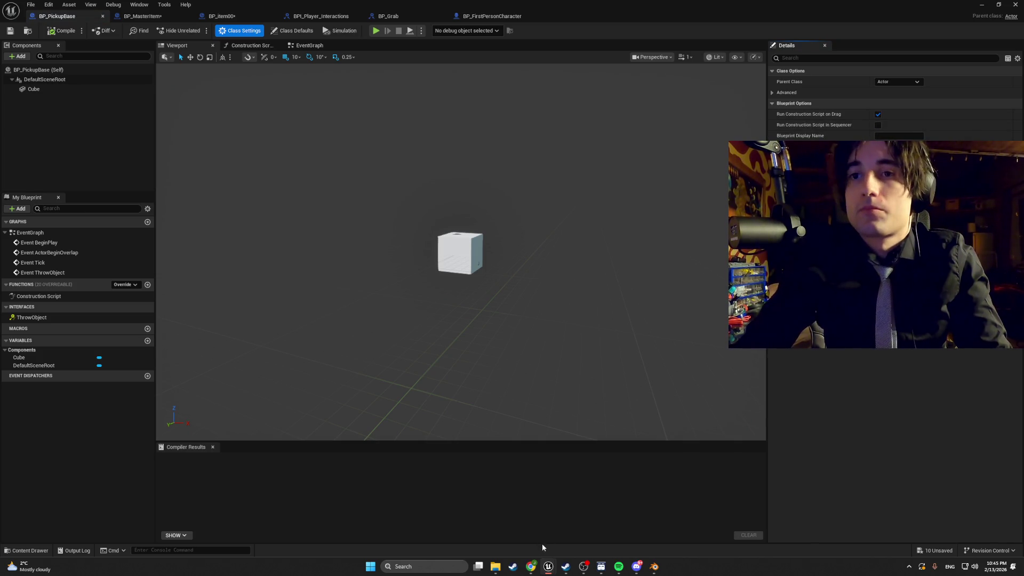
key(alt+Tab)
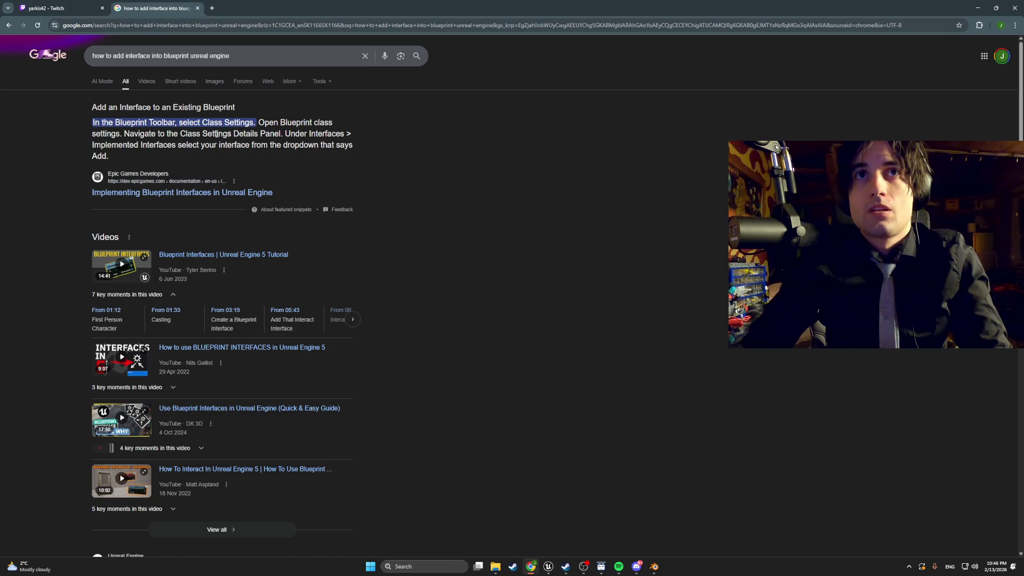
Step: Highlight the Class Settings / Implemented Interfaces instructions in the snippet and minimize Chrome
drag(166, 135, 236, 145)
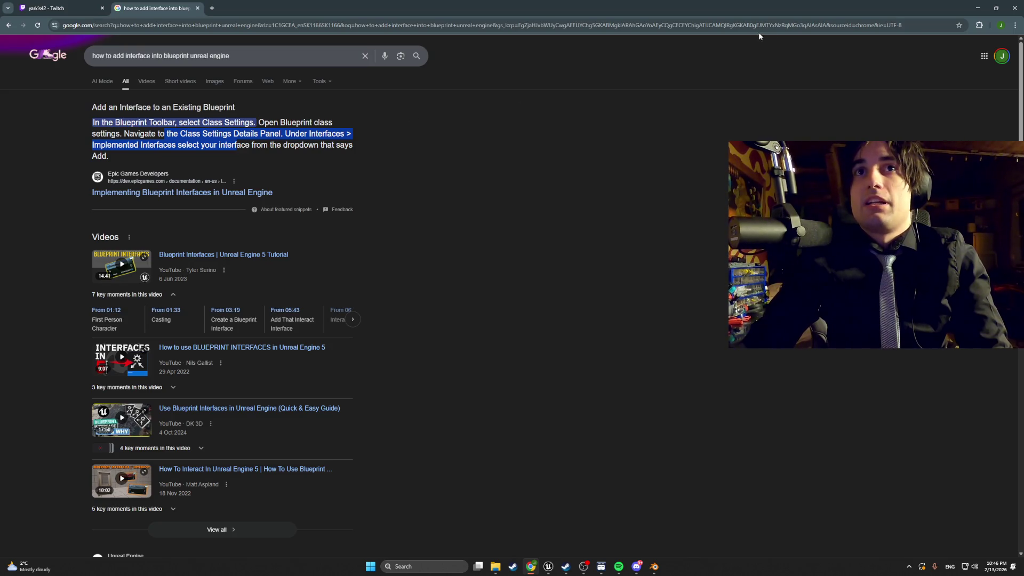
click(977, 8)
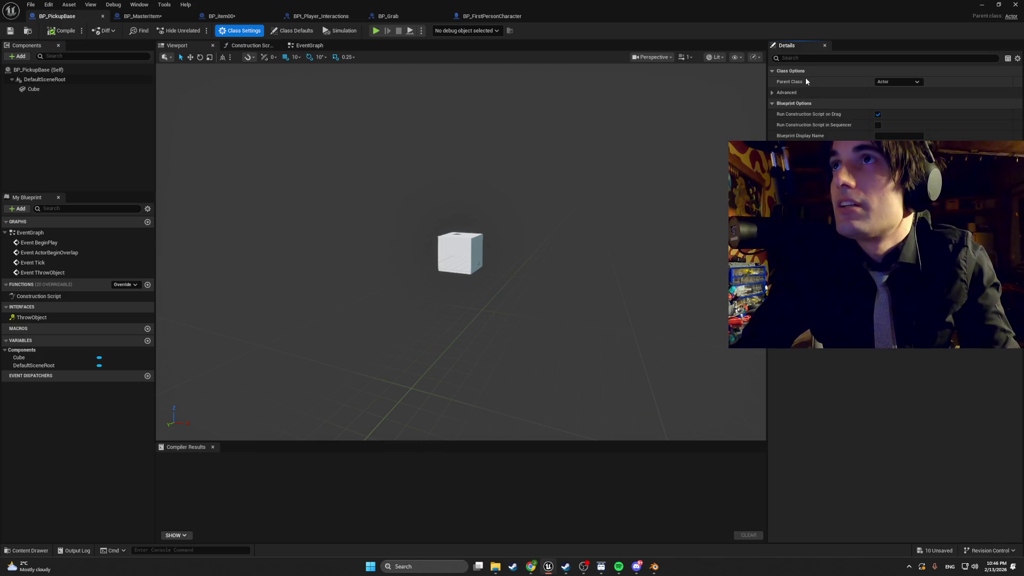
Step: Expand the Advanced class options in BP_PickupBase, then switch to the BP_MasterItem event graph
click(781, 93)
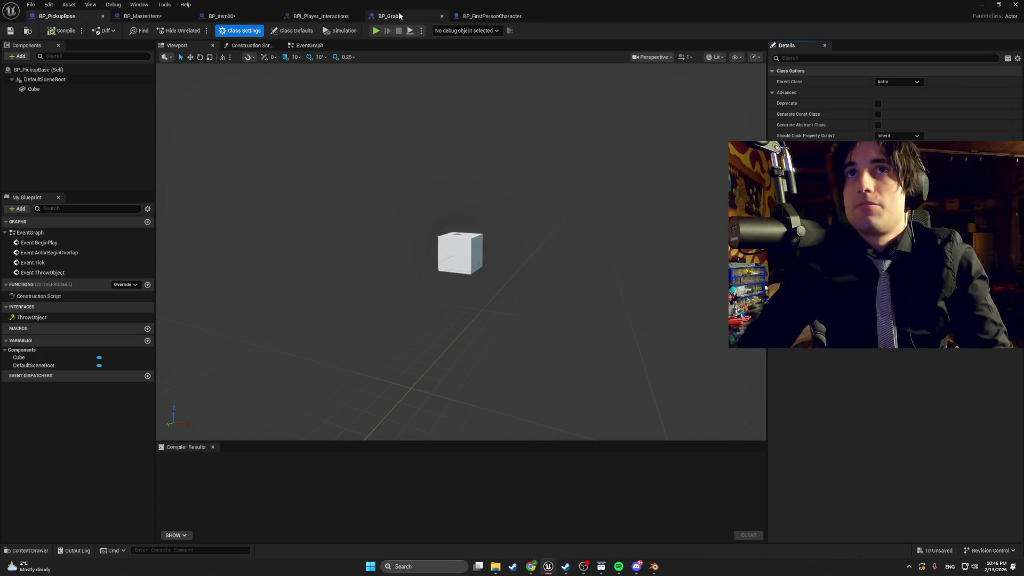
click(179, 16)
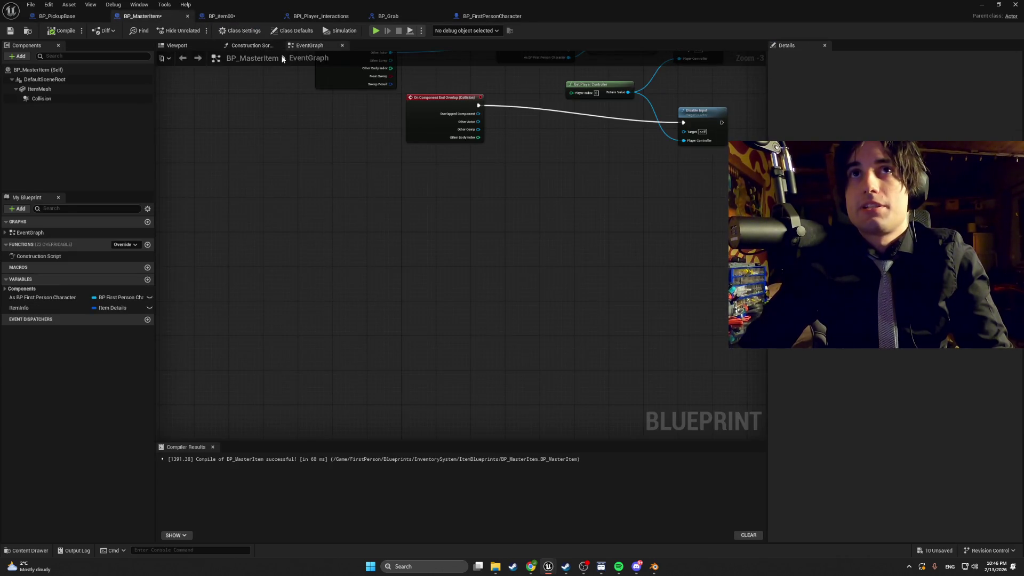
Step: Add the grab interface, found by searching 'gra', to BP_MasterItem's Implemented Interfaces in Class Settings
click(228, 32)
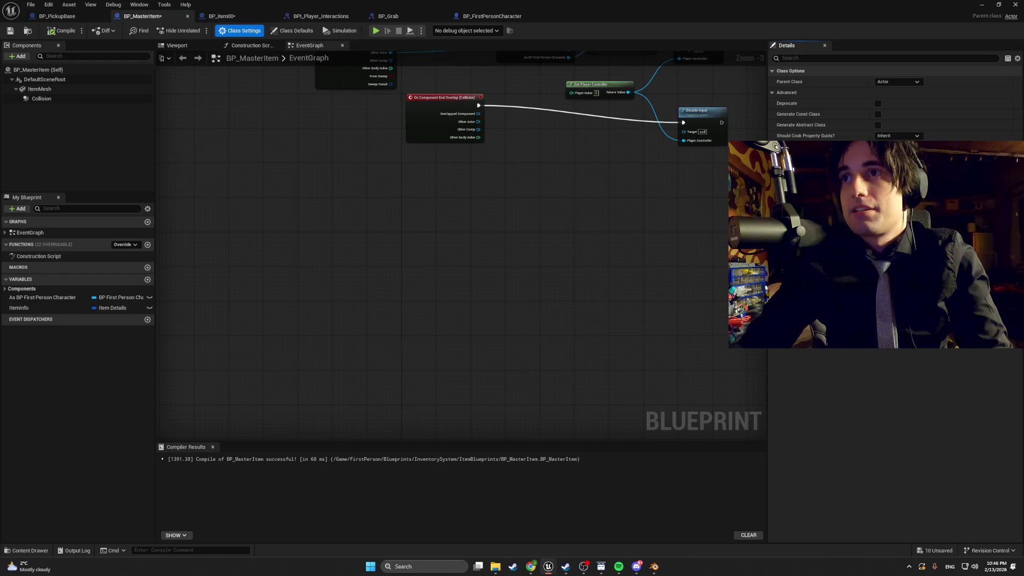
click(894, 336)
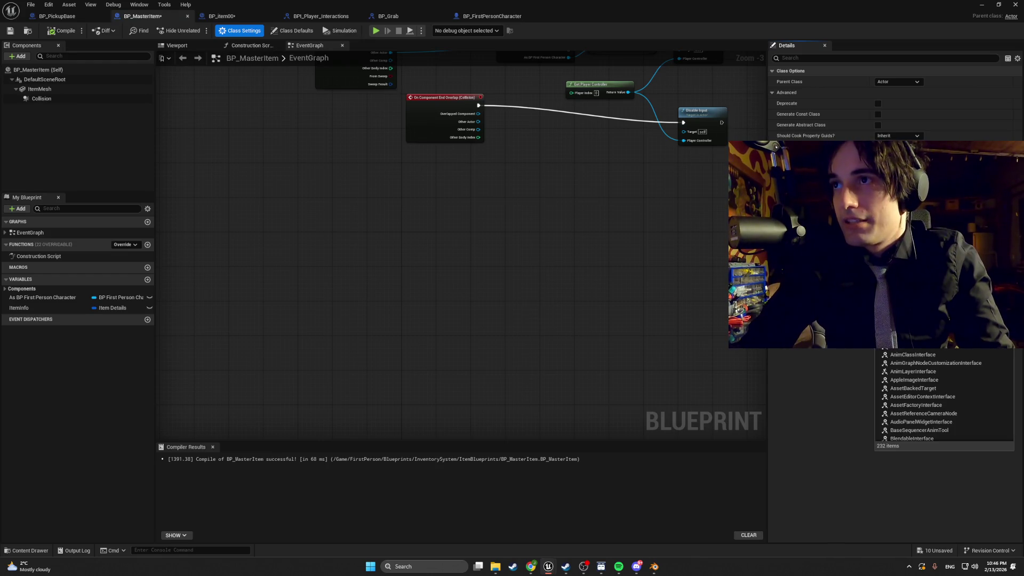
text(gra)
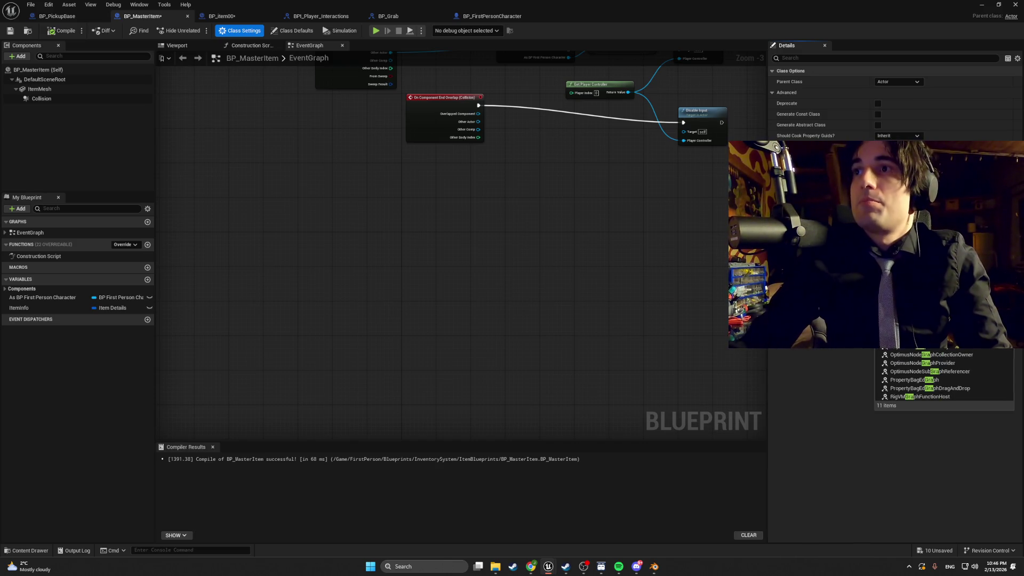
key(Return)
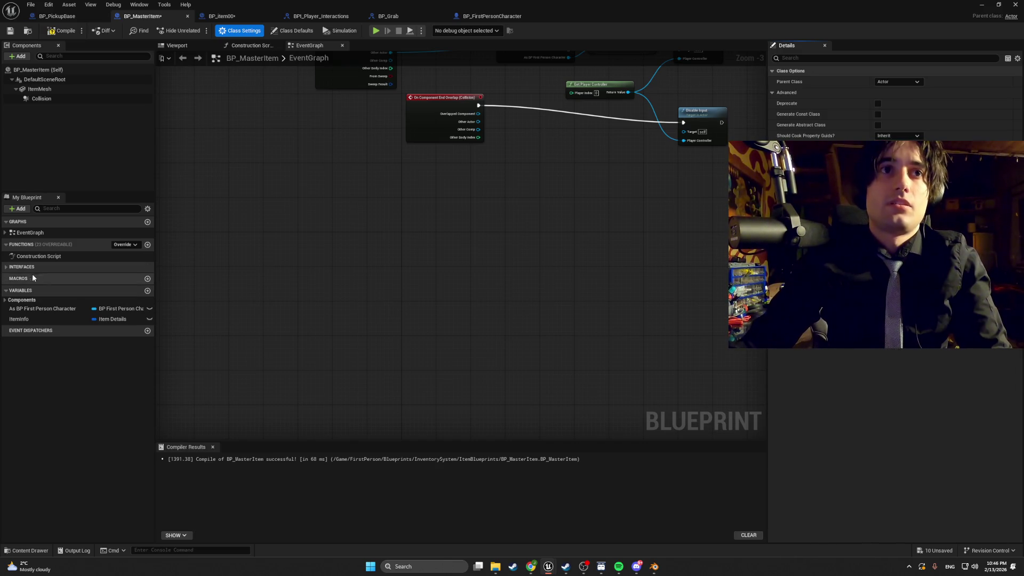
Step: Restore the deleted throw node chain with undo, then cut it from BP_MasterItem's graph
click(22, 267)
scroll(284, 254, down, 3)
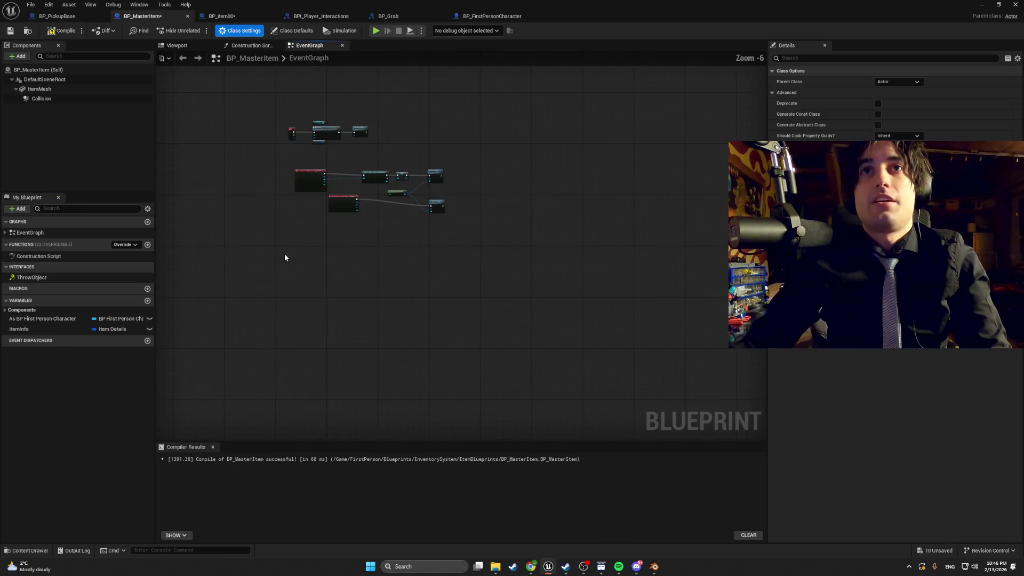
scroll(286, 252, up, 2)
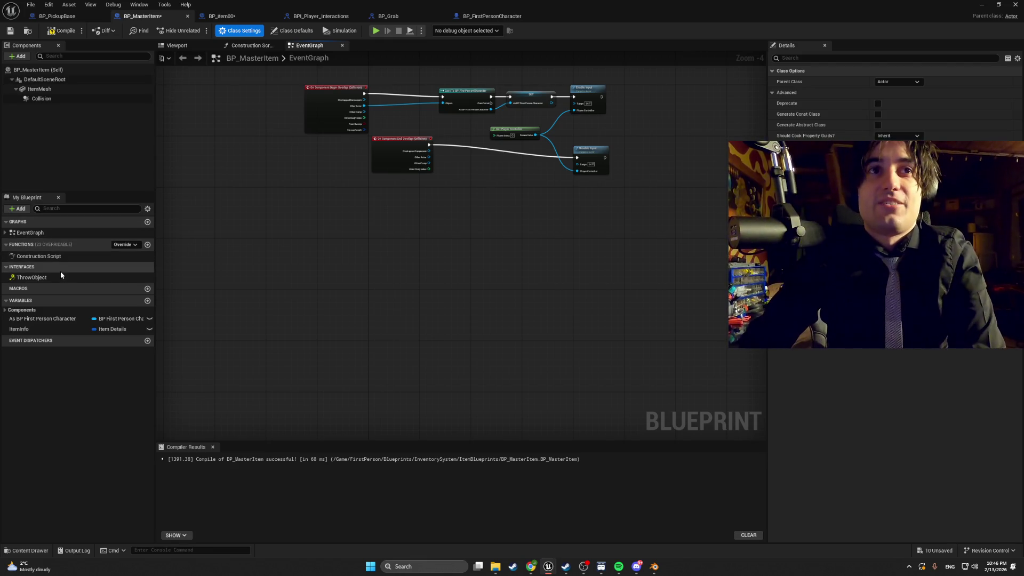
key(ctrl+z)
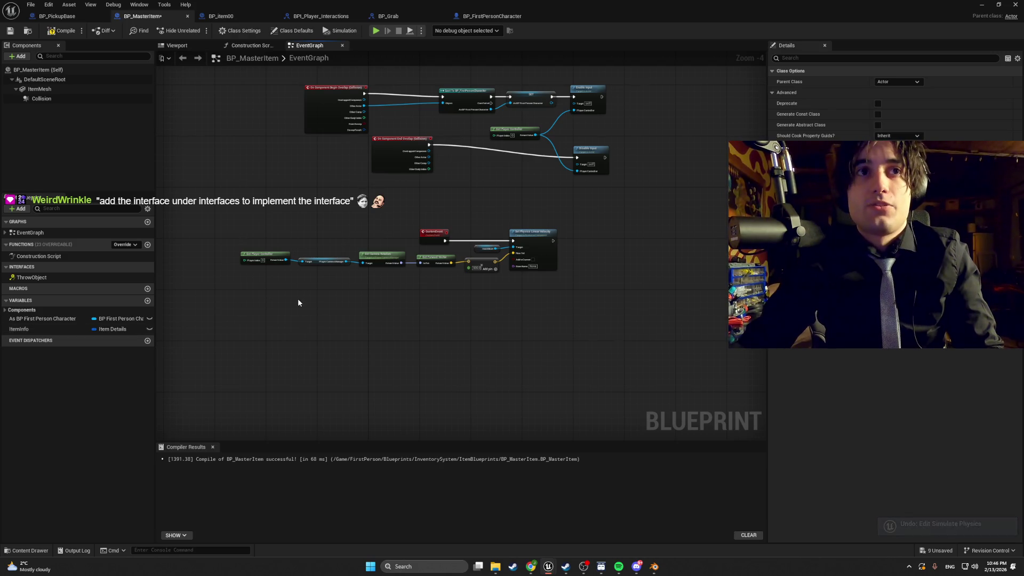
mouse_move(582, 292)
mouse_down()
mouse_move(409, 277)
mouse_move(395, 242)
mouse_move(250, 236)
mouse_up()
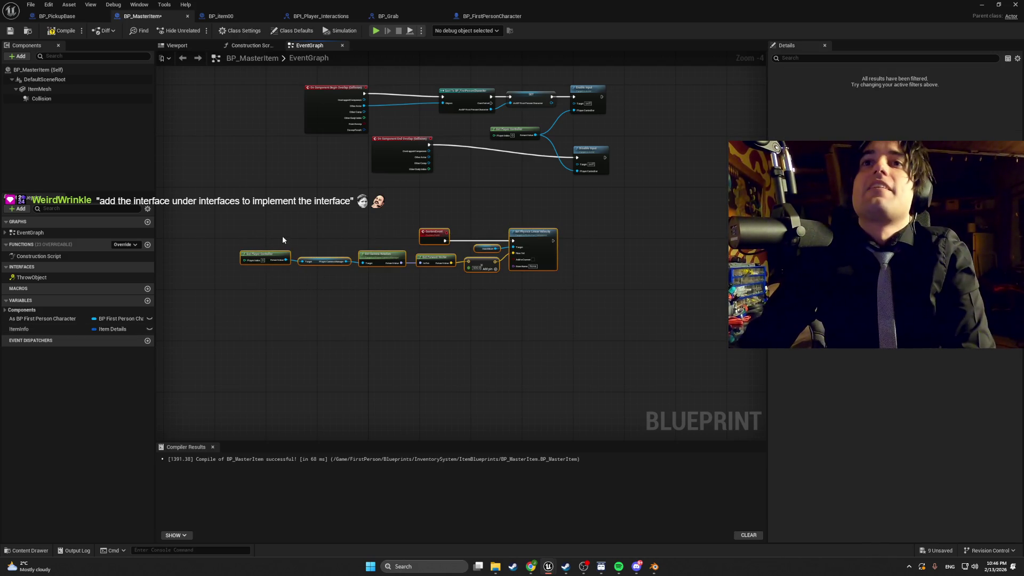
key(Delete)
Step: Remove the grab interface from BP_MasterItem in Class Settings, then switch to BP_item00
click(37, 277)
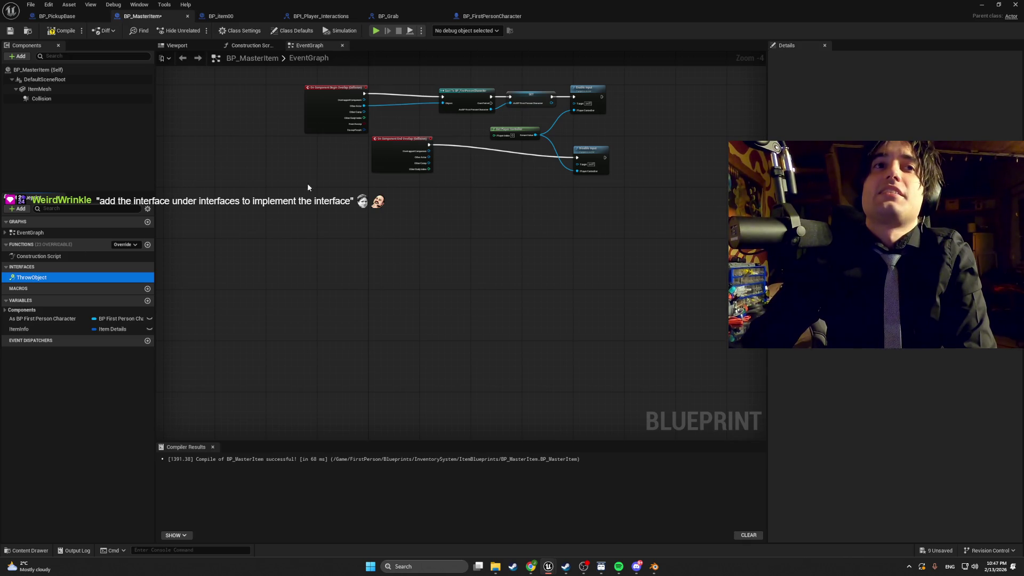
click(235, 32)
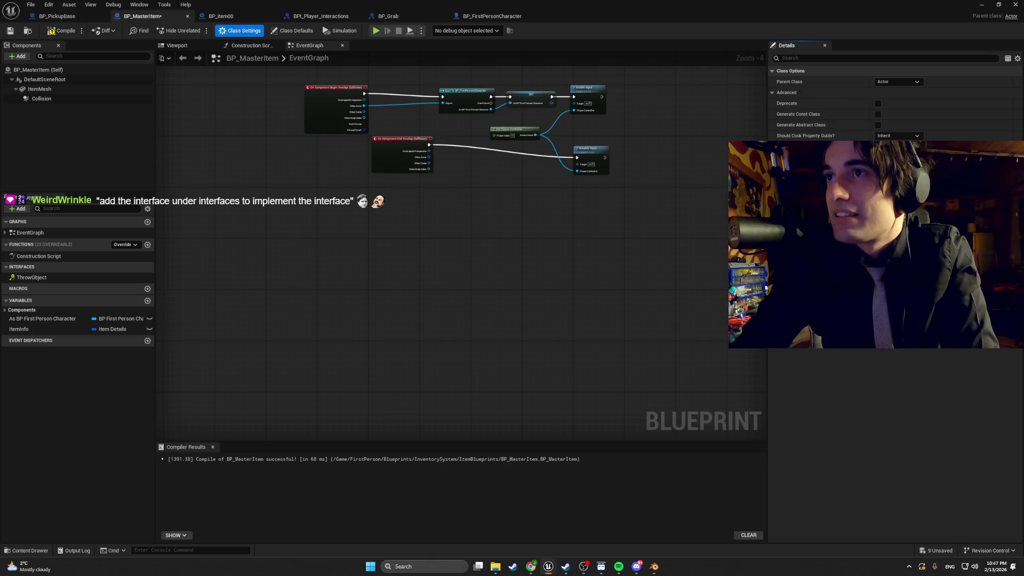
click(526, 297)
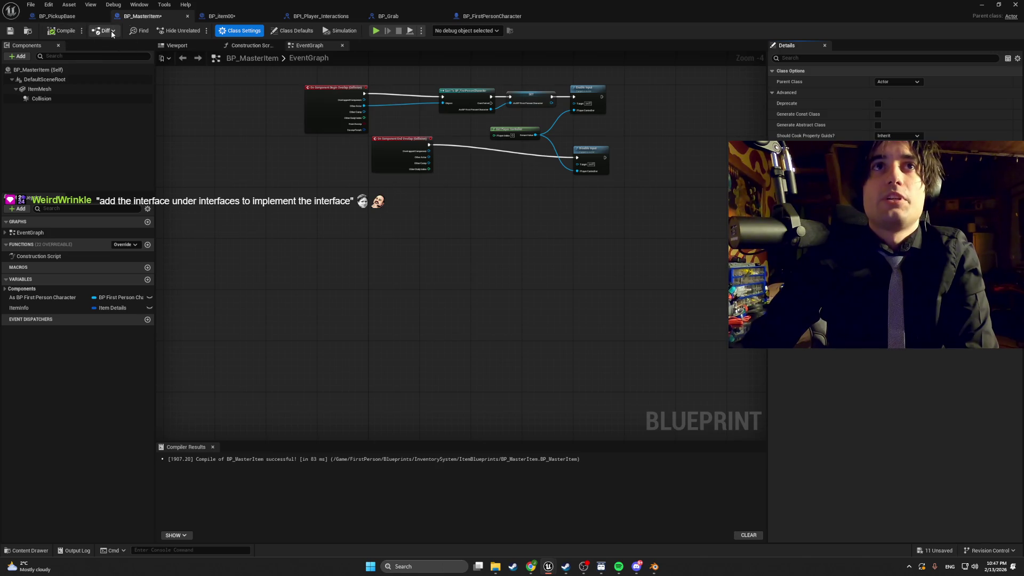
click(211, 17)
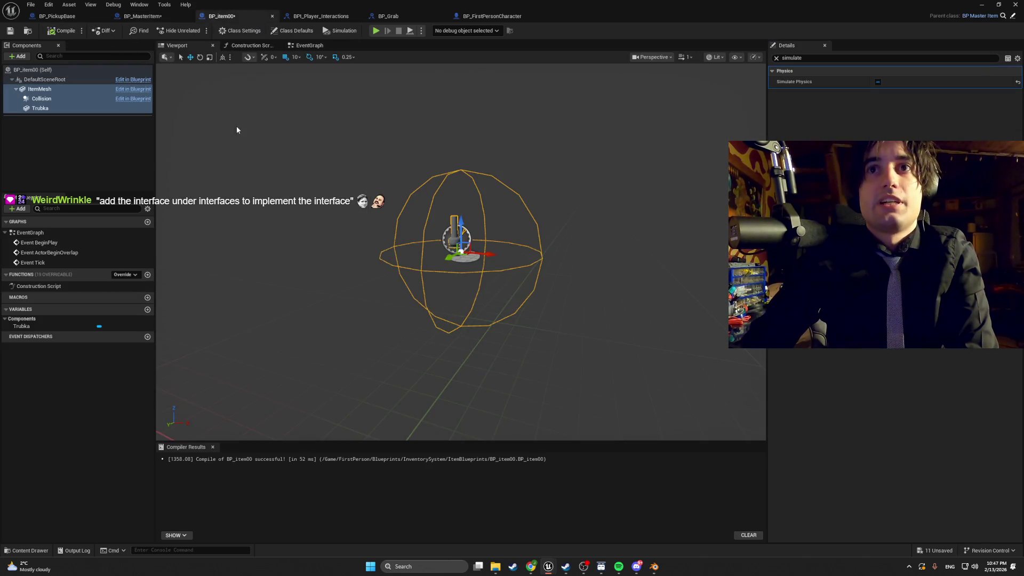
Step: Clear BP_item00's Details filter and add the 'grab' interface under Implemented Interfaces, then go to EventGraph
click(112, 151)
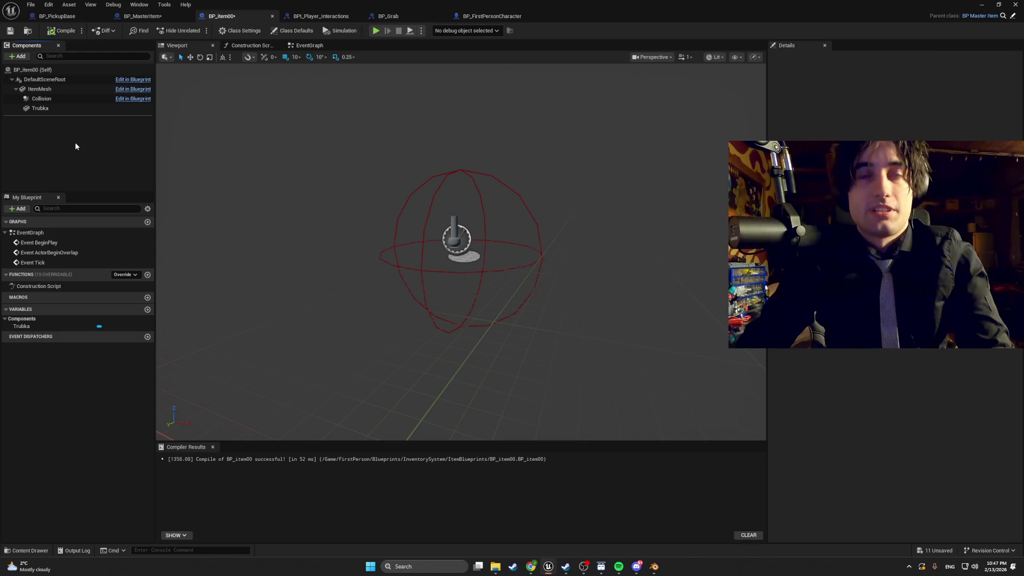
key(ctrl+space)
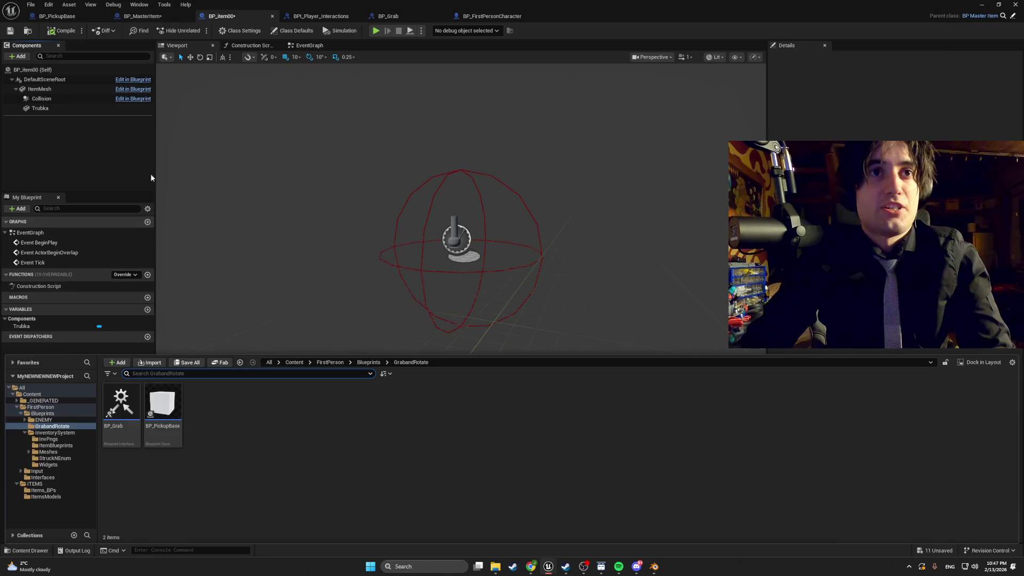
key(F7)
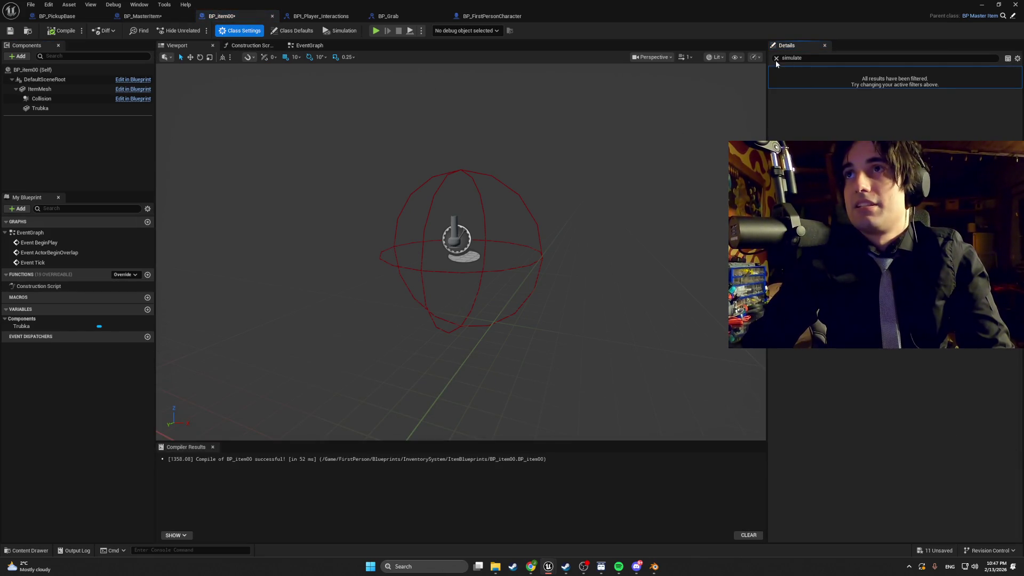
click(776, 57)
click(774, 104)
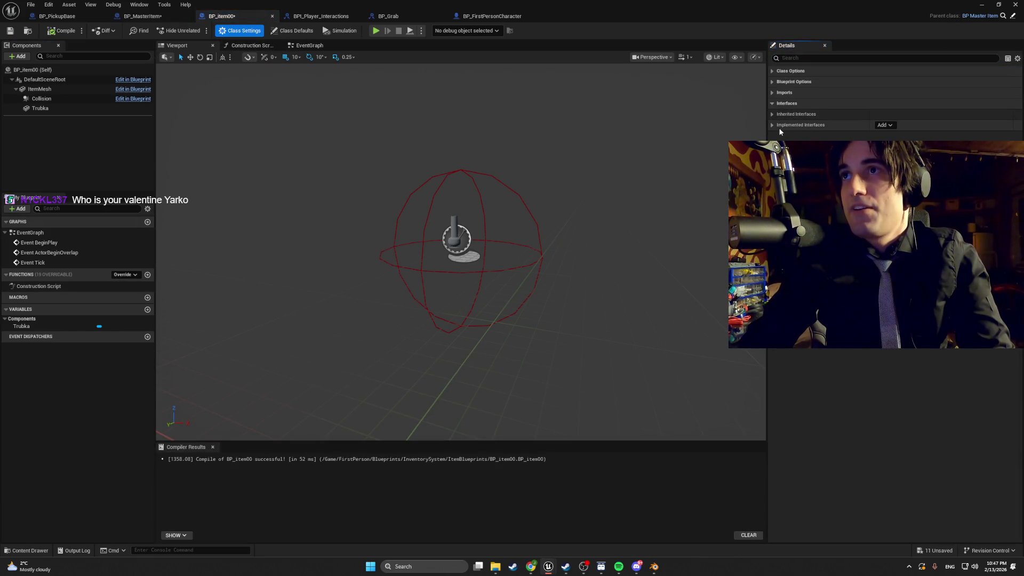
click(853, 126)
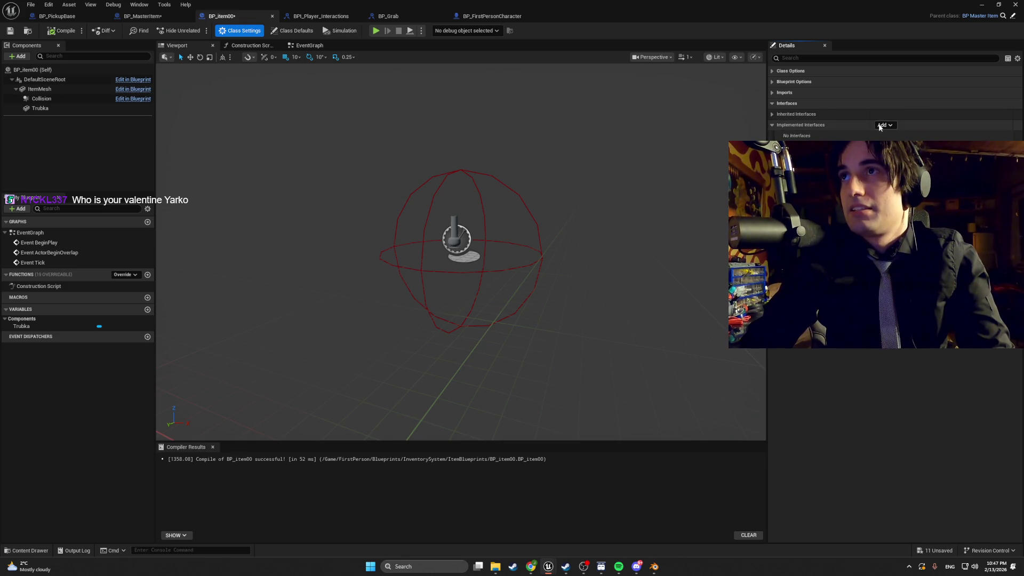
click(883, 125)
text(grab)
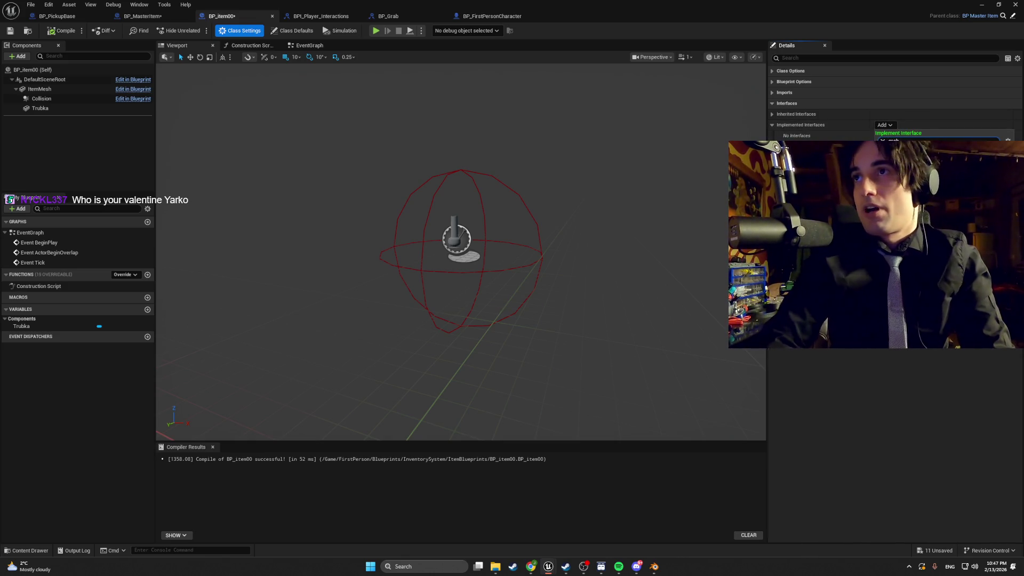
key(Return)
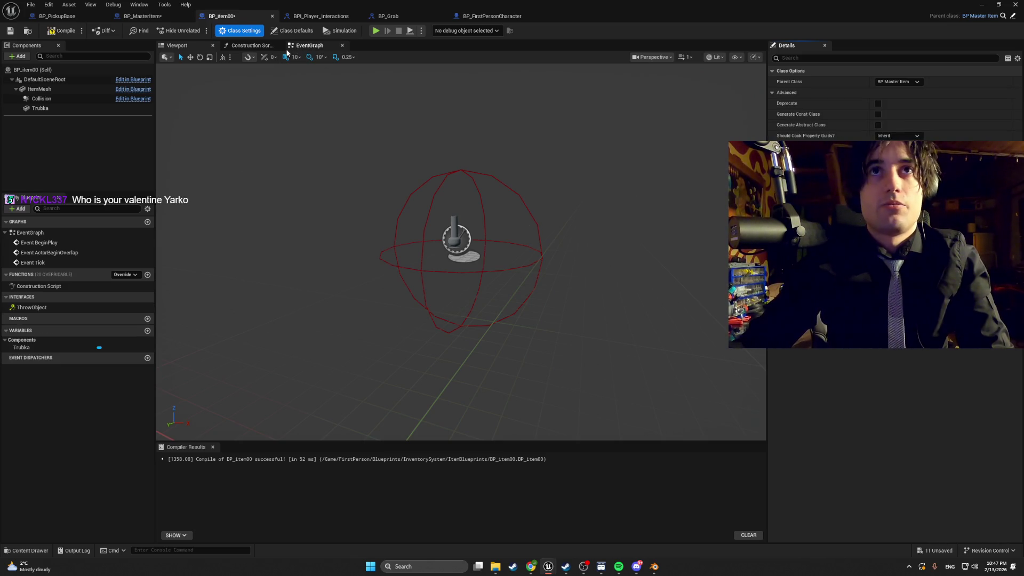
click(305, 46)
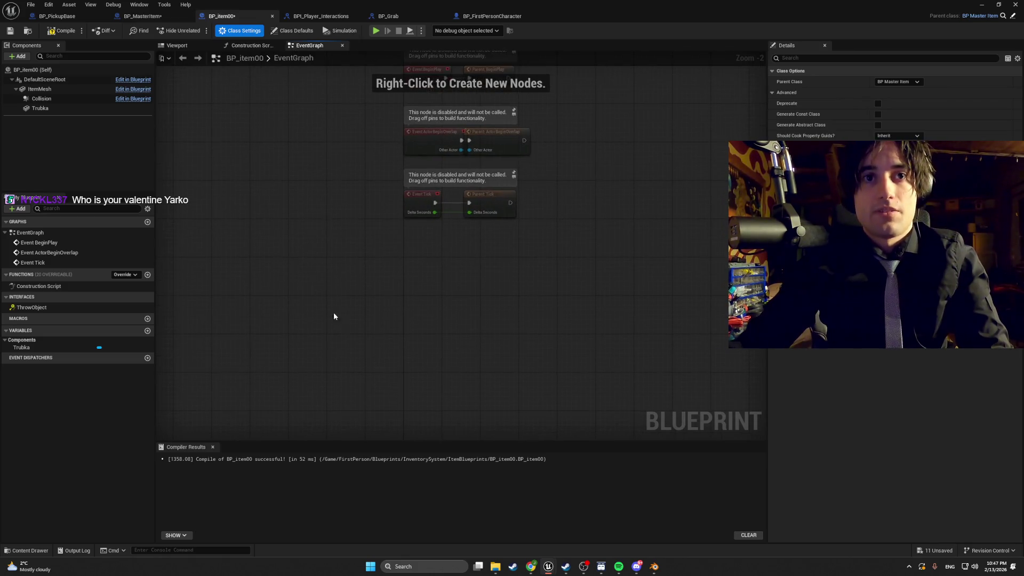
Step: Paste the ThrowObject velocity nodes into BP_item00's graph and delete the Cube node so it targets self
right_click(366, 332)
key(ctrl+v)
click(372, 345)
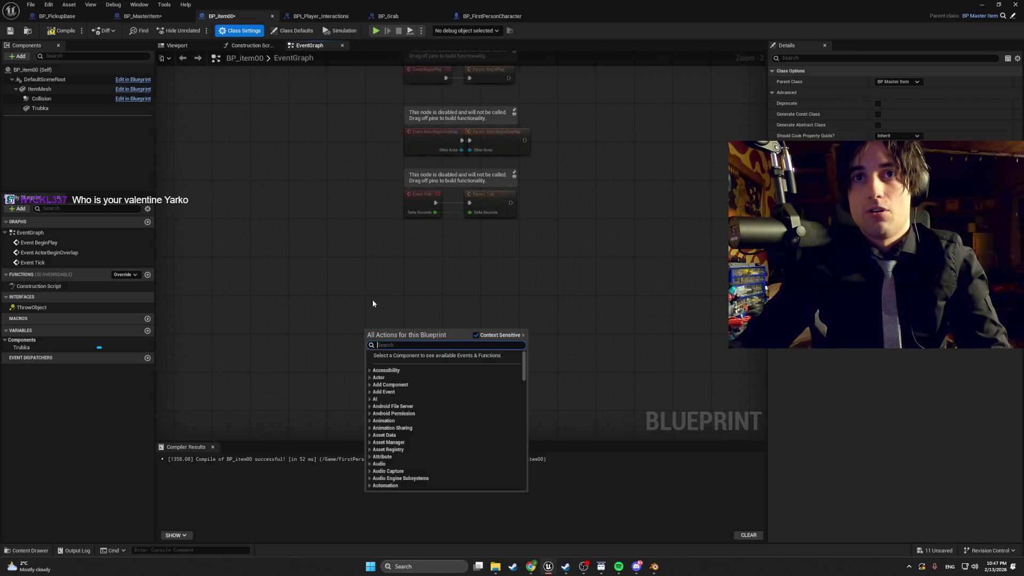
click(373, 299)
key(ctrl+v)
drag(326, 295, 434, 287)
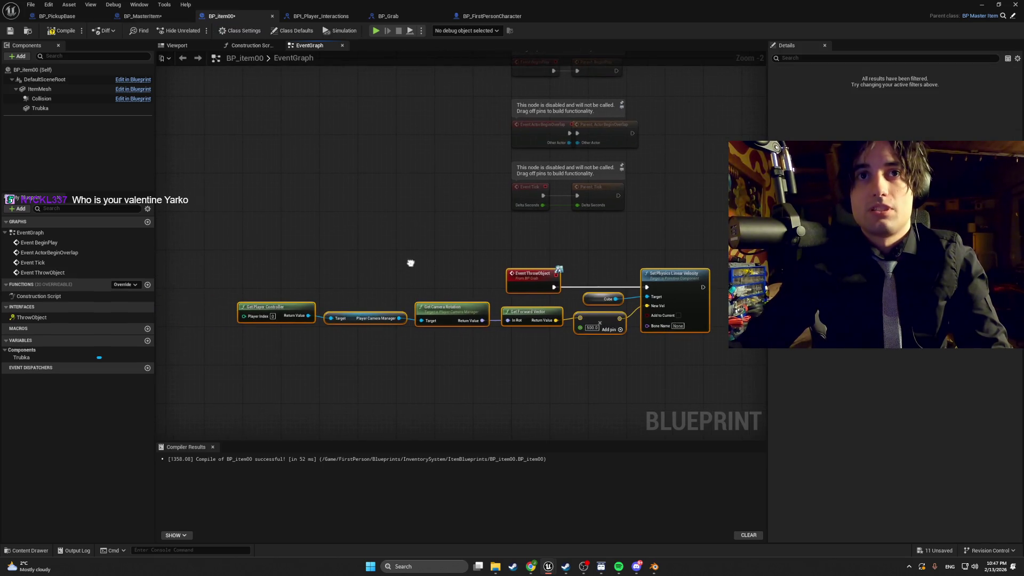
click(593, 298)
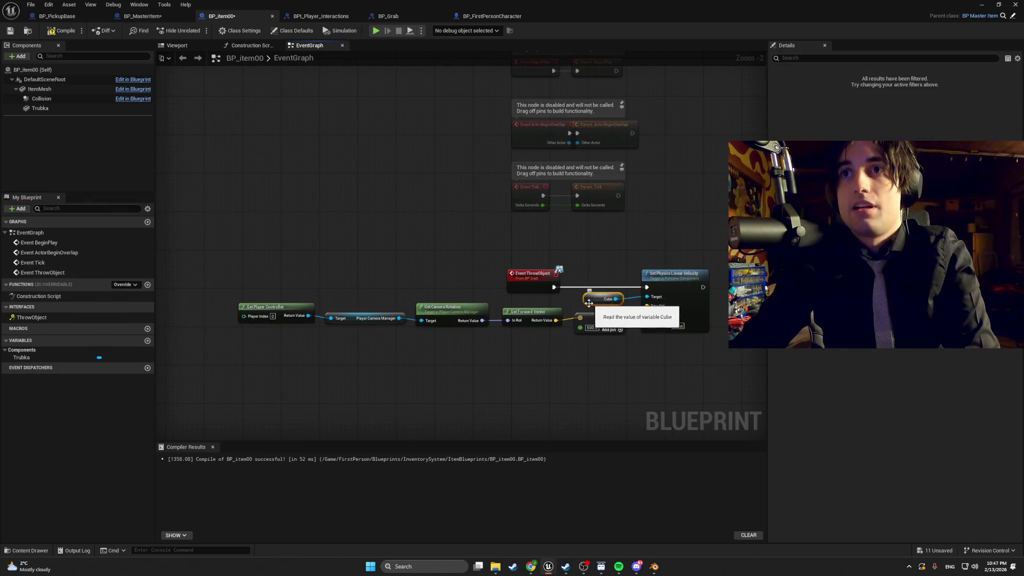
key(Delete)
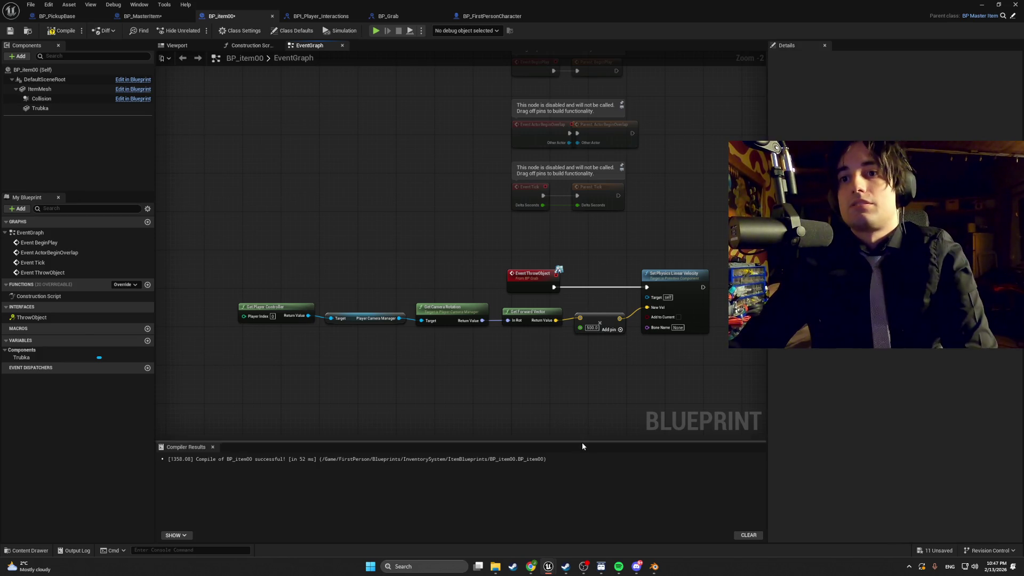
click(654, 566)
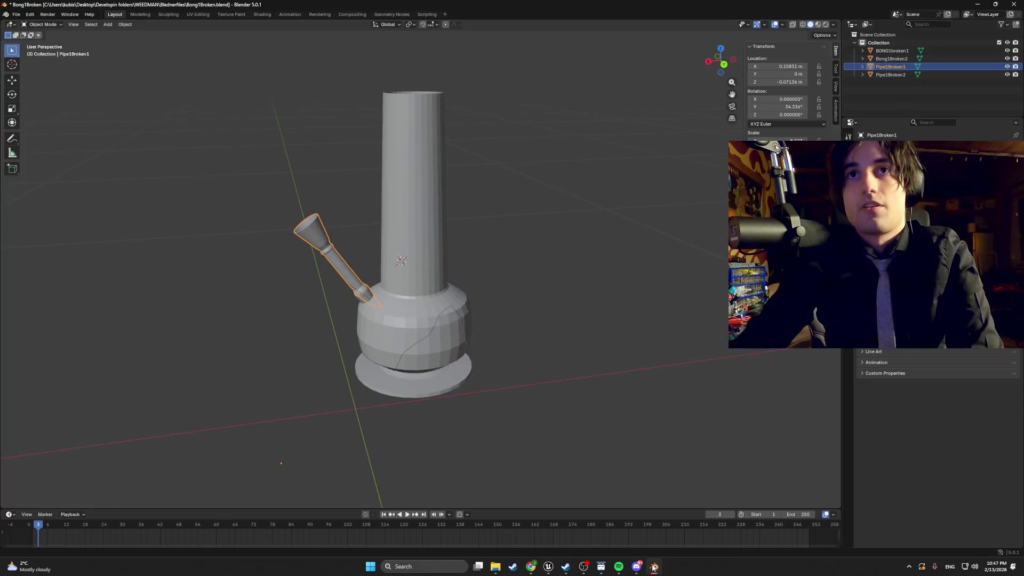
Step: Save changes to the current Blender file and open Bong1.blend
click(10, 14)
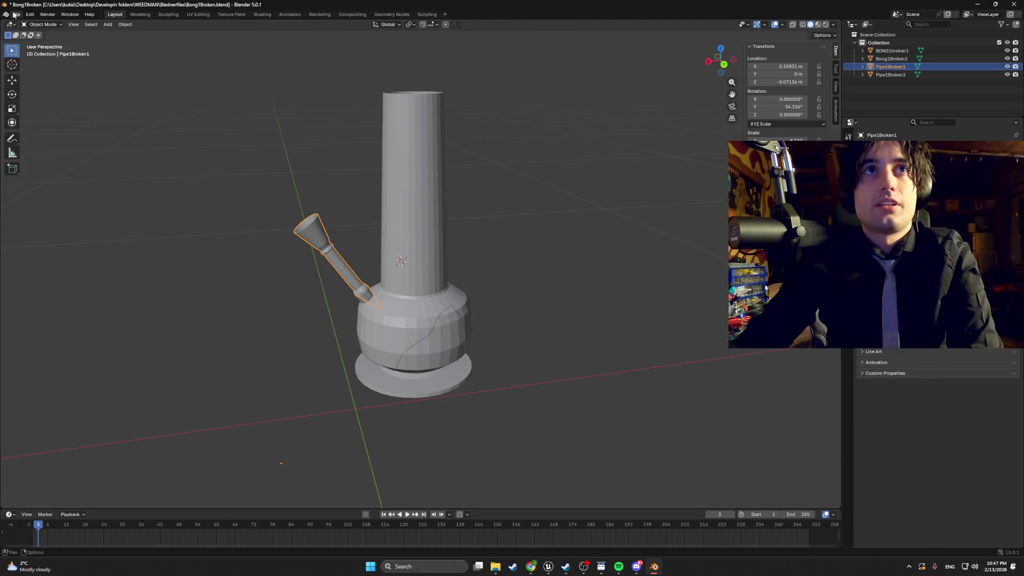
click(16, 15)
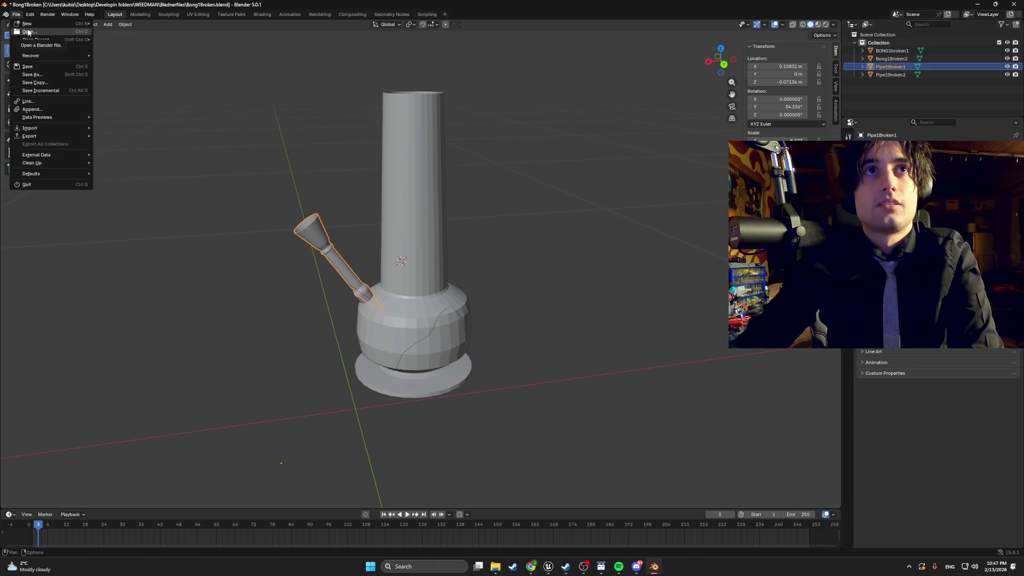
click(28, 32)
click(469, 294)
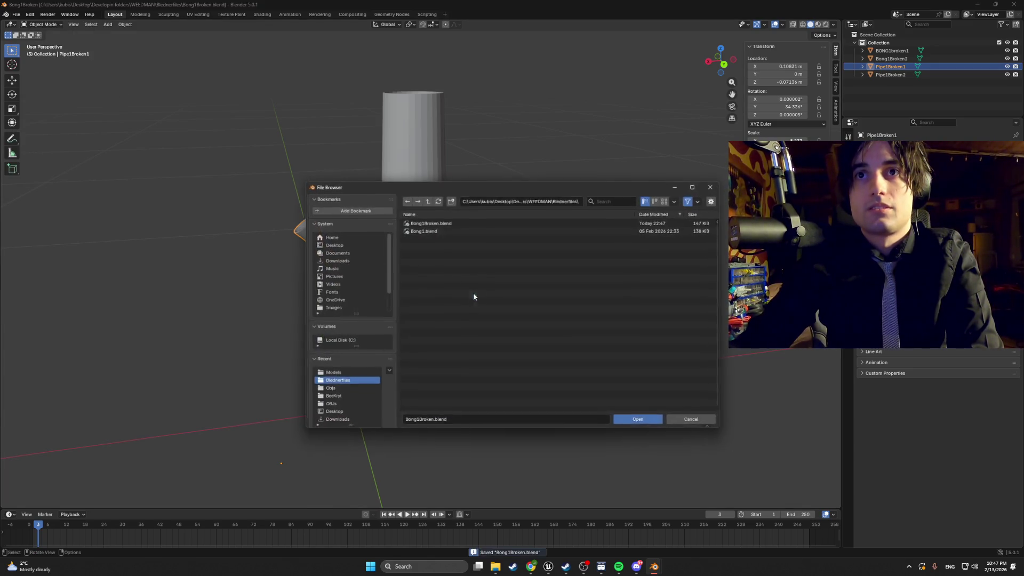
double_click(426, 232)
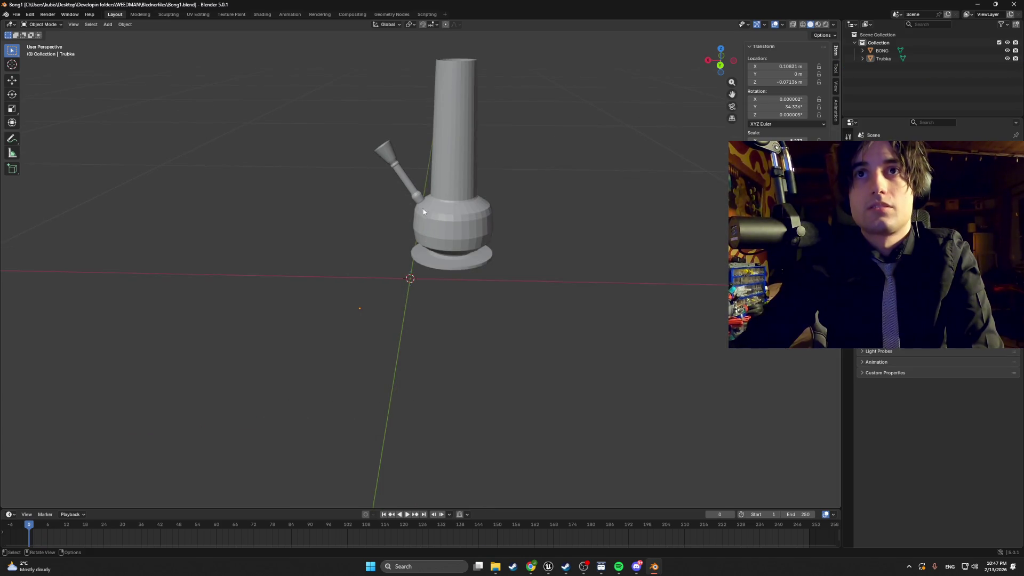
Step: Join the Trubka pipe into the BONG body with Ctrl+J, leaving one object
click(883, 59)
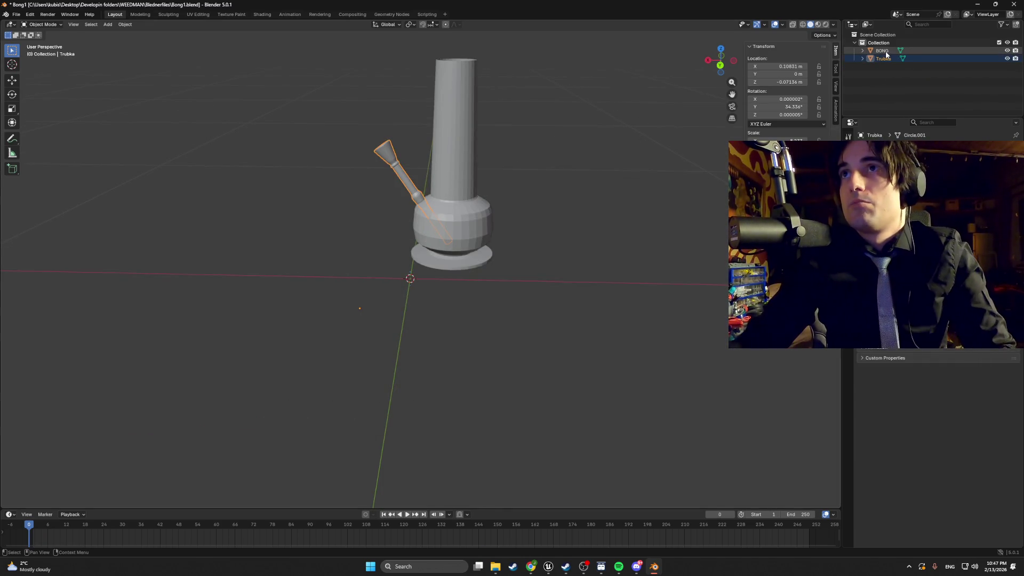
click(882, 51)
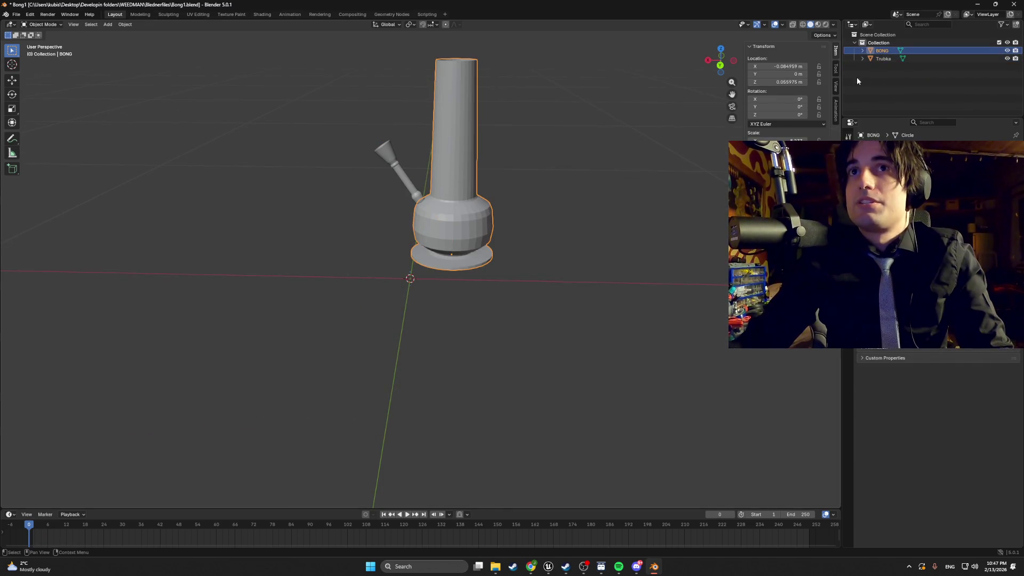
ctrl+click(882, 61)
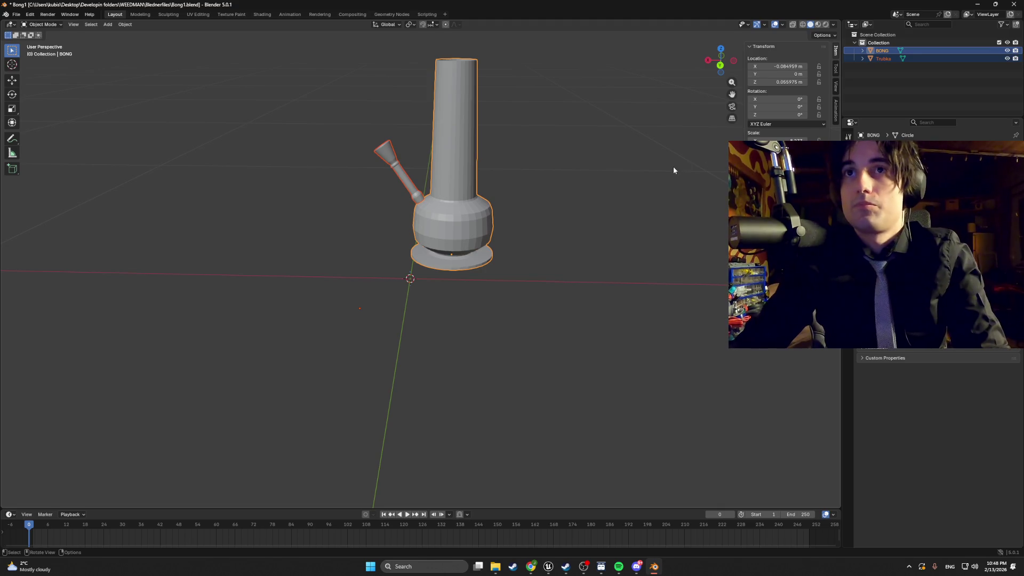
key(ctrl+j)
click(620, 171)
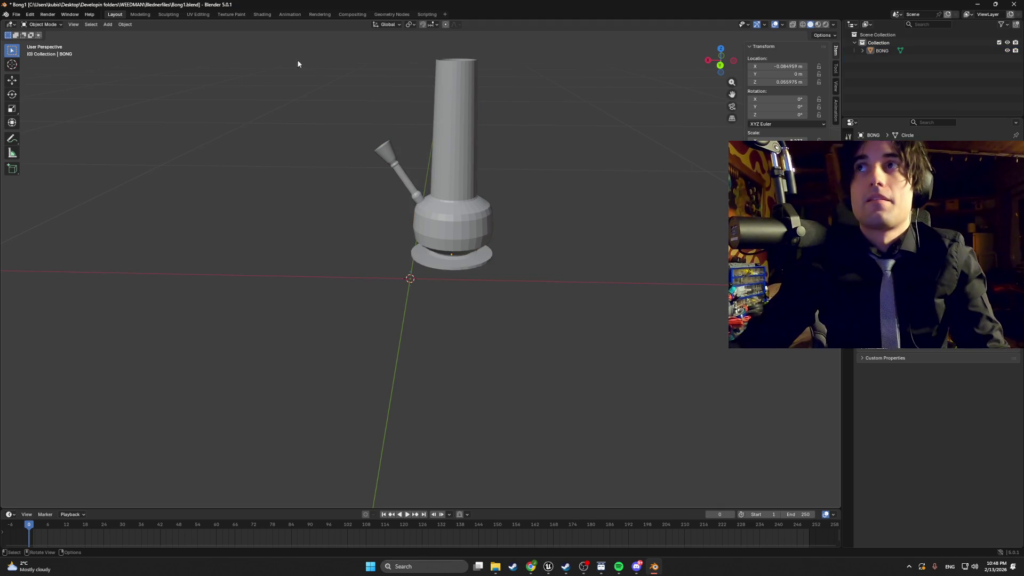
click(15, 14)
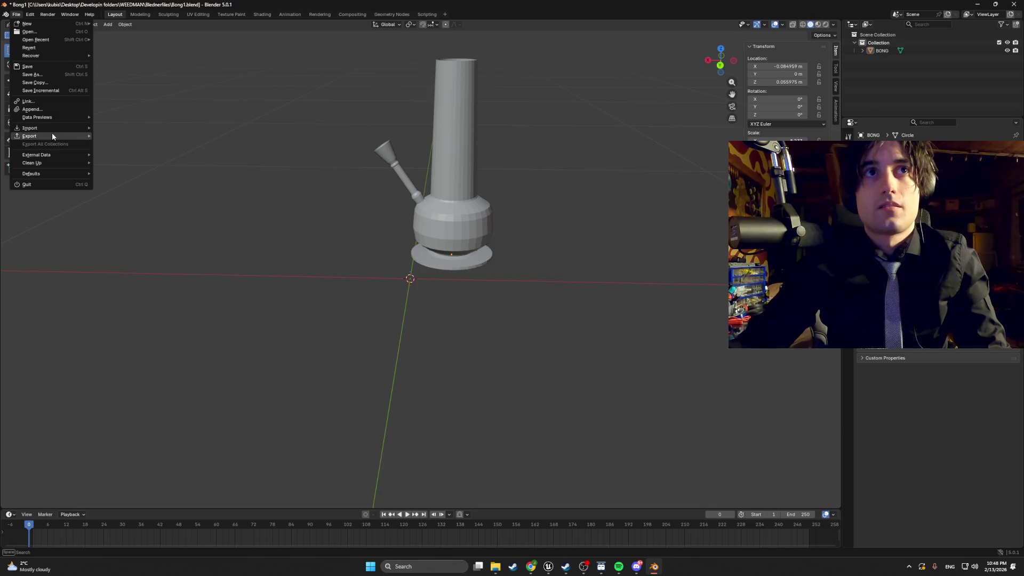
Step: Start an FBX export and set the destination to the WEEDMAN Models folder
mouse_move(53, 134)
click(137, 200)
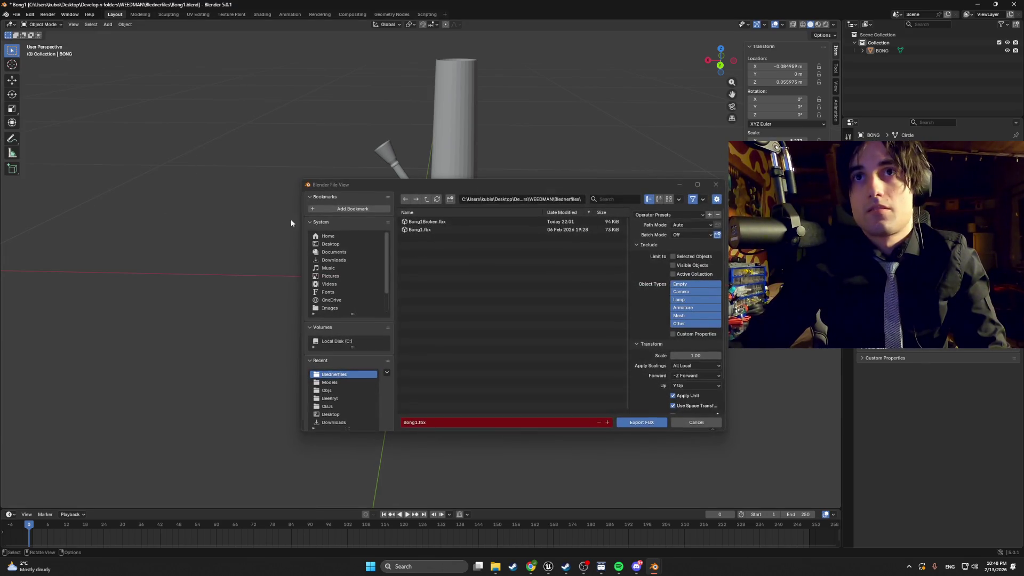
click(432, 425)
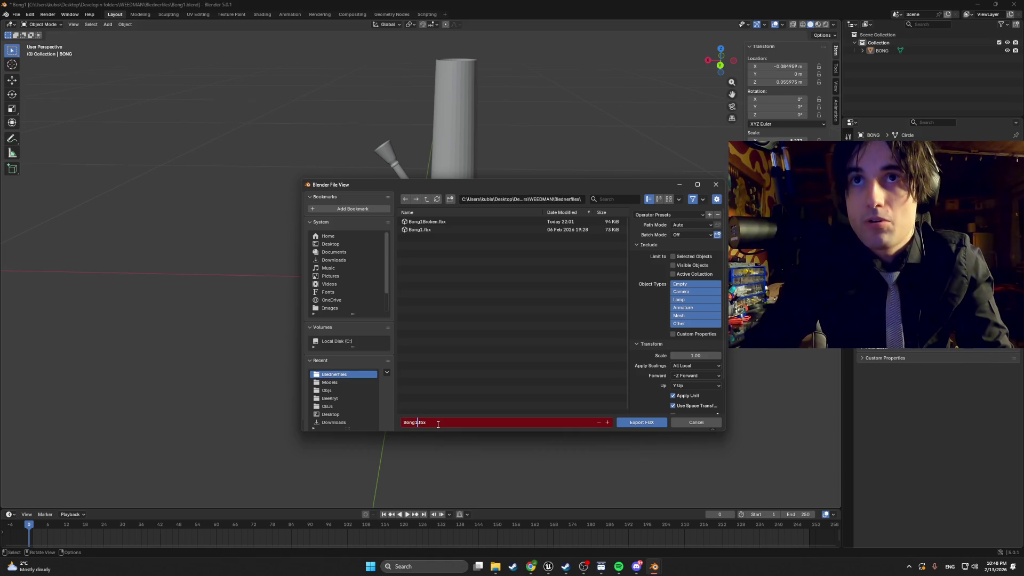
key(Escape)
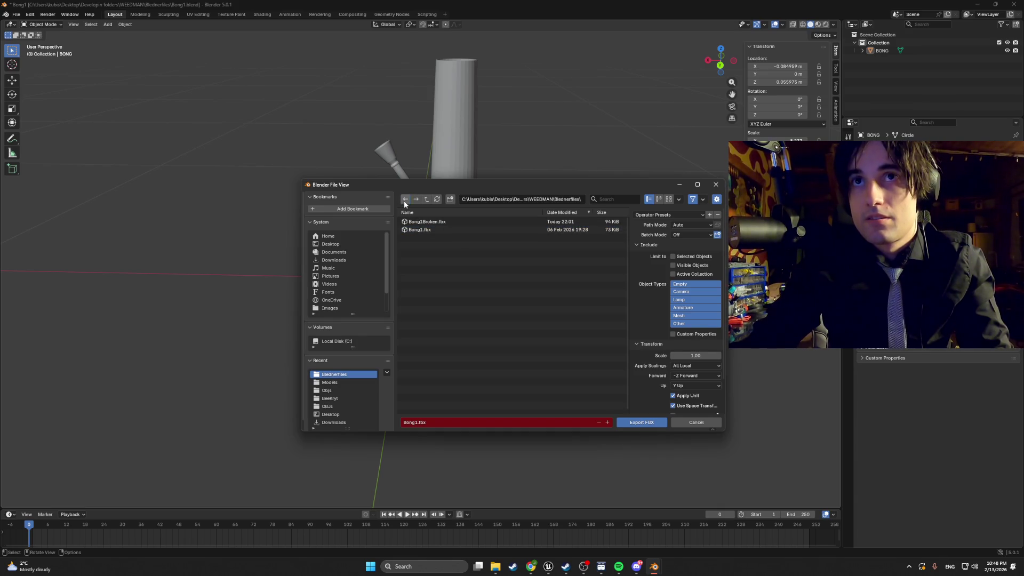
click(525, 200)
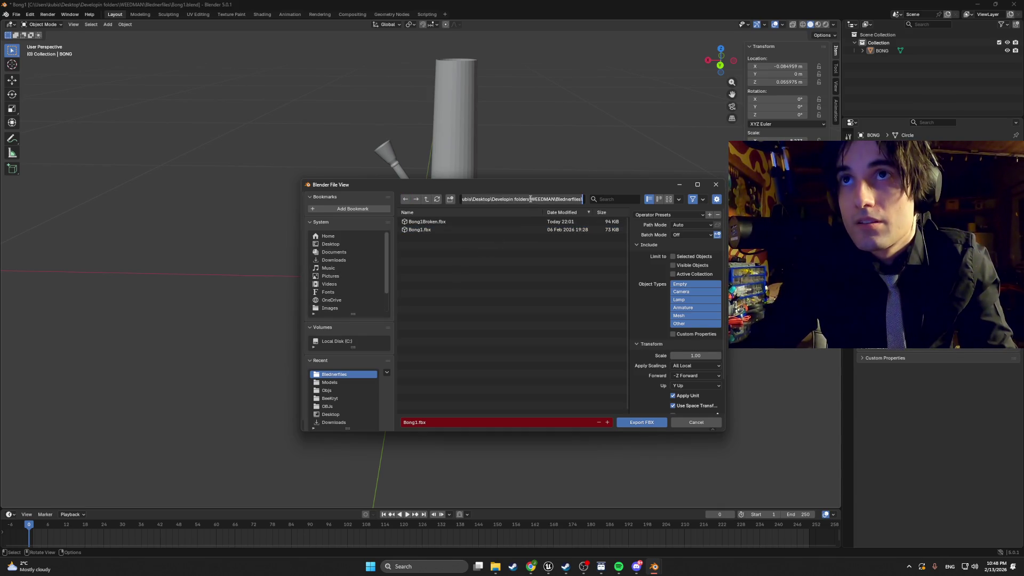
key(BackSpace)
key(BackSpace)
key(BackSpace)
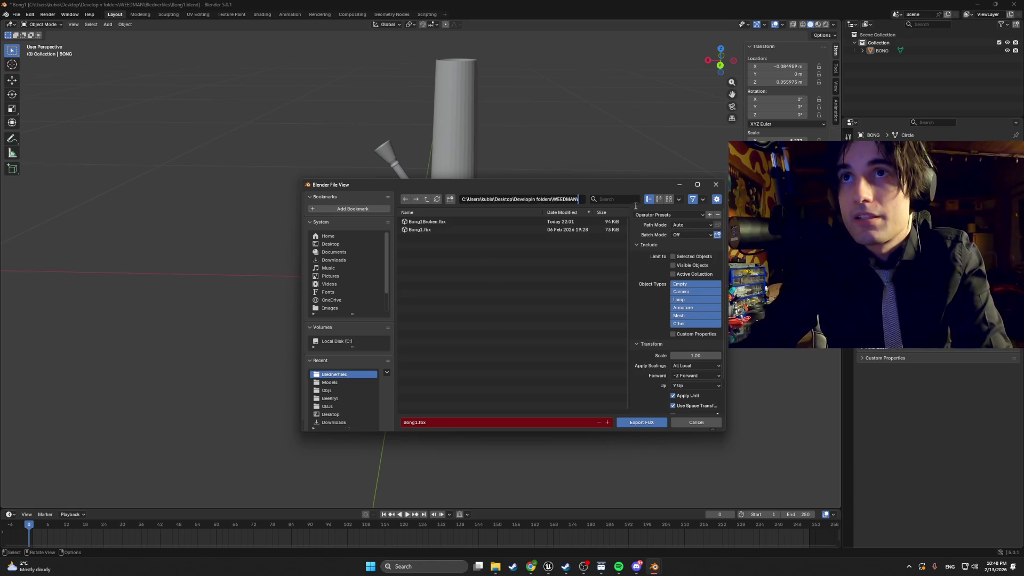
key(Return)
click(426, 230)
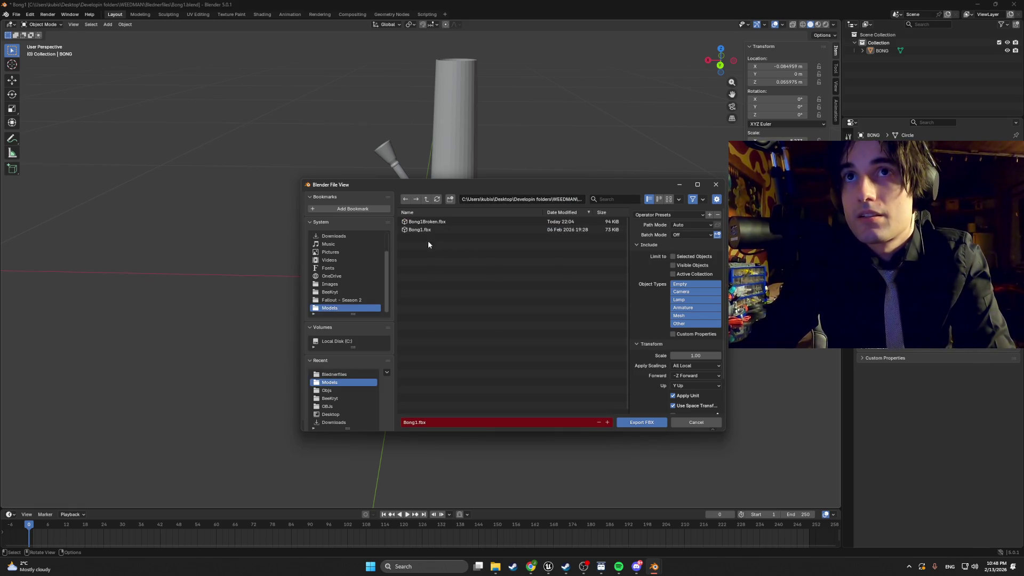
Step: Export the bong as Bong1full.fbx and return to Unreal Engine
click(428, 420)
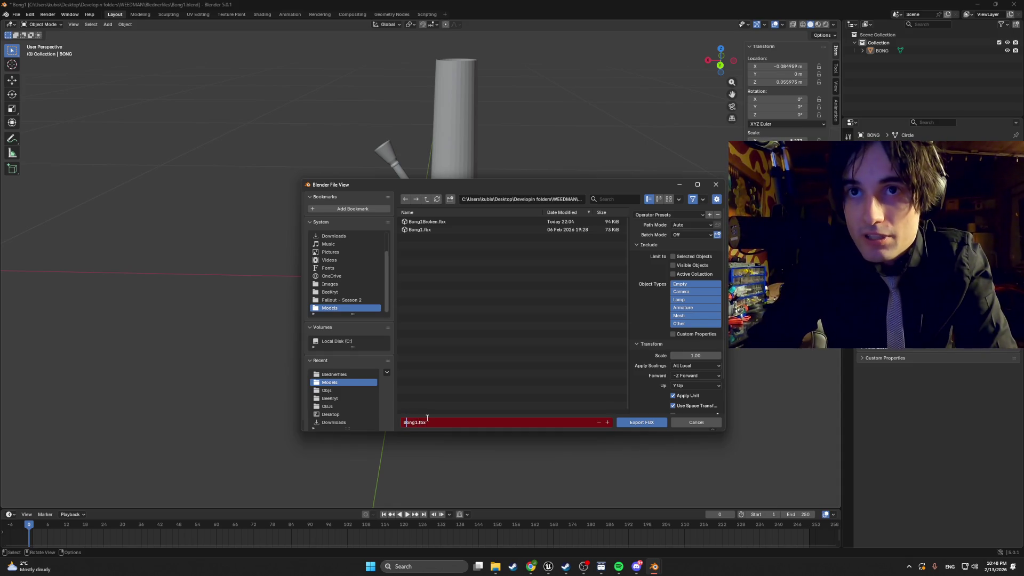
key(Right)
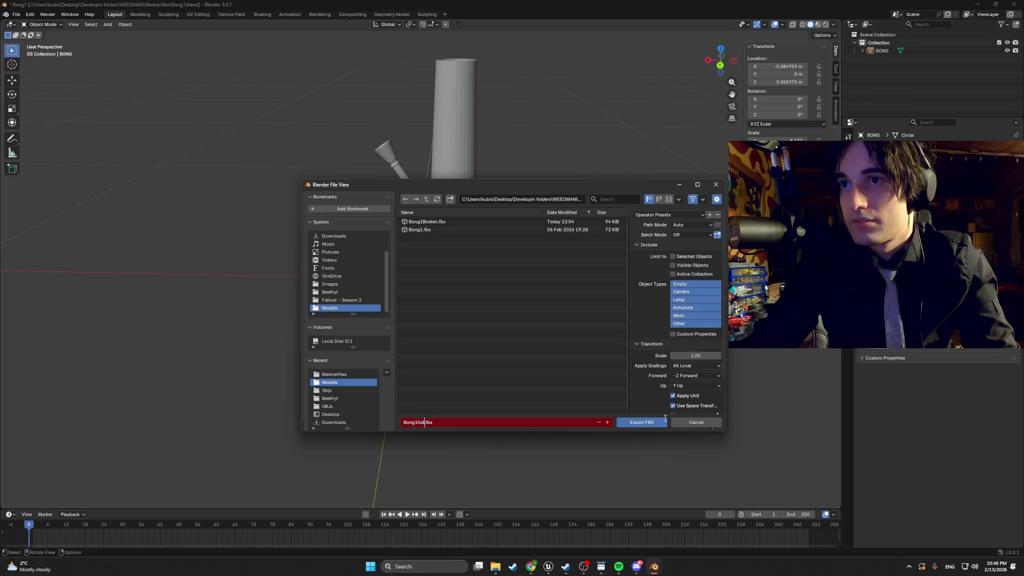
click(645, 422)
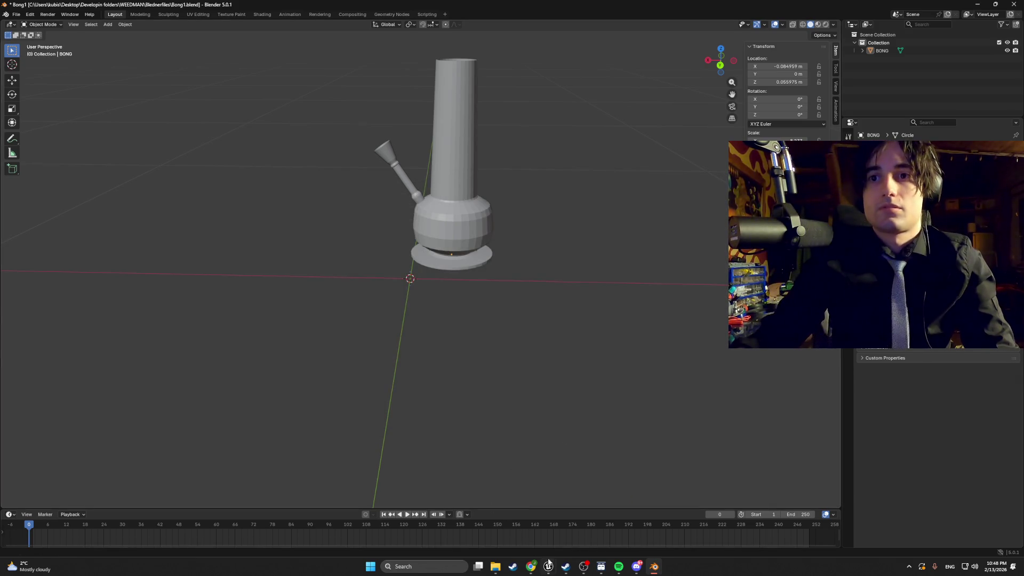
click(545, 568)
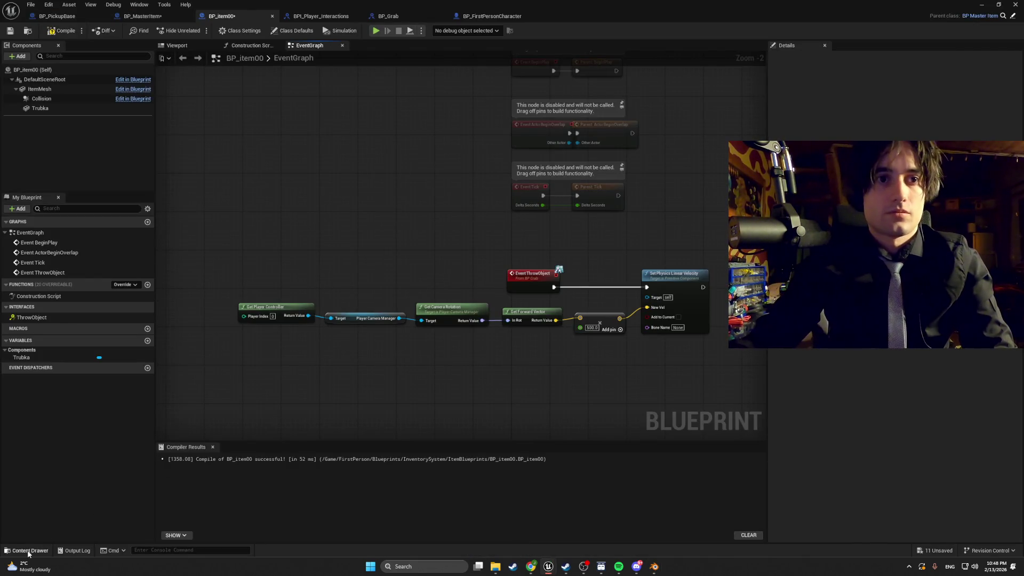
click(29, 552)
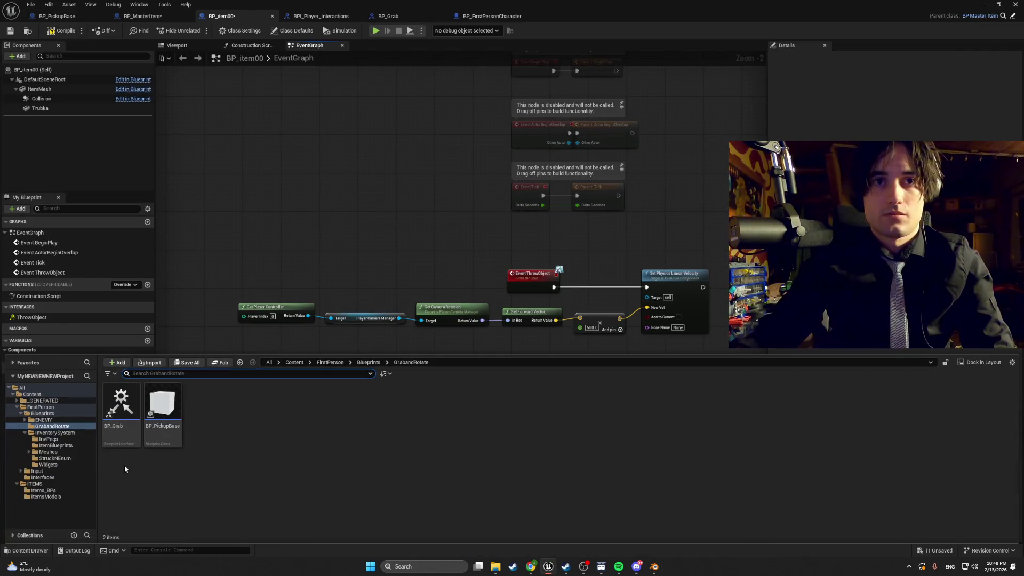
Step: Delete the Trubka component from BP_item00, keeping ItemMesh and Collision
click(55, 17)
click(224, 16)
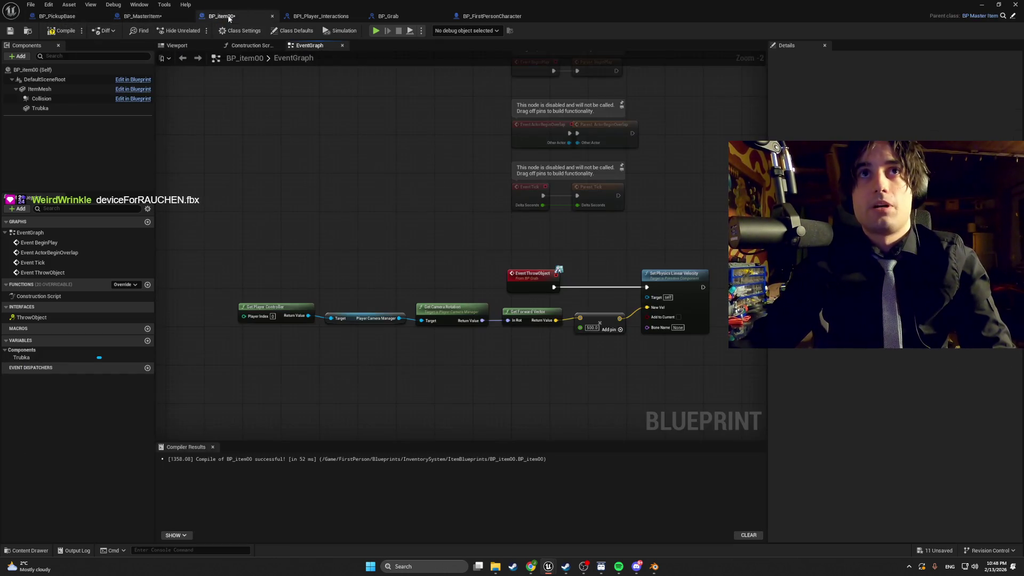
click(65, 111)
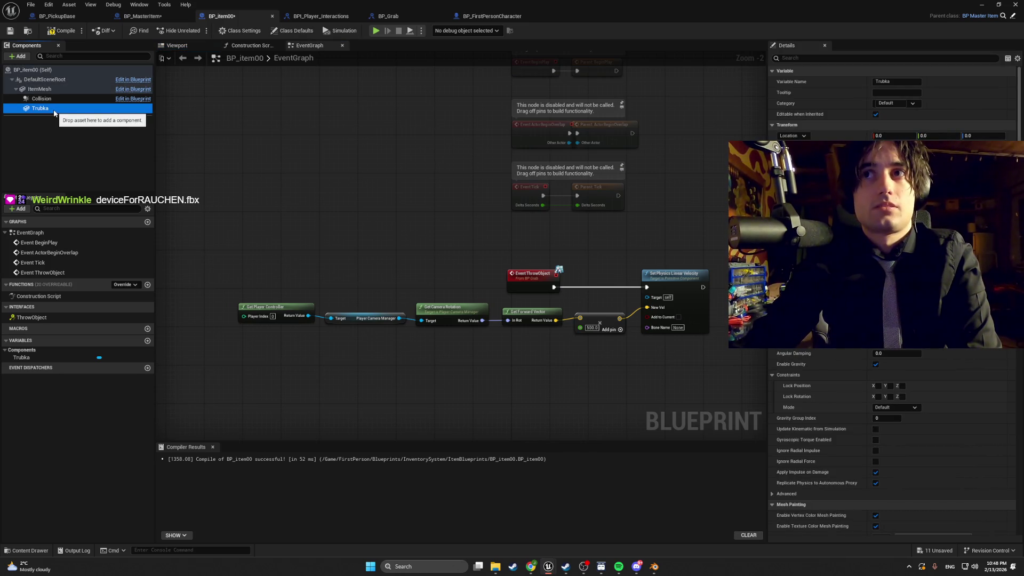
key(Delete)
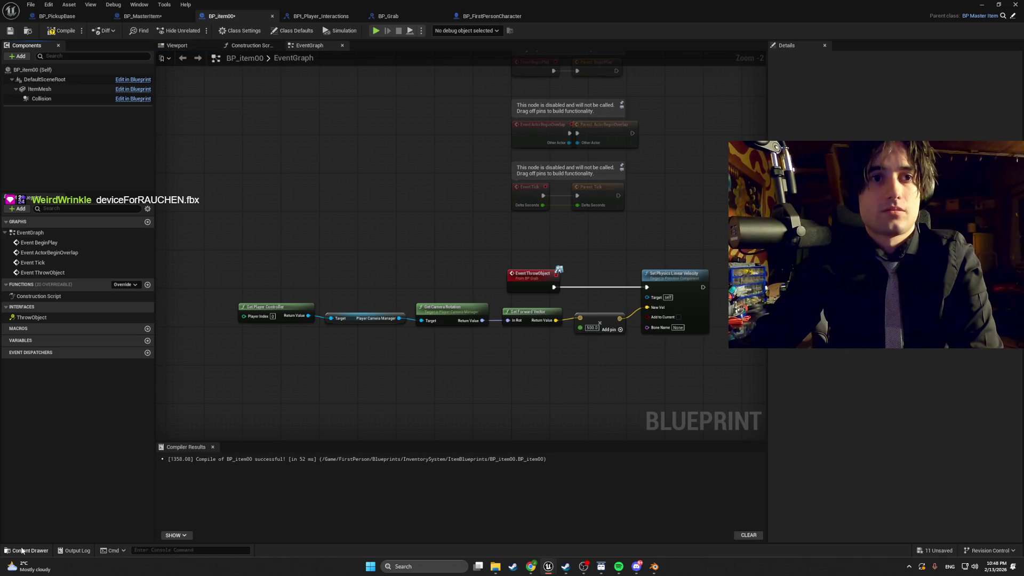
Step: Browse the Content Drawer to the ITEMS > ItemsModels folder
click(29, 550)
click(78, 414)
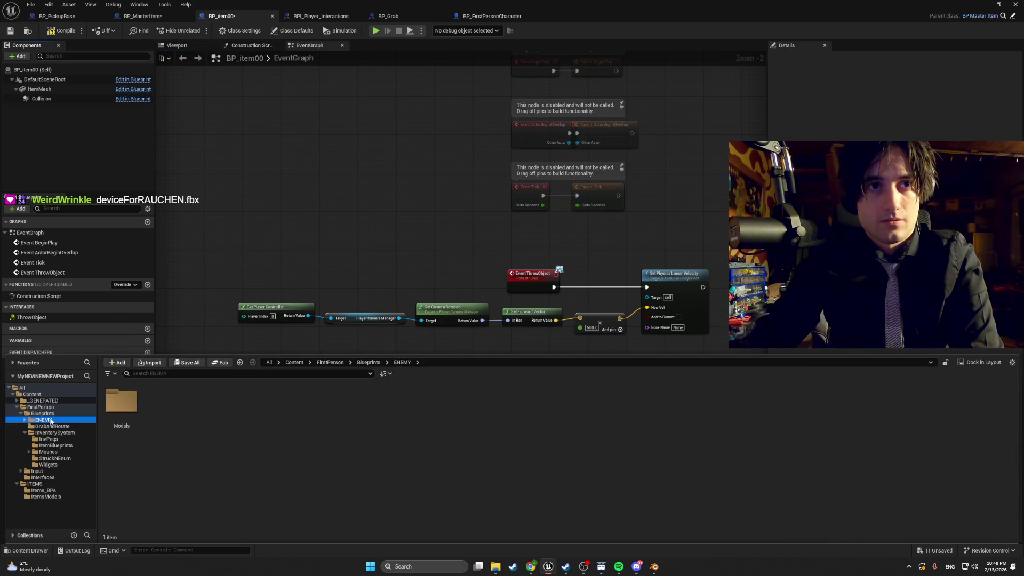
click(43, 490)
click(46, 497)
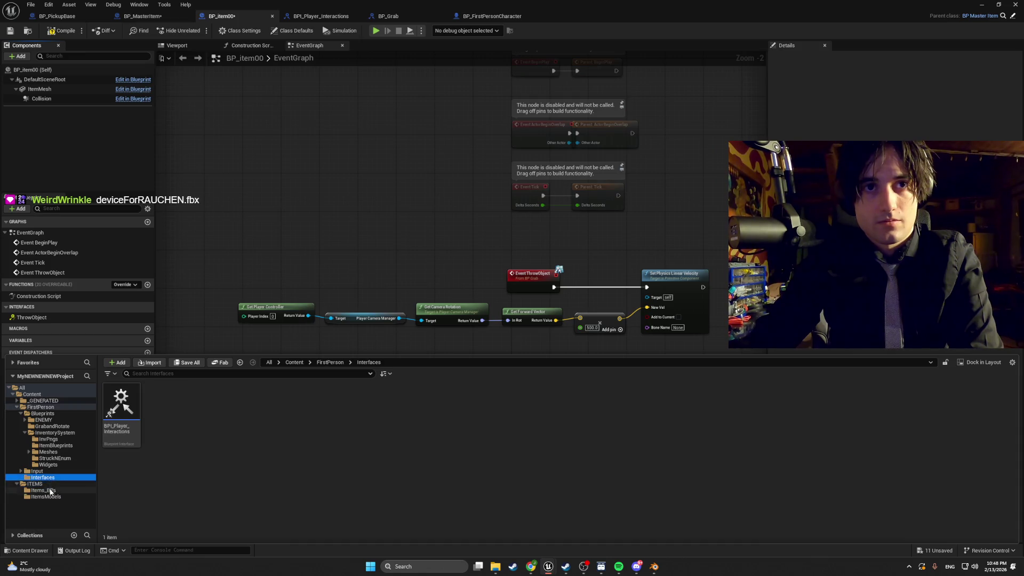
click(44, 490)
click(52, 497)
click(120, 408)
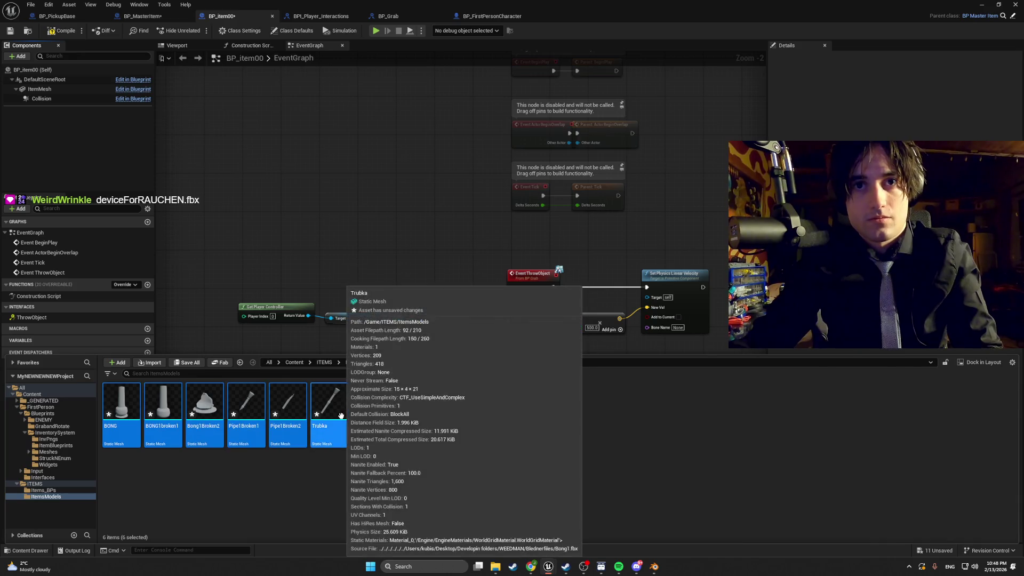
click(401, 442)
Step: Force delete the Trubka static mesh, keep BONG, and close the blueprint tab
right_click(329, 410)
click(363, 349)
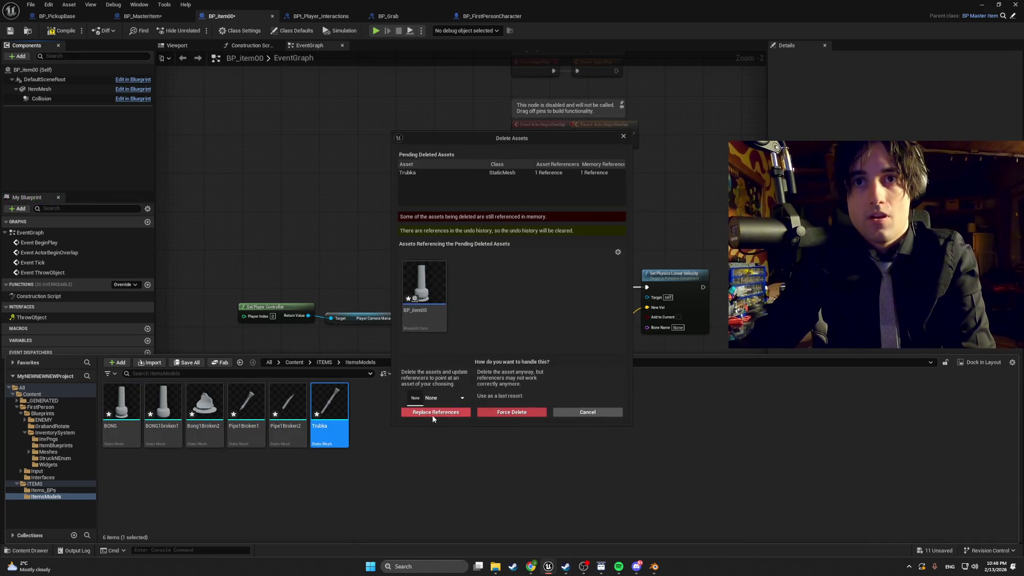
click(494, 413)
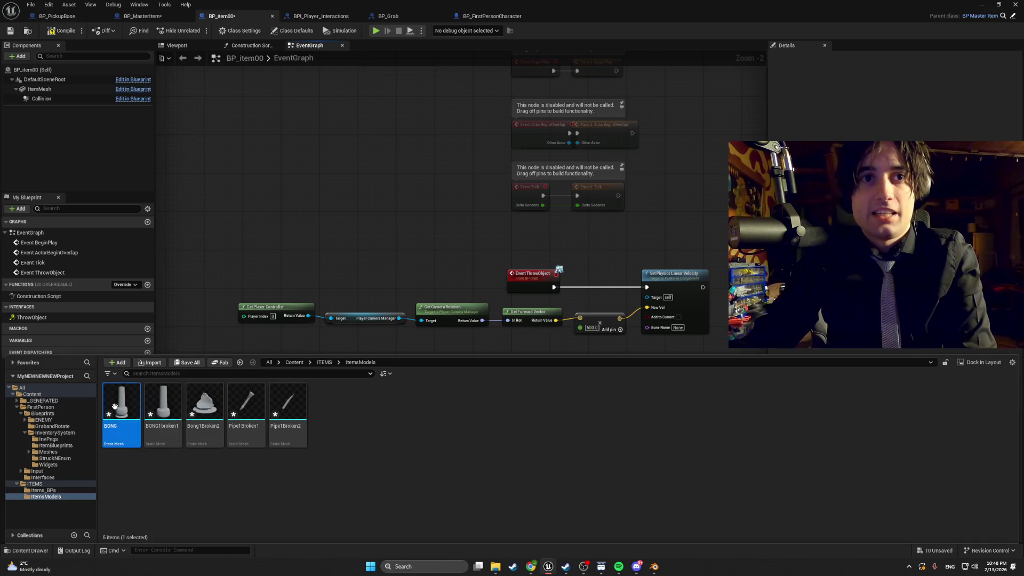
key(Delete)
click(494, 414)
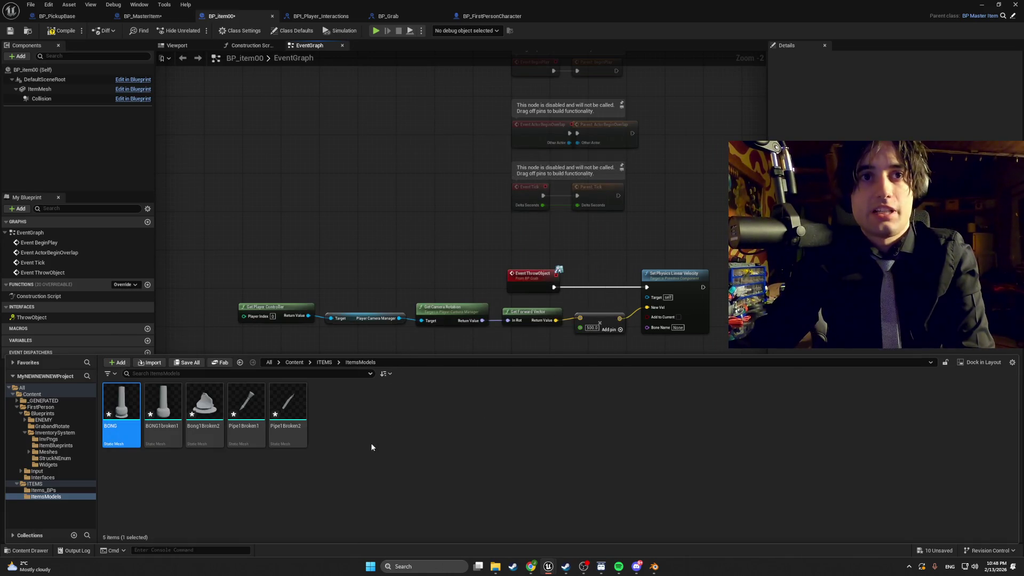
click(103, 17)
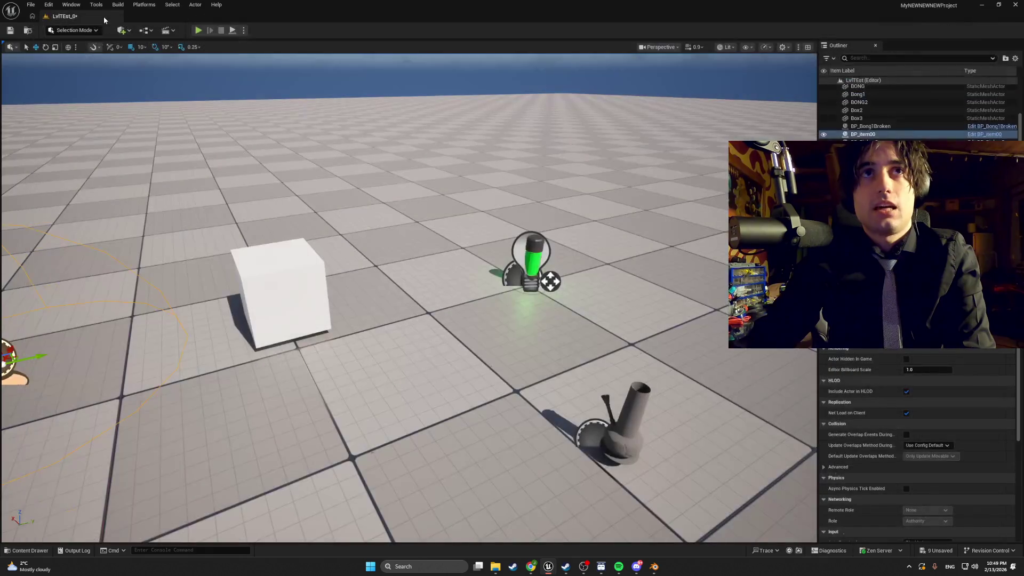
Step: Import Bong1full.fbx into the ItemsModels folder with default options
click(28, 550)
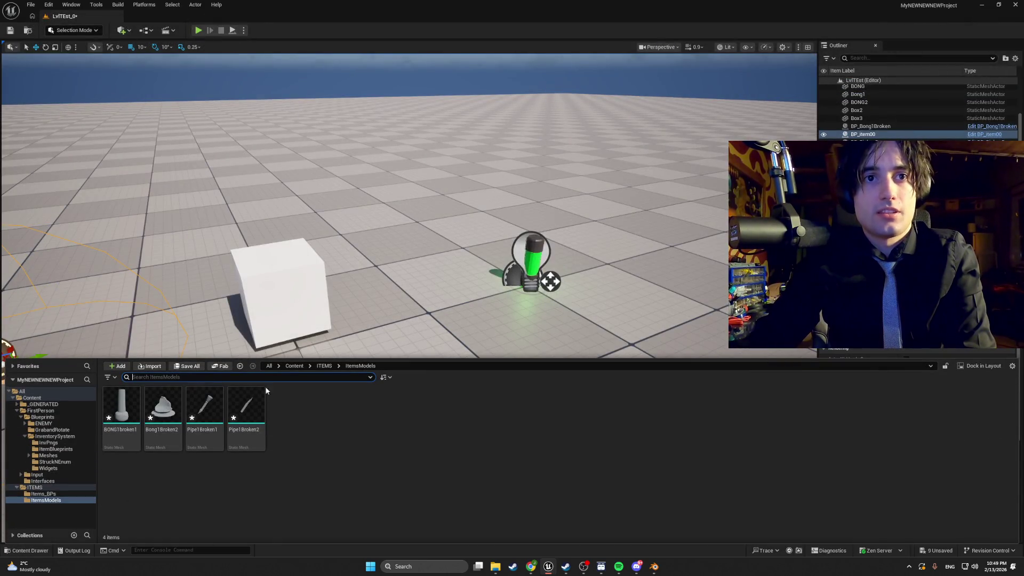
click(150, 365)
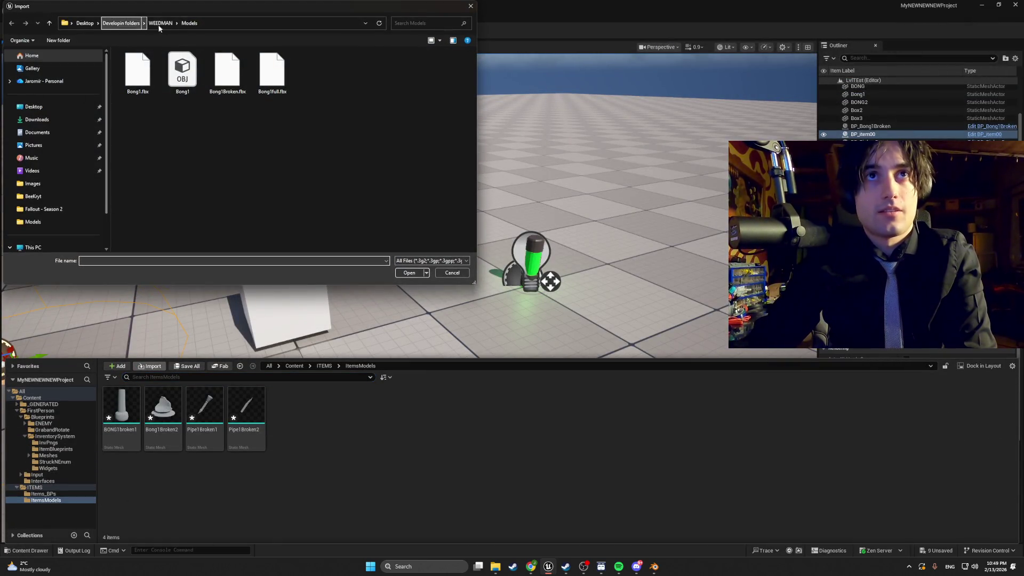
double_click(272, 72)
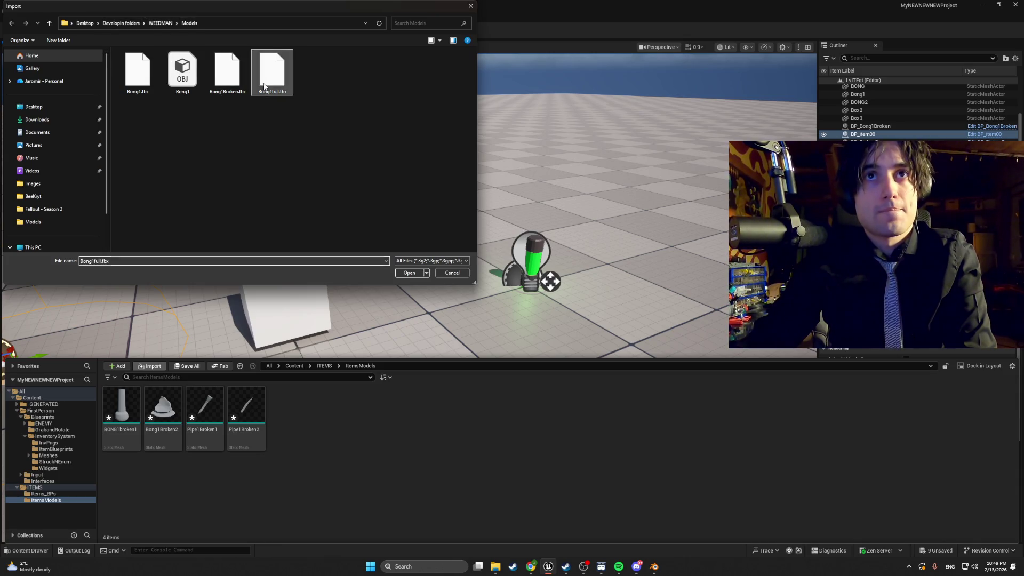
click(566, 379)
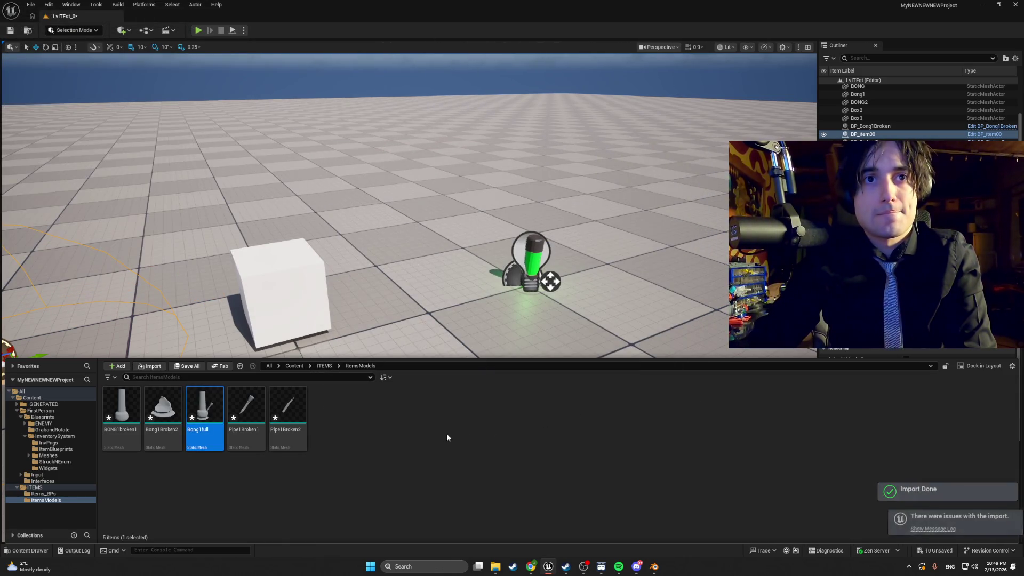
Step: Open BP_item00 from the ItemBlueprints folder
drag(446, 320, 438, 298)
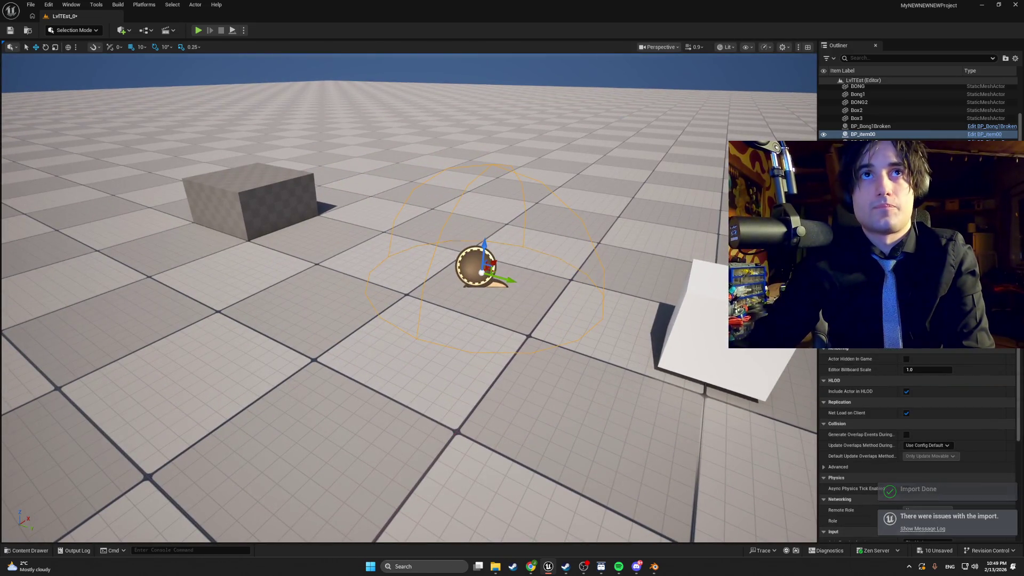
key(ctrl+space)
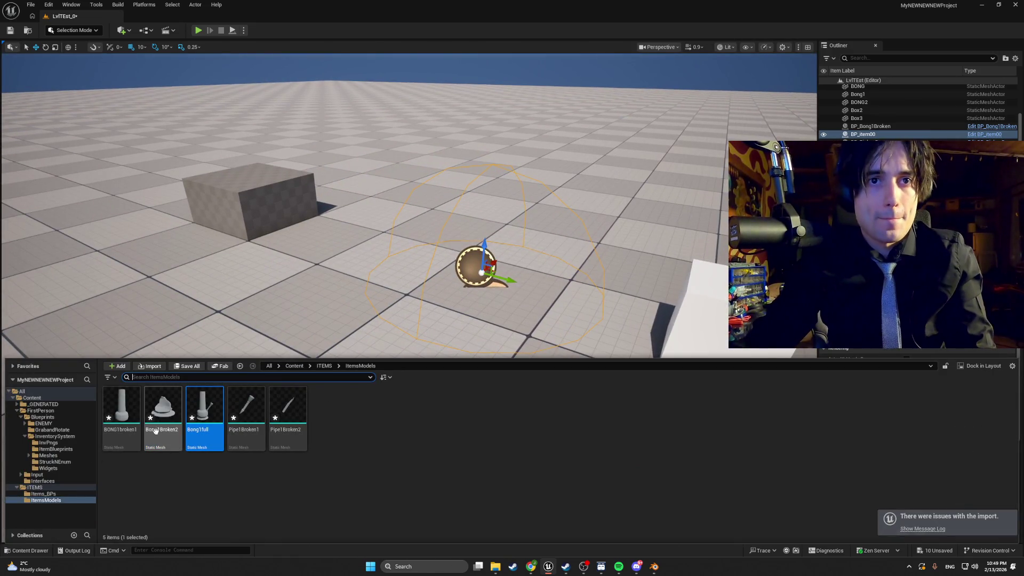
click(55, 448)
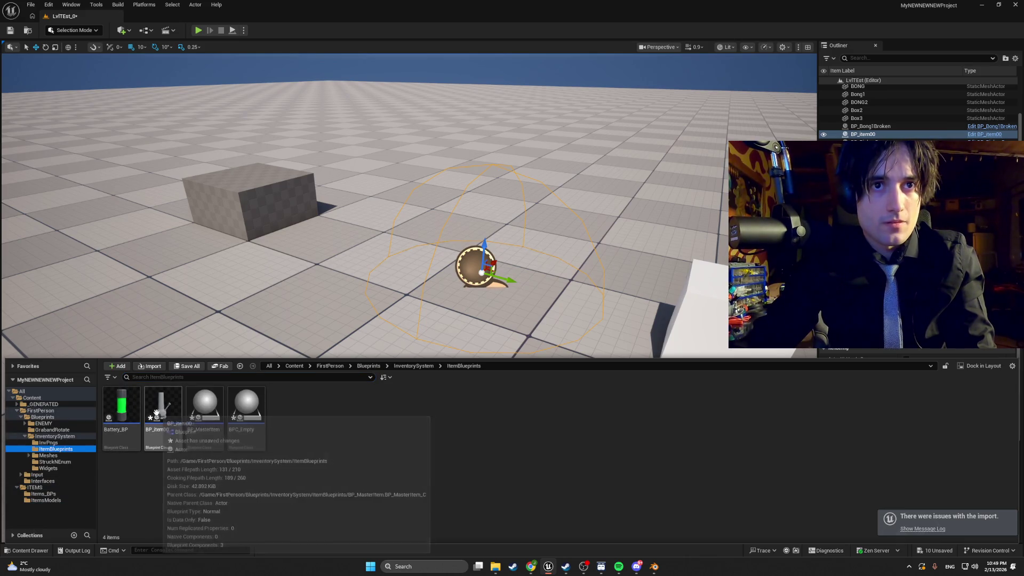
double_click(174, 405)
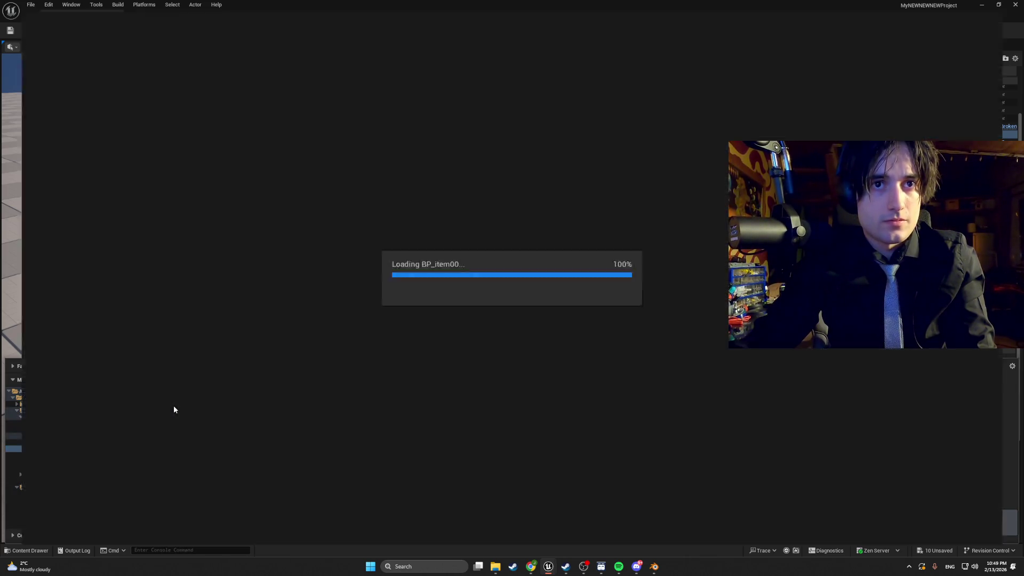
Step: Give ItemMesh the bong static mesh and compile, which fails with a Target error
click(179, 46)
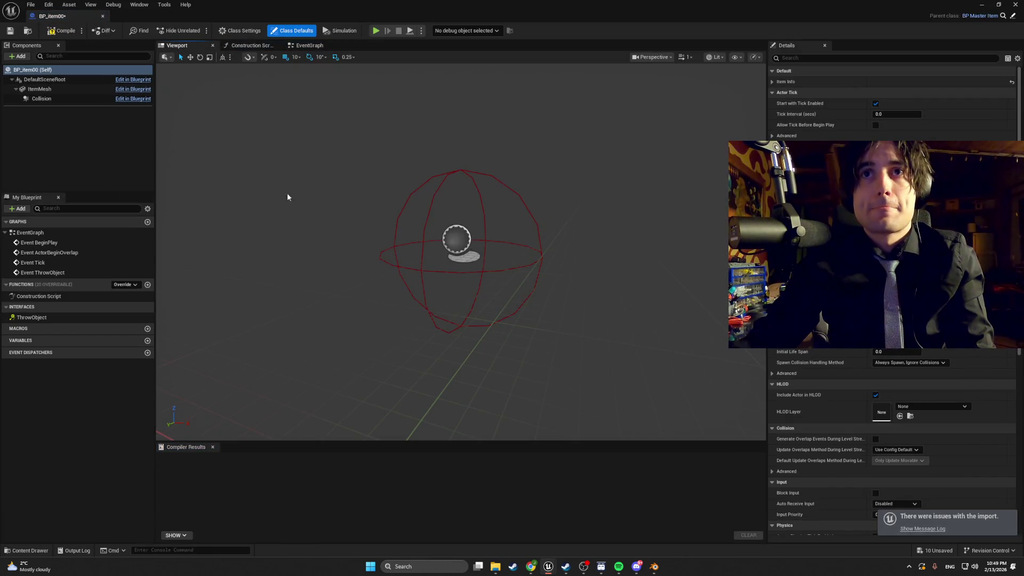
click(40, 89)
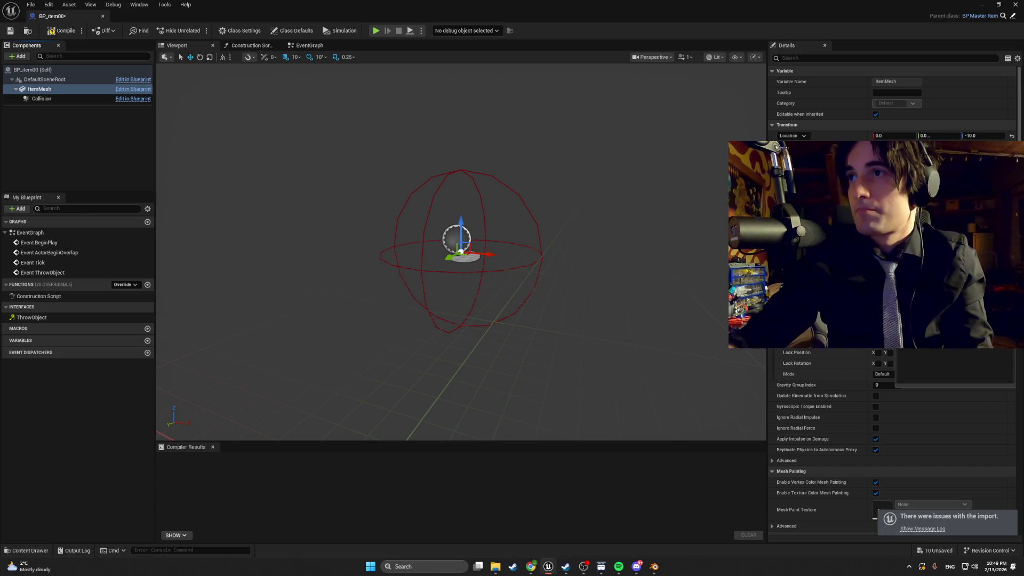
drag(601, 297, 613, 288)
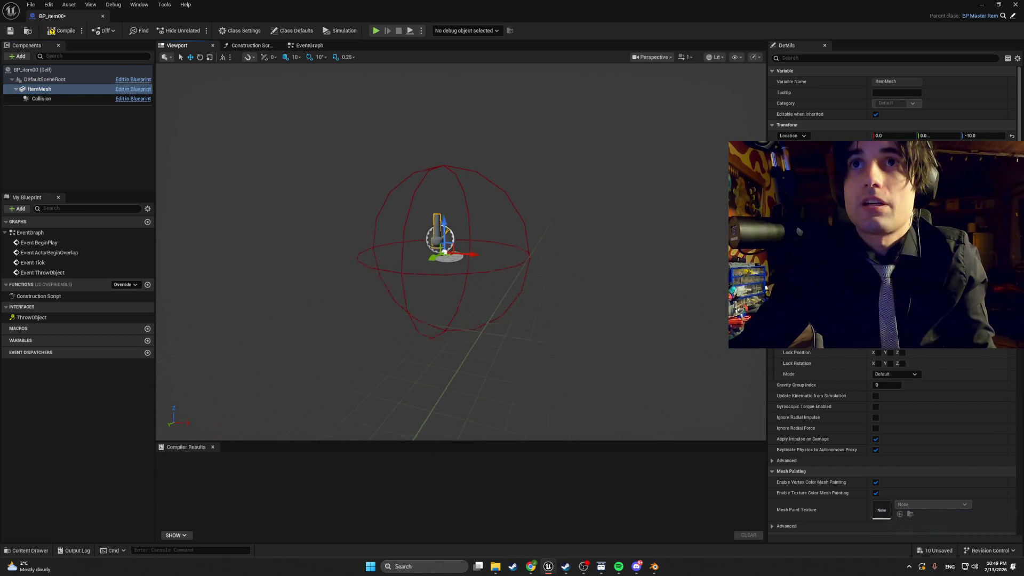
mouse_move(591, 242)
mouse_down()
mouse_move(605, 214)
mouse_move(591, 242)
mouse_up()
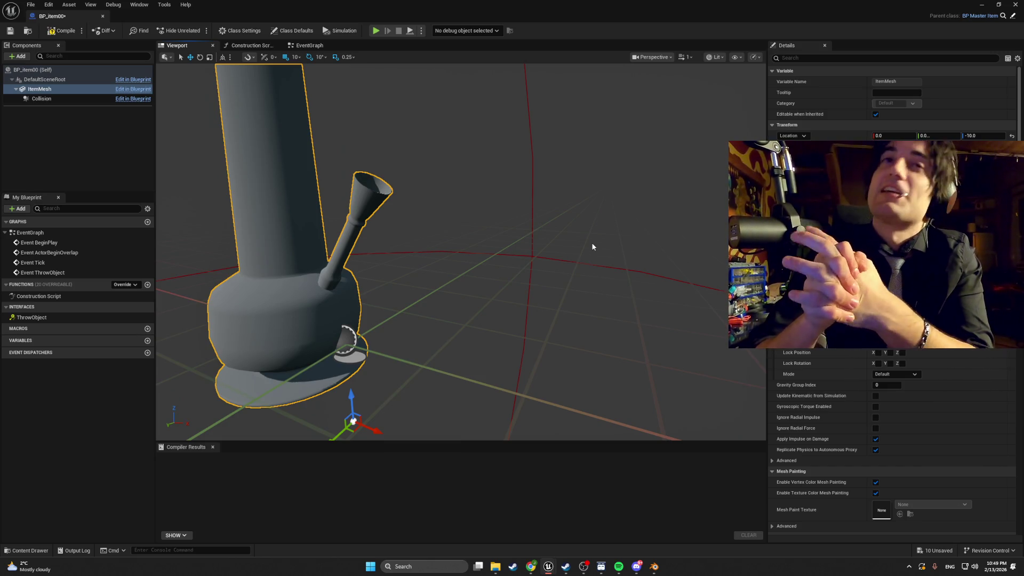
click(67, 32)
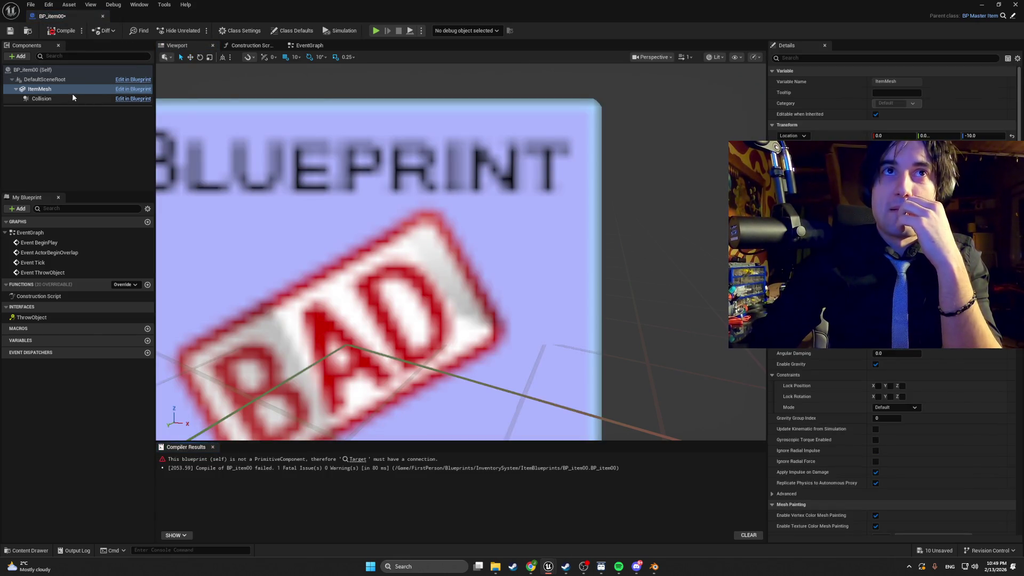
key(f)
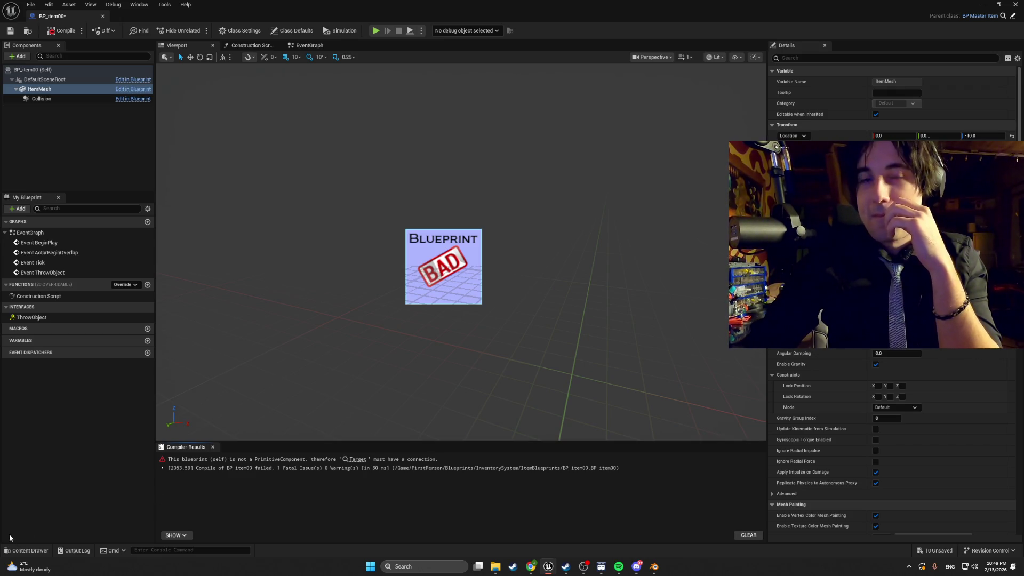
click(24, 551)
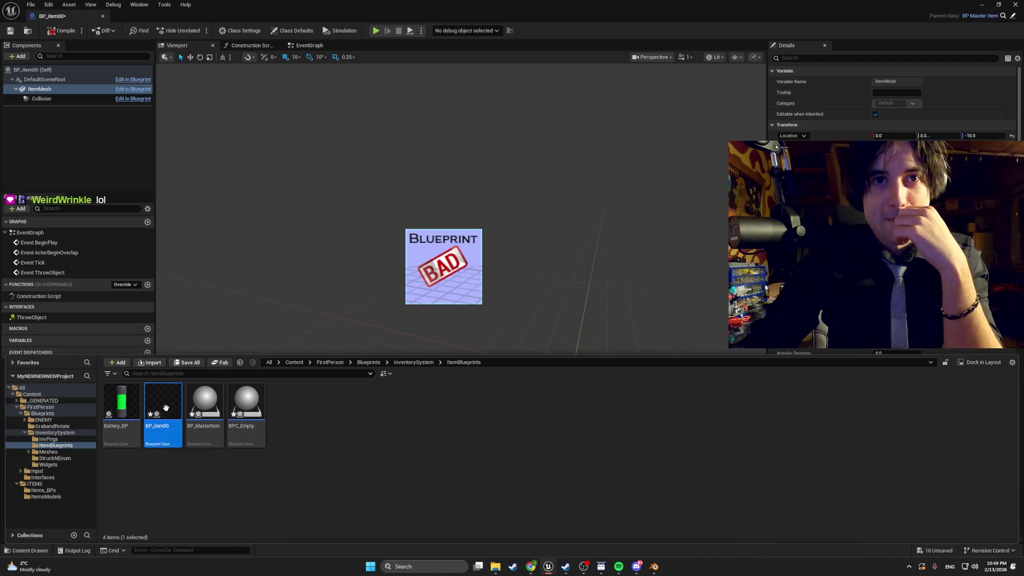
Step: Undo the ItemMesh static mesh change with Ctrl+Z and close the BP_item00 editor
mouse_move(166, 408)
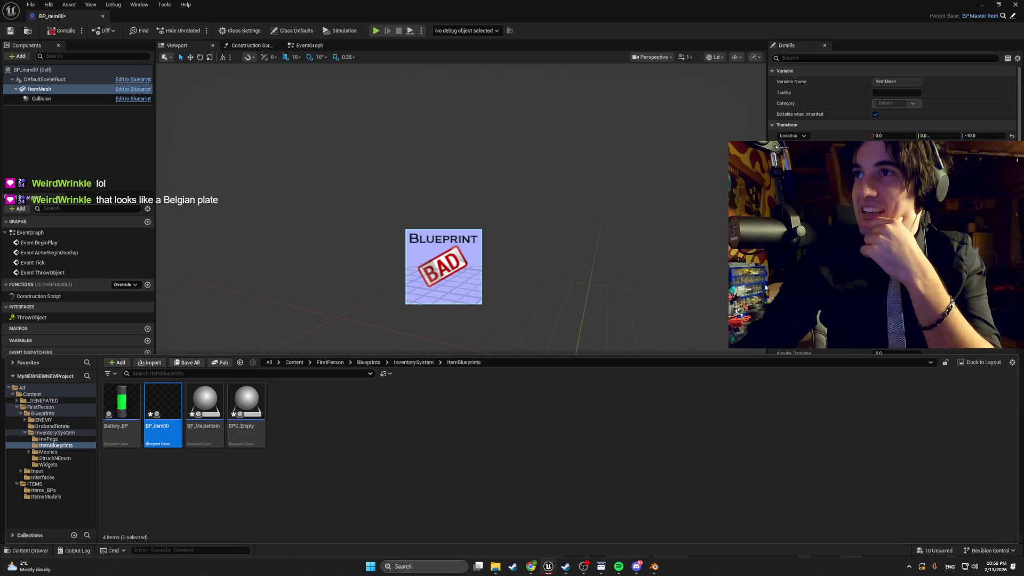
key(F7)
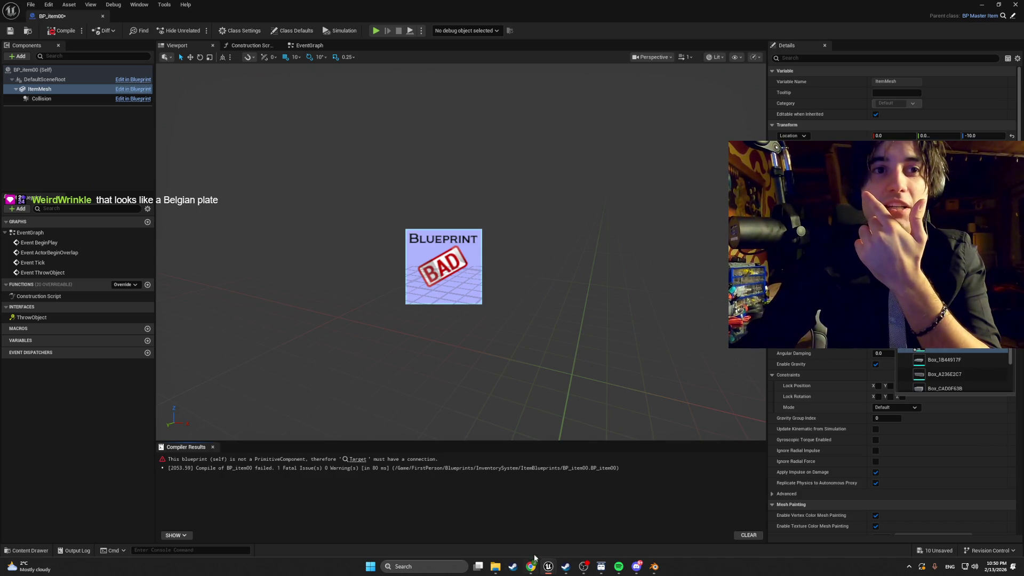
click(27, 549)
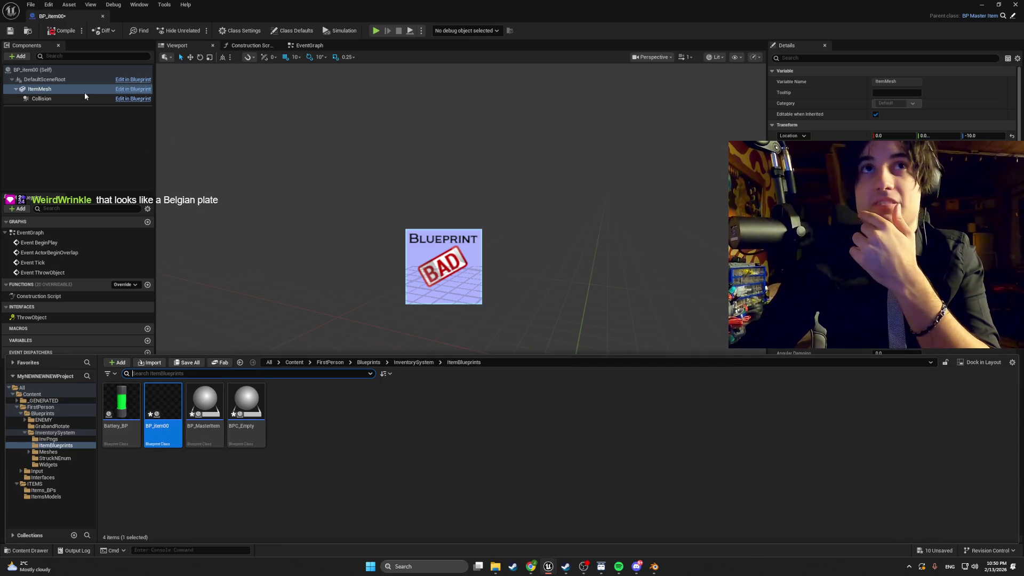
click(63, 33)
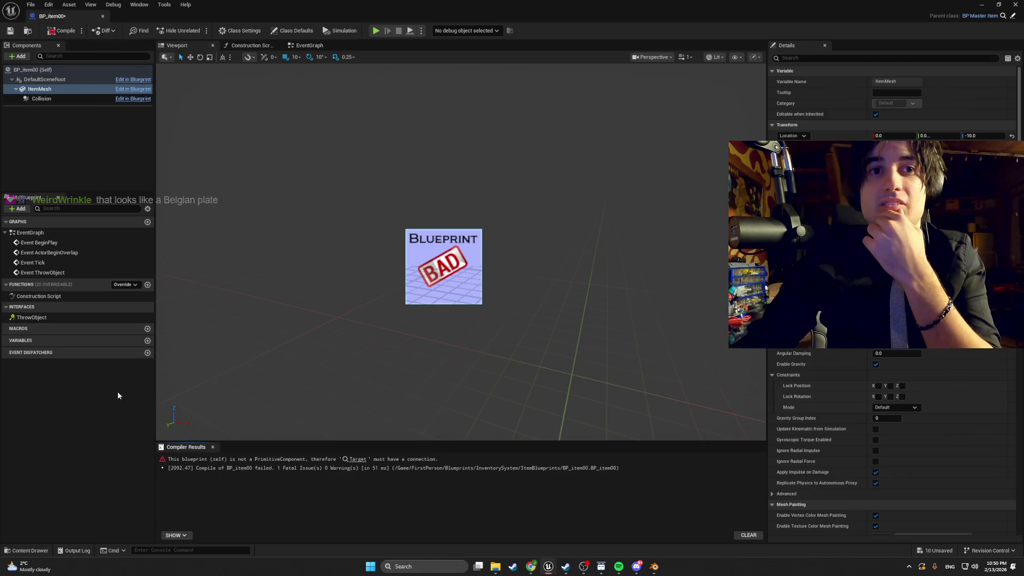
key(ctrl+z)
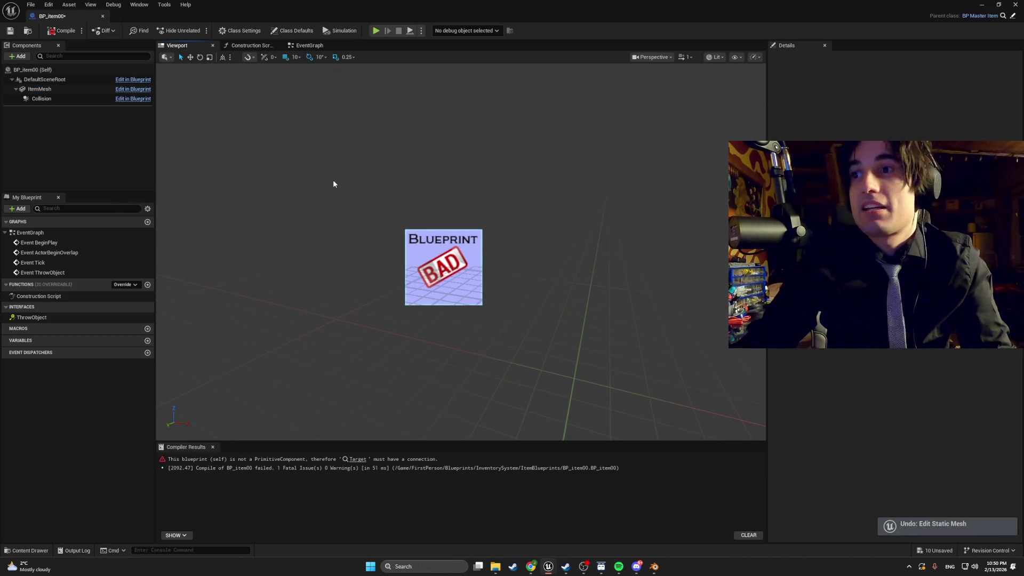
click(44, 550)
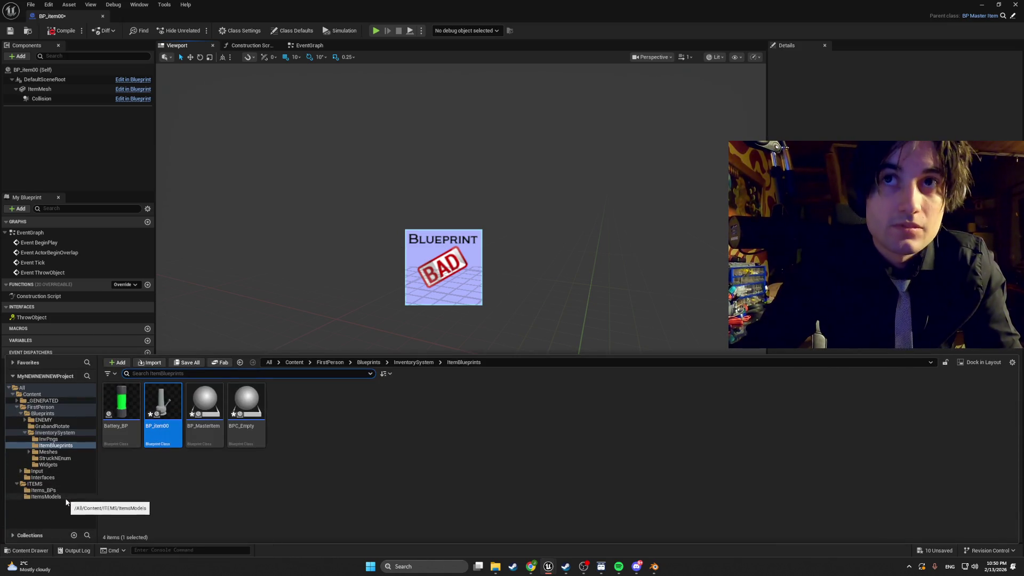
click(107, 17)
click(103, 16)
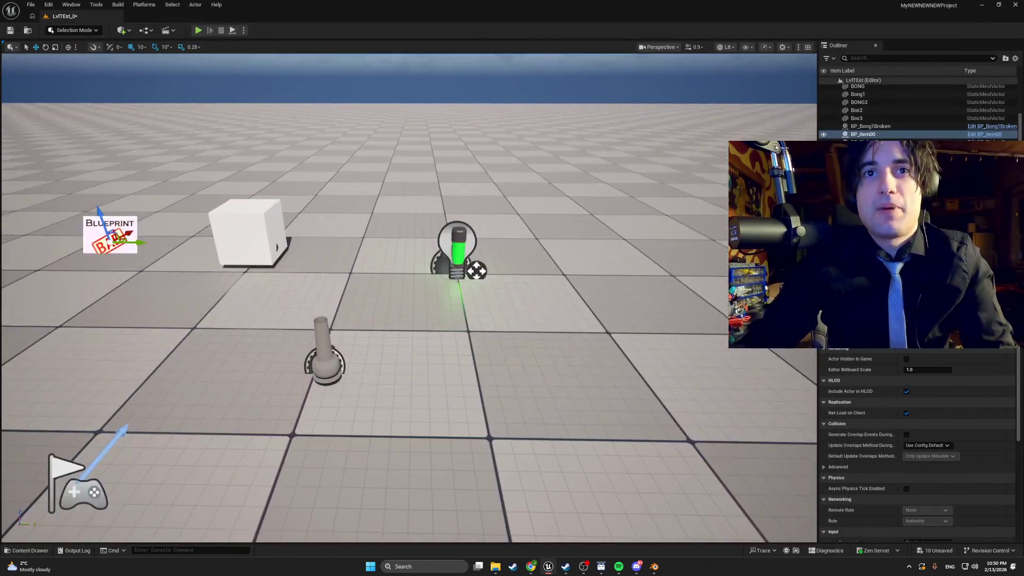
Step: Place a BONG1broken1 mesh from ItemsModels in the level, then delete it
mouse_move(408, 299)
mouse_down()
mouse_move(373, 296)
mouse_move(384, 299)
mouse_up()
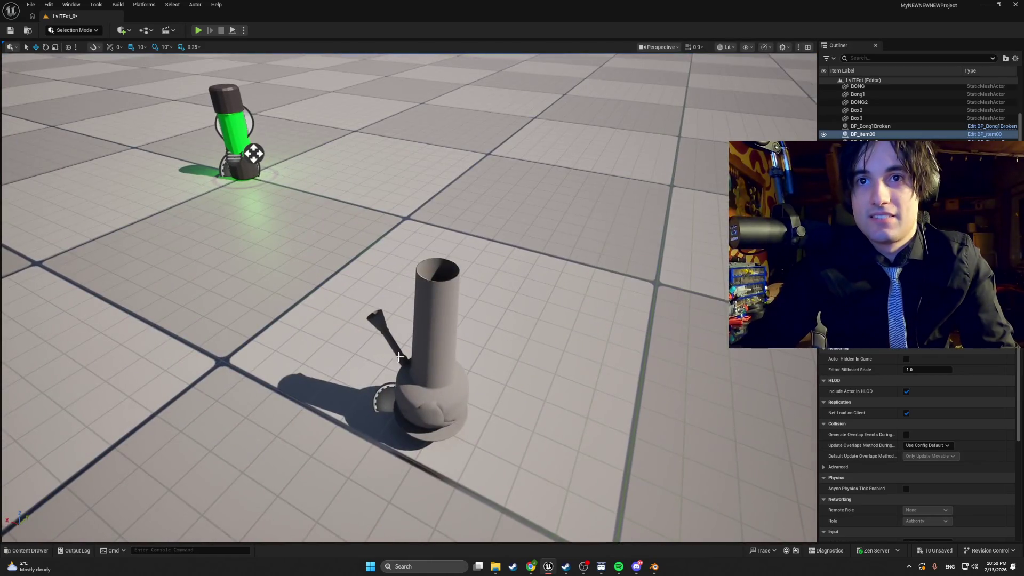
click(26, 551)
click(51, 500)
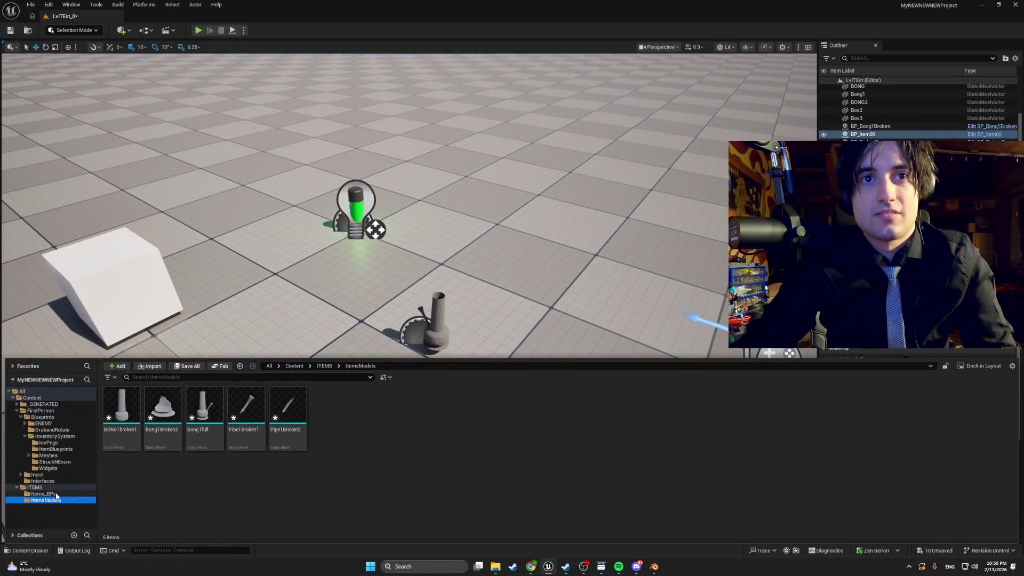
click(120, 411)
drag(120, 411, 275, 336)
click(275, 336)
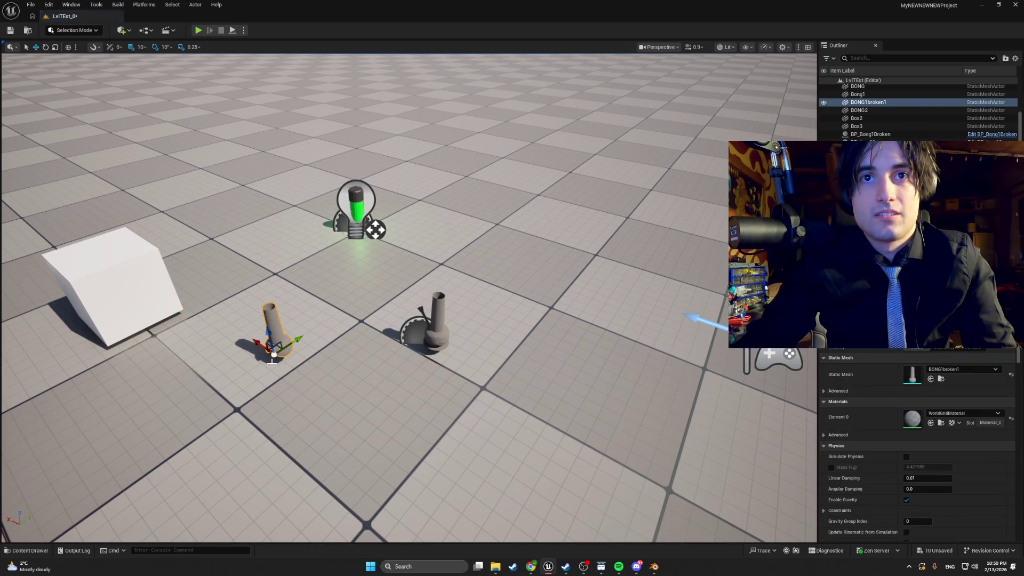
key(Delete)
Step: Cancel a Bong1full re-import and drag Bong1full into the level beside the bong
key(ctrl+space)
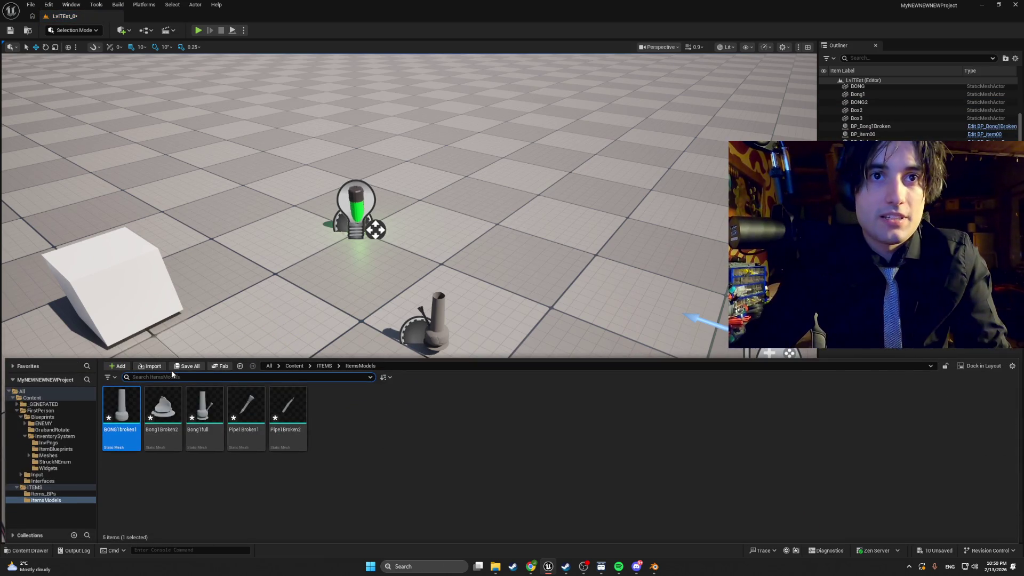
click(150, 366)
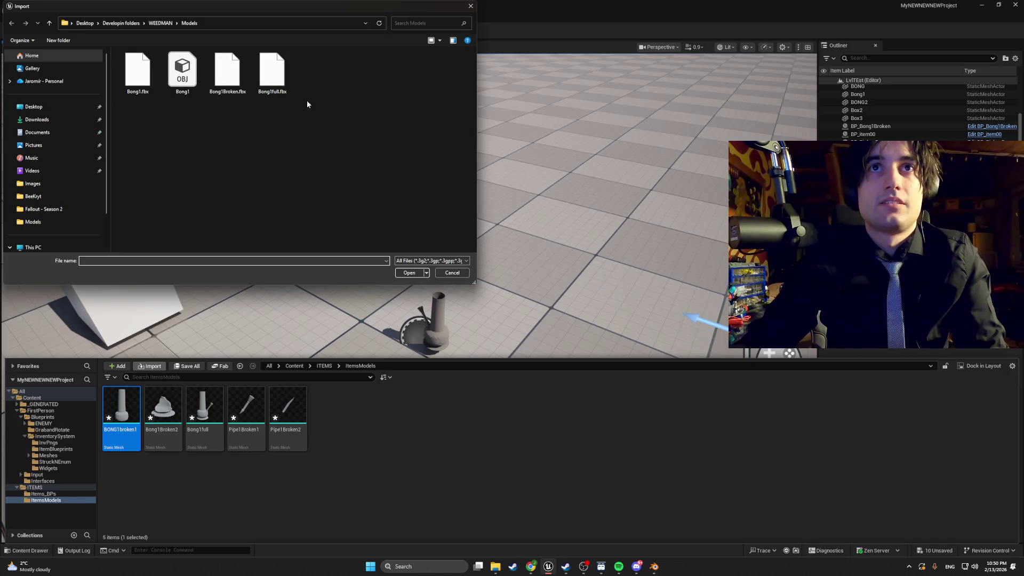
double_click(277, 80)
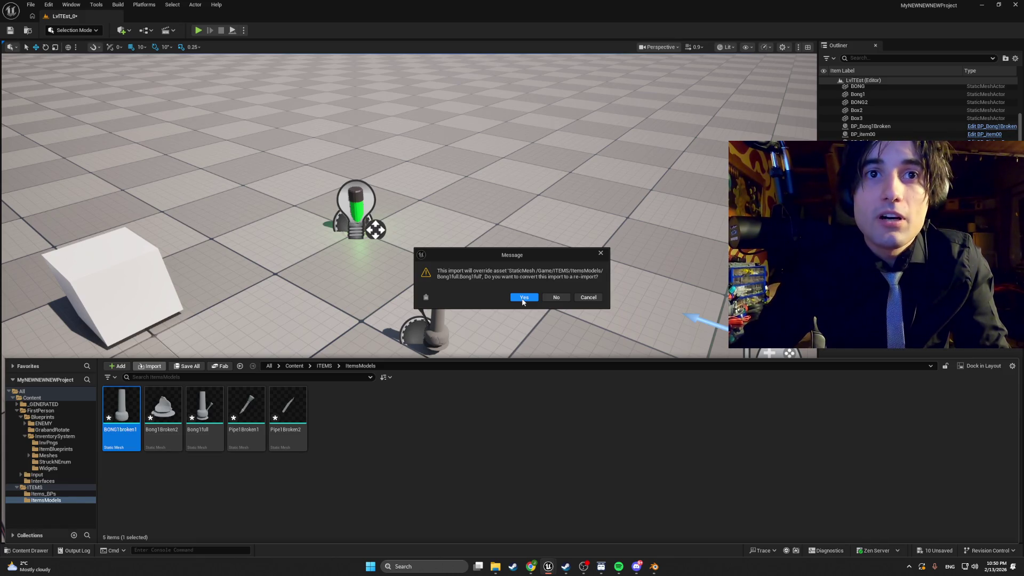
click(546, 297)
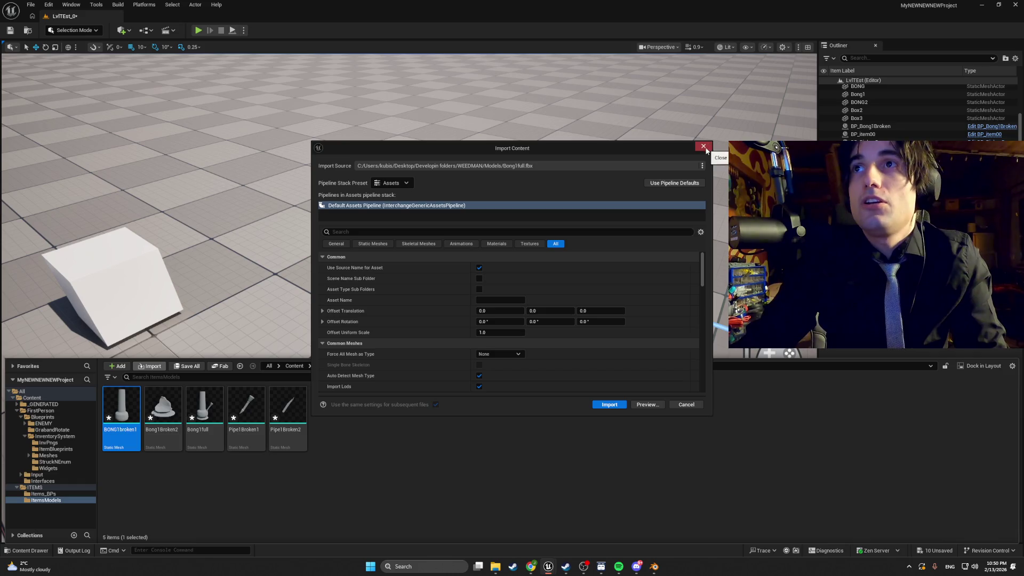
click(706, 150)
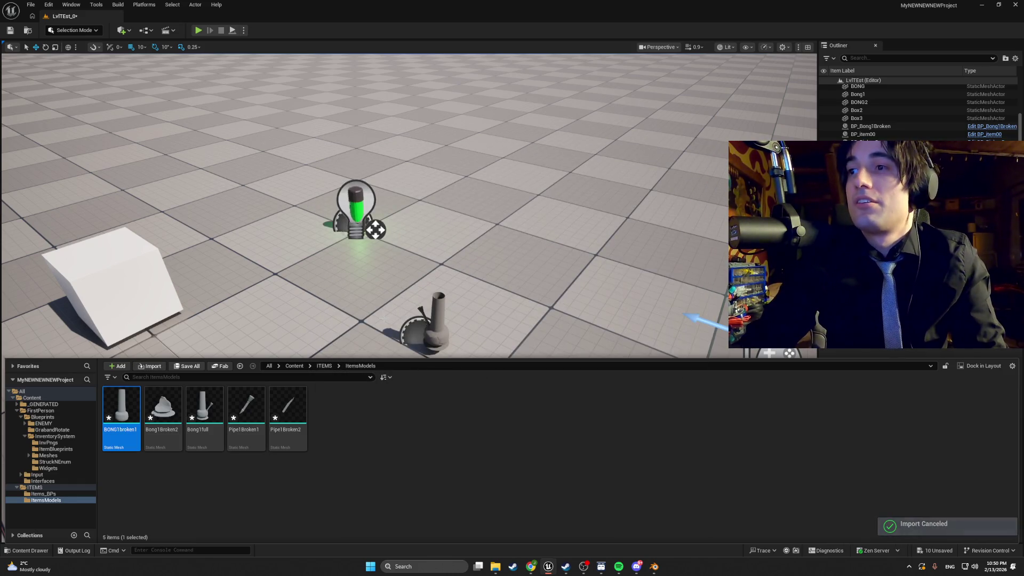
mouse_move(203, 408)
mouse_down()
mouse_move(379, 341)
mouse_move(469, 341)
mouse_move(459, 356)
mouse_up()
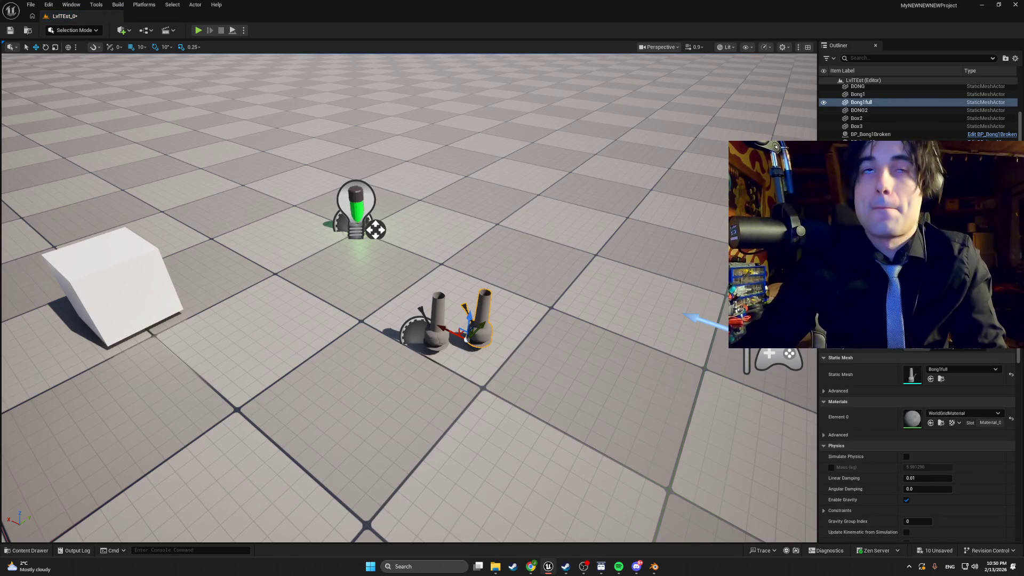
Step: Save the LvlTEst_0 level and open BP_item00 from the ItemBlueprints folder
click(27, 550)
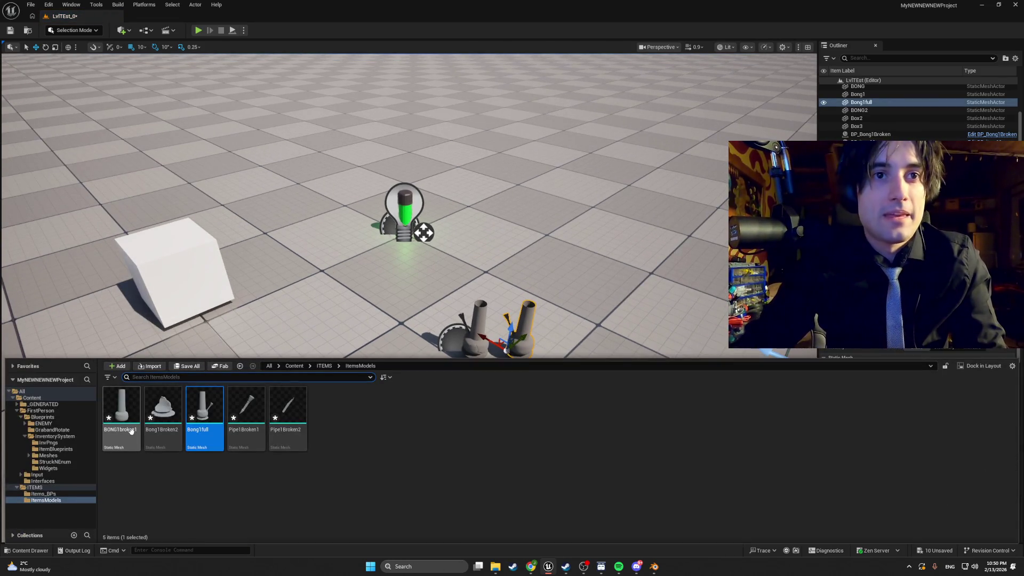
click(63, 450)
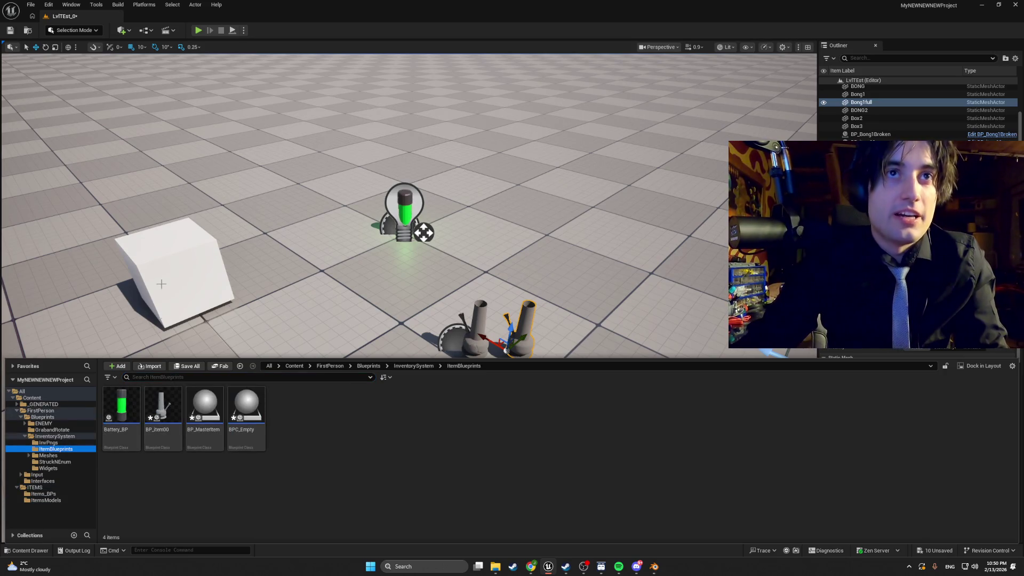
click(11, 30)
key(ctrl+space)
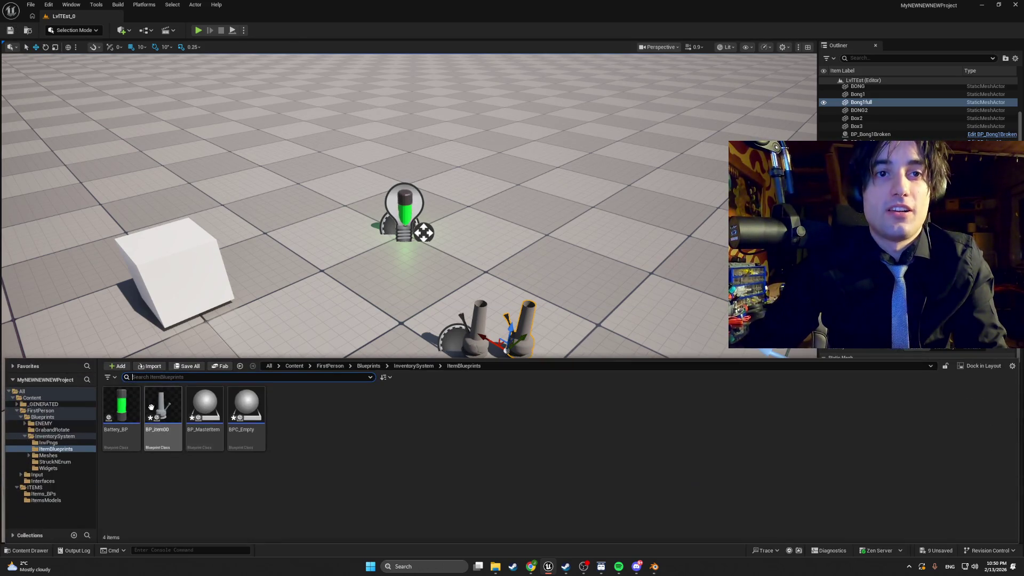
double_click(173, 409)
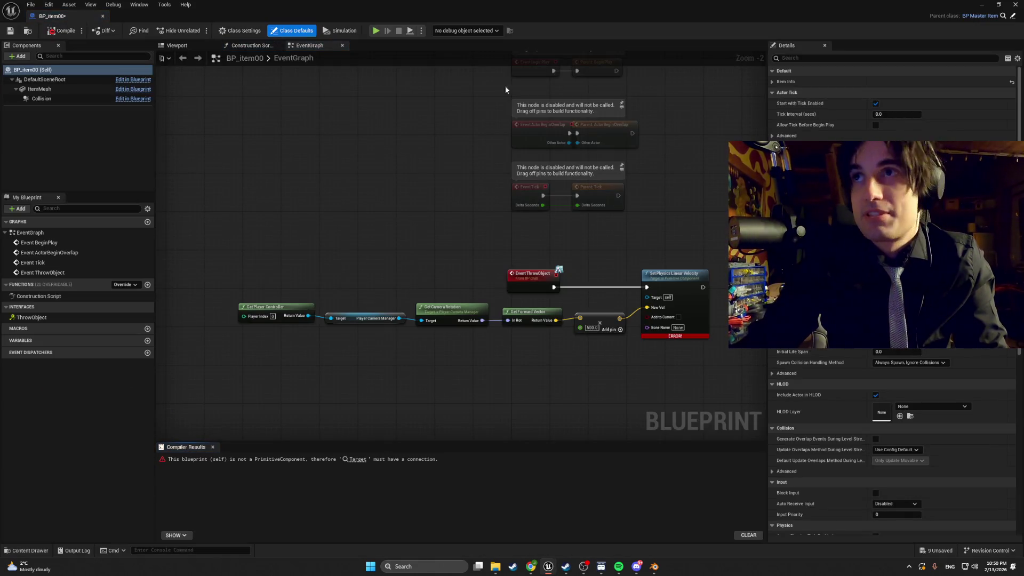
Step: Check ItemMesh's mesh setting, compile, and inspect the 3D preview
click(57, 88)
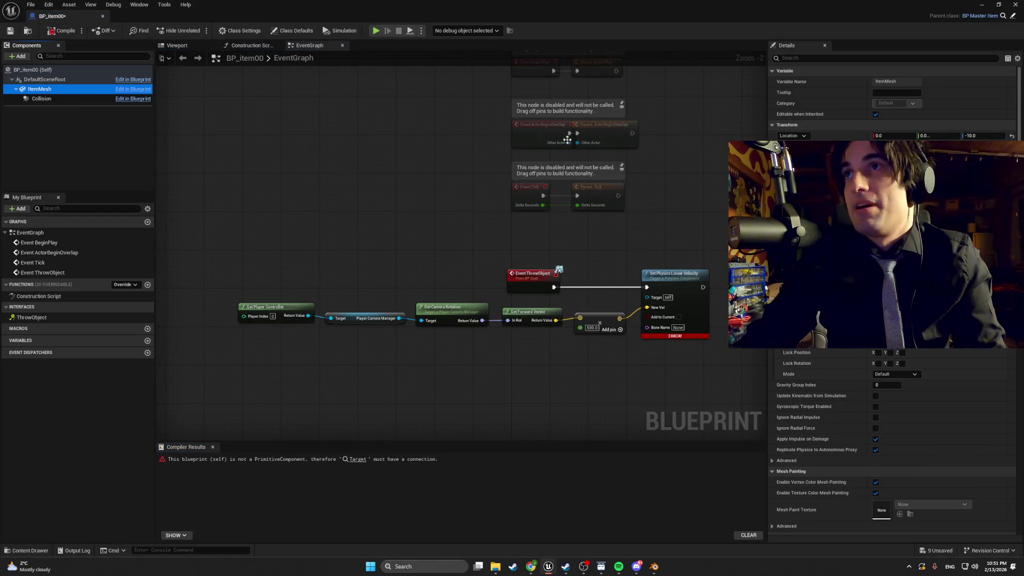
click(938, 224)
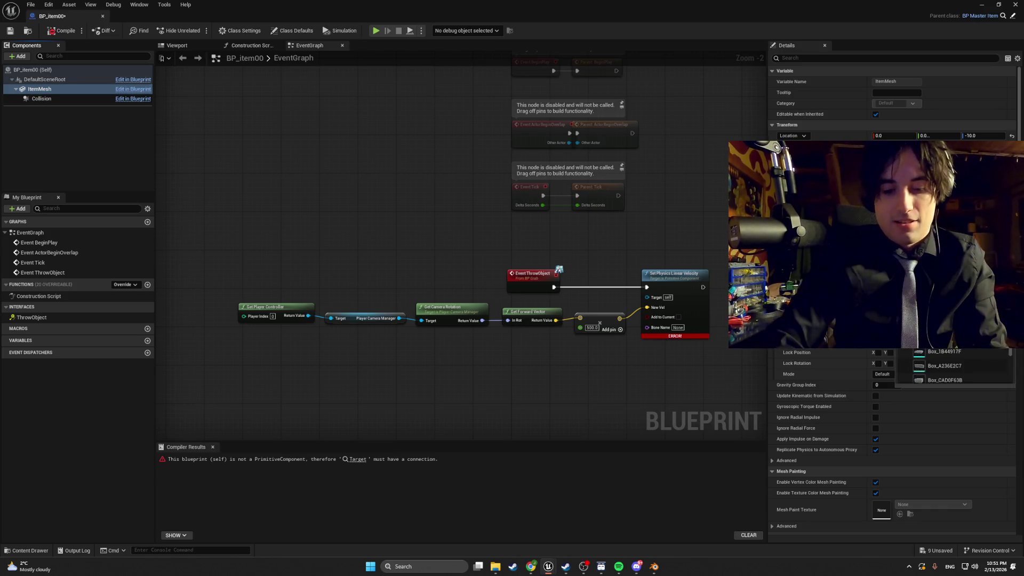
key(Escape)
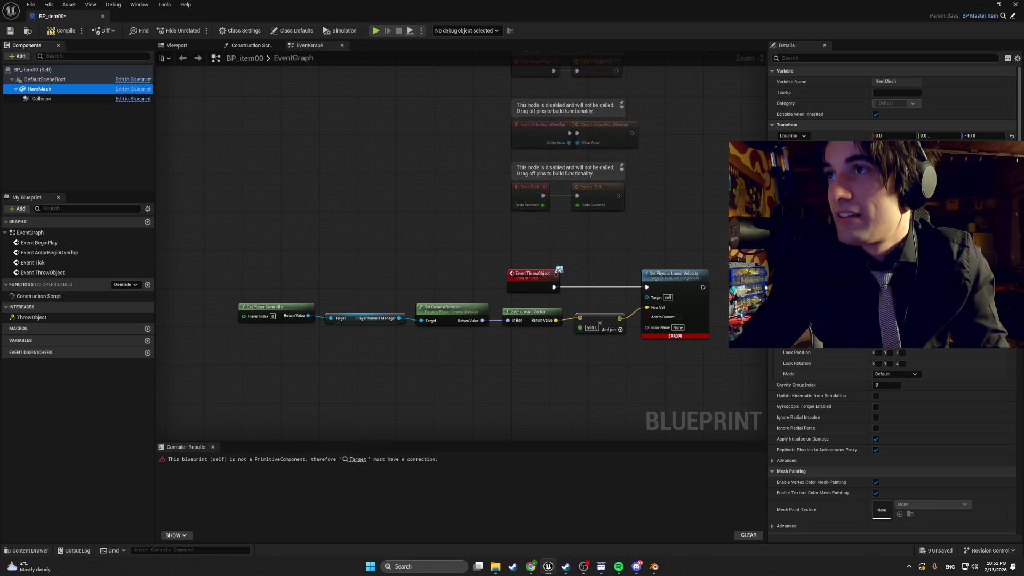
click(64, 30)
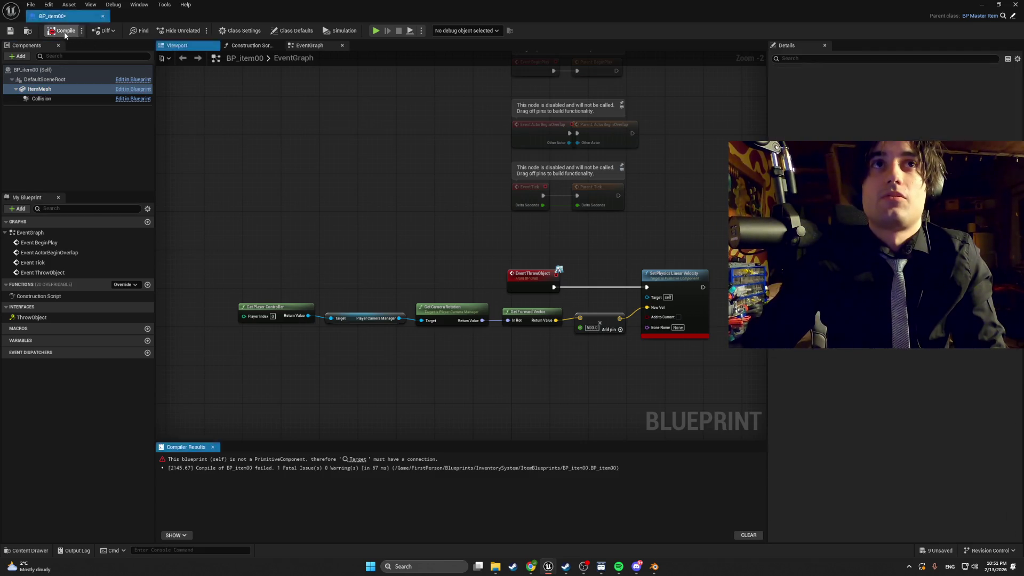
click(178, 46)
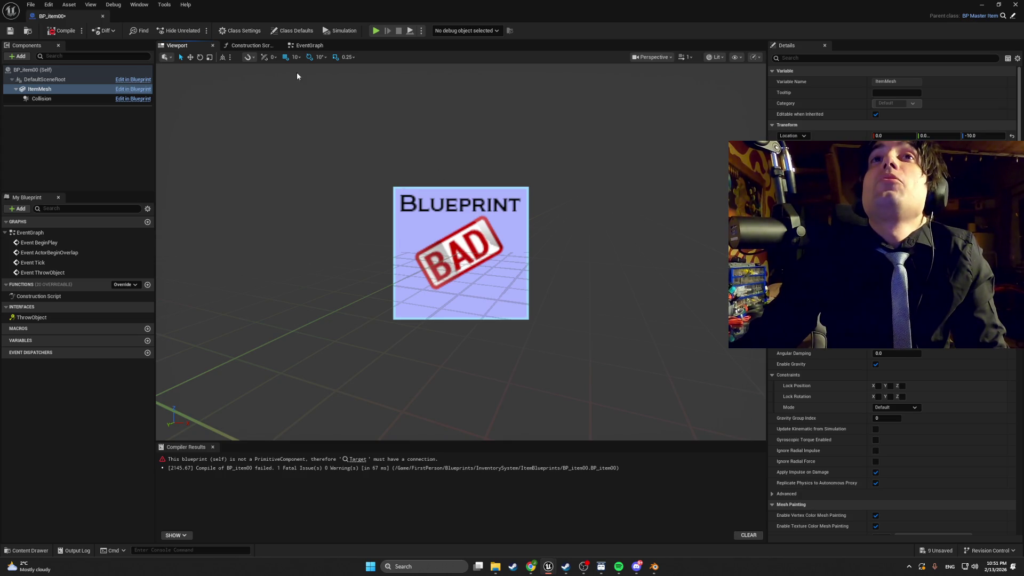
click(300, 45)
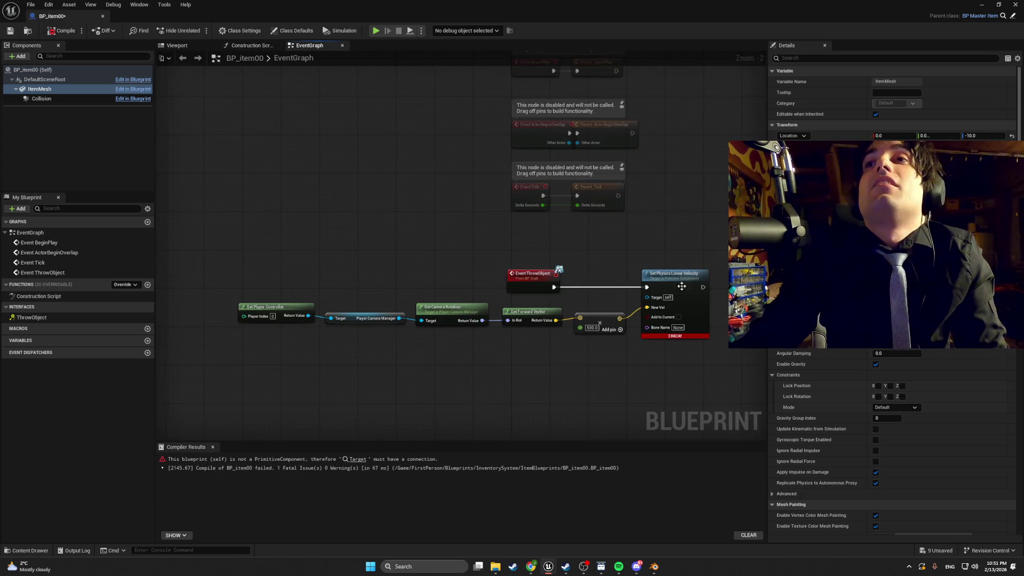
Step: Wire an ItemMesh reference into Set Physics Linear Velocity's Target and compile successfully
scroll(704, 284, up, 2)
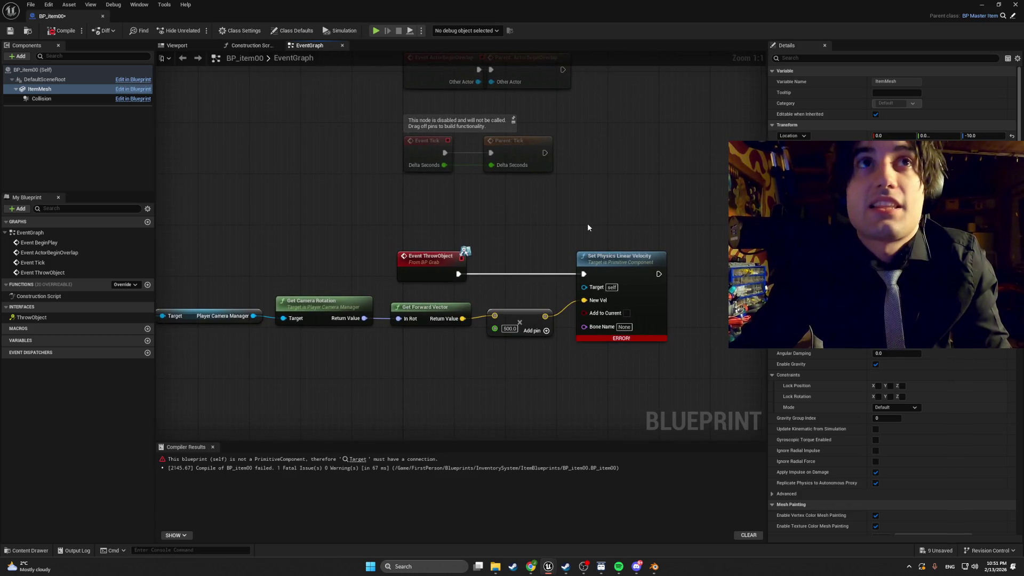
mouse_move(24, 85)
mouse_down()
mouse_move(261, 133)
mouse_move(506, 285)
mouse_move(584, 287)
mouse_up()
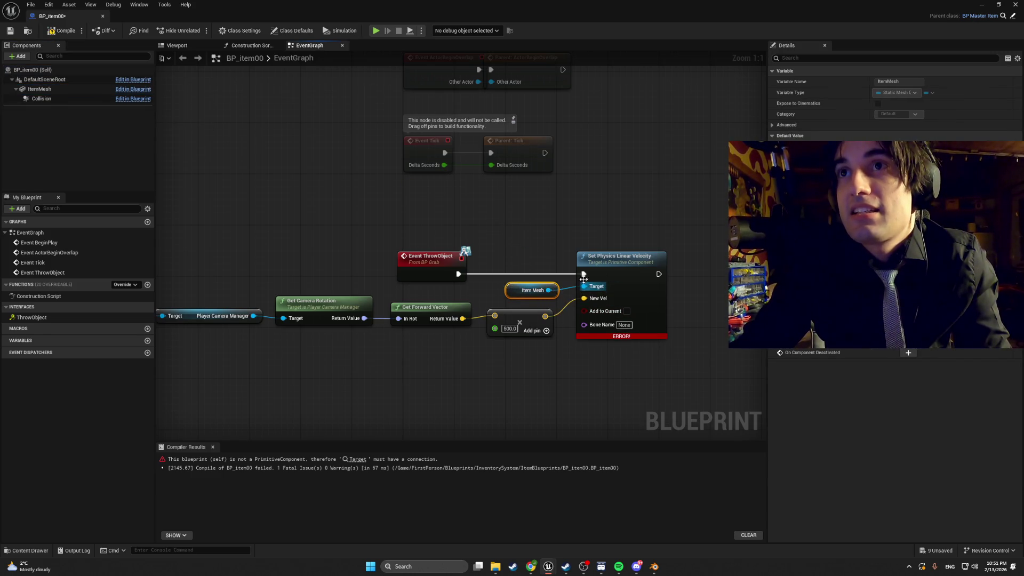
click(63, 30)
click(176, 45)
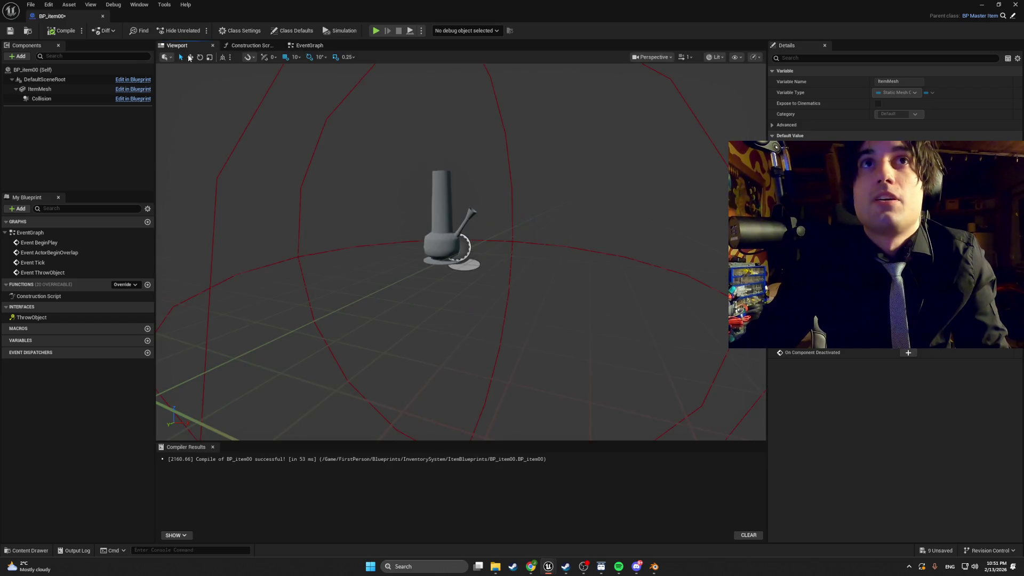
click(982, 5)
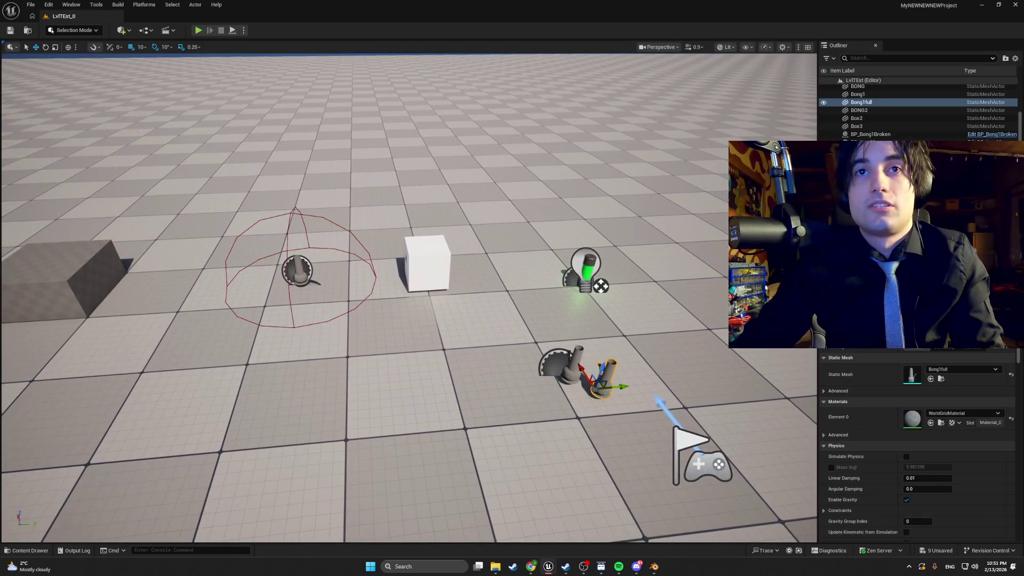
Step: Play the level, throwing items at the bong until it falls and shatters, then stop
click(197, 31)
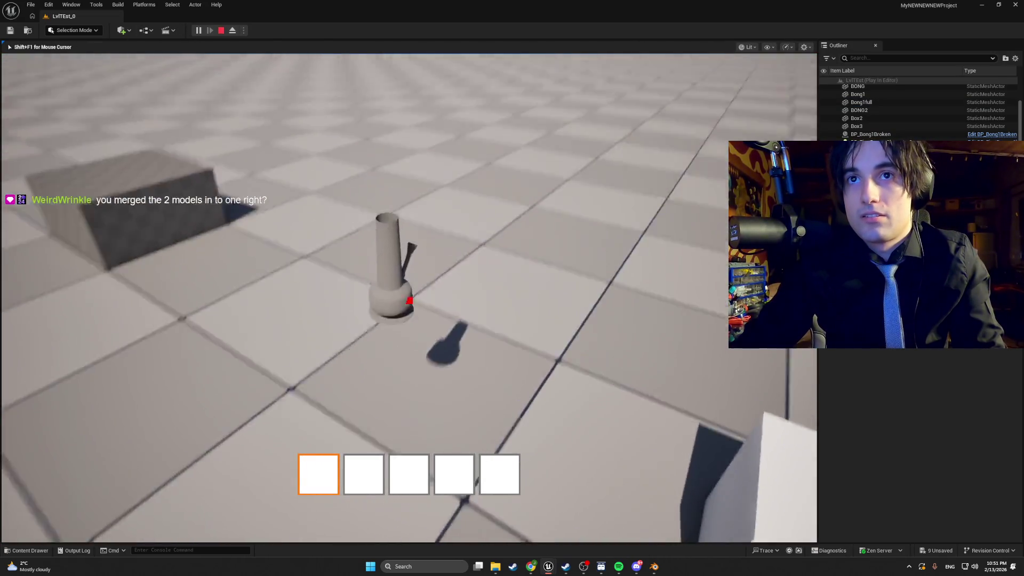
click(410, 300)
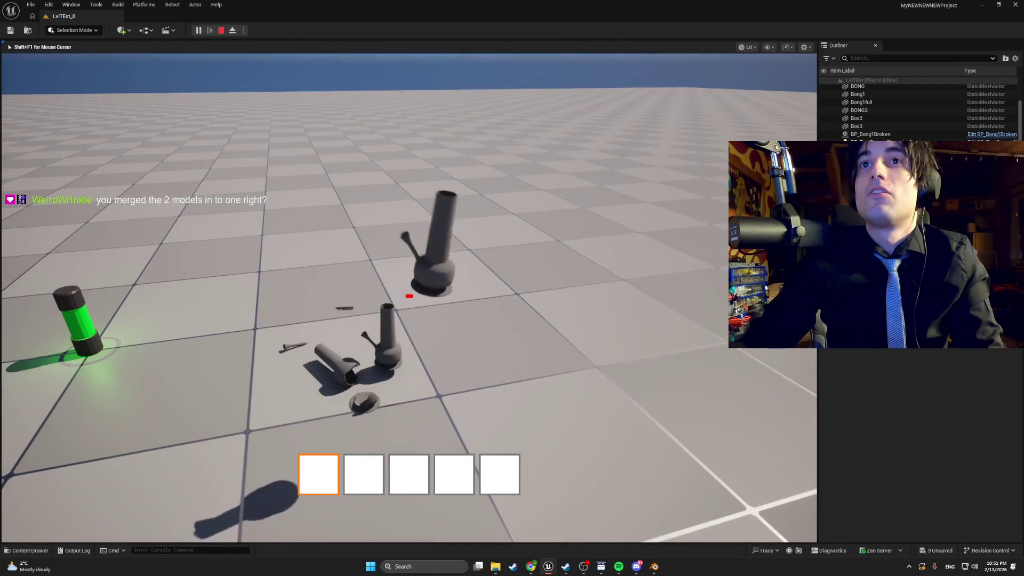
click(409, 290)
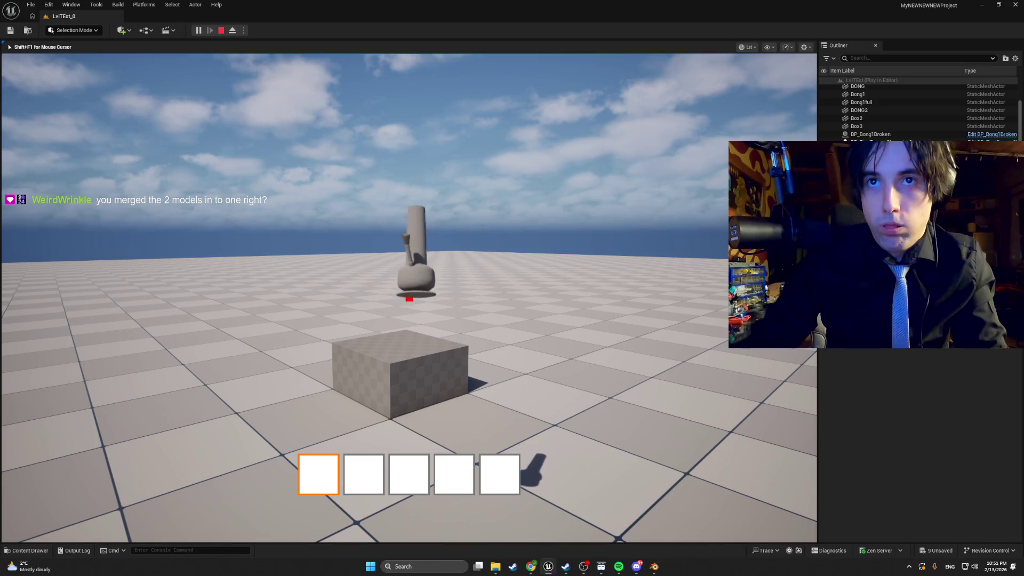
click(409, 296)
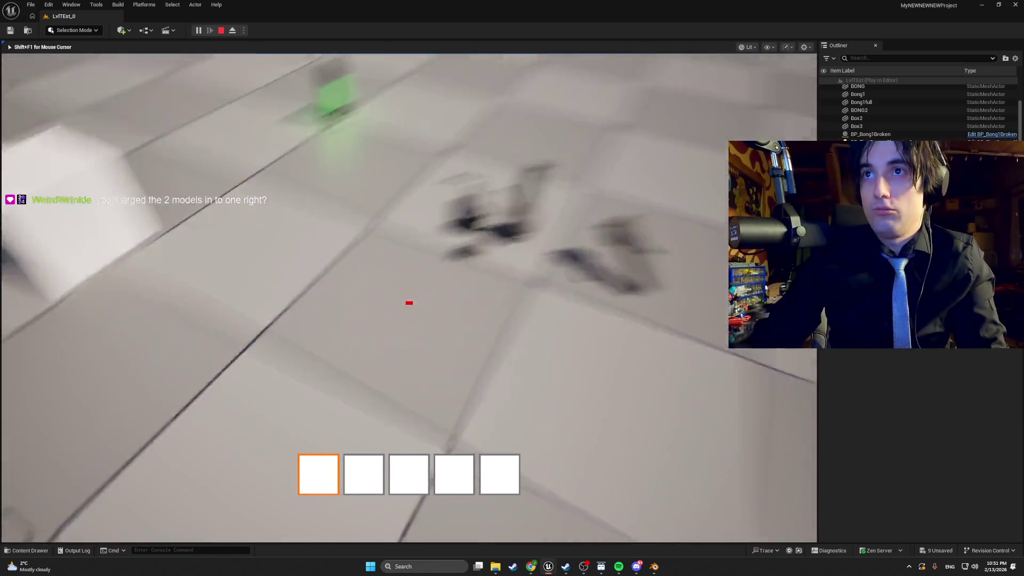
key(w)
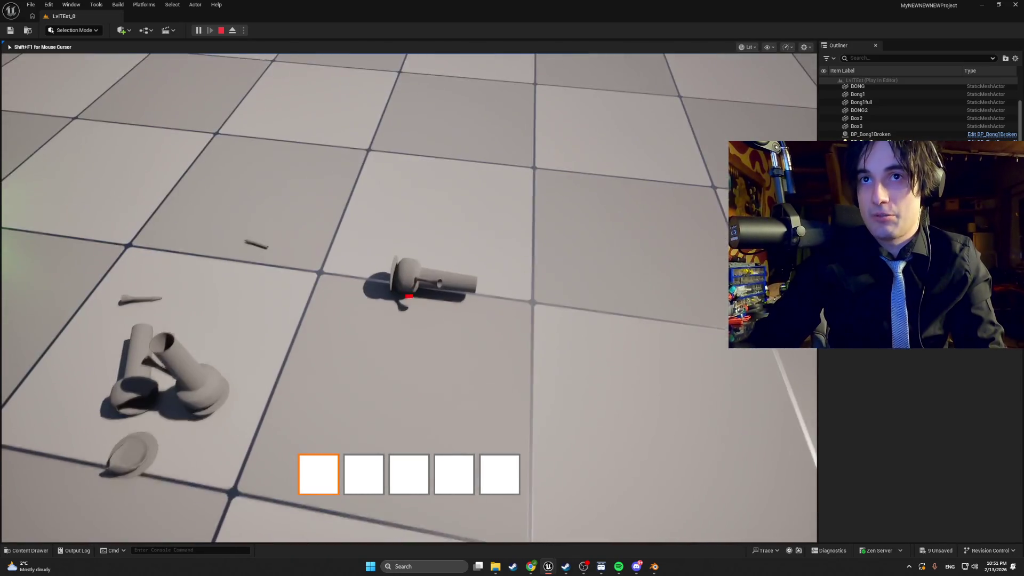
key(s)
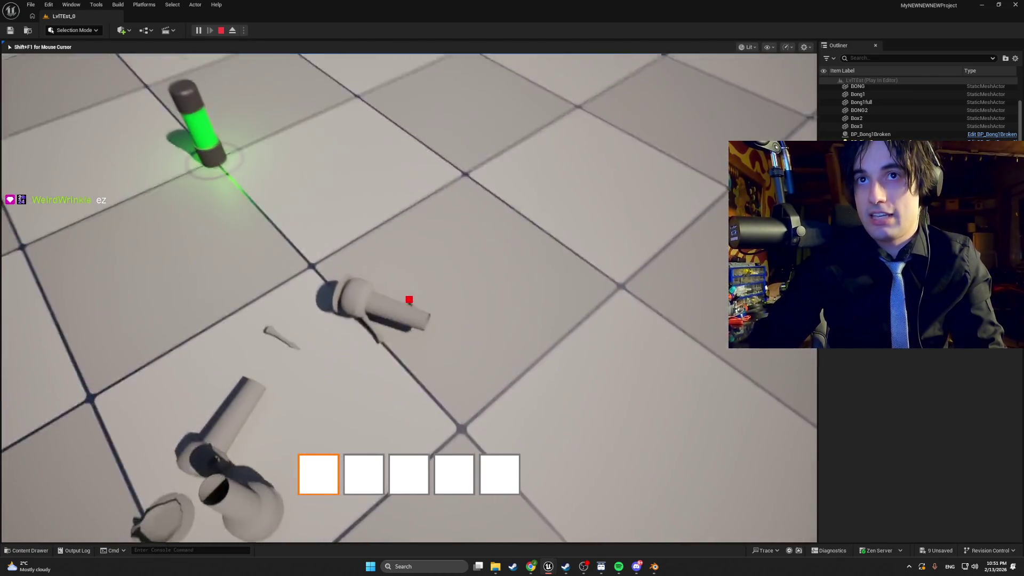
click(409, 299)
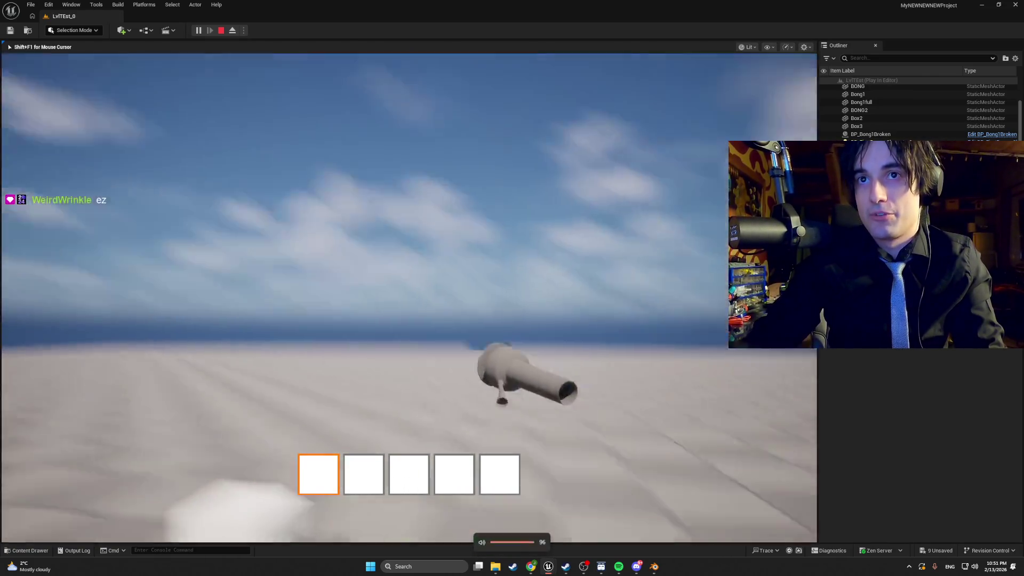
key(Escape)
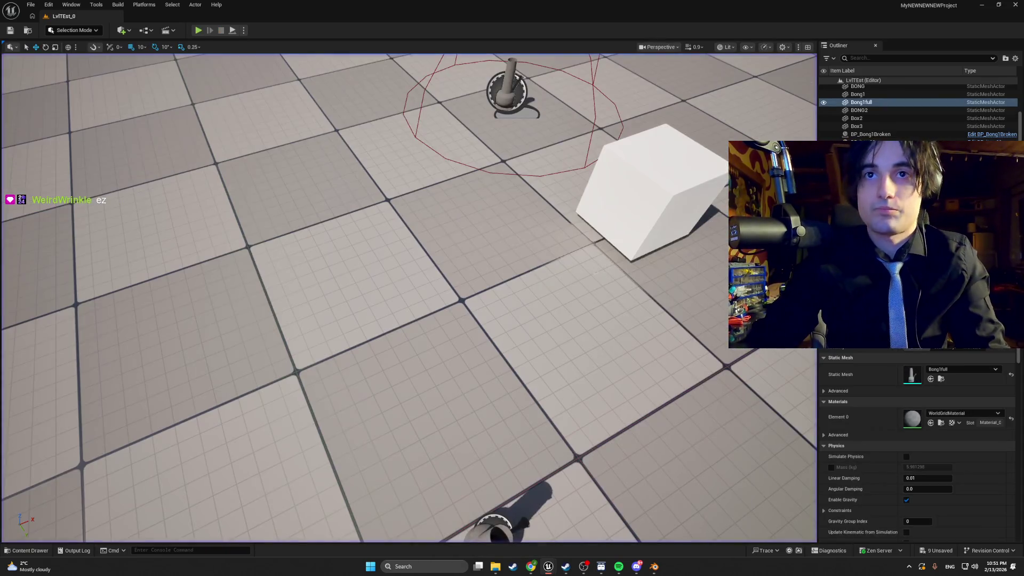
Step: Run a brief second play session walking toward the bong, then bring up the Content Drawer
click(197, 30)
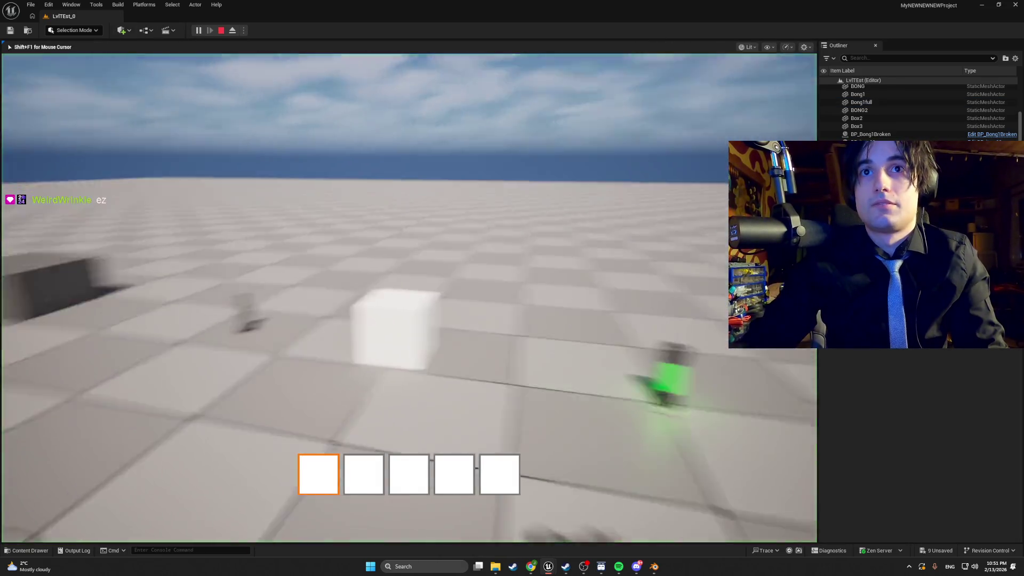
key(w)
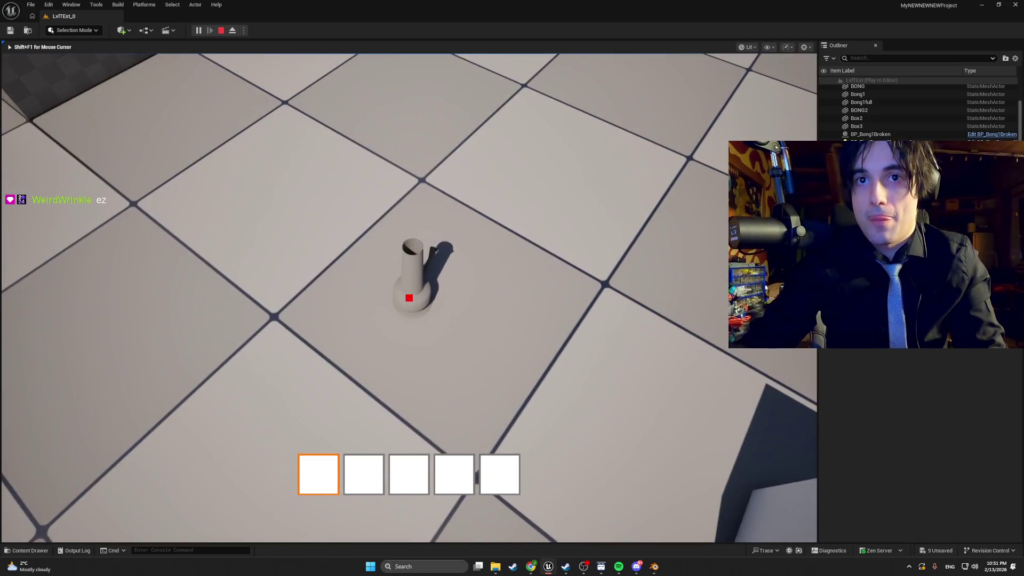
key(Escape)
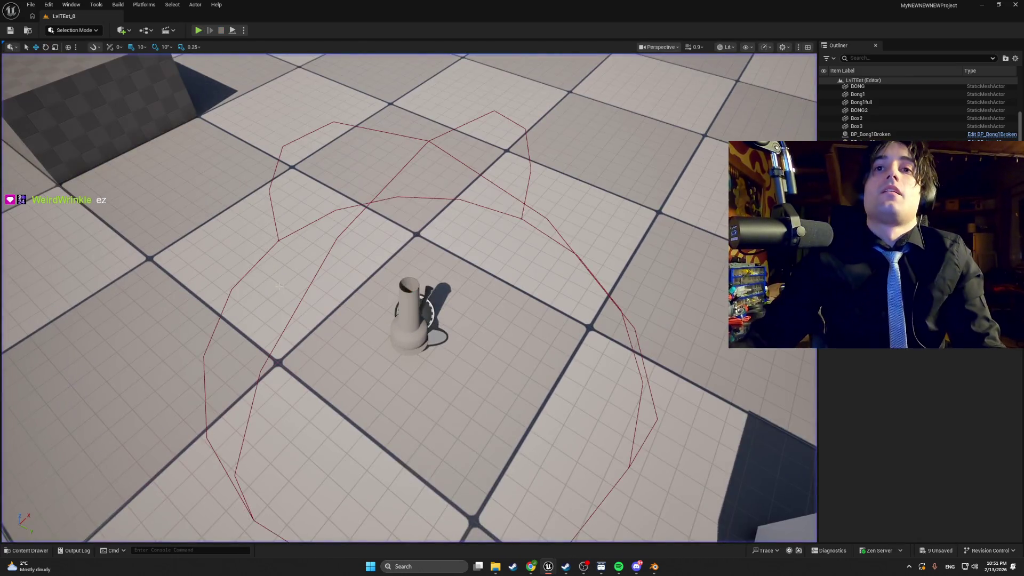
key(ctrl+space)
Step: Inspect the placed bong from low close-up and wide viewport angles, then open BP_item00
mouse_move(201, 419)
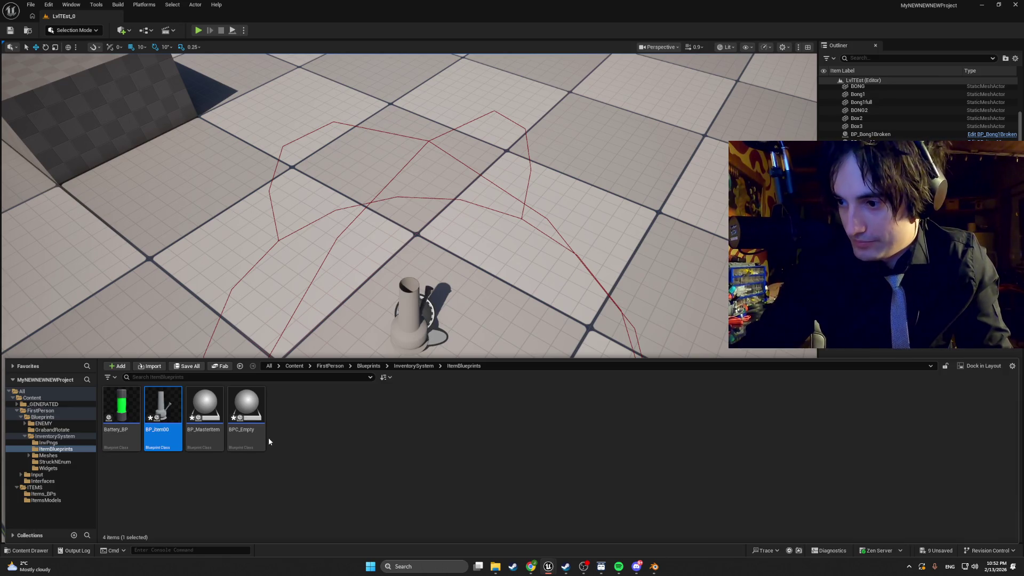
mouse_move(374, 266)
mouse_down()
mouse_move(373, 202)
mouse_move(367, 315)
mouse_move(299, 310)
mouse_move(293, 298)
mouse_move(290, 320)
mouse_move(275, 320)
mouse_up()
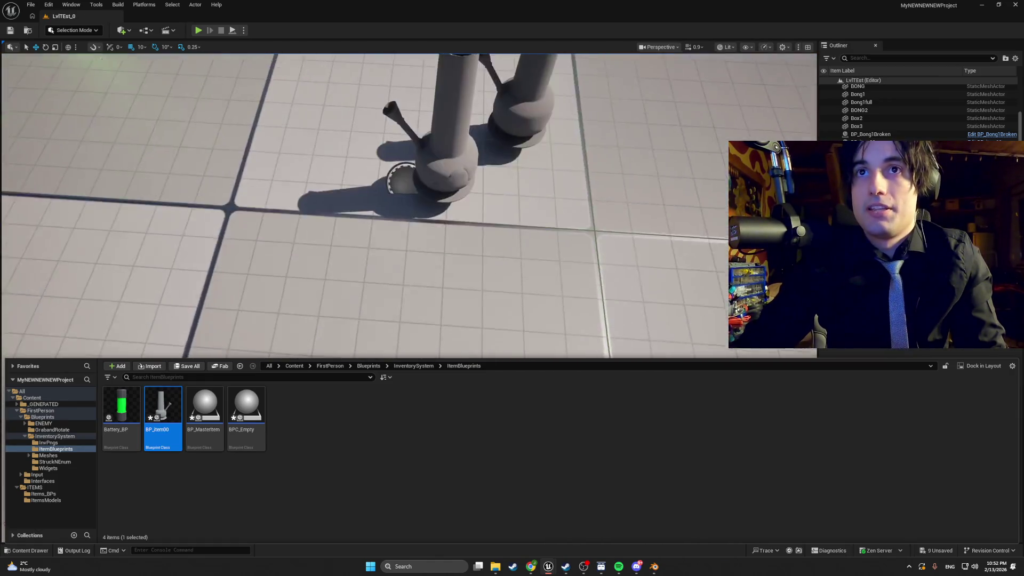
drag(426, 145, 426, 145)
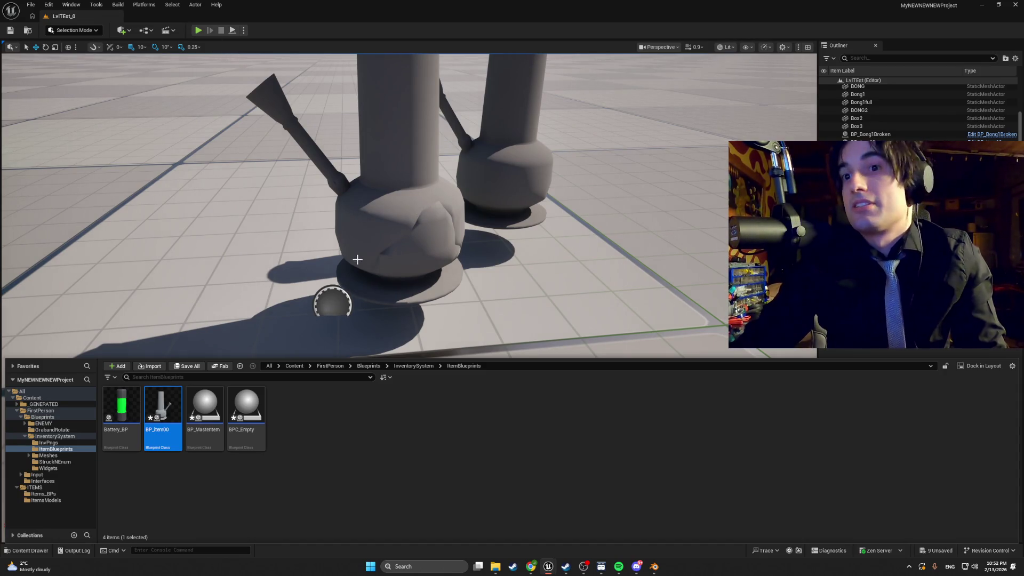
drag(402, 88, 402, 88)
drag(567, 212, 567, 212)
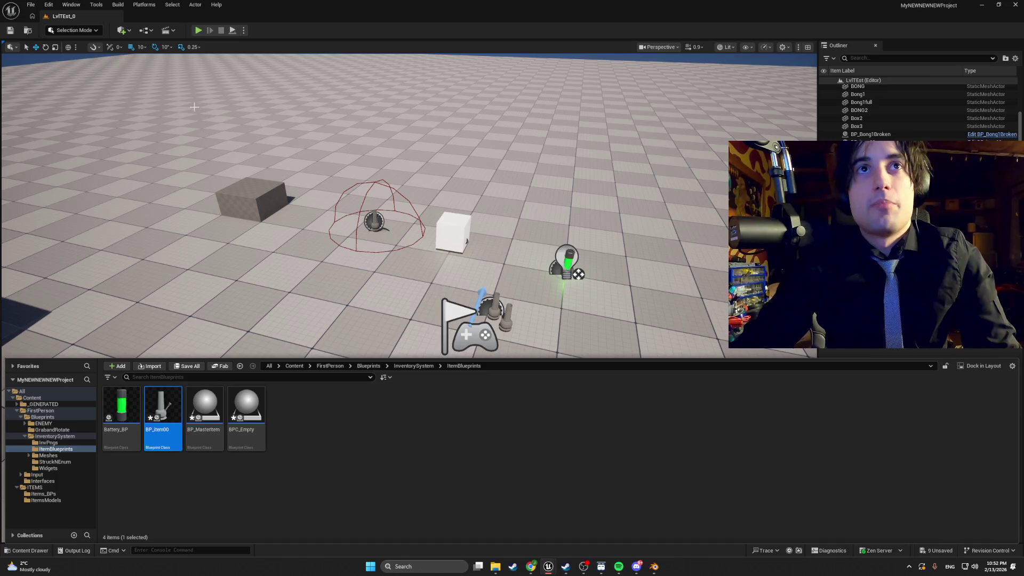
double_click(165, 403)
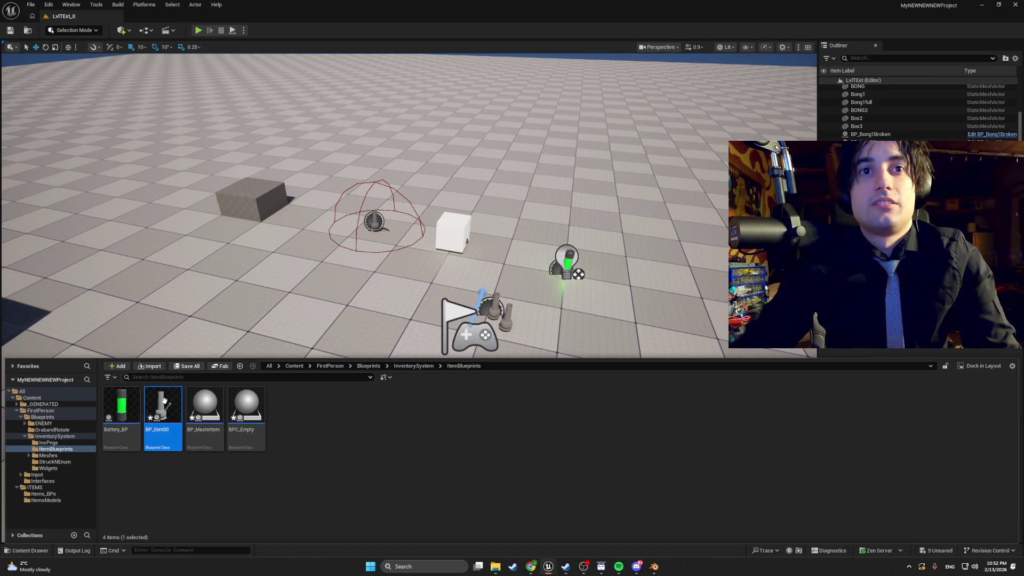
Step: Review BP_item00's event graph and orbit its item mesh and collision in the 3D preview
click(309, 45)
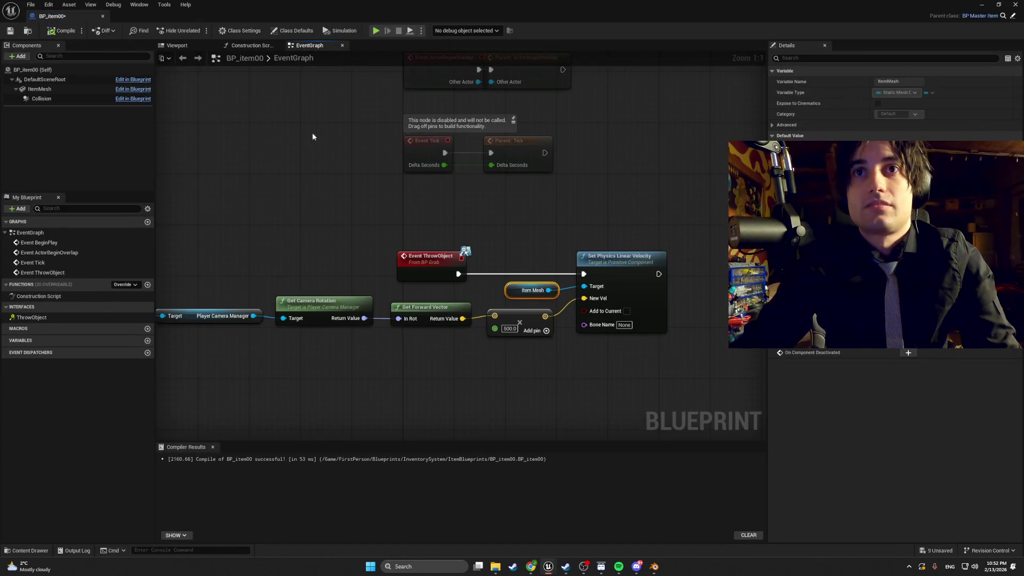
scroll(307, 190, up, 2)
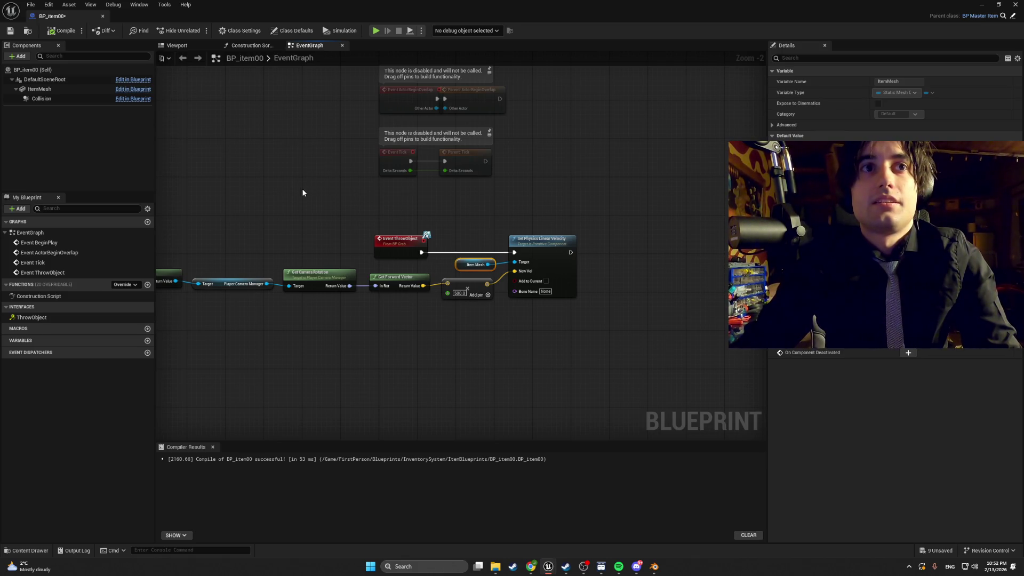
click(193, 47)
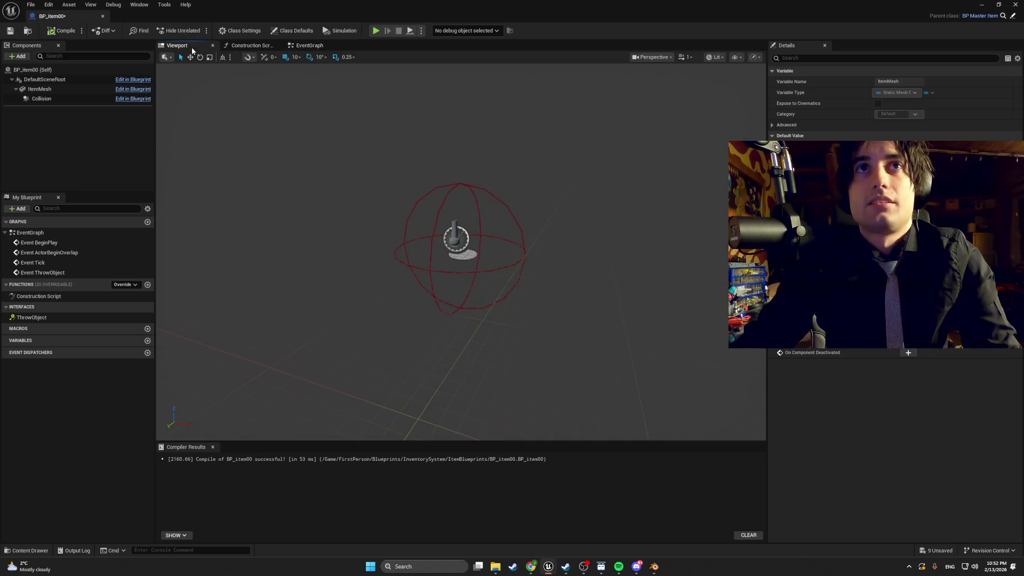
drag(252, 91, 213, 59)
mouse_move(304, 117)
mouse_down()
mouse_move(305, 139)
mouse_move(304, 117)
mouse_up()
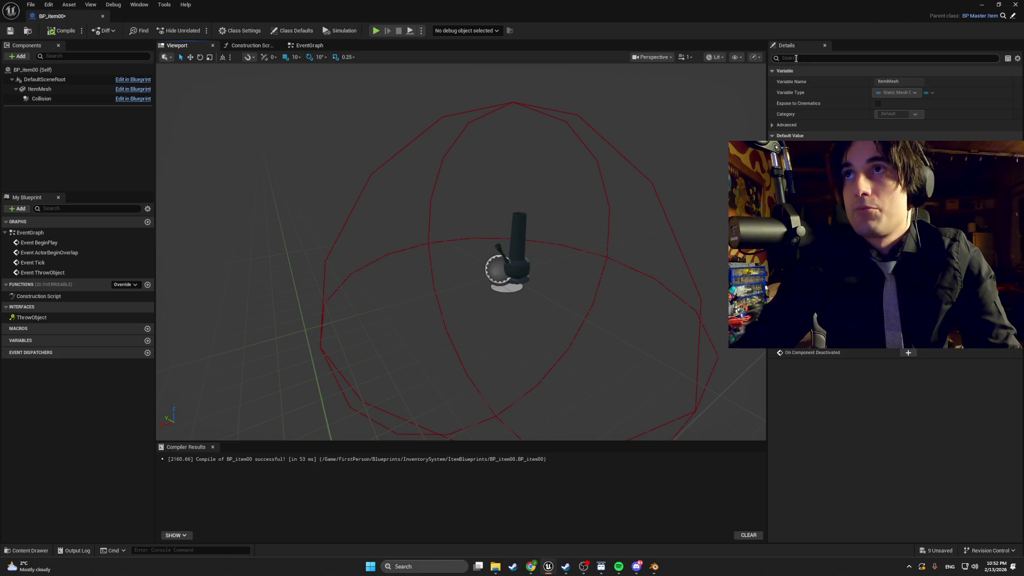
click(824, 46)
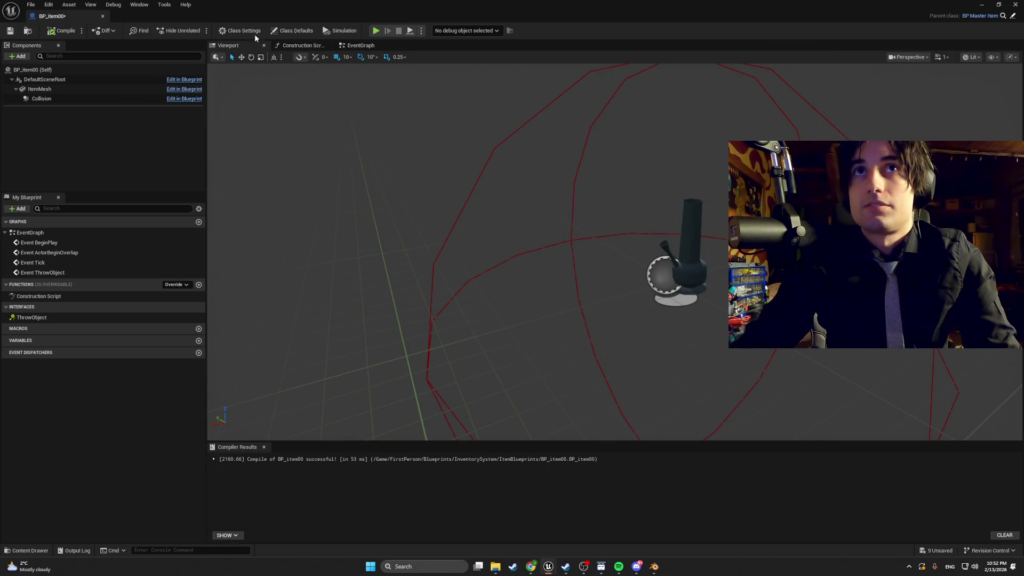
Step: Delete the ThrowObject interface in Class Settings and return to the level editor
click(237, 32)
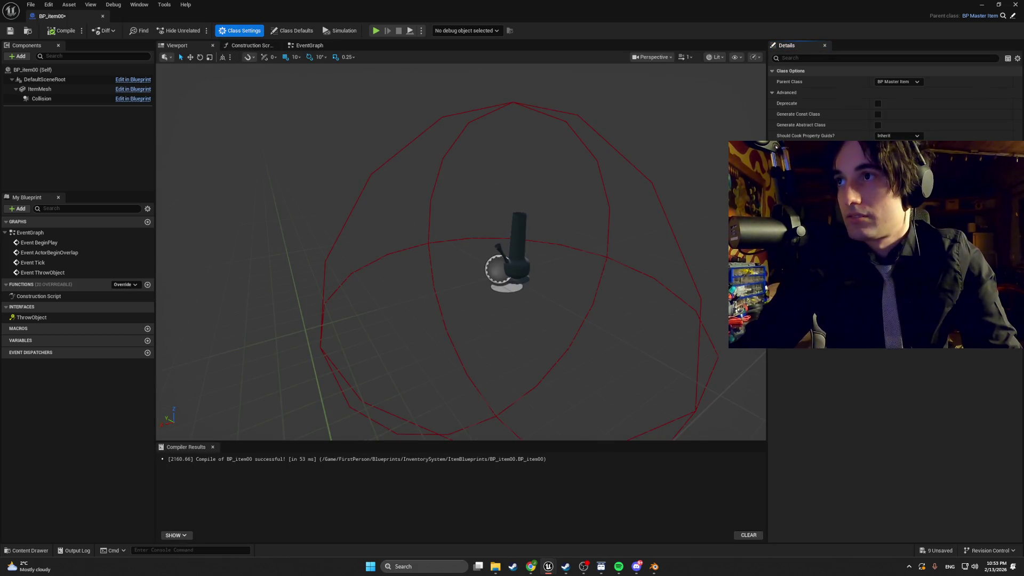
click(520, 295)
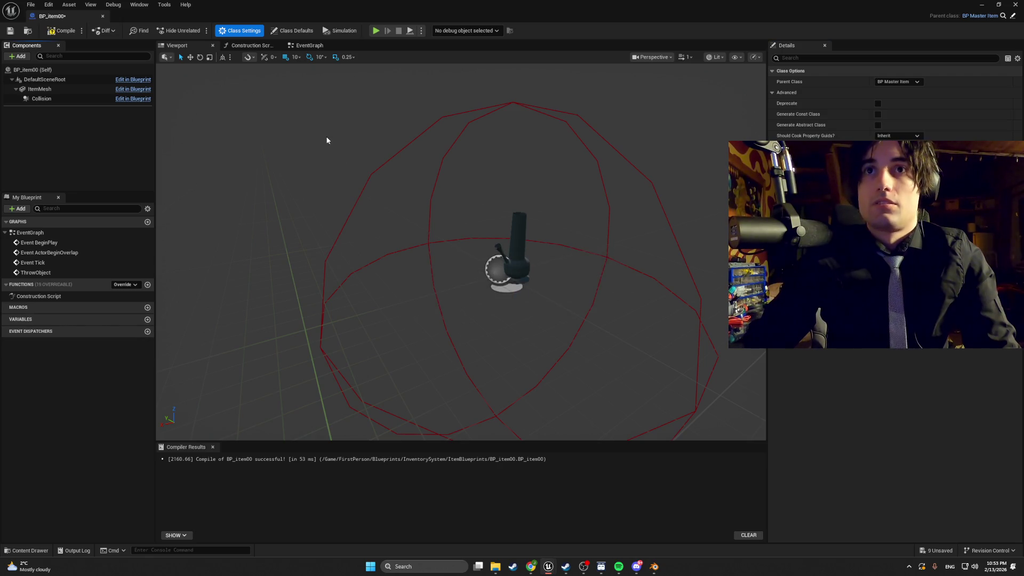
click(982, 5)
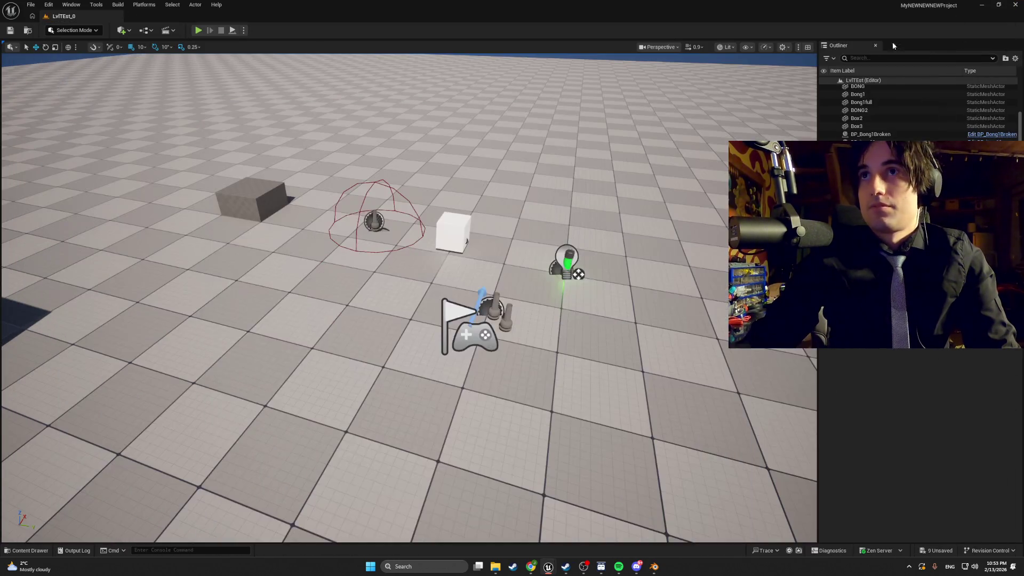
Step: Play-test the level walking up to the item, stop, and reopen BP_item00 from the Content Drawer
click(197, 31)
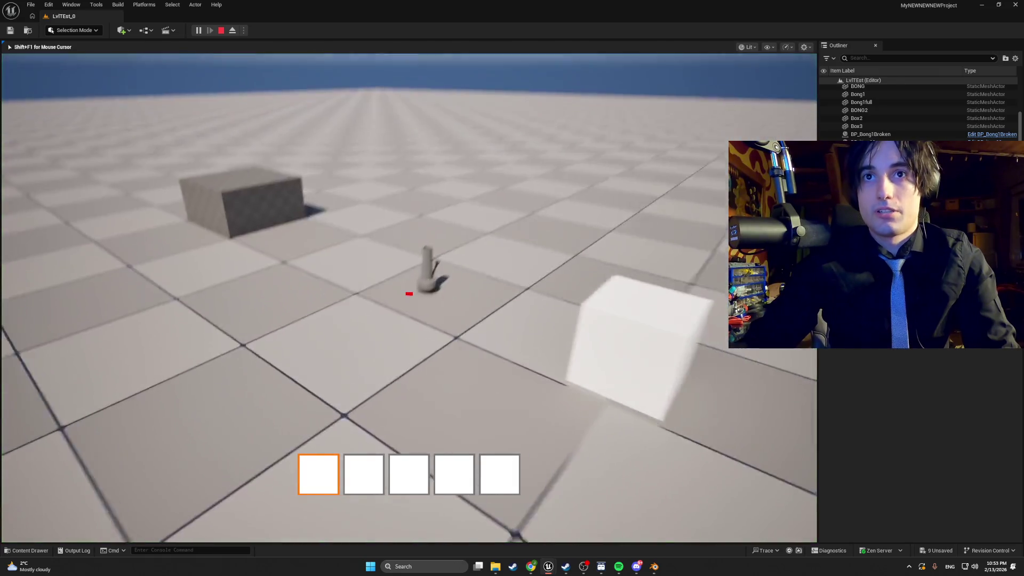
key(w)
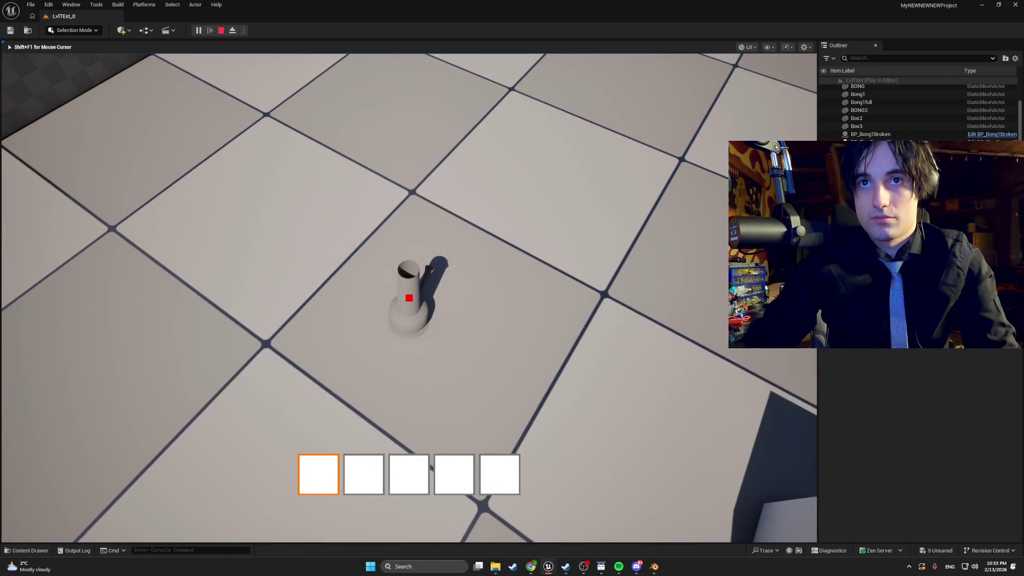
mouse_move(409, 296)
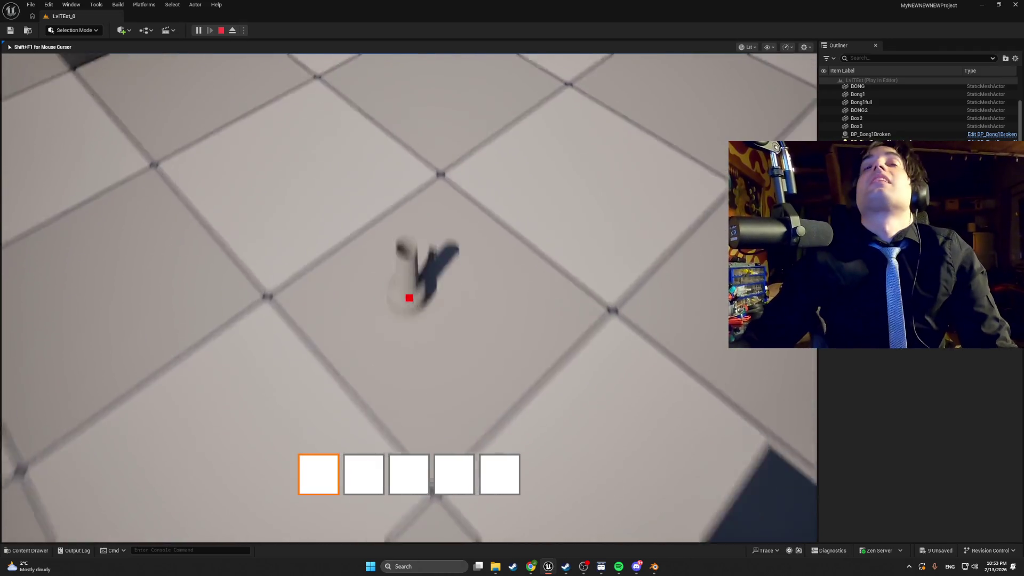
key(Escape)
key(ctrl+space)
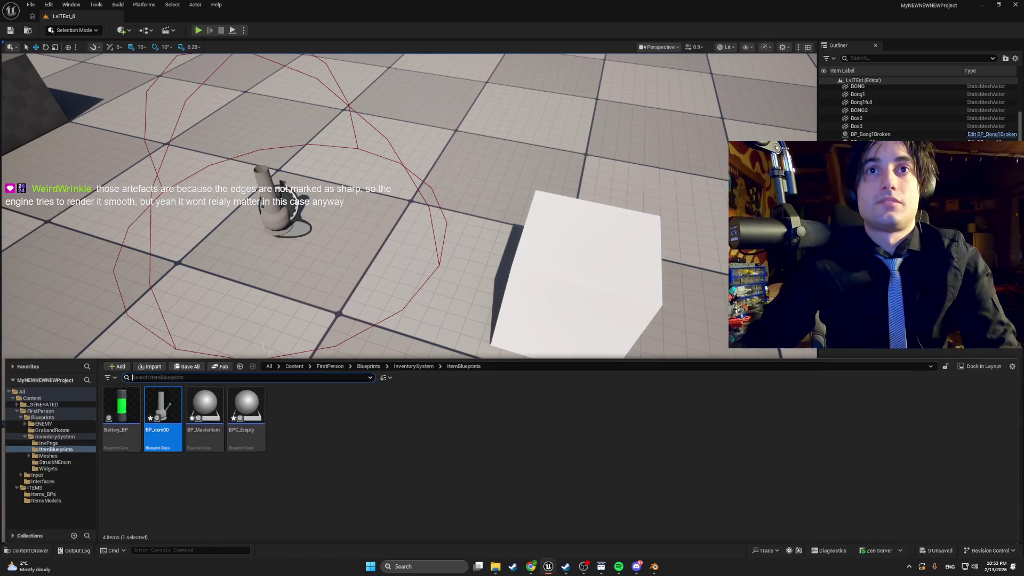
double_click(158, 415)
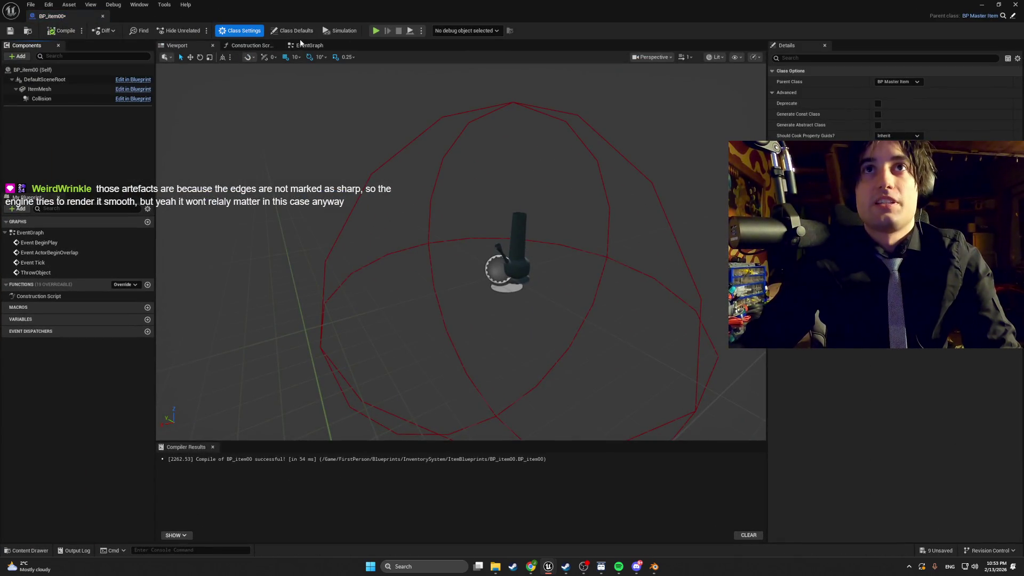
Step: Delete the throw node chain from BP_item00's event graph and recompile
click(308, 45)
scroll(358, 237, down, 4)
mouse_move(494, 302)
mouse_down()
mouse_move(285, 242)
mouse_move(232, 263)
mouse_up()
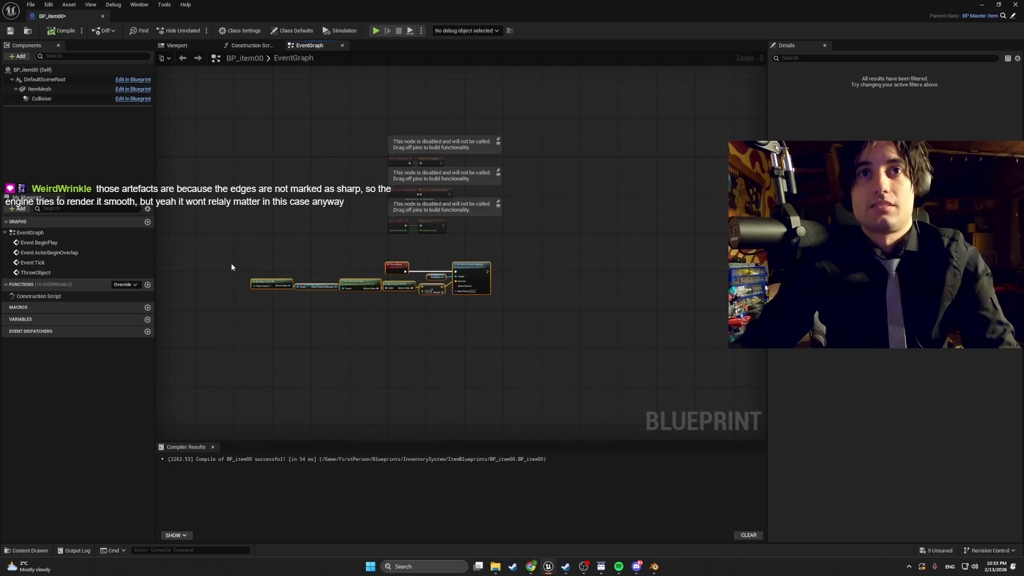
key(Delete)
key(F7)
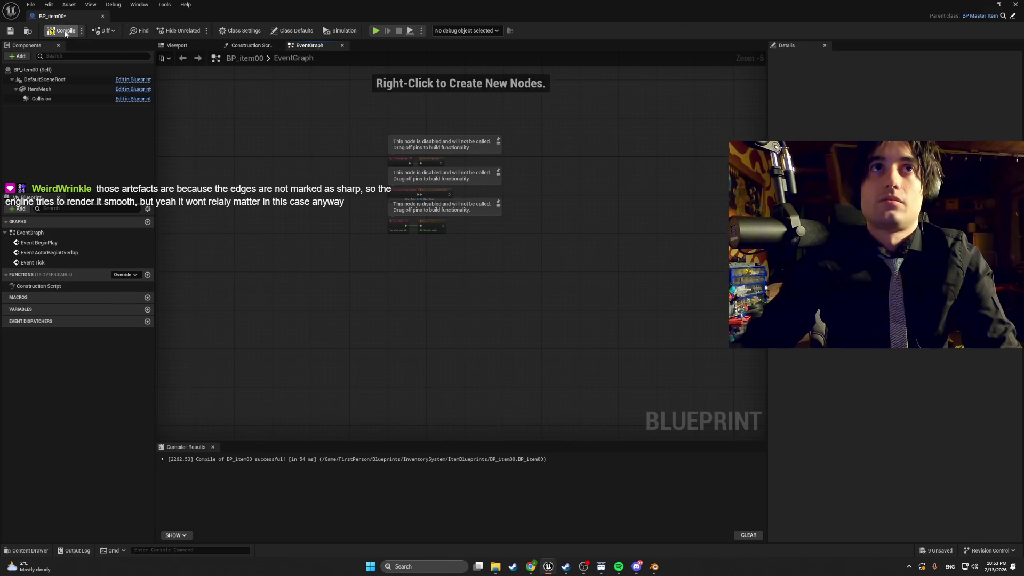
Step: Play-test the level without the throw nodes, then reopen BP_item00
click(981, 5)
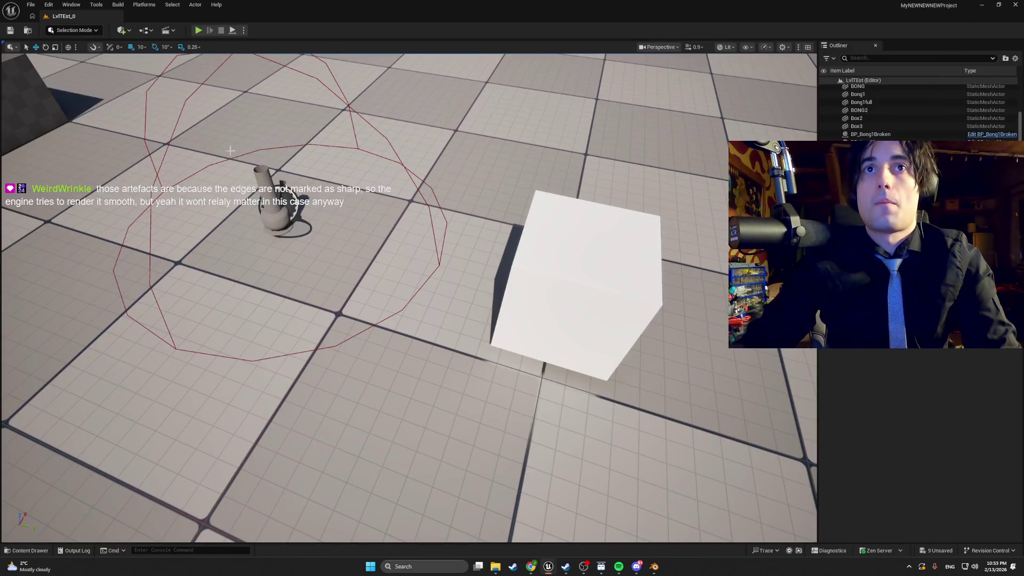
click(198, 31)
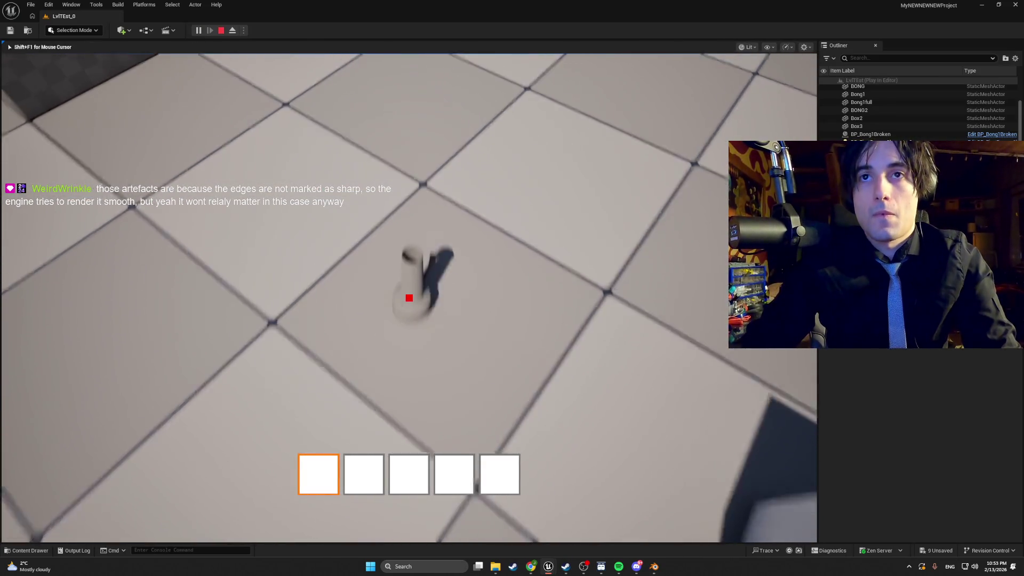
mouse_move(409, 297)
key(Escape)
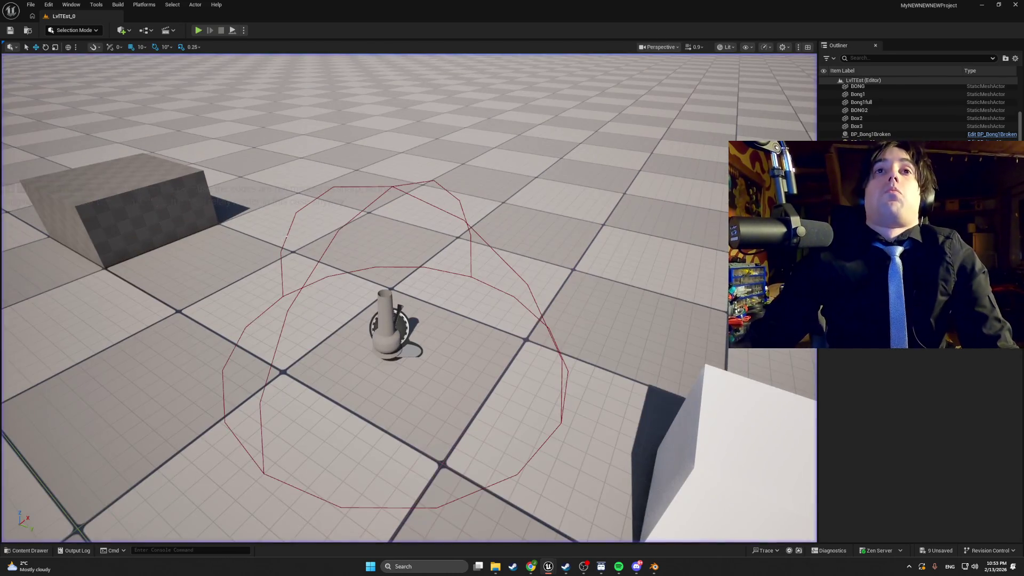
key(ctrl+space)
double_click(162, 435)
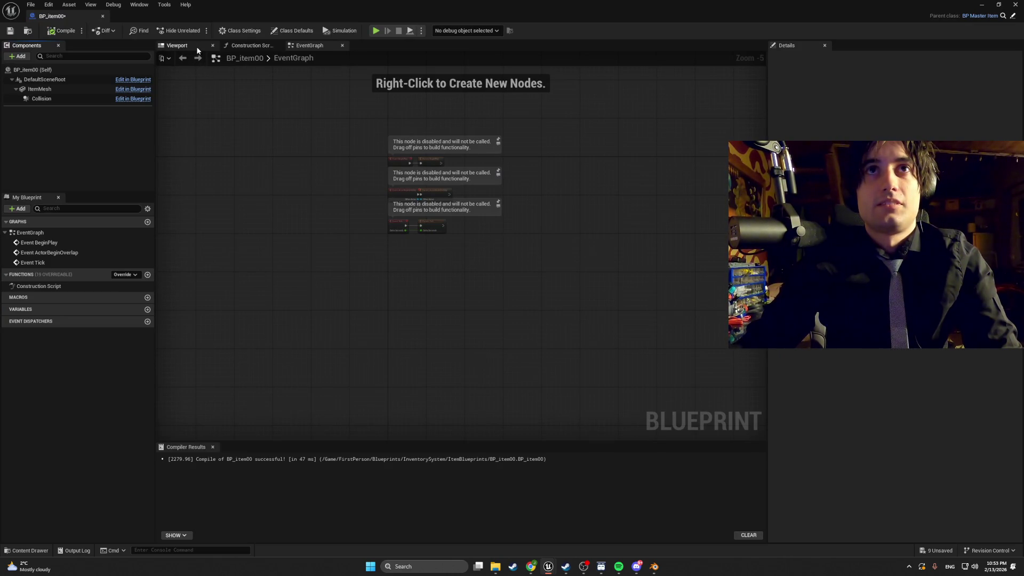
Step: Restore the deleted ThrowObject nodes and review the implemented interfaces in Class Settings
click(231, 33)
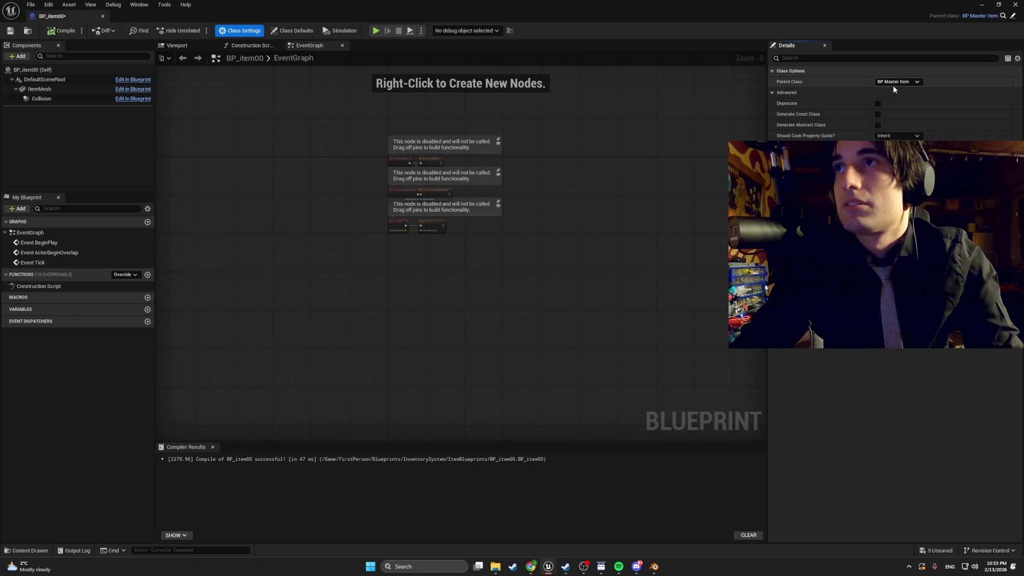
key(ctrl+v)
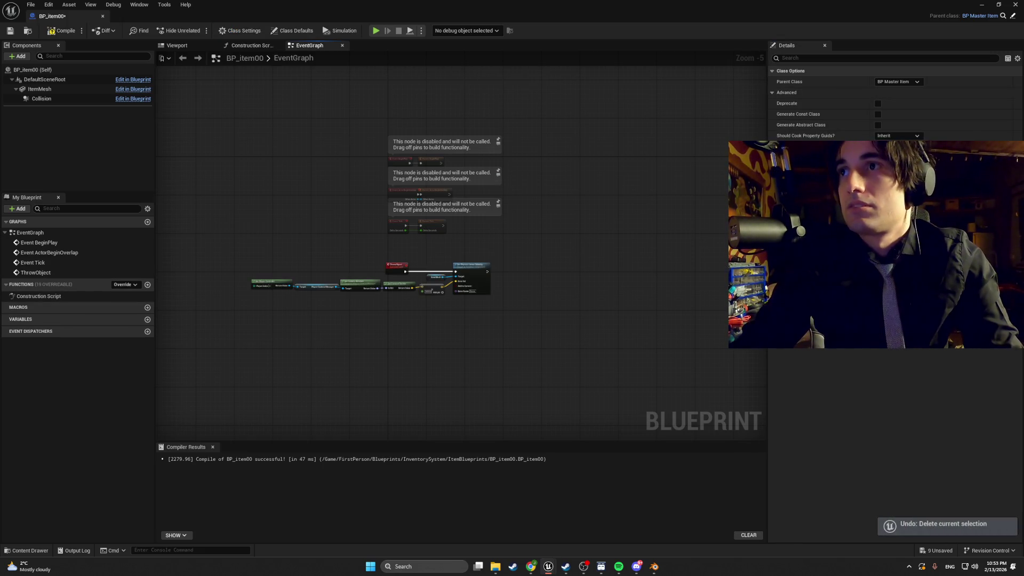
click(896, 235)
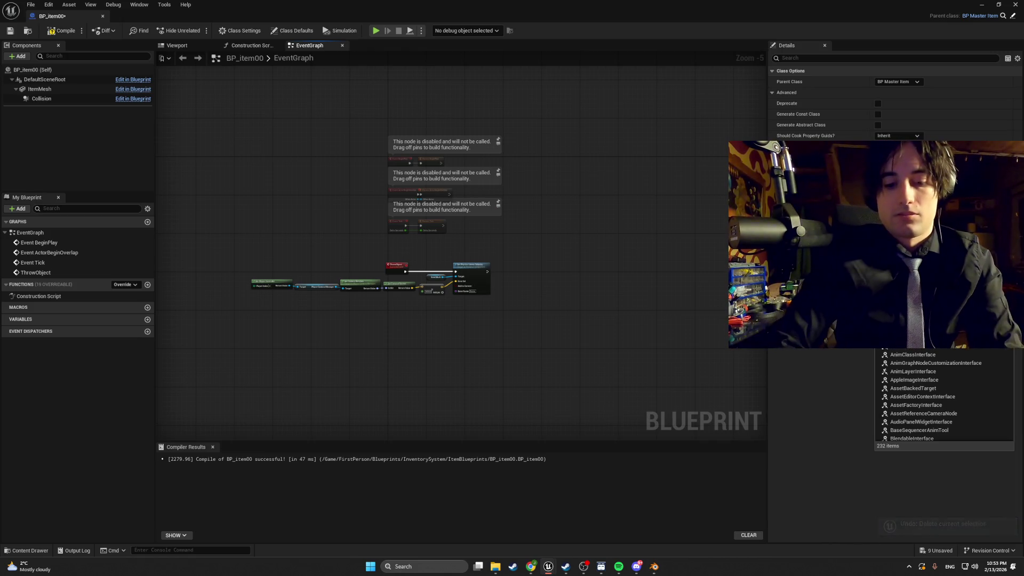
key(Escape)
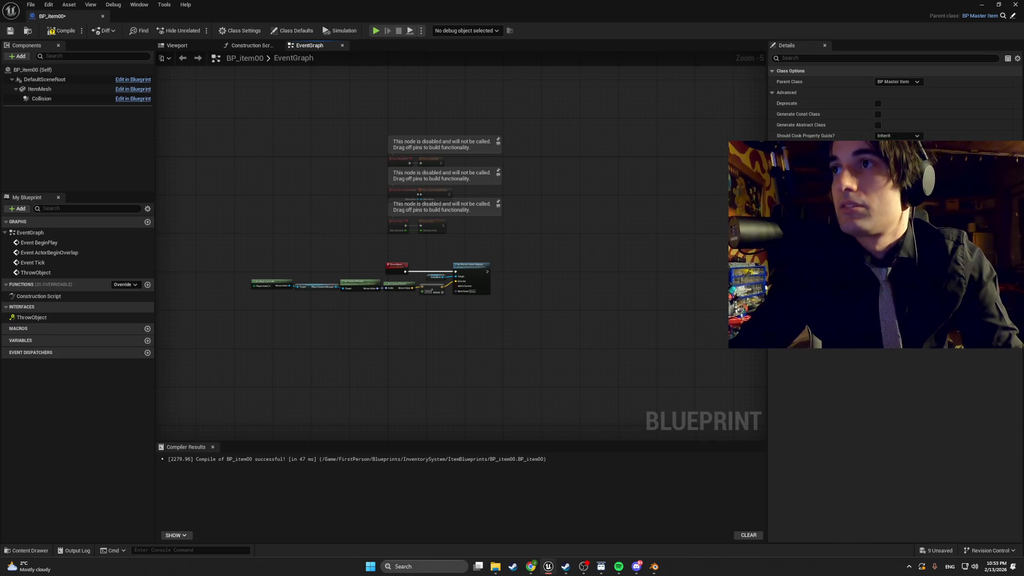
Step: Replace the Item Mesh reference feeding the velocity node's Target and recompile
click(56, 31)
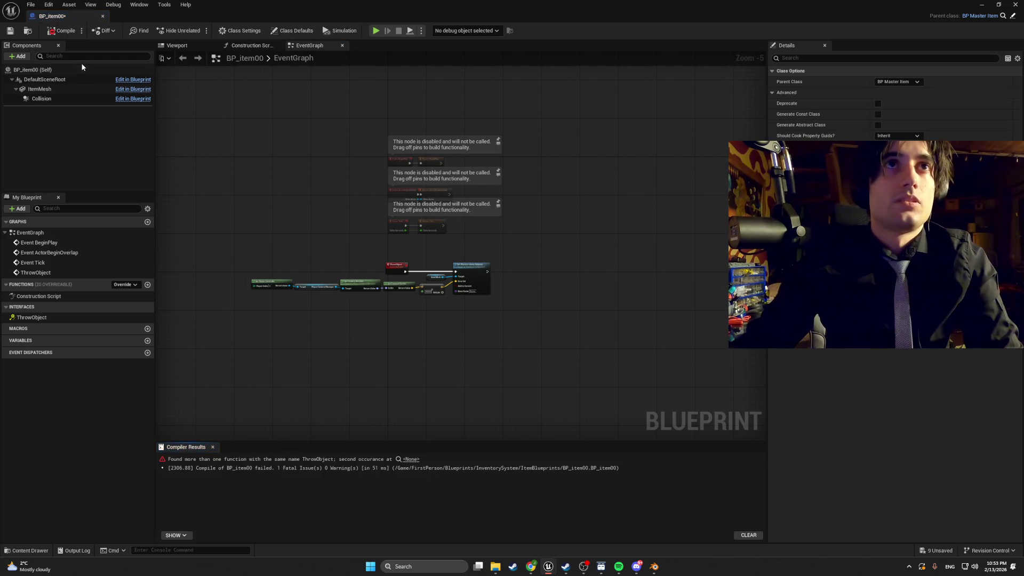
scroll(384, 242, up, 5)
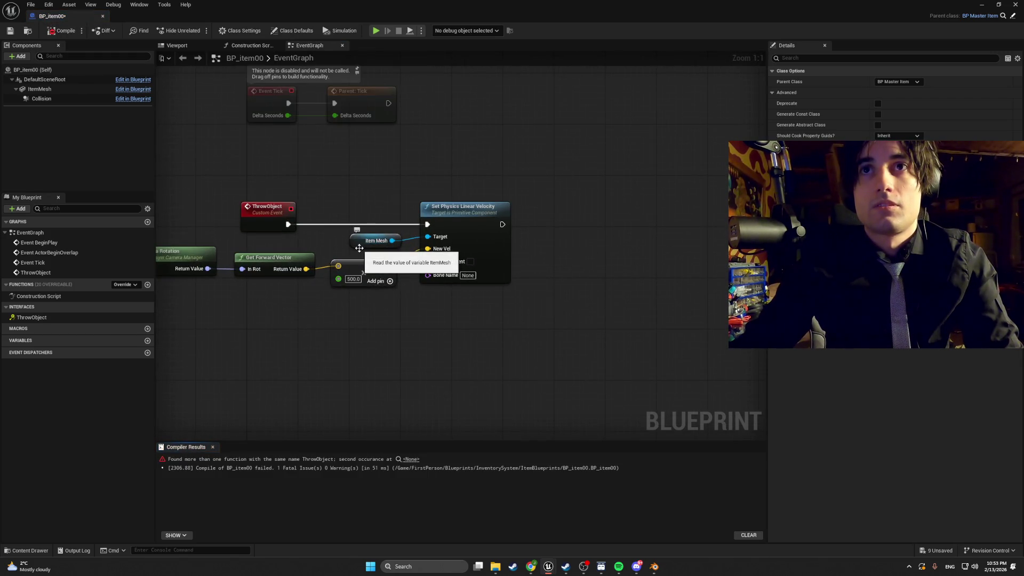
click(384, 242)
key(Delete)
mouse_move(39, 89)
mouse_down()
mouse_move(137, 126)
mouse_move(325, 234)
mouse_move(428, 238)
mouse_up()
click(347, 219)
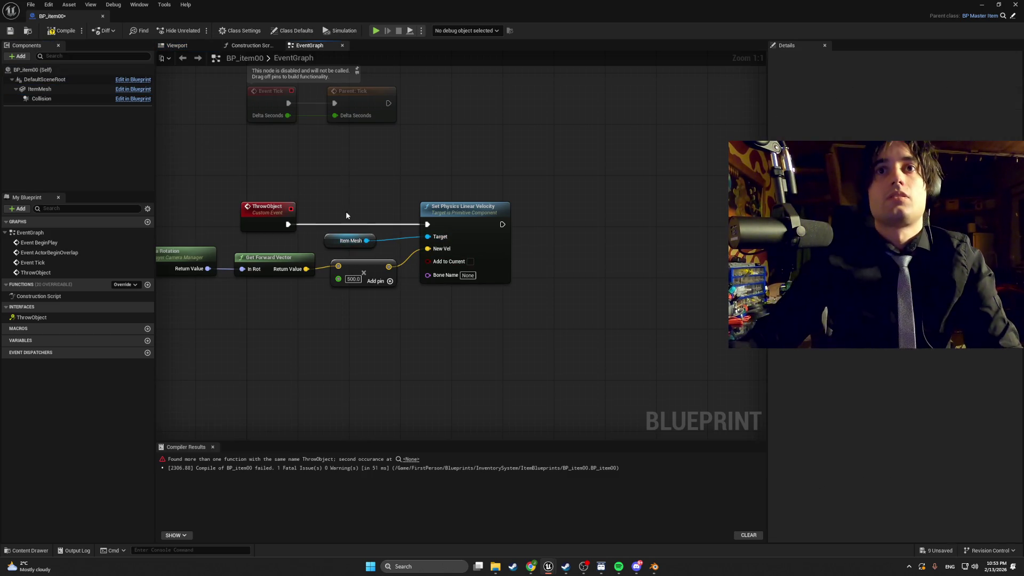
click(62, 31)
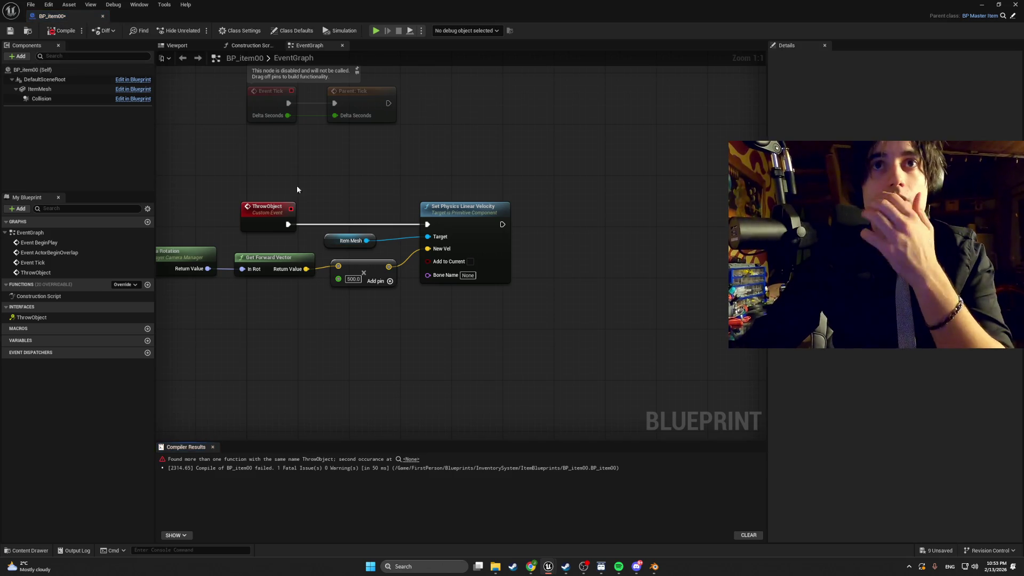
click(51, 33)
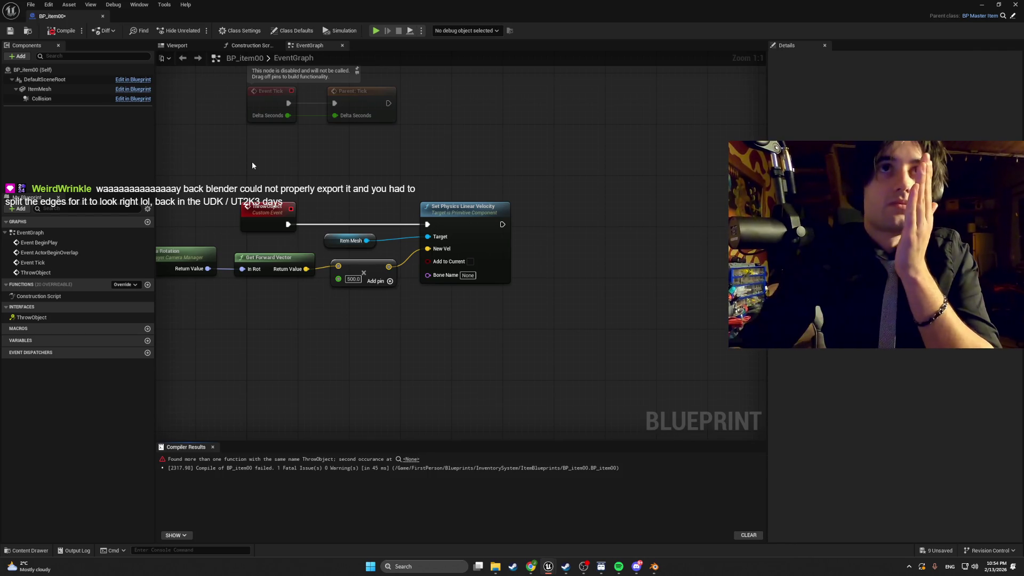
Step: Undo the Item Mesh connection, inspect the Event ThrowObject, and recompile successfully
scroll(270, 168, down, 6)
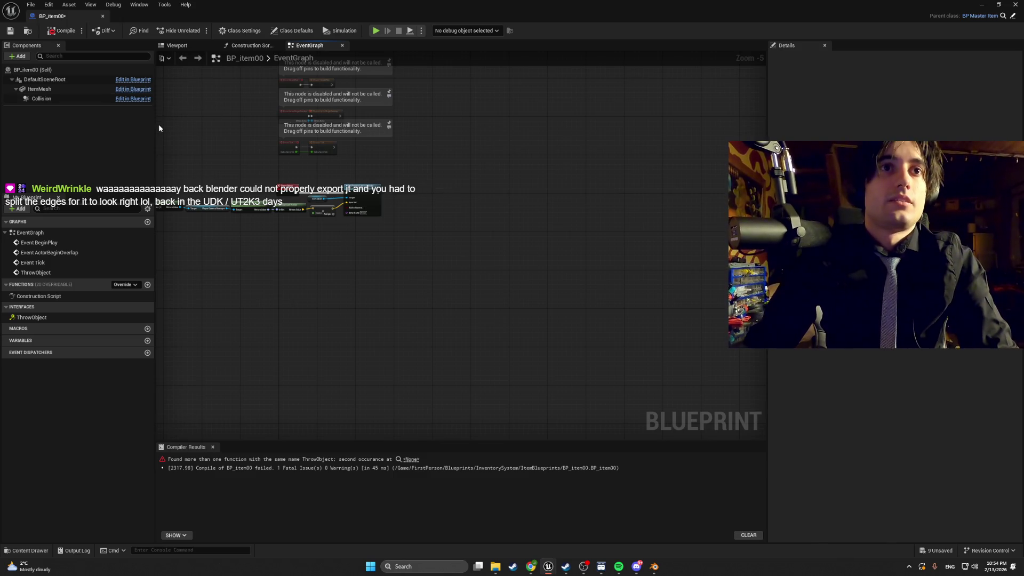
scroll(247, 189, up, 6)
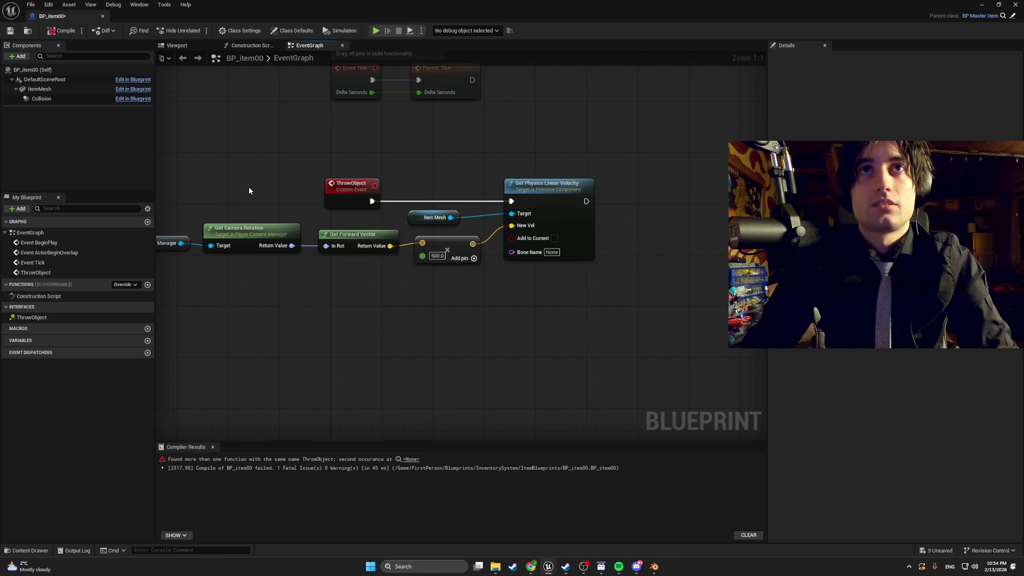
click(66, 31)
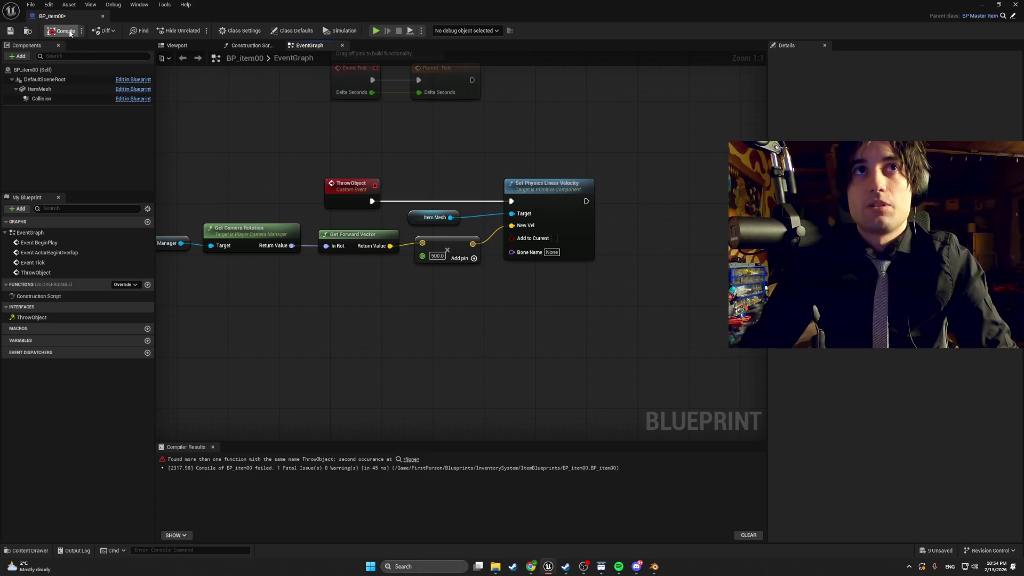
click(70, 33)
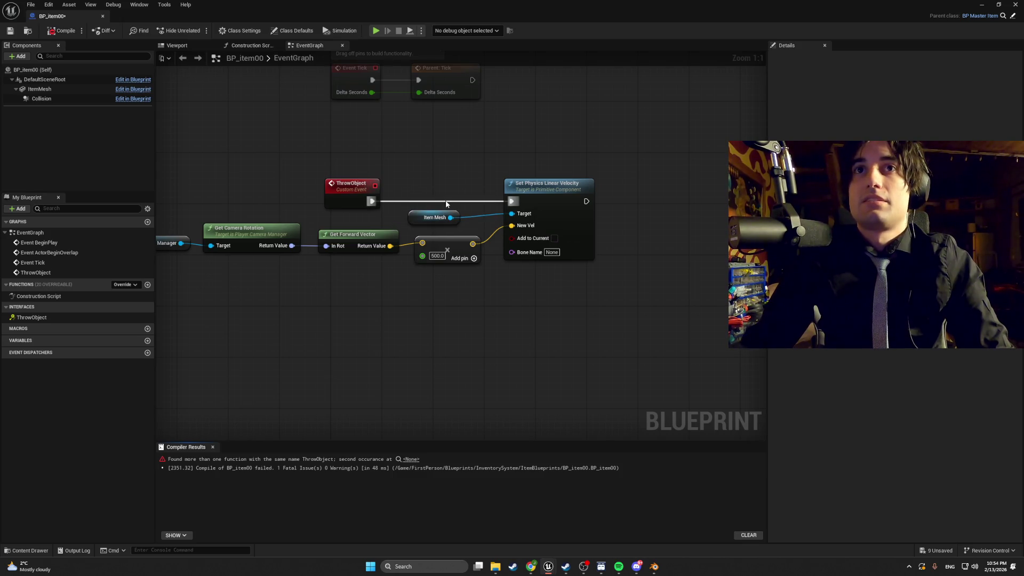
key(ctrl+z)
key(ctrl+z)
key(ctrl+z)
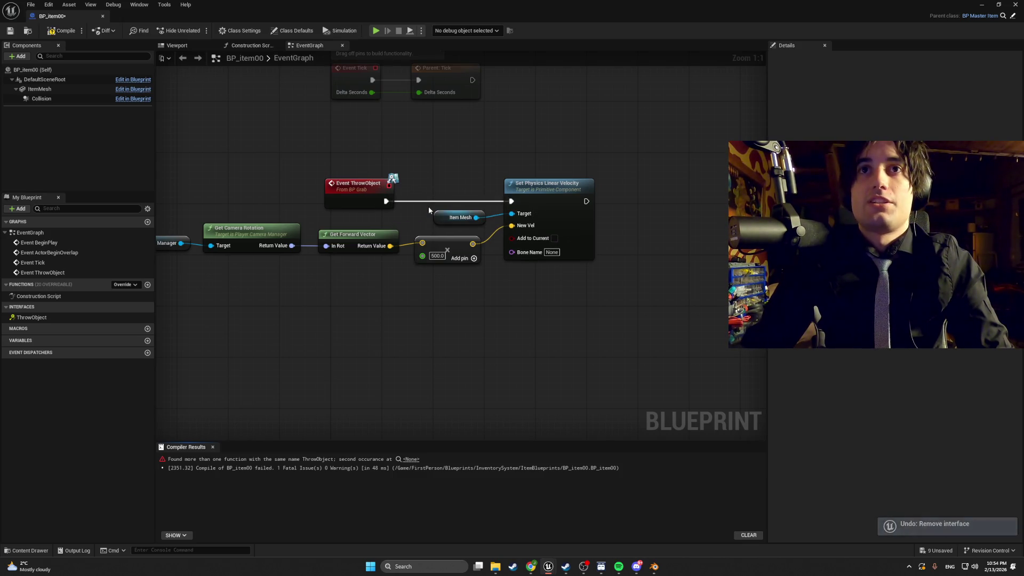
right_click(387, 200)
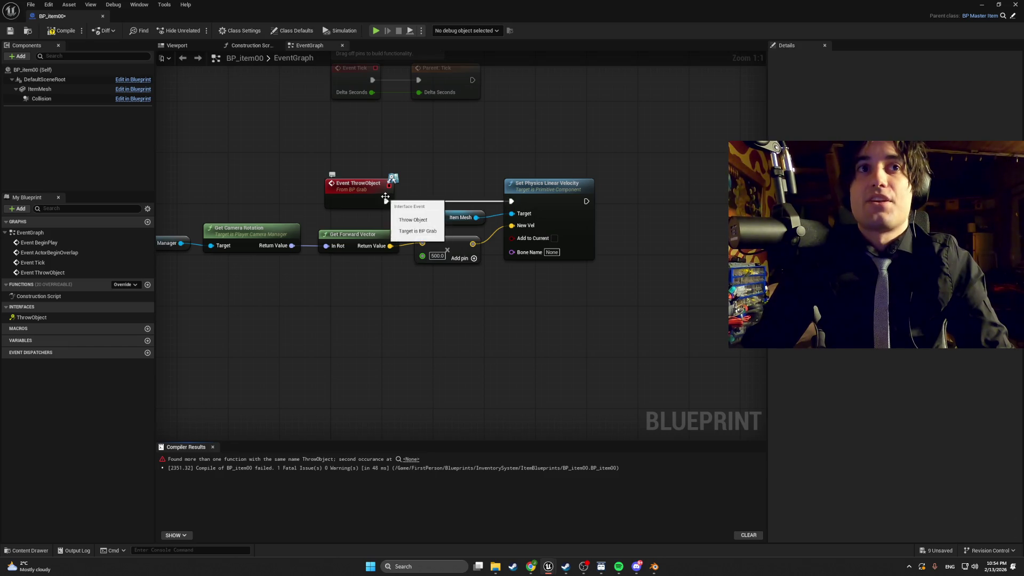
click(385, 215)
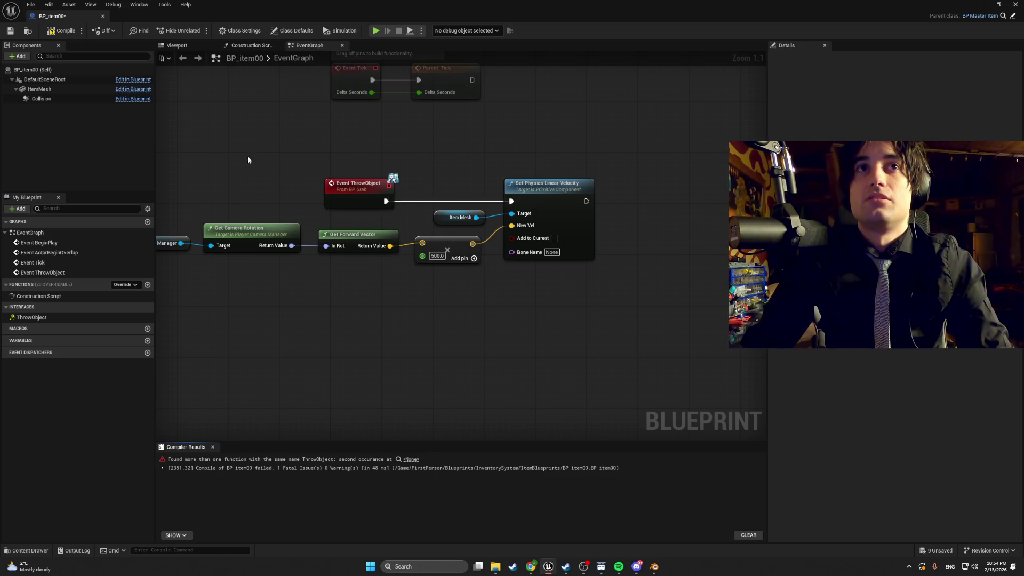
click(61, 30)
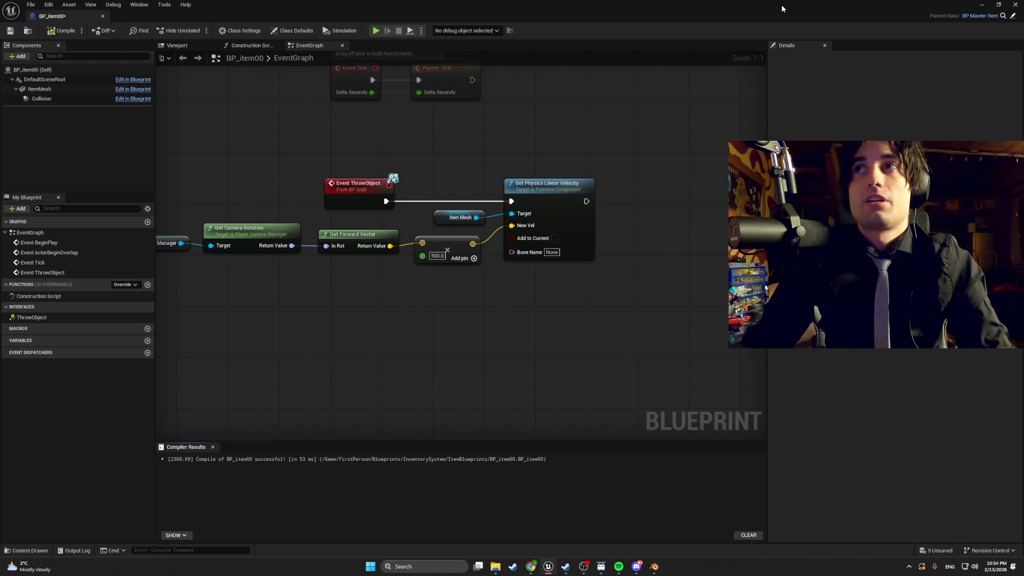
scroll(375, 122, down, 3)
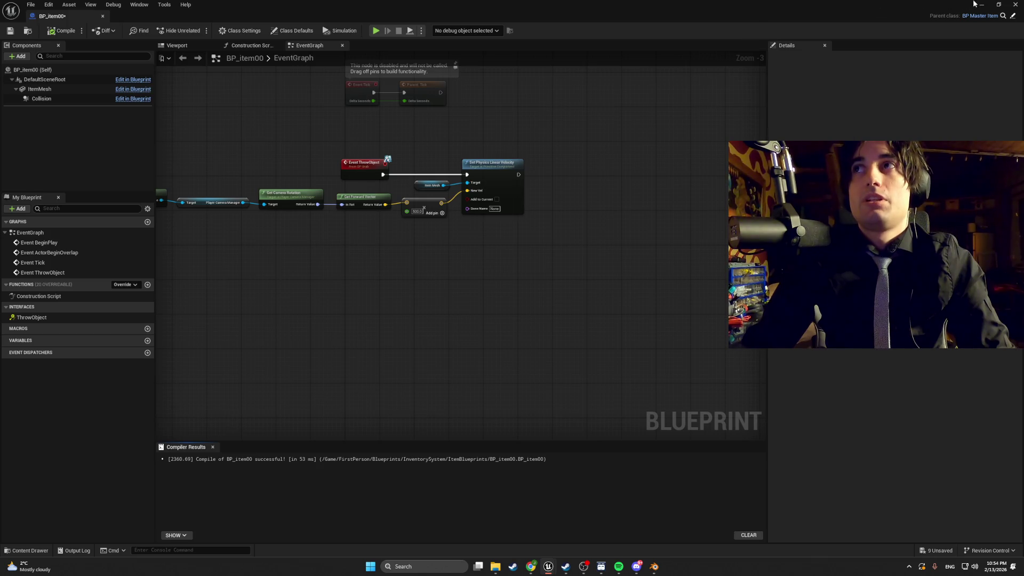
Step: Lift the bong item higher above the level floor
click(979, 4)
click(392, 325)
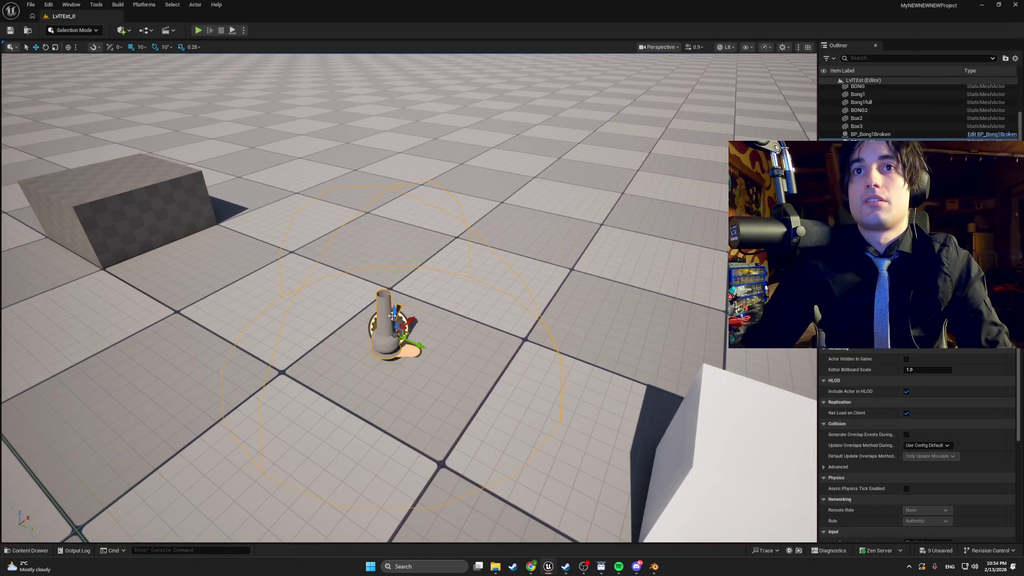
drag(392, 298, 392, 152)
Step: Play-test the level twice, then bring up the ItemBlueprints Content Drawer
click(200, 30)
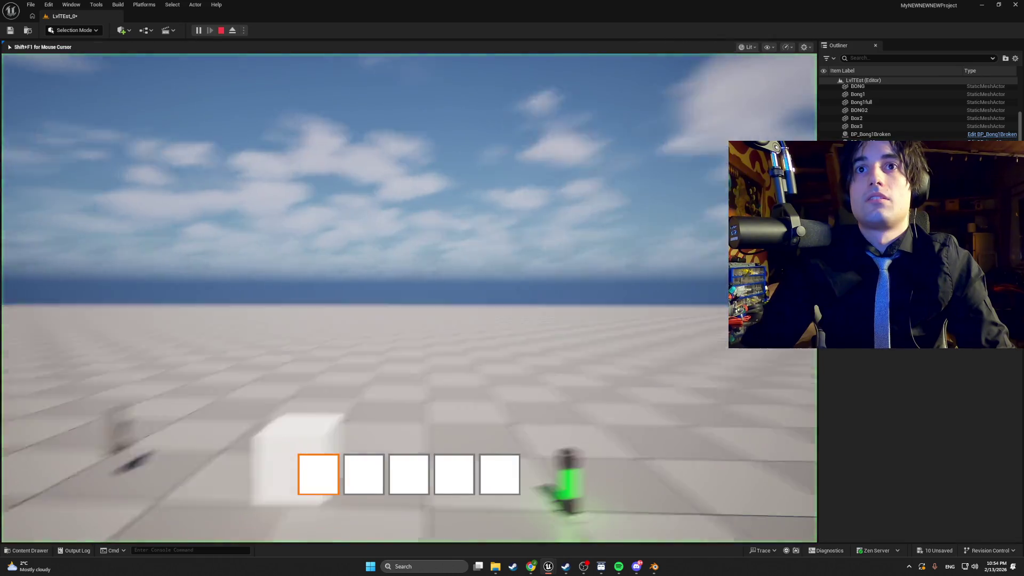
key(e)
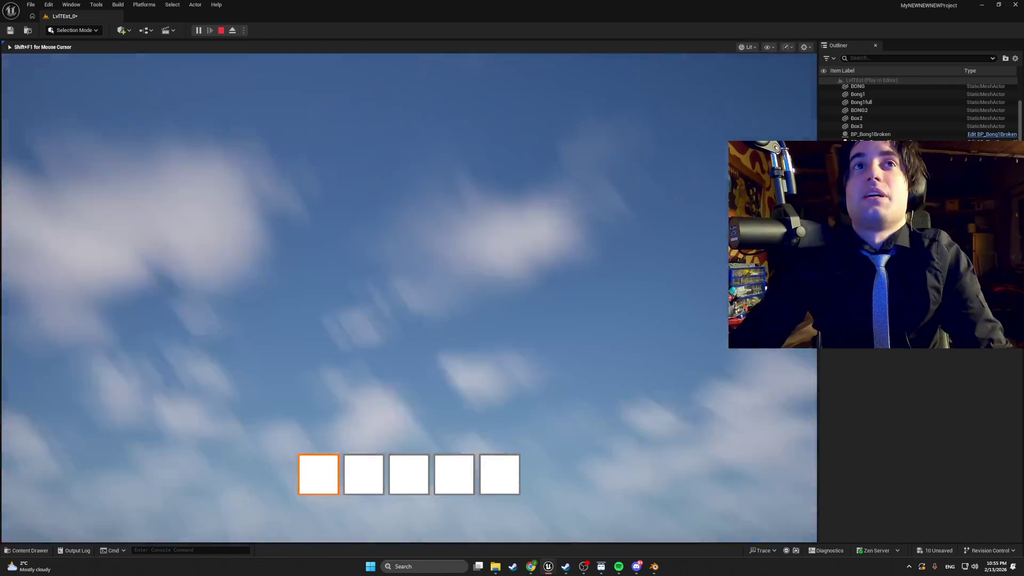
key(Escape)
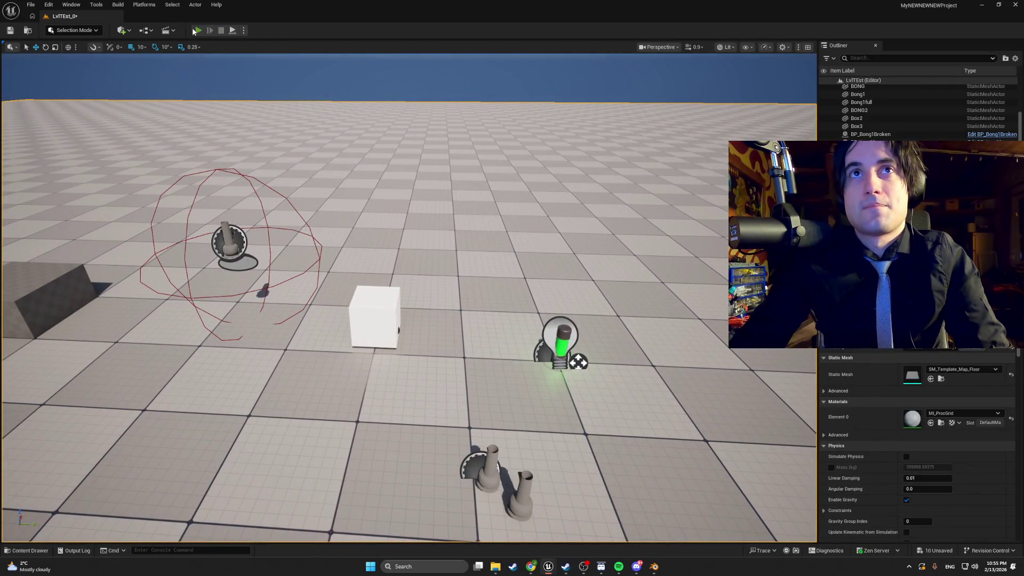
click(197, 30)
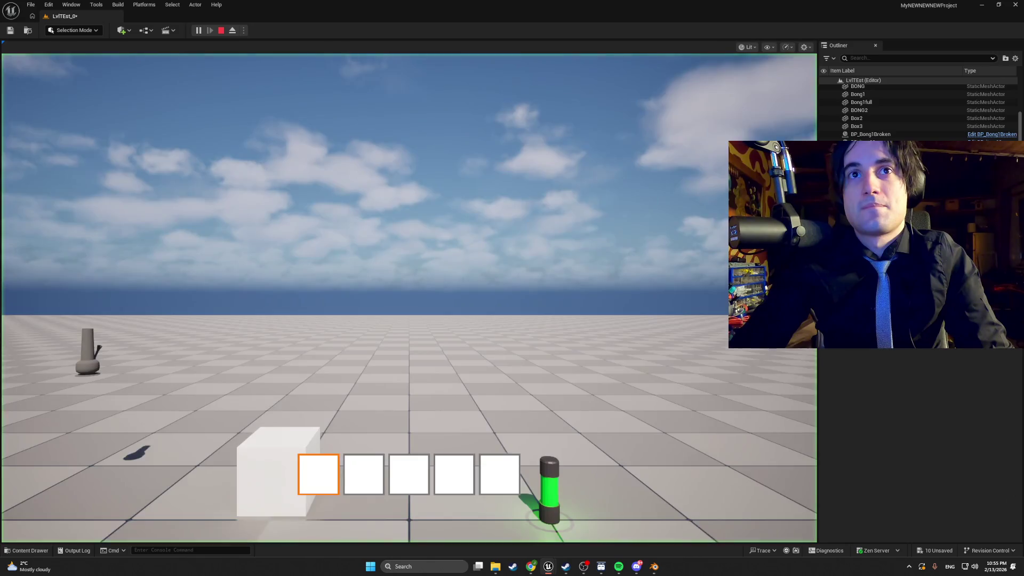
key(w)
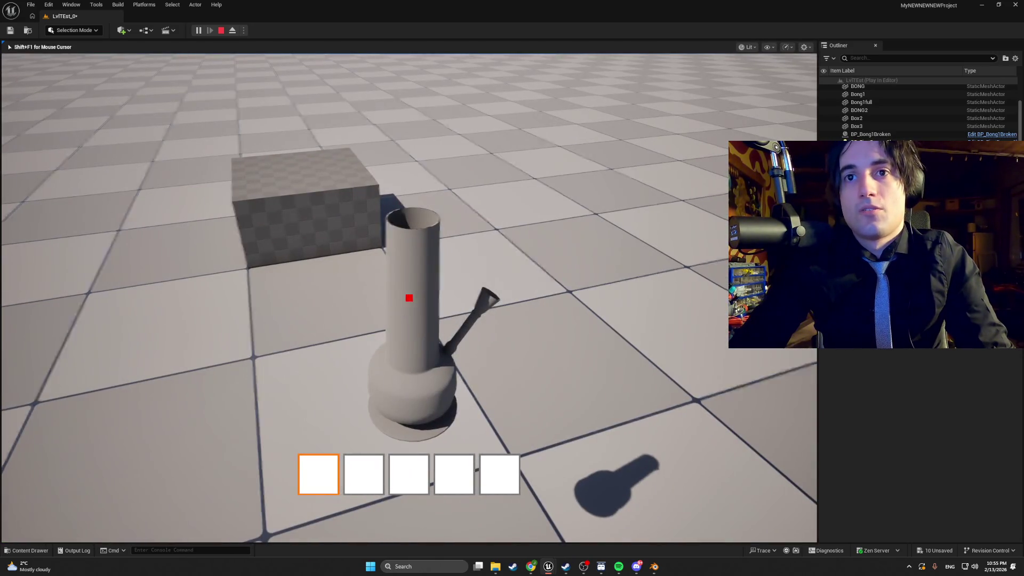
key(Escape)
key(ctrl+space)
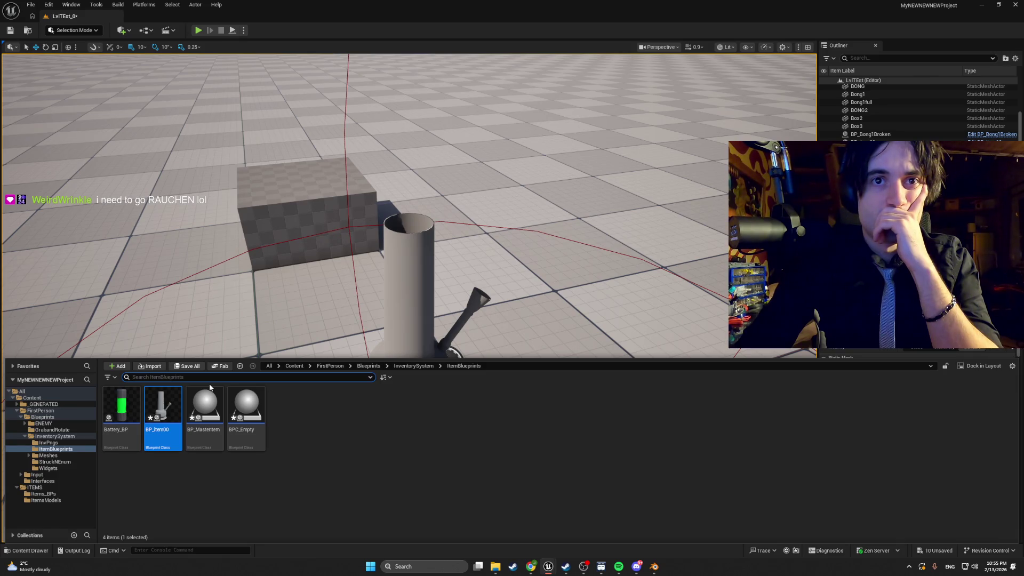
Step: Open BP_item00, orbit and frame its mesh and collision sphere, recompile, and return to the level
mouse_move(176, 398)
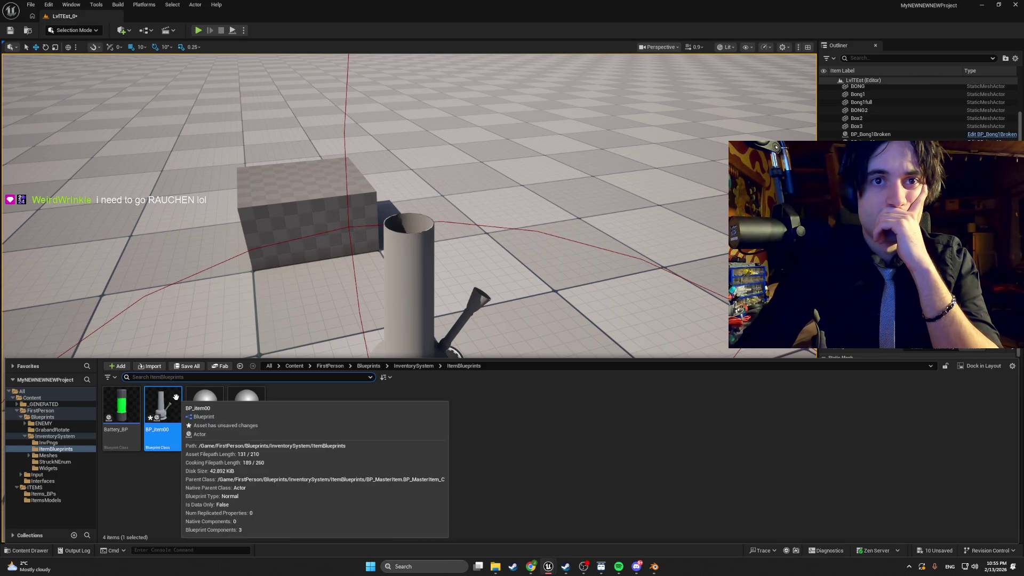
mouse_move(191, 413)
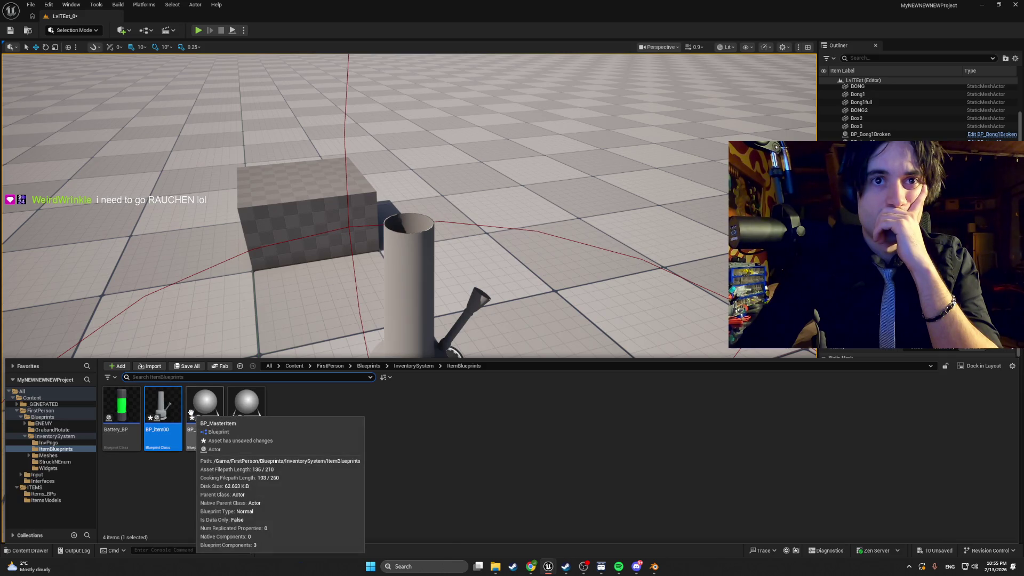
double_click(171, 415)
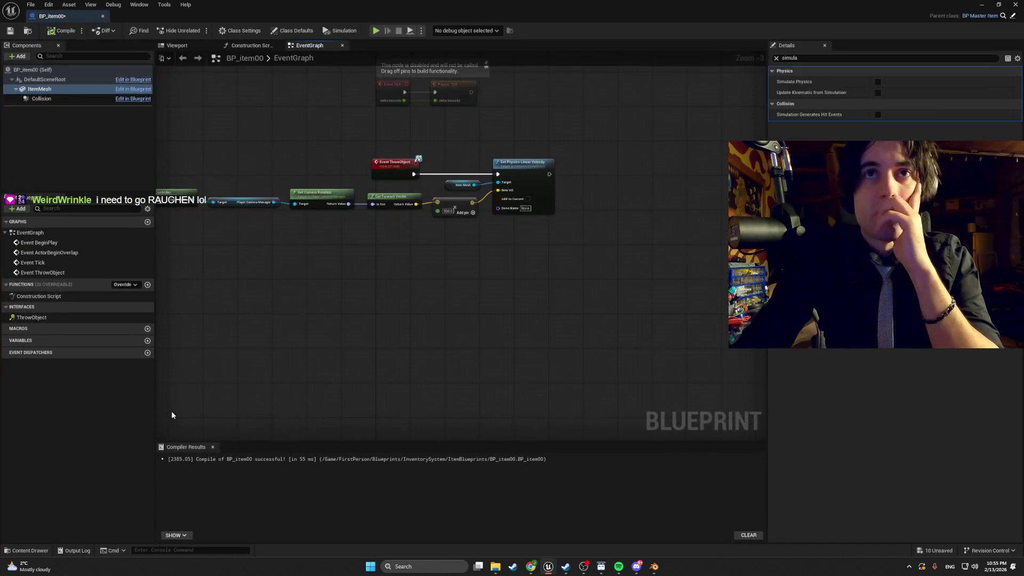
click(175, 48)
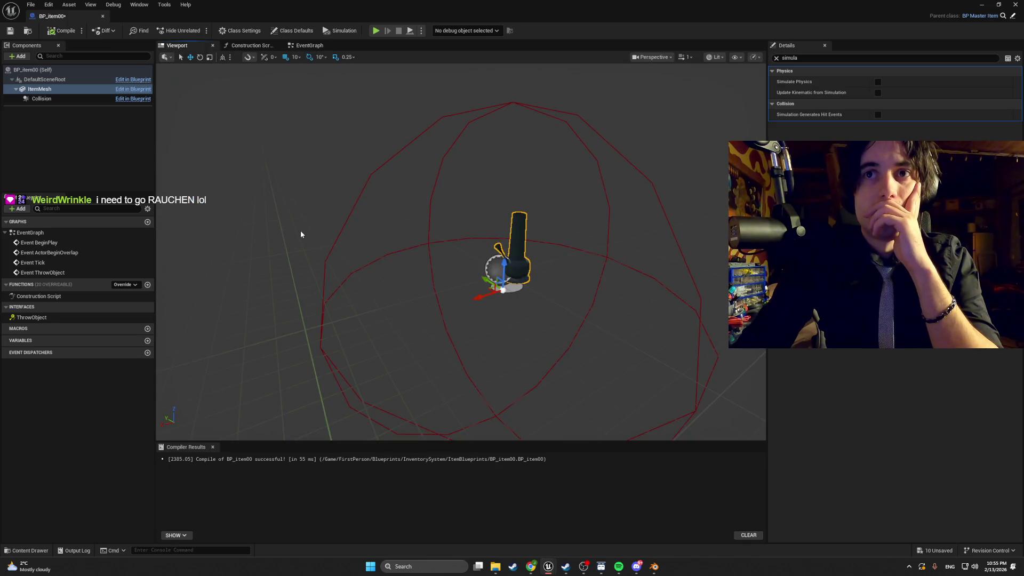
mouse_move(300, 233)
mouse_down()
mouse_move(274, 233)
mouse_move(295, 231)
mouse_move(299, 218)
mouse_move(543, 278)
mouse_up()
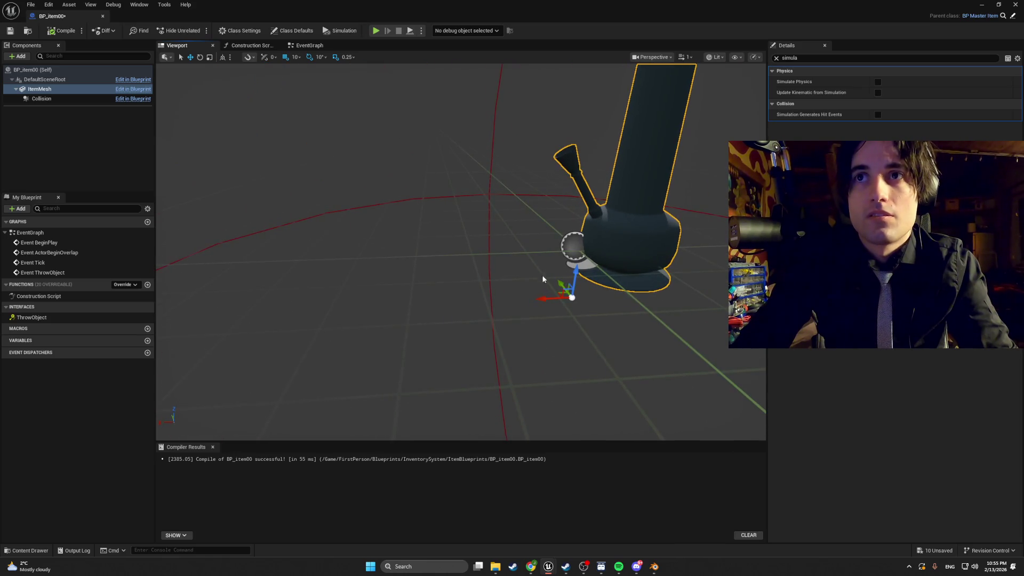
key(f)
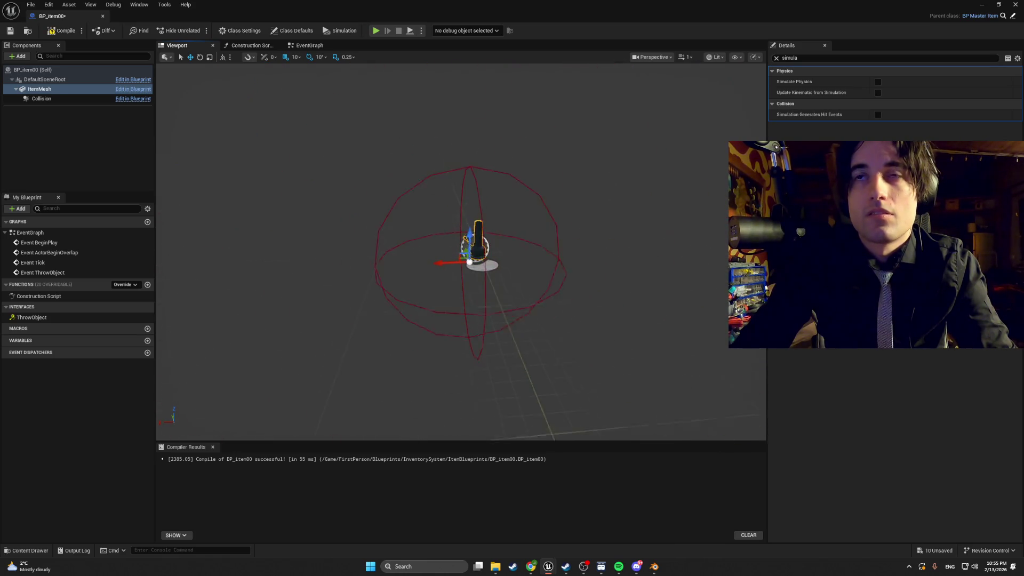
click(57, 28)
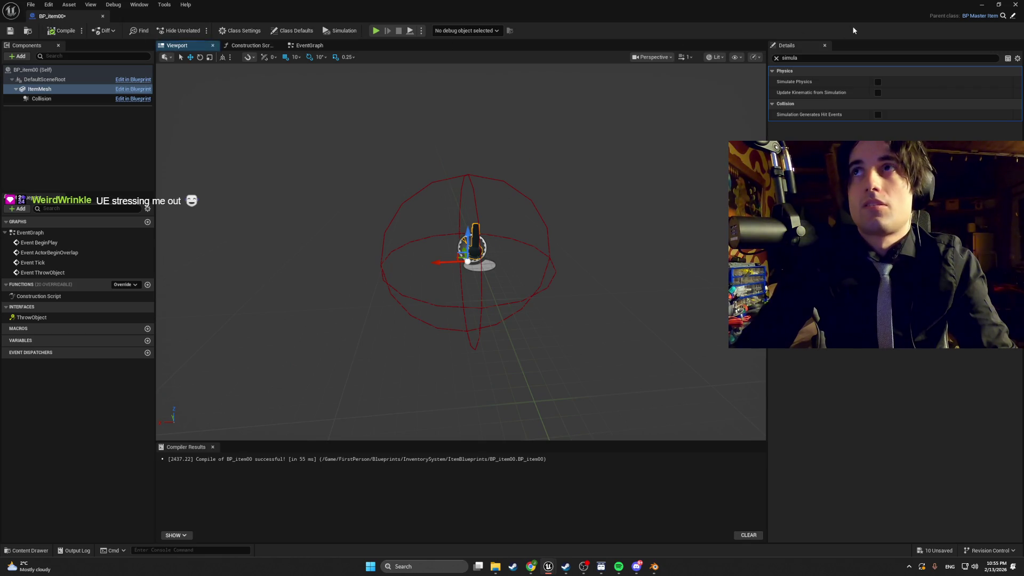
click(981, 5)
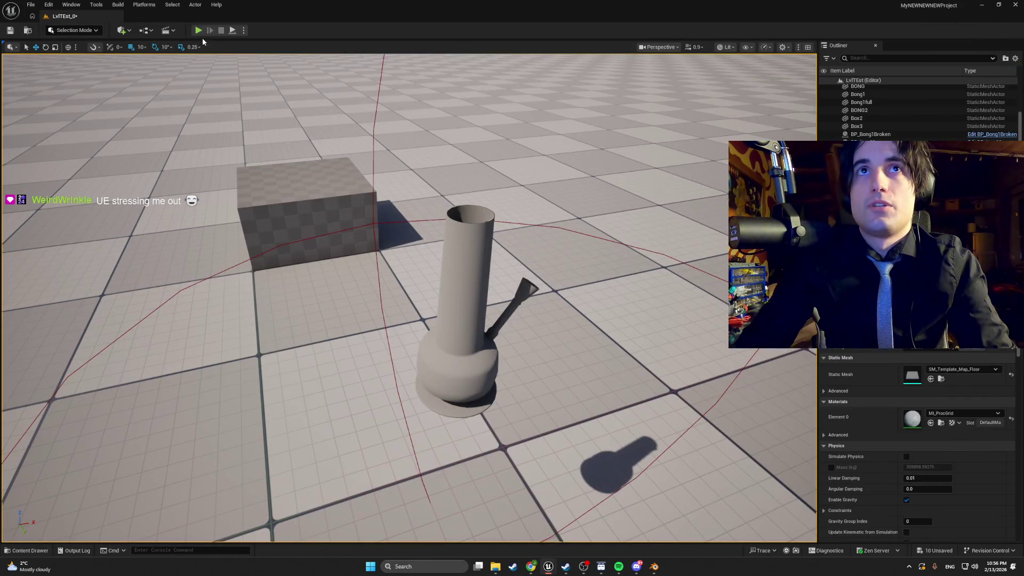
Step: Play-test walking past the bong and cube, then reposition the editor view and bring up the Content Drawer
click(197, 30)
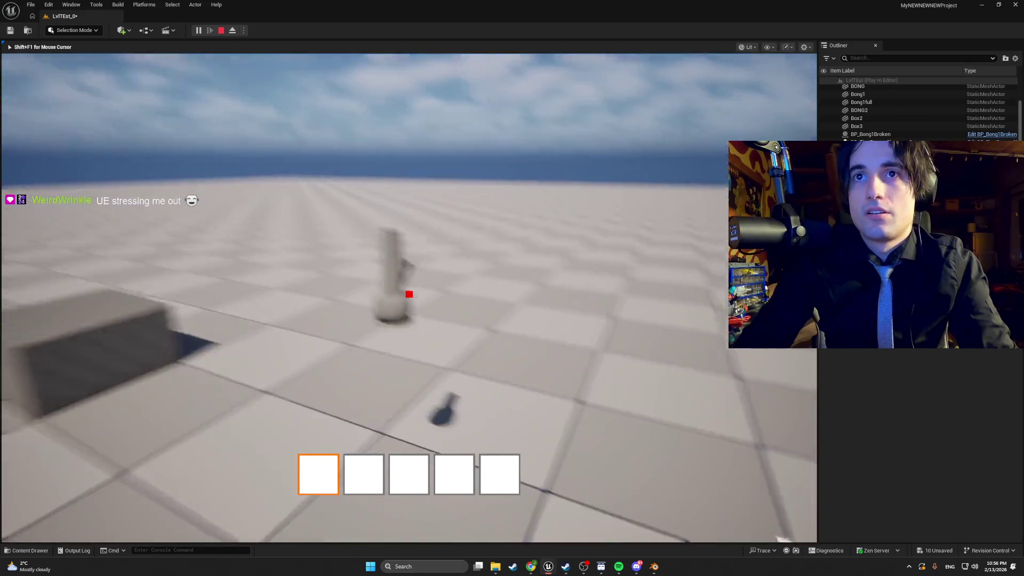
key(w)
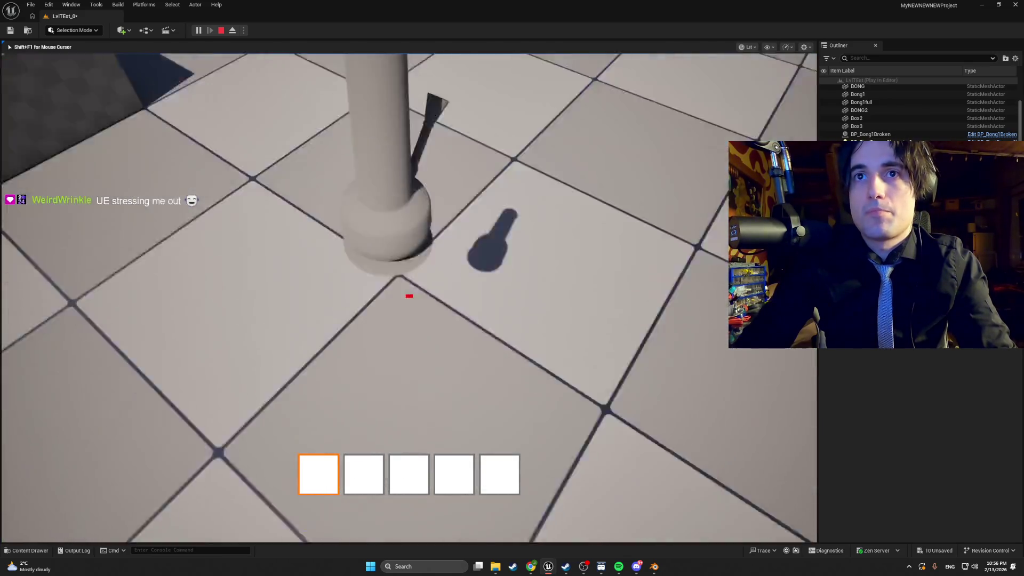
key(w)
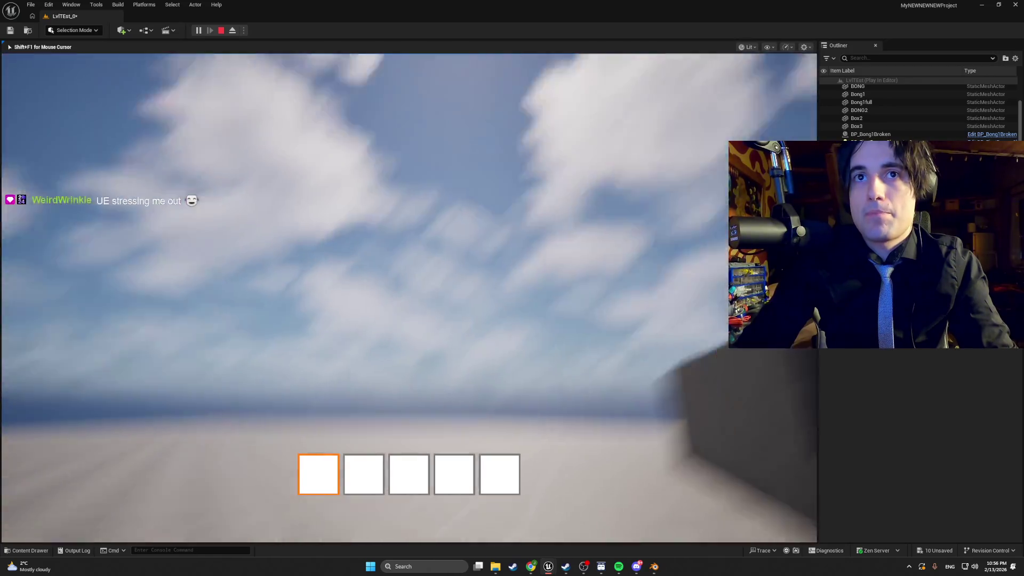
key(w)
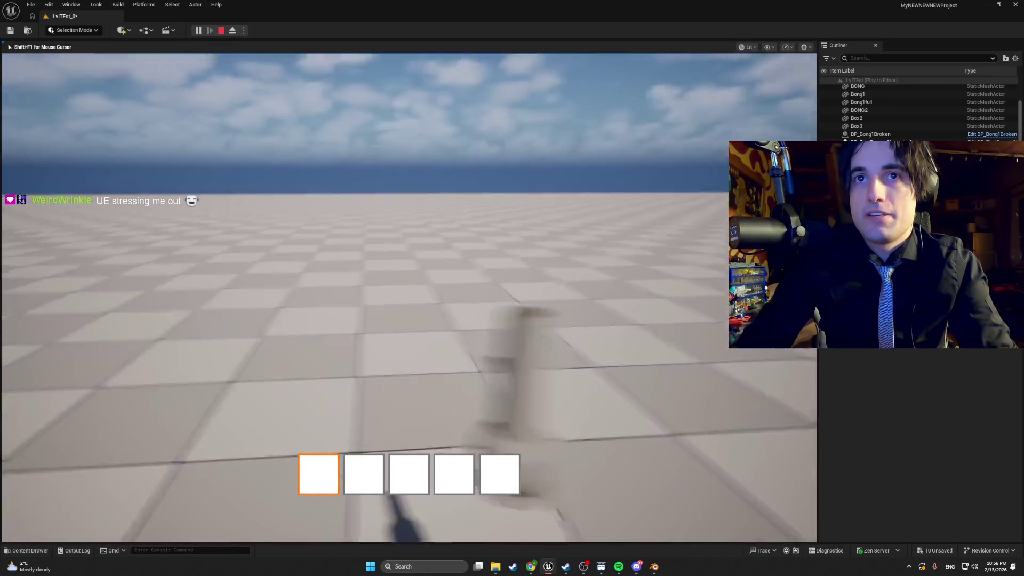
key(Escape)
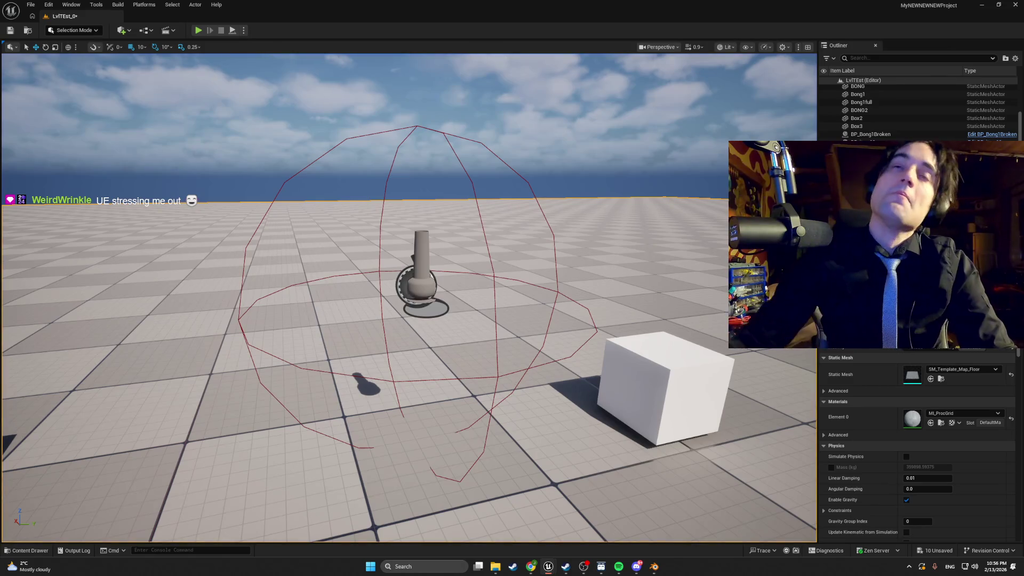
key(s)
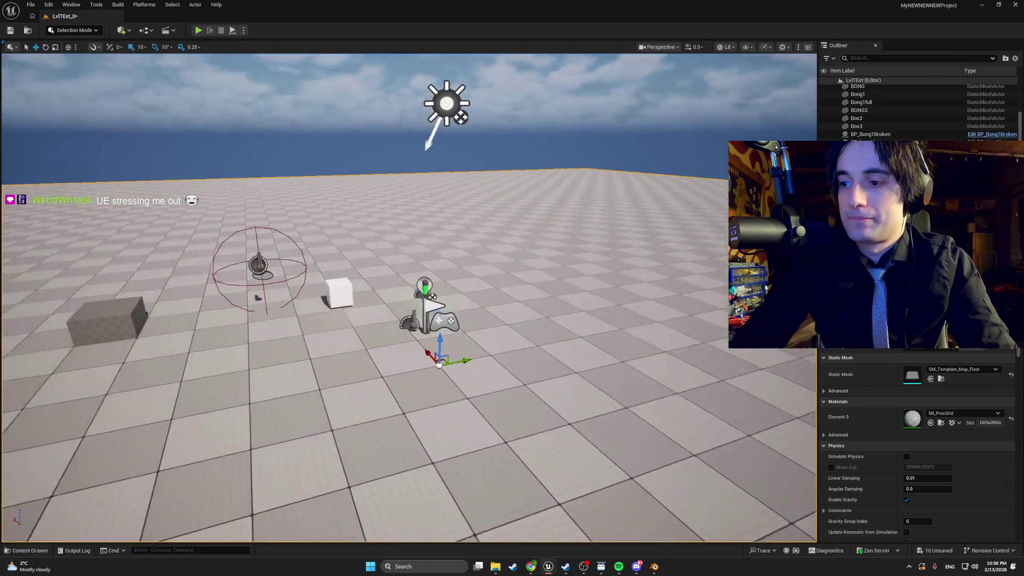
key(w)
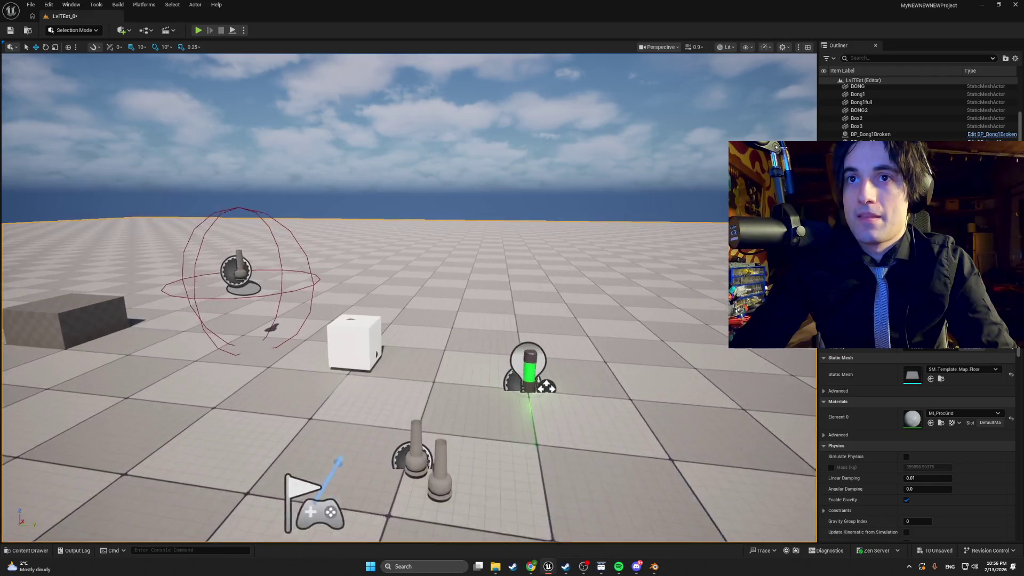
key(ctrl+space)
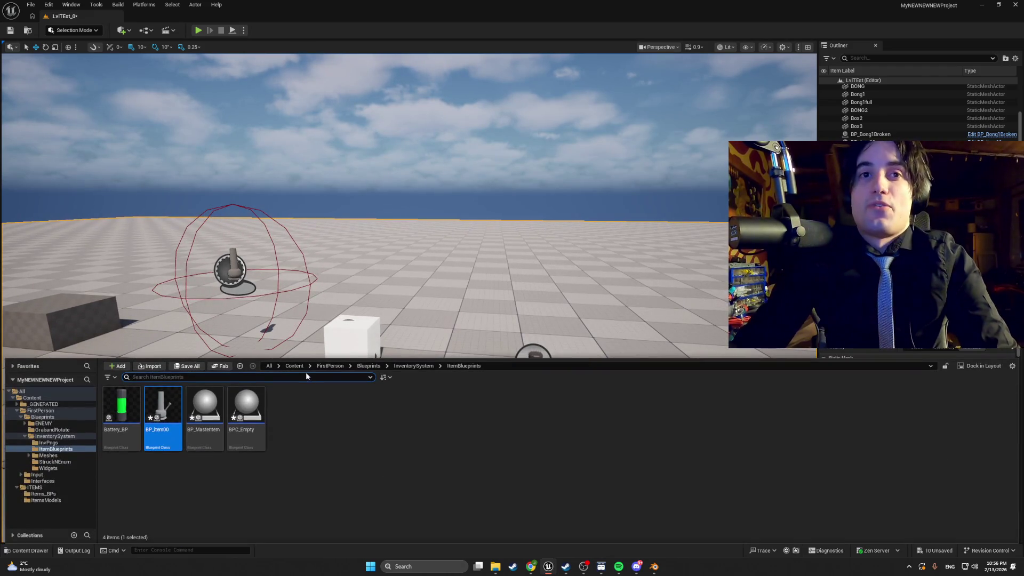
Step: Open BP_item00 and delete the whole ThrowObject node chain from its event graph
double_click(167, 421)
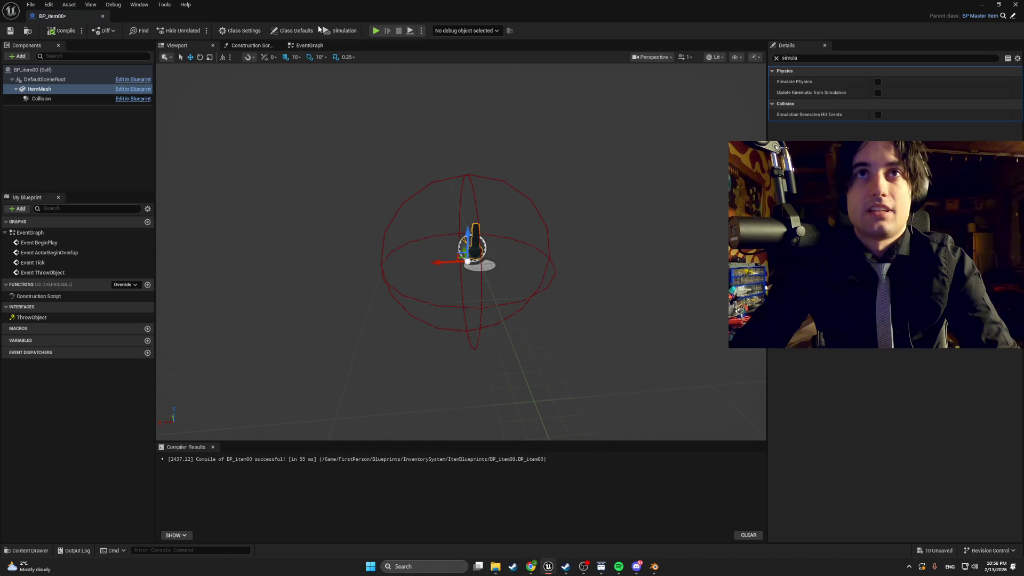
click(308, 46)
mouse_move(265, 119)
mouse_down()
mouse_move(293, 148)
mouse_move(314, 265)
mouse_move(327, 272)
mouse_up()
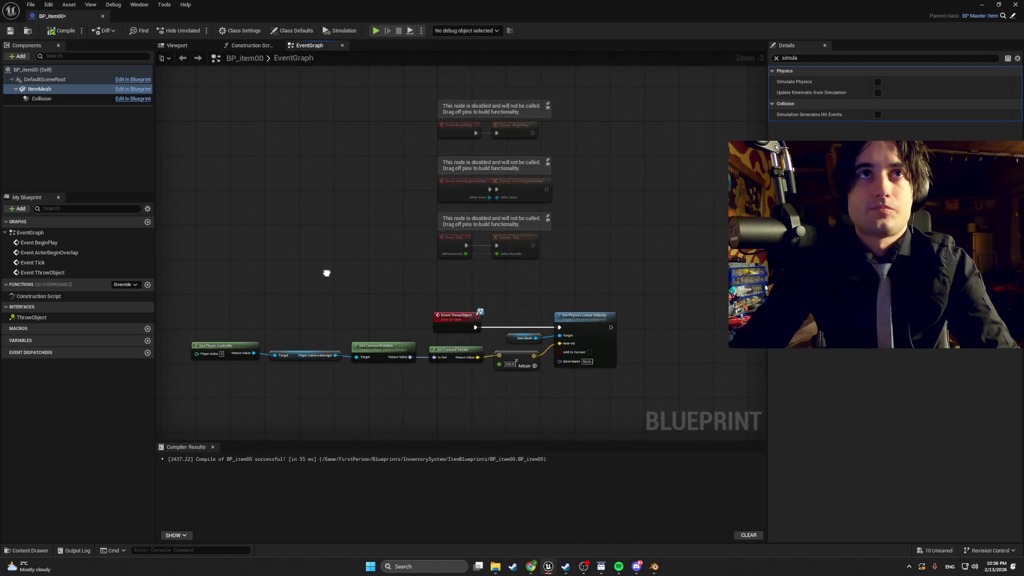
click(26, 550)
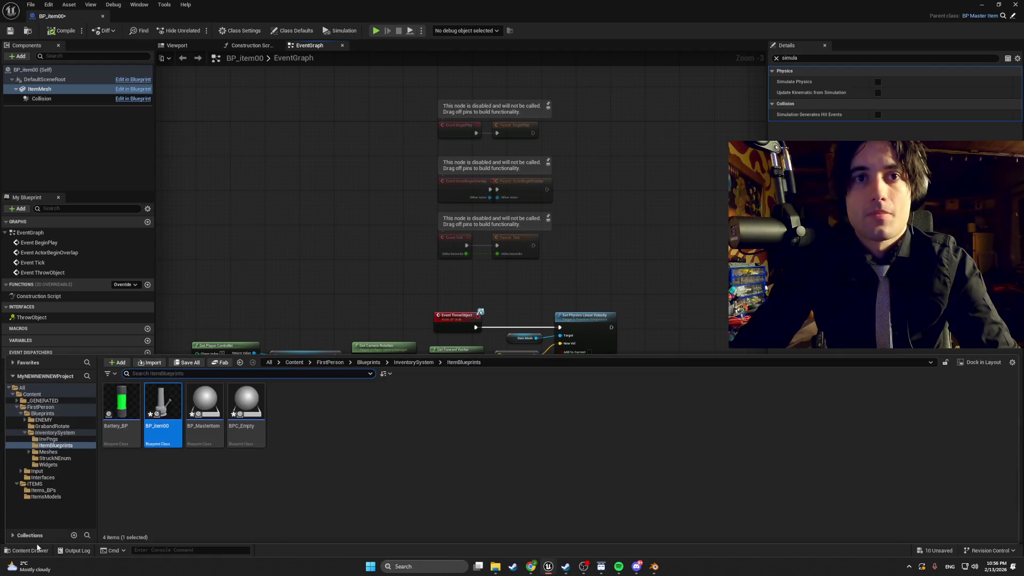
click(229, 309)
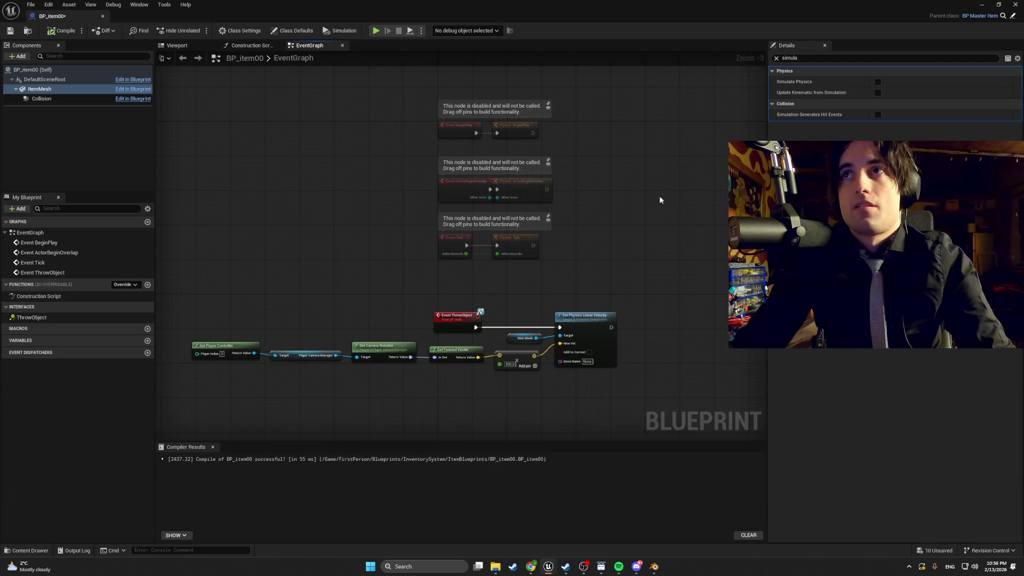
click(776, 58)
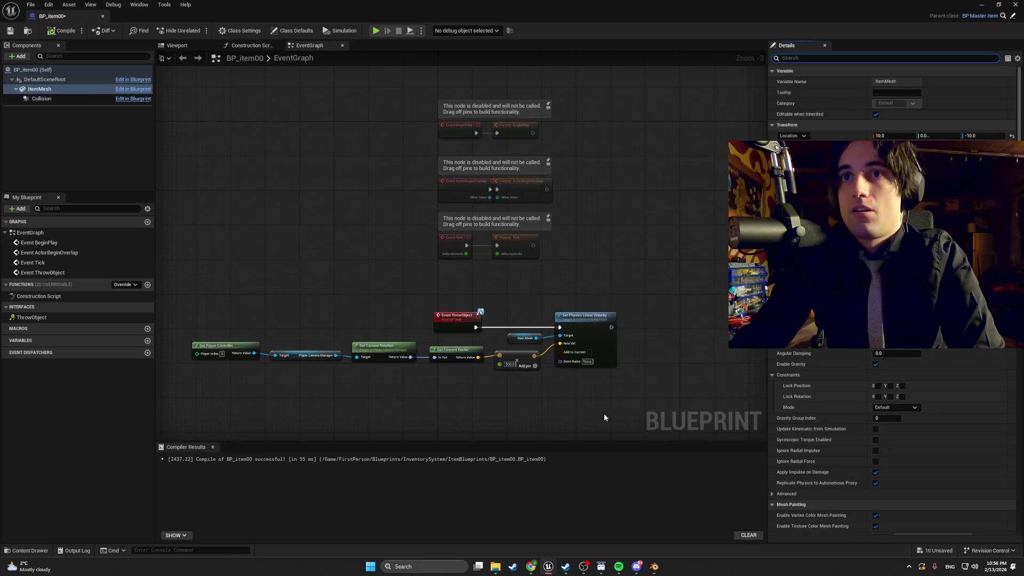
drag(604, 409, 190, 310)
key(Delete)
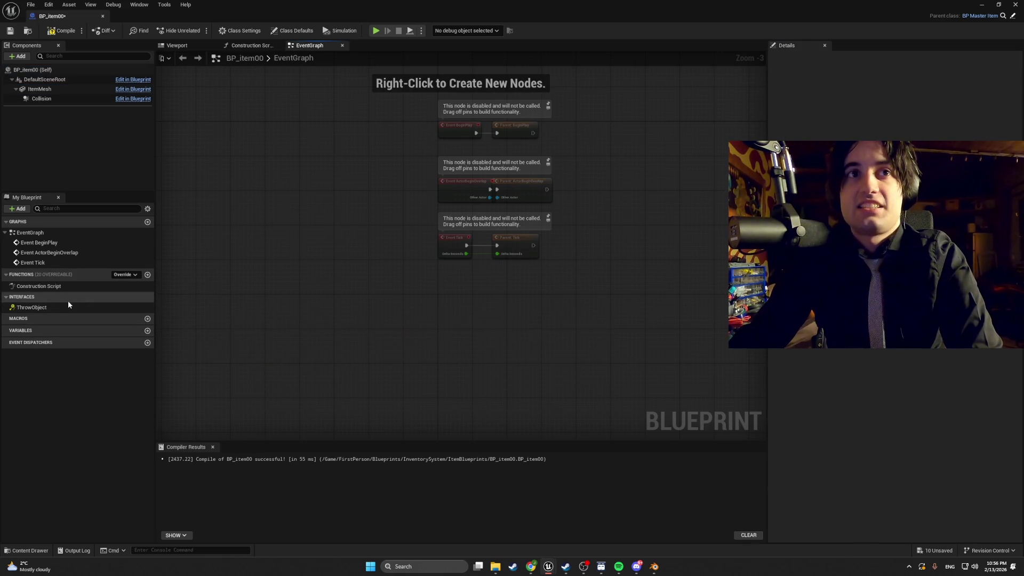
Step: Remove the ThrowObject interface in Class Settings, confirming the prompt, and return to the level
click(68, 306)
click(243, 30)
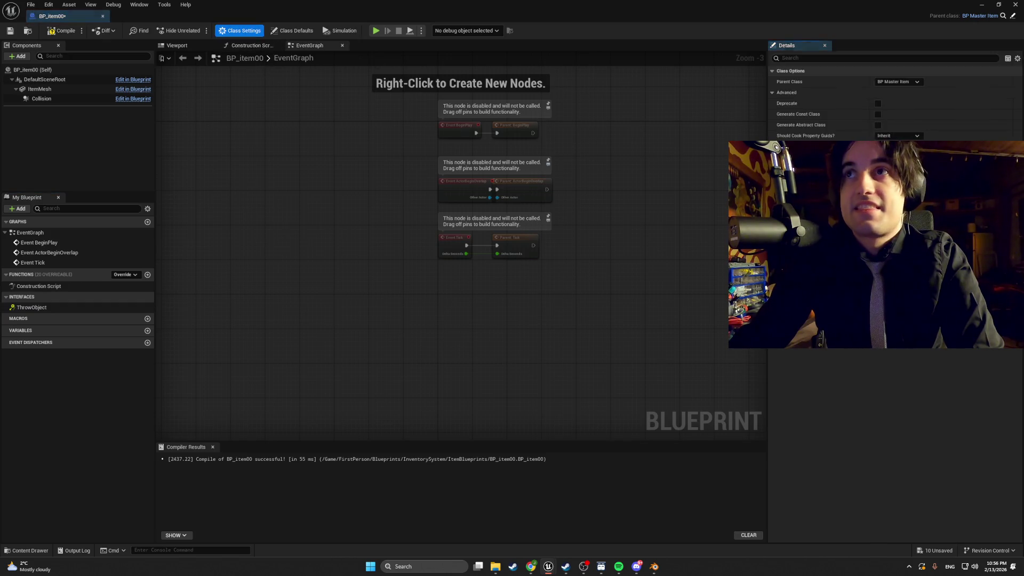
click(1008, 176)
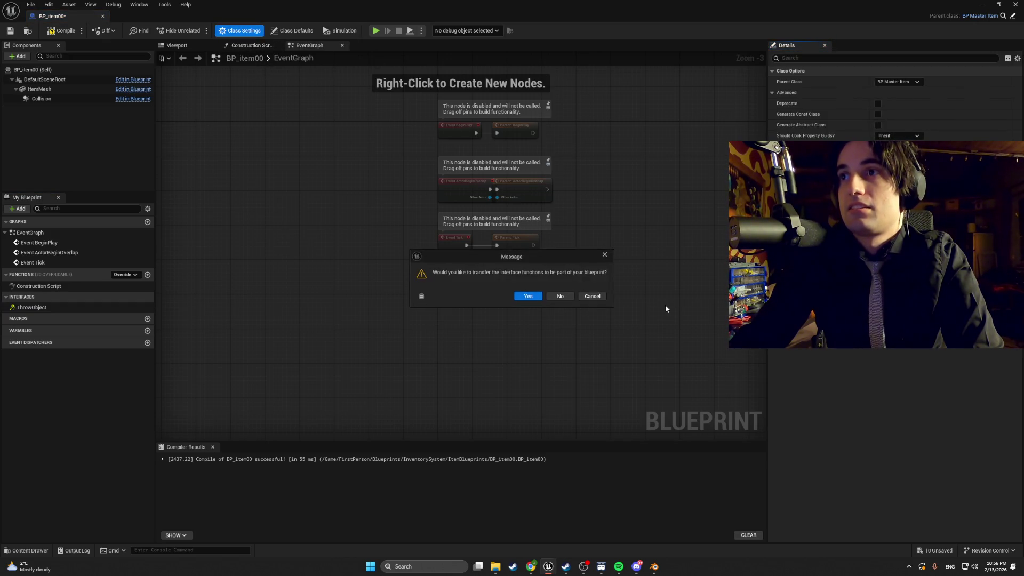
click(525, 296)
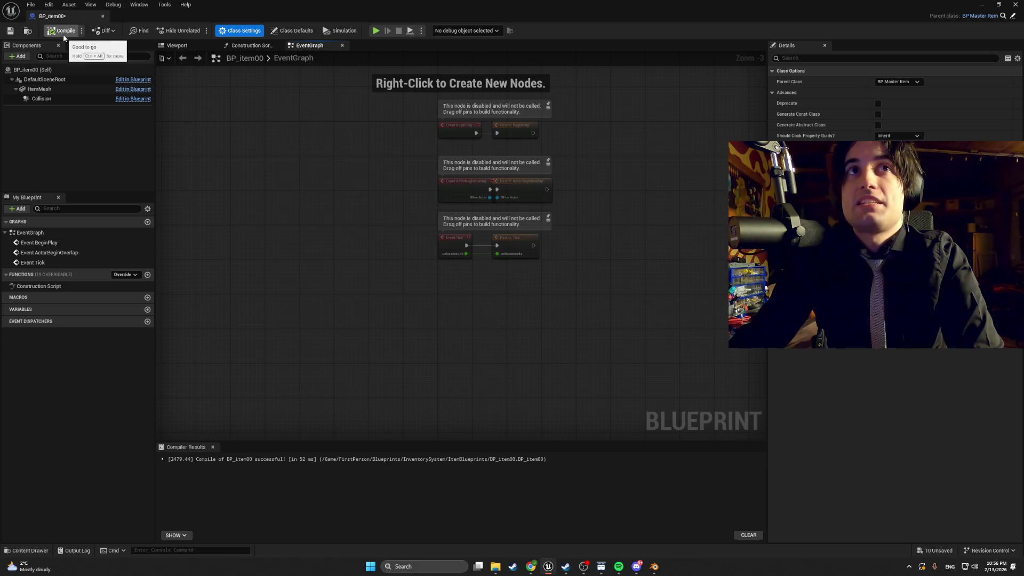
click(982, 4)
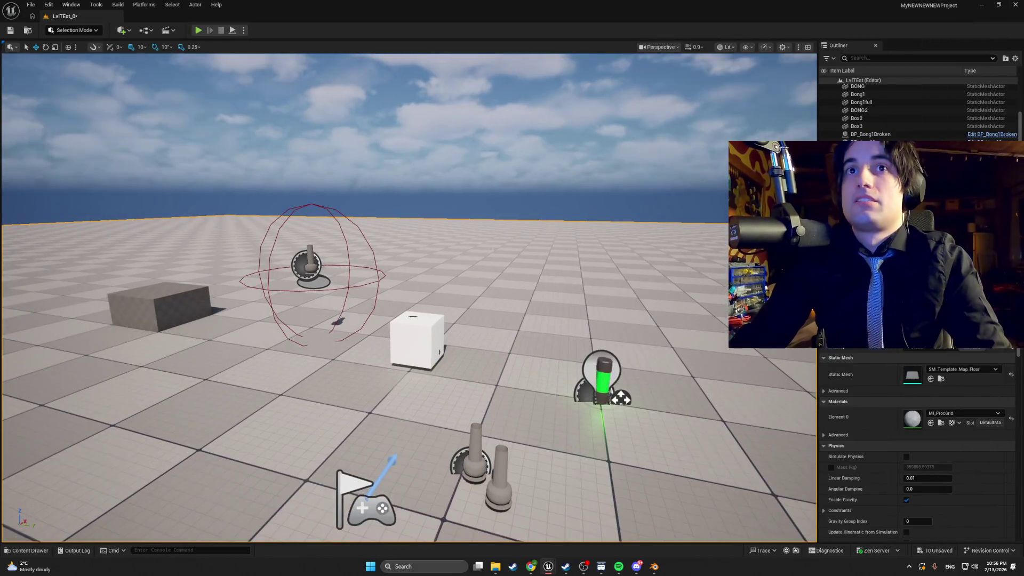
click(198, 30)
key(w)
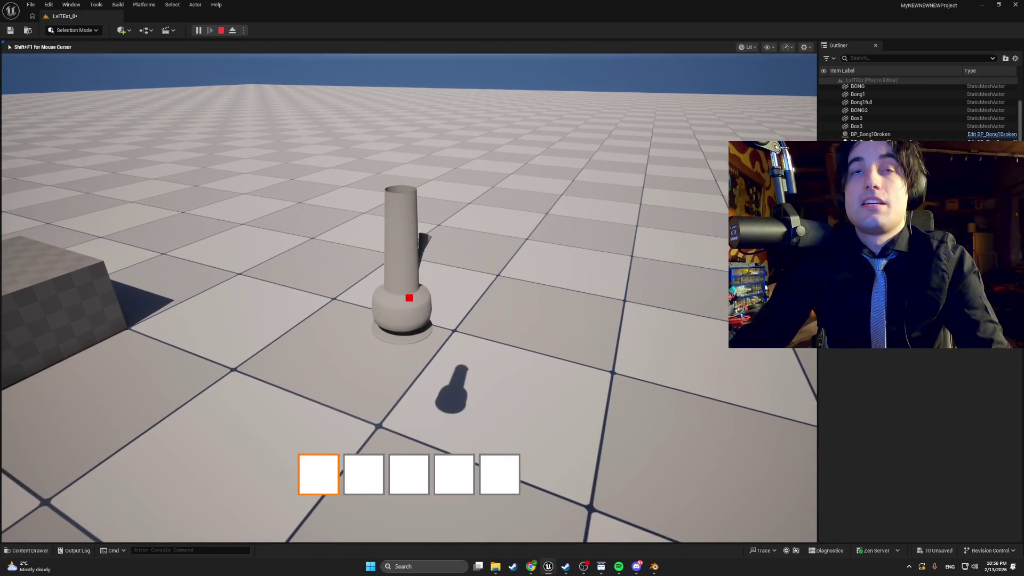
key(w)
key(Escape)
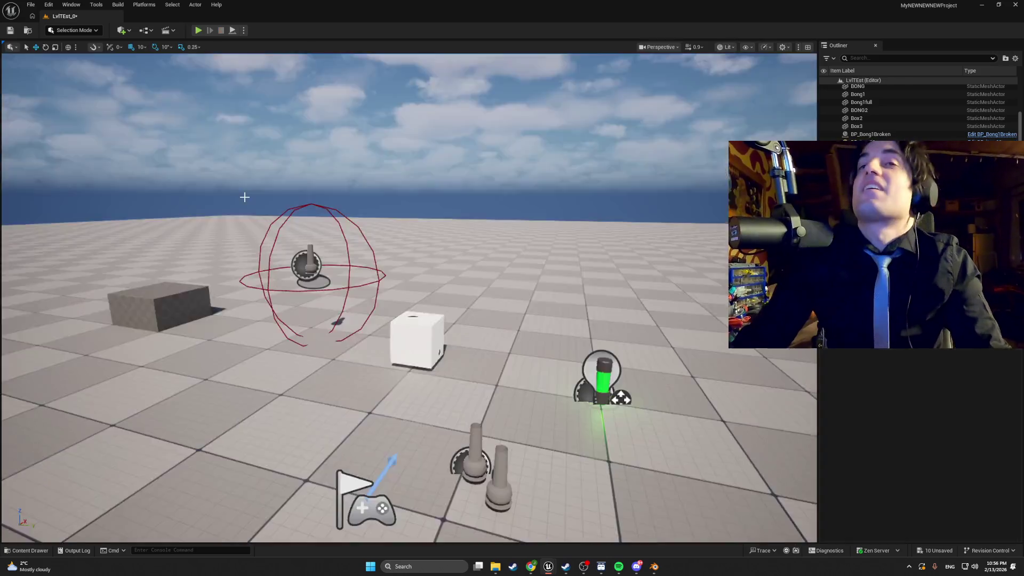
click(979, 6)
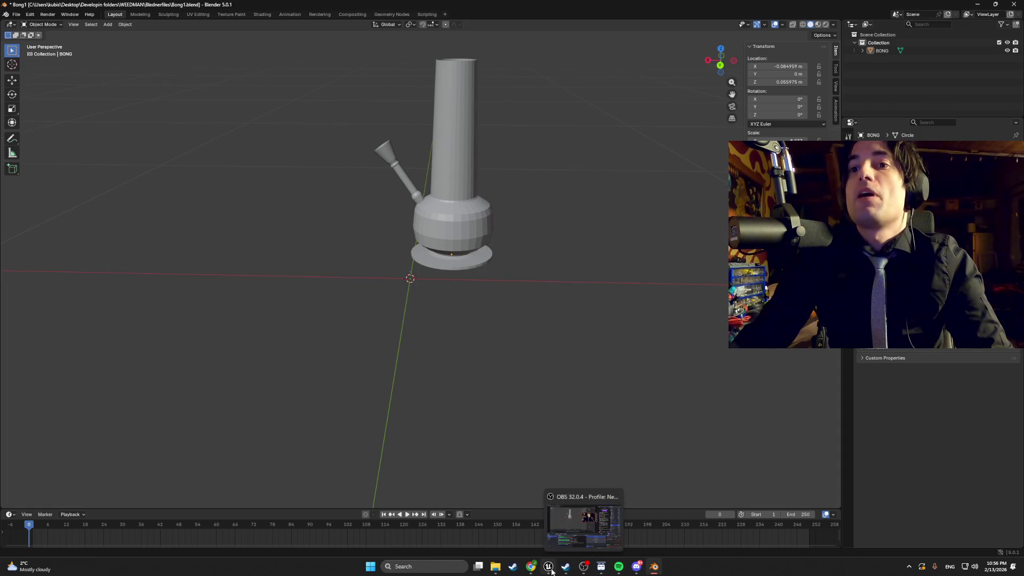
click(554, 548)
key(f)
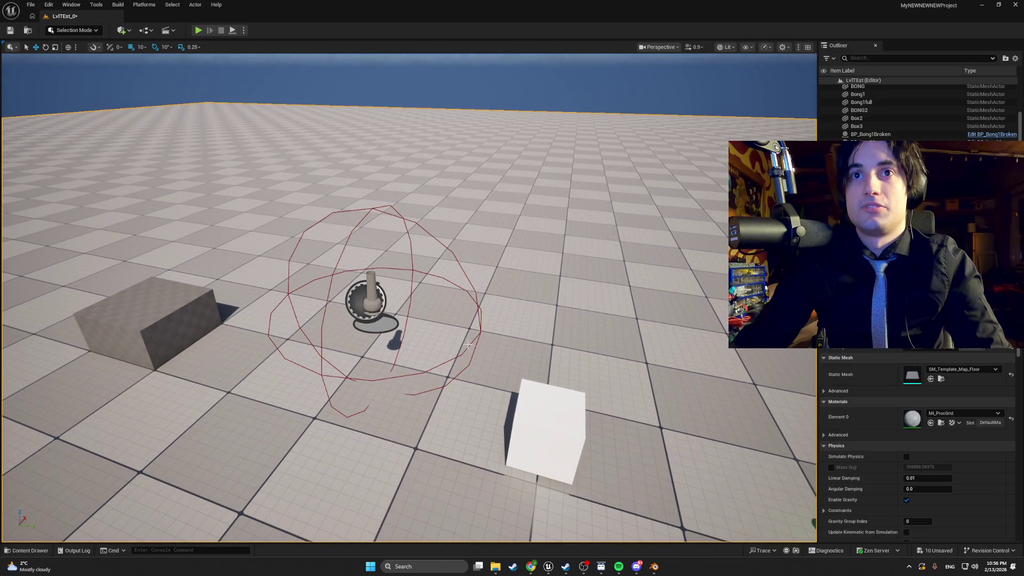
Step: Delete the Bong1full actor from the level and undo the earlier stray object placement
key(ctrl+z)
key(ctrl+z)
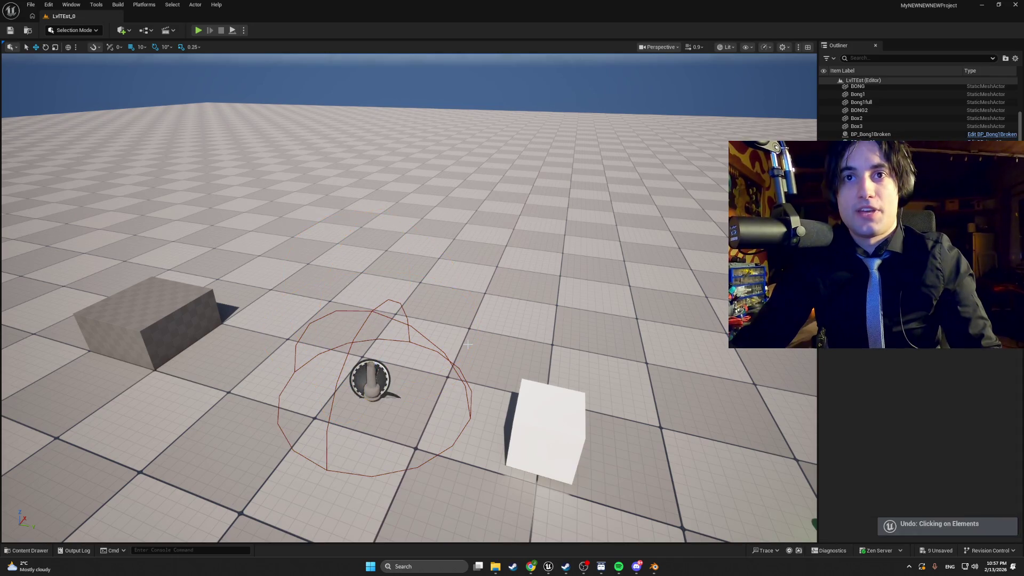
key(ctrl+z)
key(Delete)
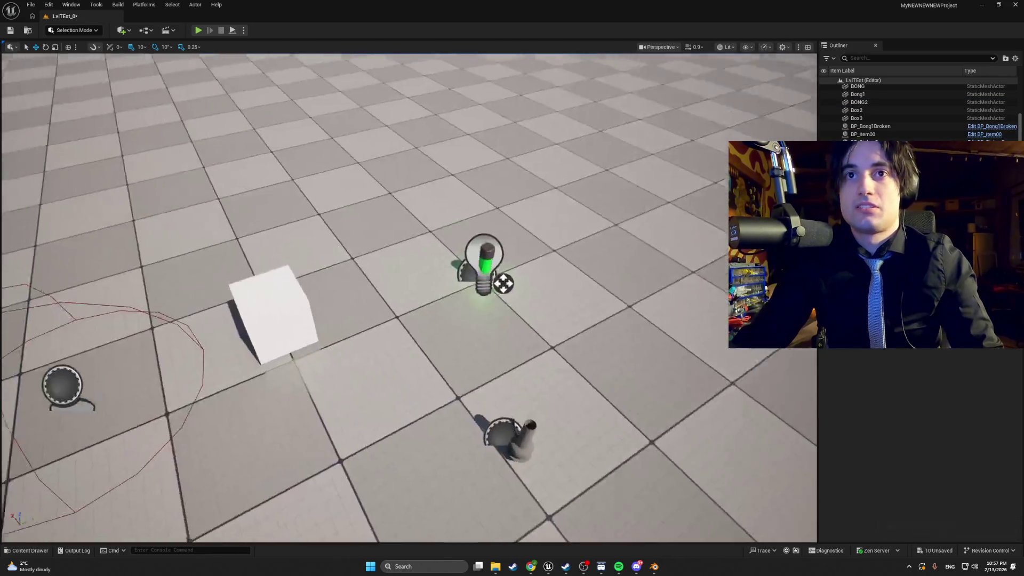
key(ctrl+z)
key(ctrl+z)
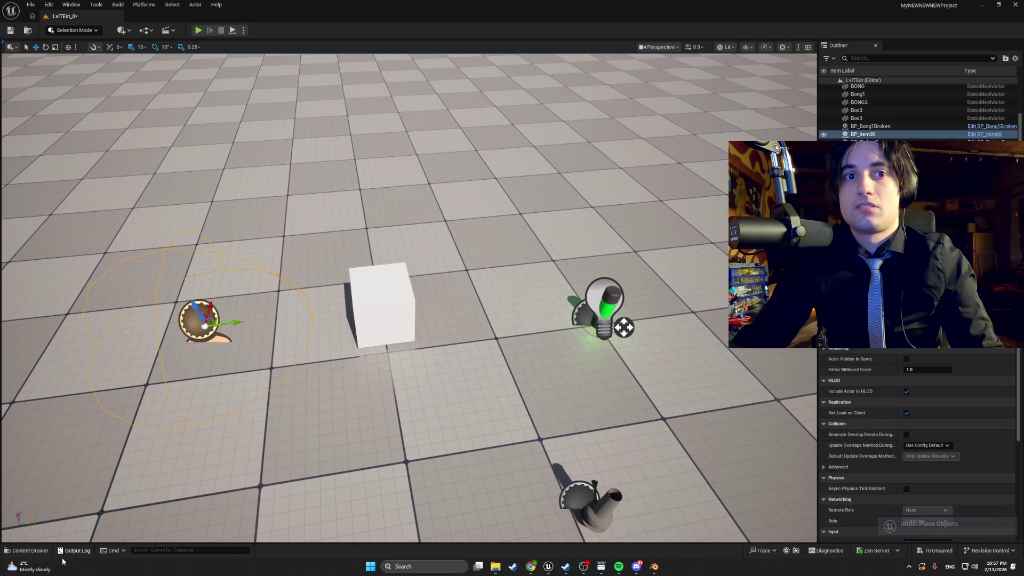
Step: Slide the placed BP_item00 actor farther along the floor and frame the view on it
click(28, 550)
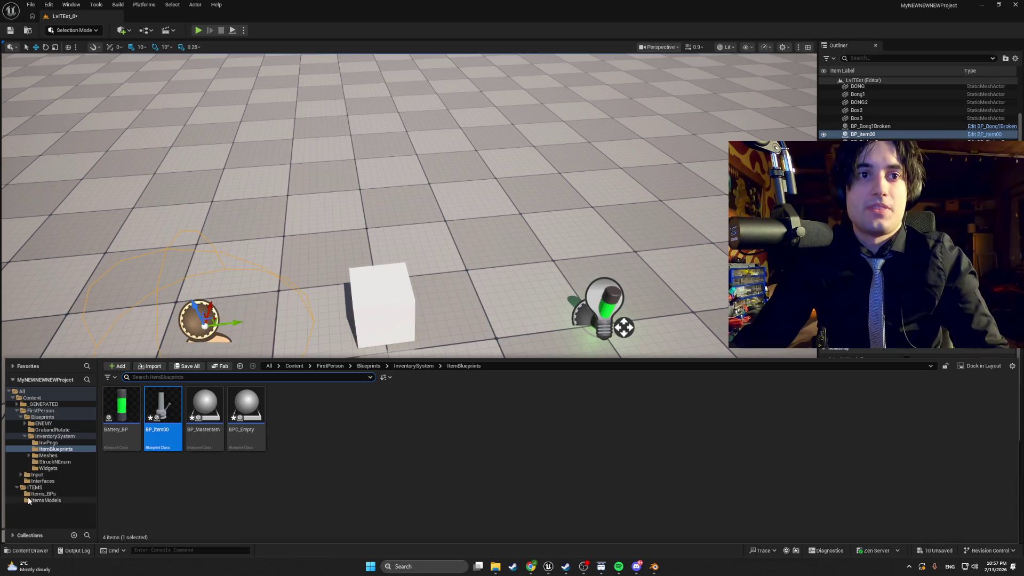
click(51, 500)
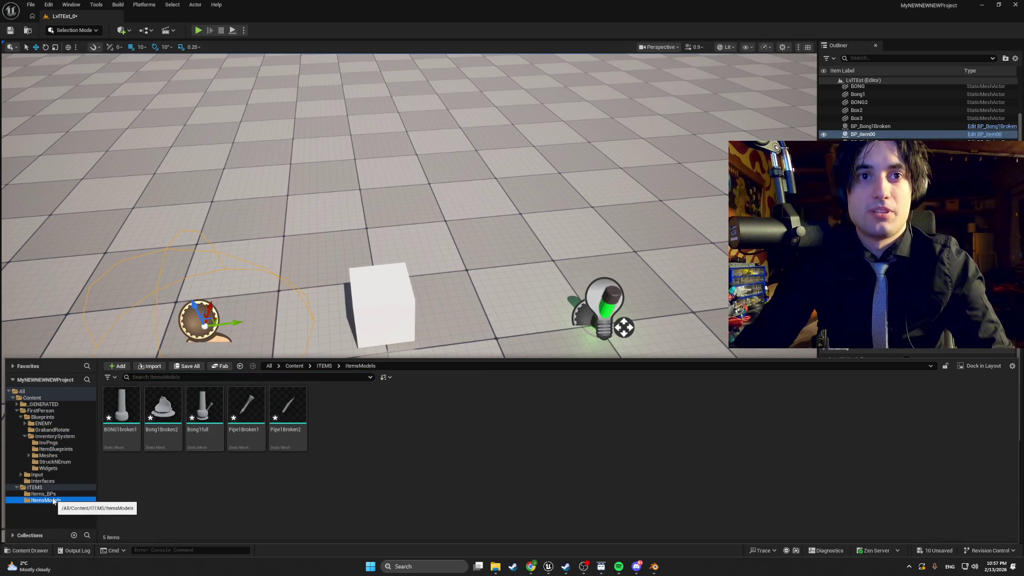
mouse_move(213, 267)
mouse_down()
mouse_move(208, 213)
mouse_move(208, 235)
mouse_up()
drag(457, 373, 459, 273)
key(f)
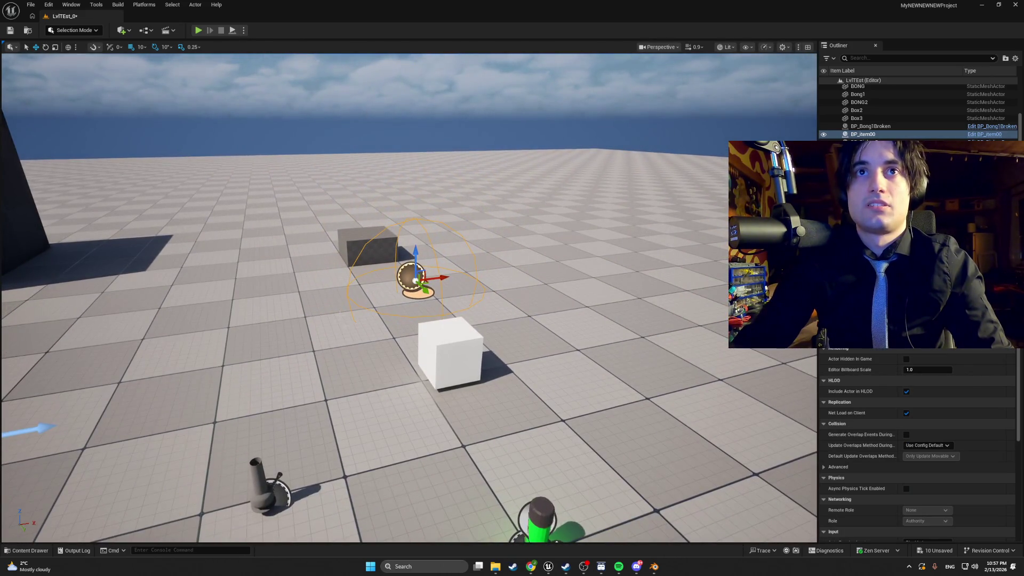
Step: Open the BP_item00 Blueprint from the ItemBlueprints folder in the Content Drawer
key(ctrl+space)
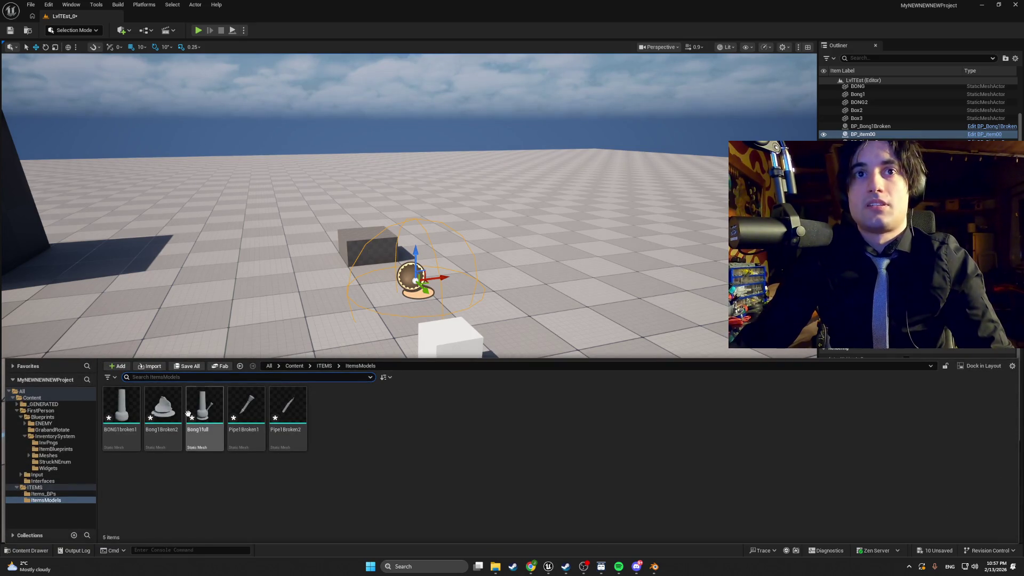
click(53, 450)
click(55, 436)
click(67, 444)
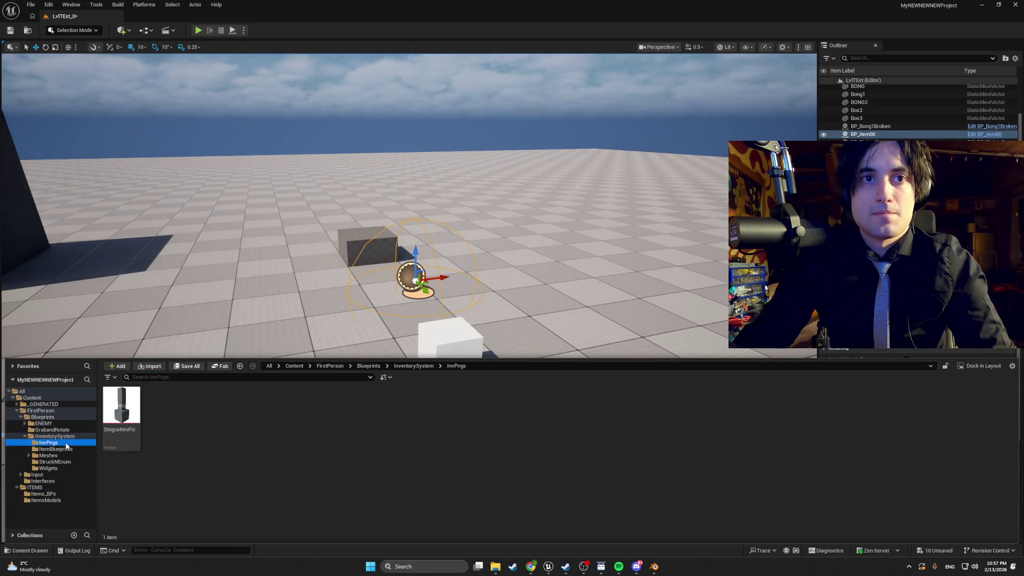
click(53, 449)
double_click(160, 416)
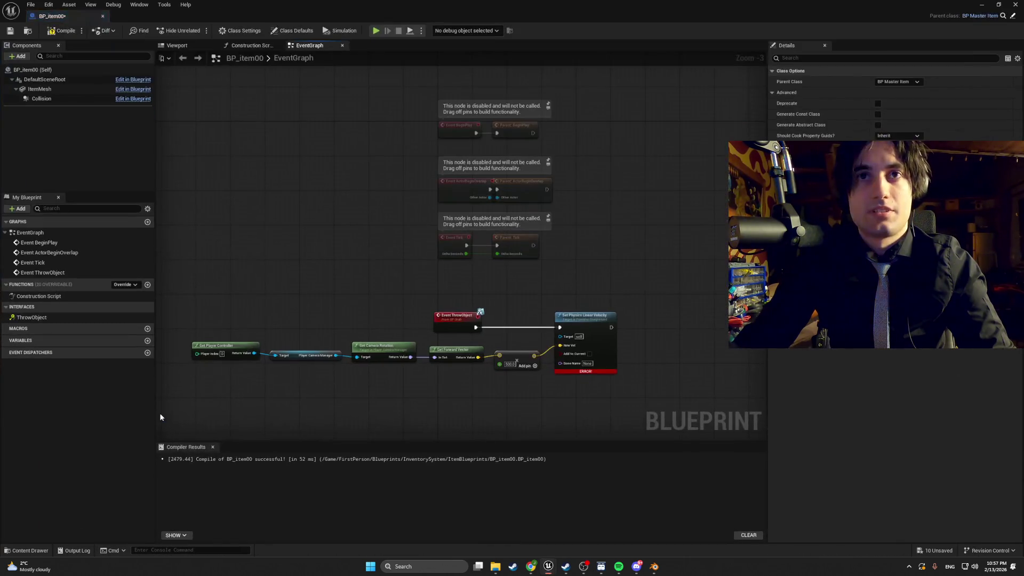
Step: Select the ItemMesh component and check its static mesh list without changing it
click(59, 89)
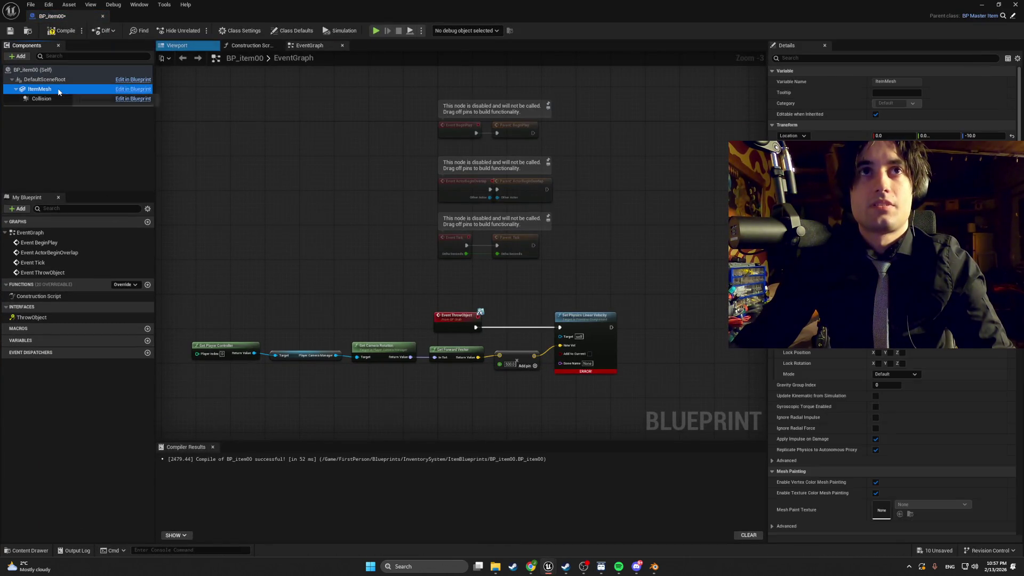
click(939, 160)
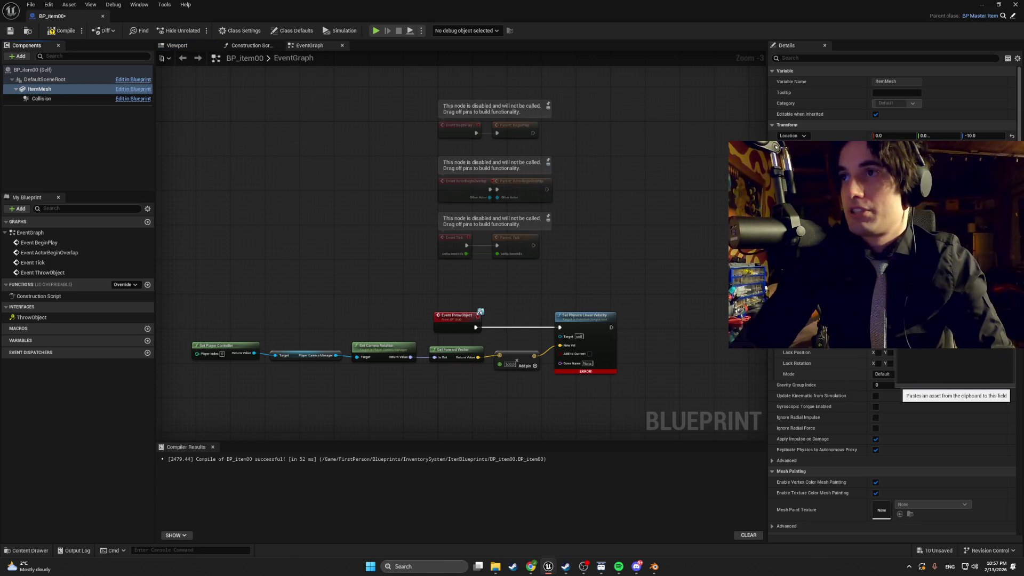
key(Escape)
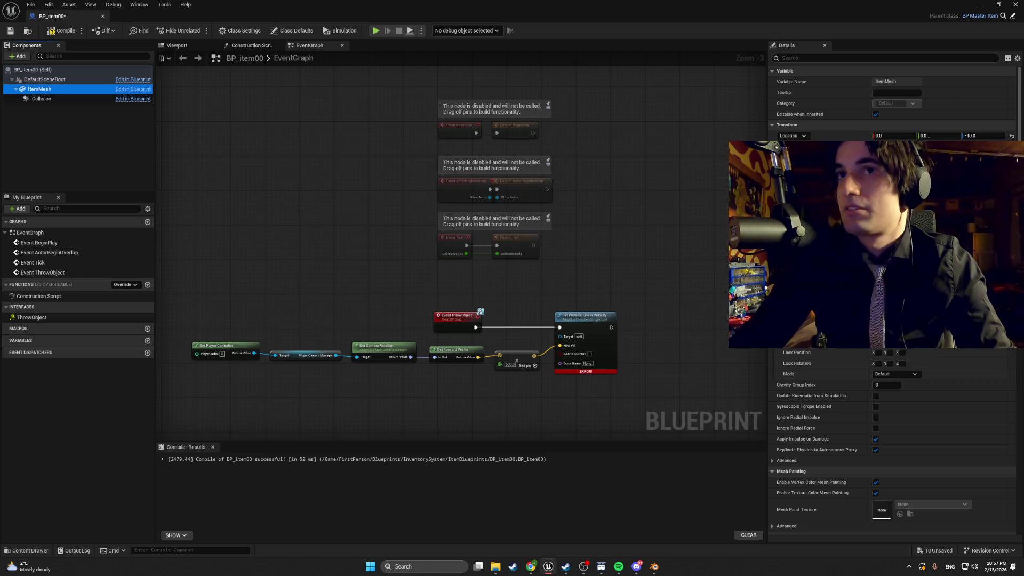
Step: Roll ItemMesh about 100° in the Viewport preview, then compile BP_item00
click(176, 45)
drag(417, 191, 422, 202)
key(e)
mouse_move(486, 220)
mouse_down()
mouse_move(477, 211)
mouse_move(454, 239)
mouse_move(453, 259)
mouse_move(452, 188)
mouse_up()
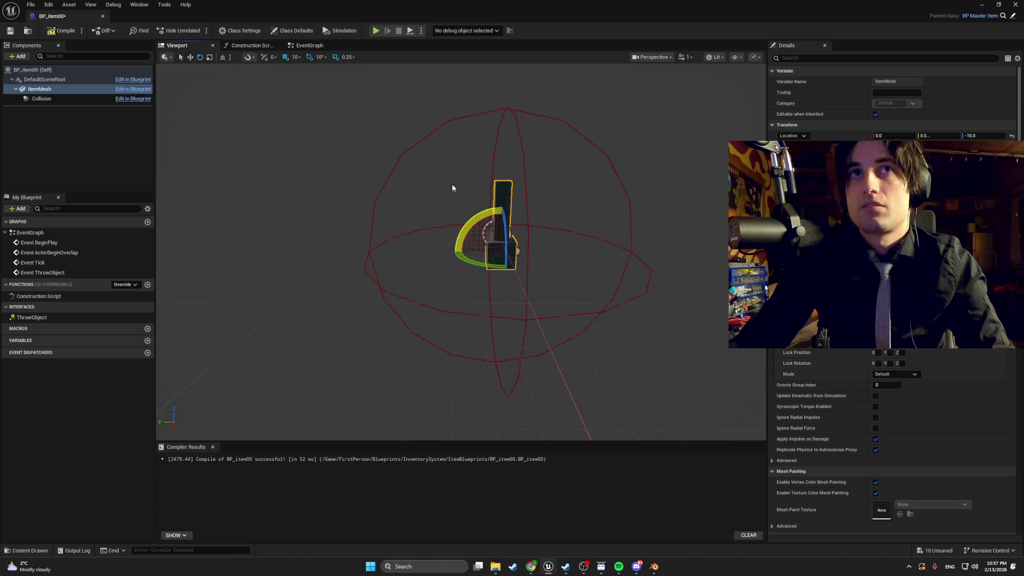
click(52, 32)
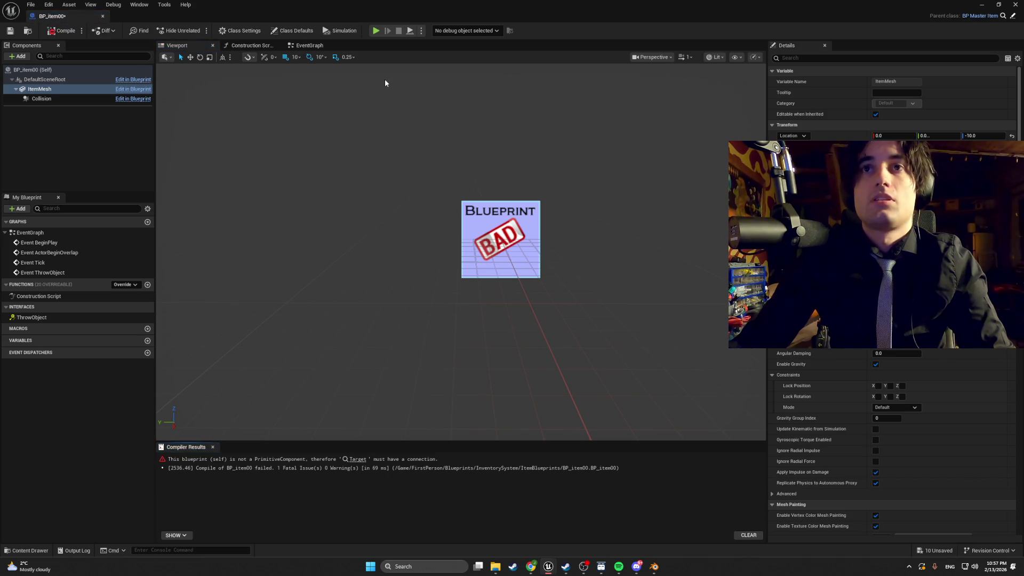
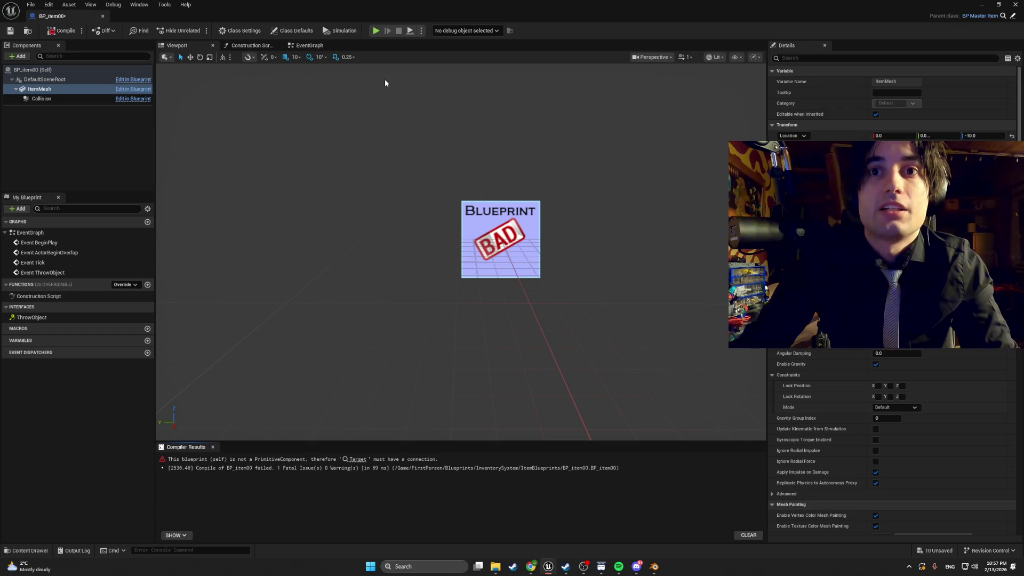
Step: Drop ThrowObject from BP_item00's Class Settings interfaces, accept the function transfer, and recompile
click(307, 45)
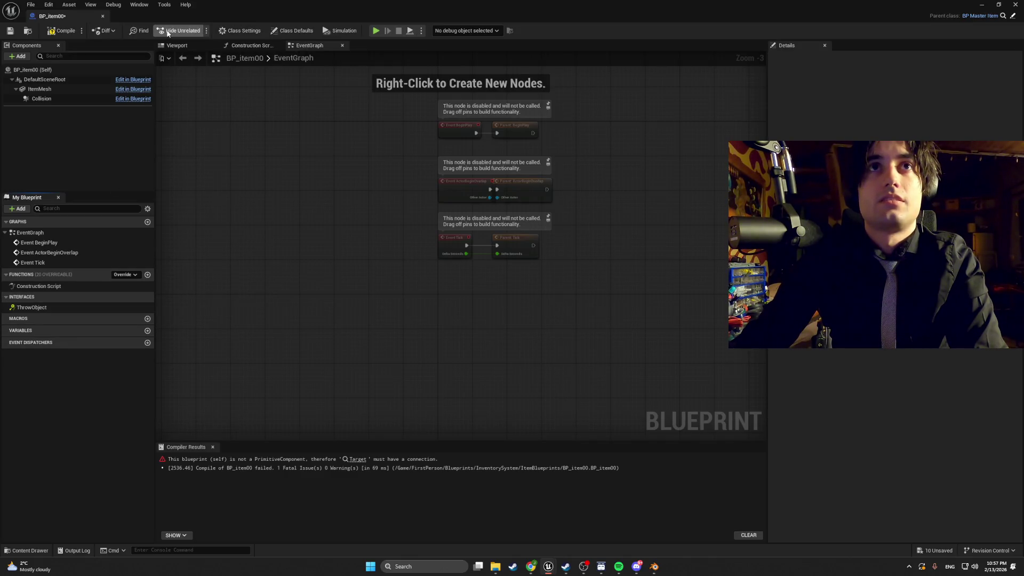
click(229, 35)
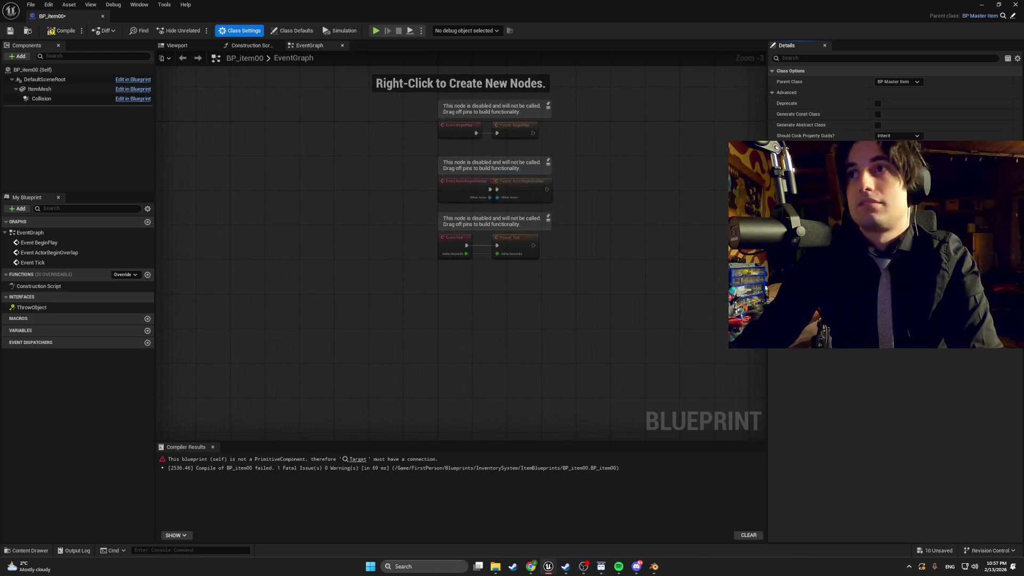
click(917, 168)
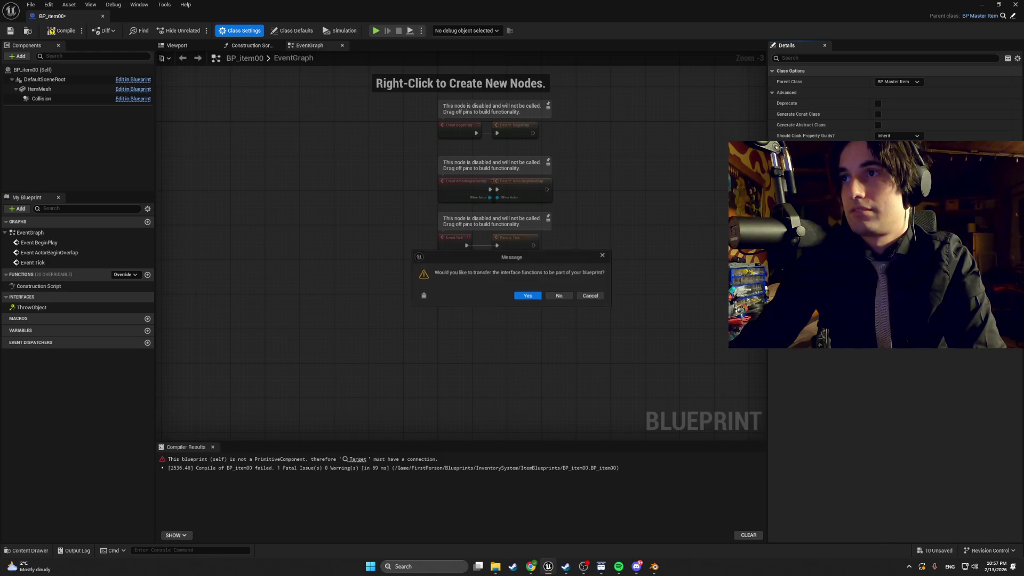
click(528, 297)
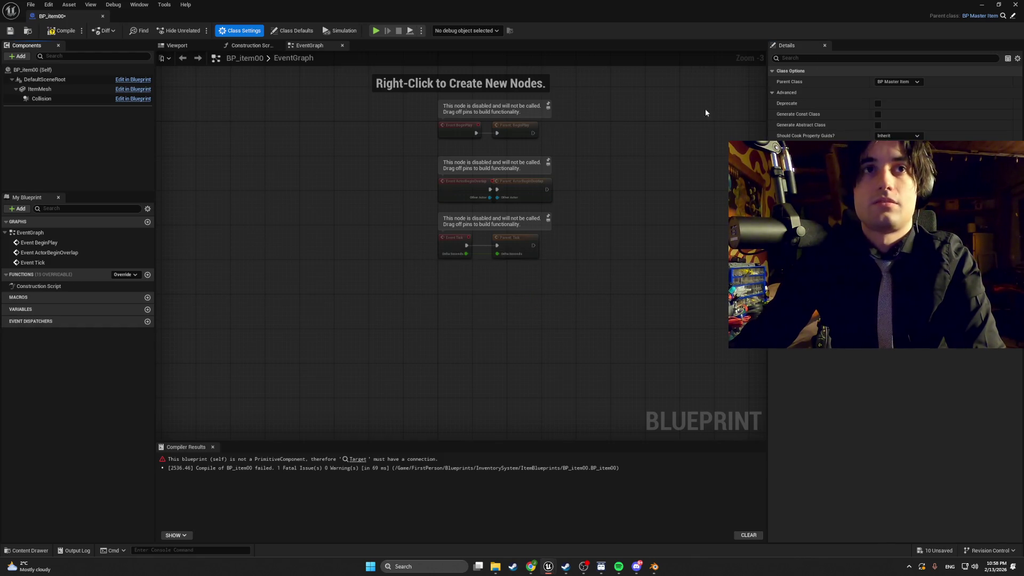
click(62, 30)
click(982, 4)
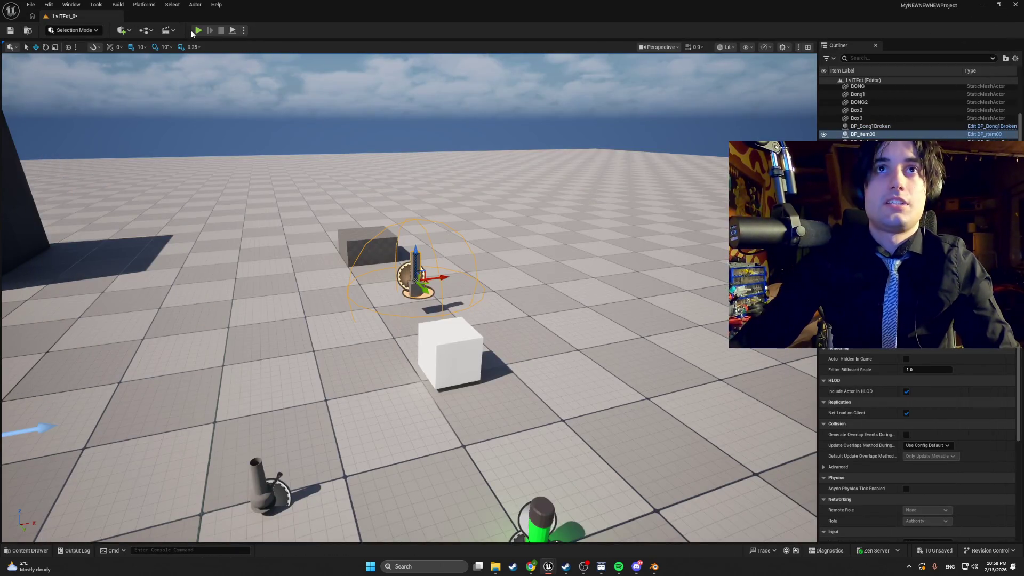
Step: Run a quick playtest, then open BP_item00 from the Content Drawer
click(198, 30)
key(Escape)
key(ctrl+space)
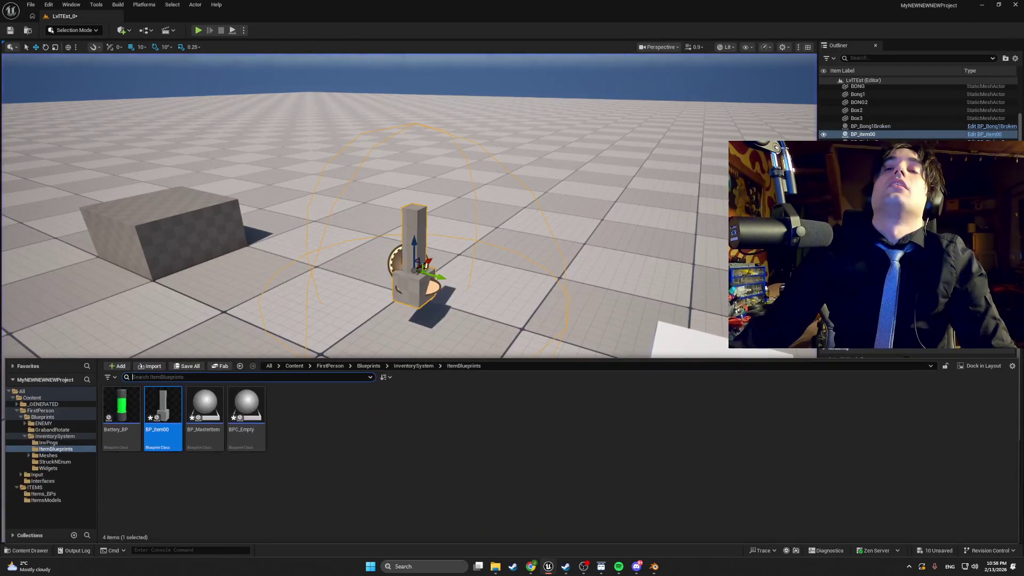
double_click(161, 415)
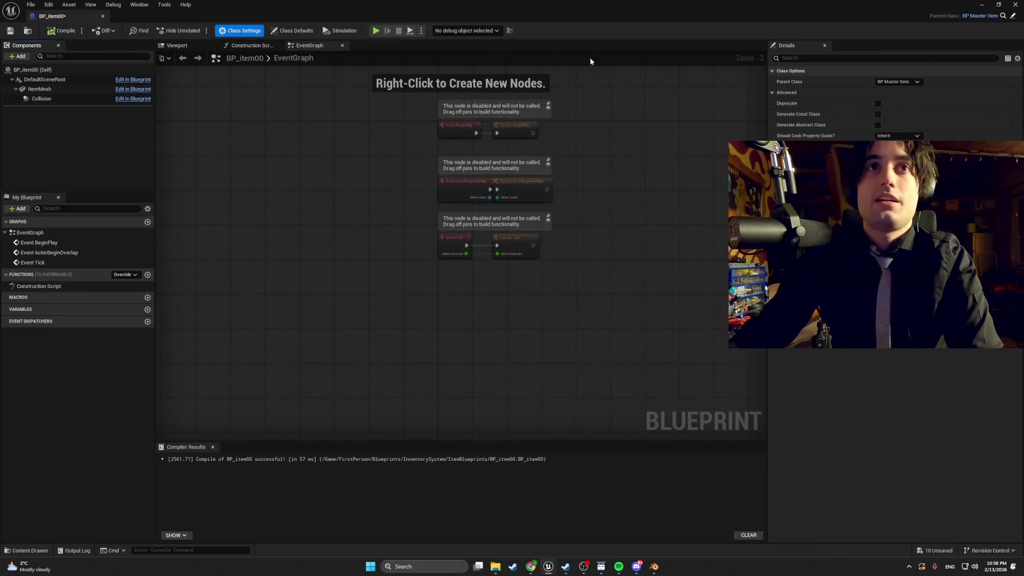
Step: Uncheck Simulate Physics on the item mesh using a 'sim' Details search
click(39, 89)
click(817, 57)
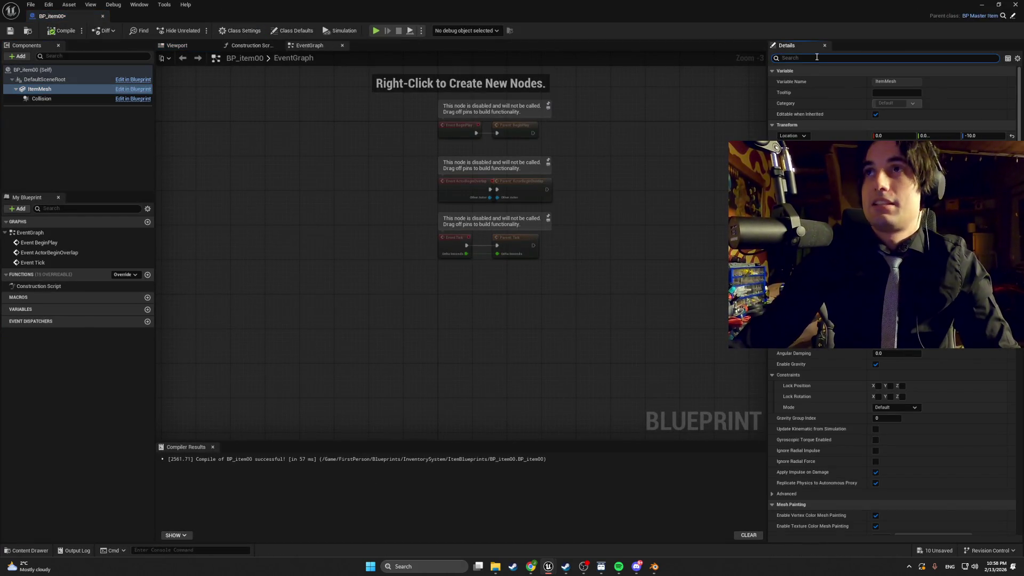
text(simula)
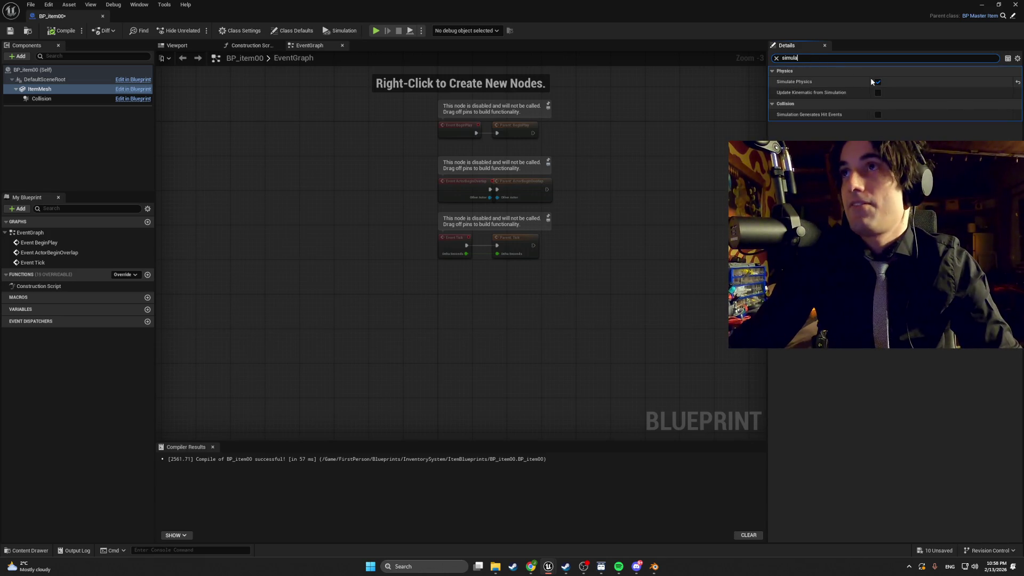
click(64, 100)
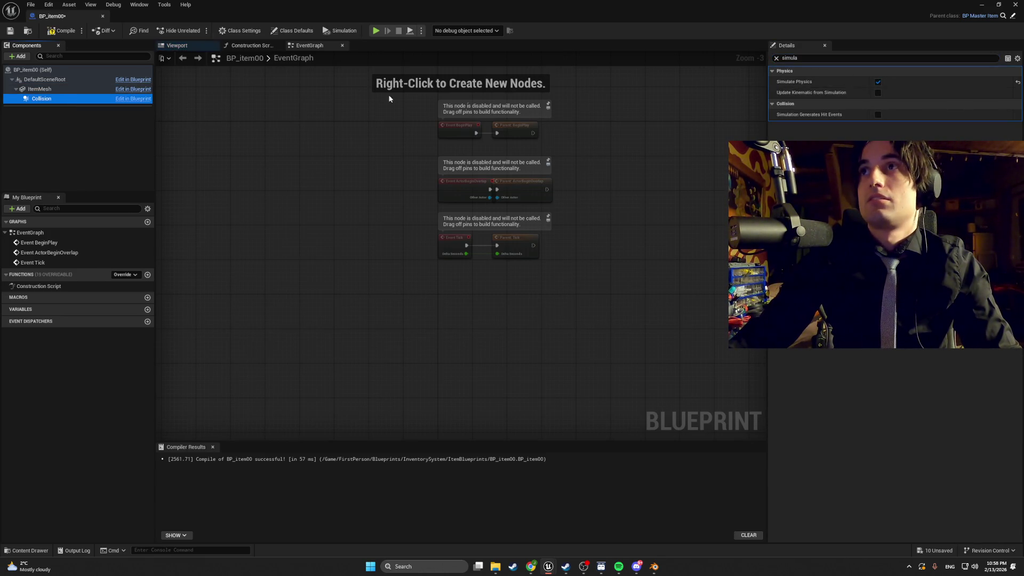
click(878, 82)
click(879, 82)
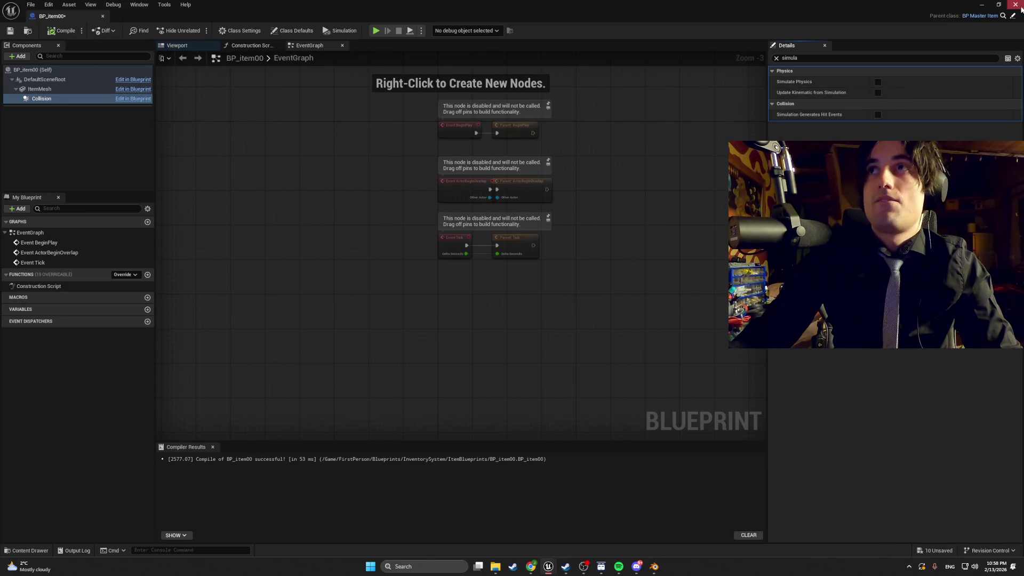
click(981, 4)
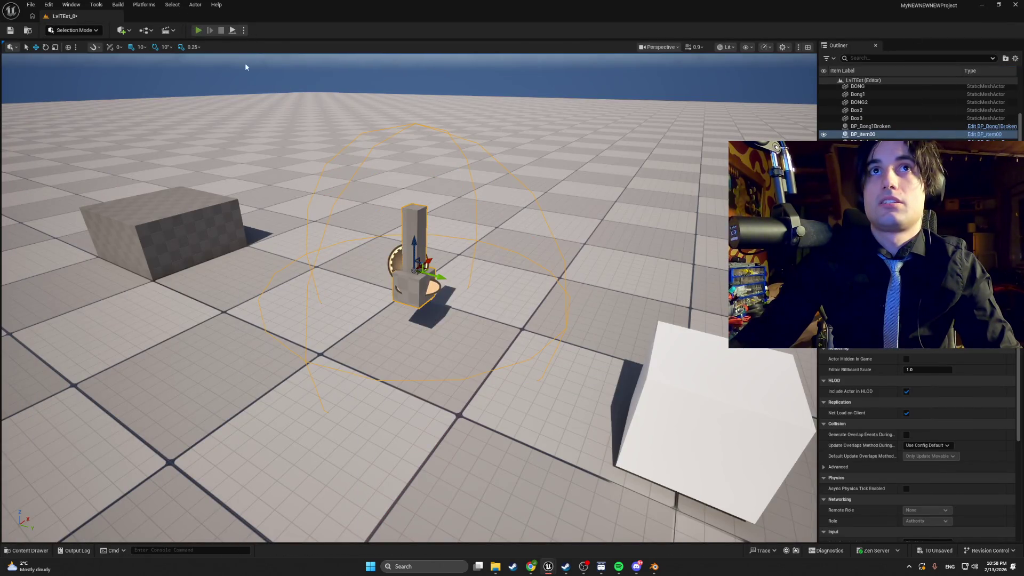
Step: Playtest walking onto the item to pick it up, then reopen BP_item00 and select ItemMesh
key(alt+p)
key(w)
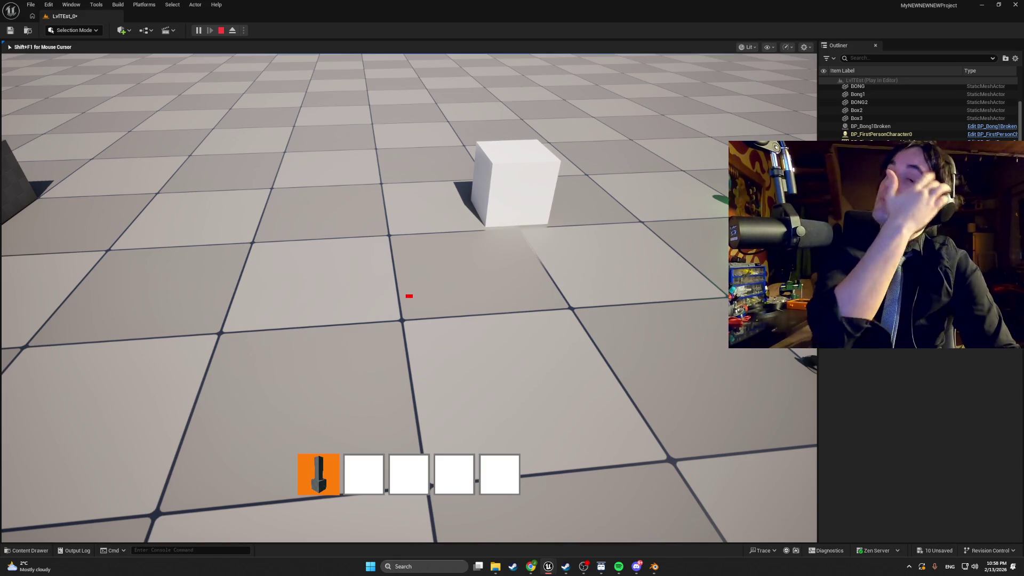
key(Escape)
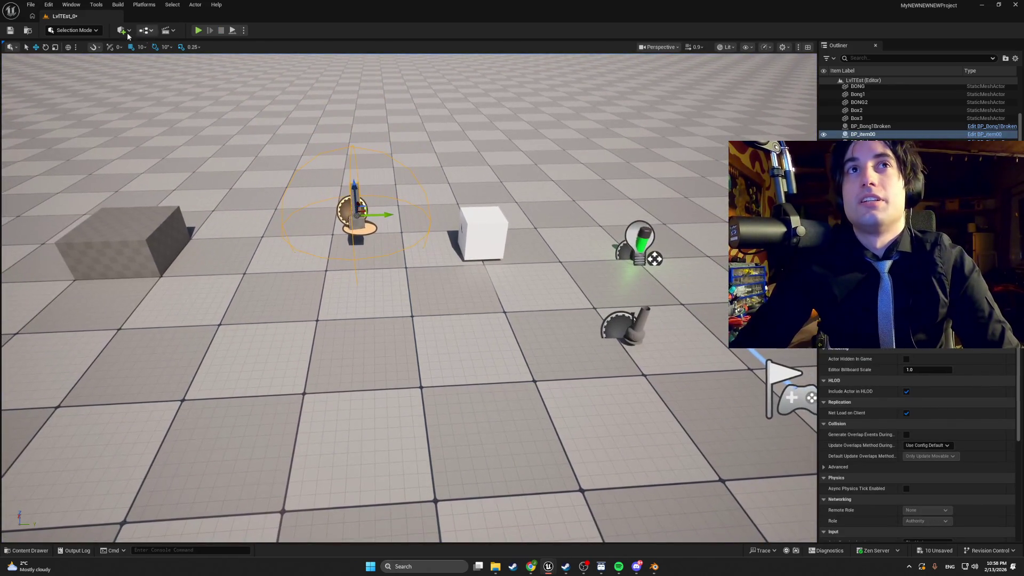
key(ctrl+space)
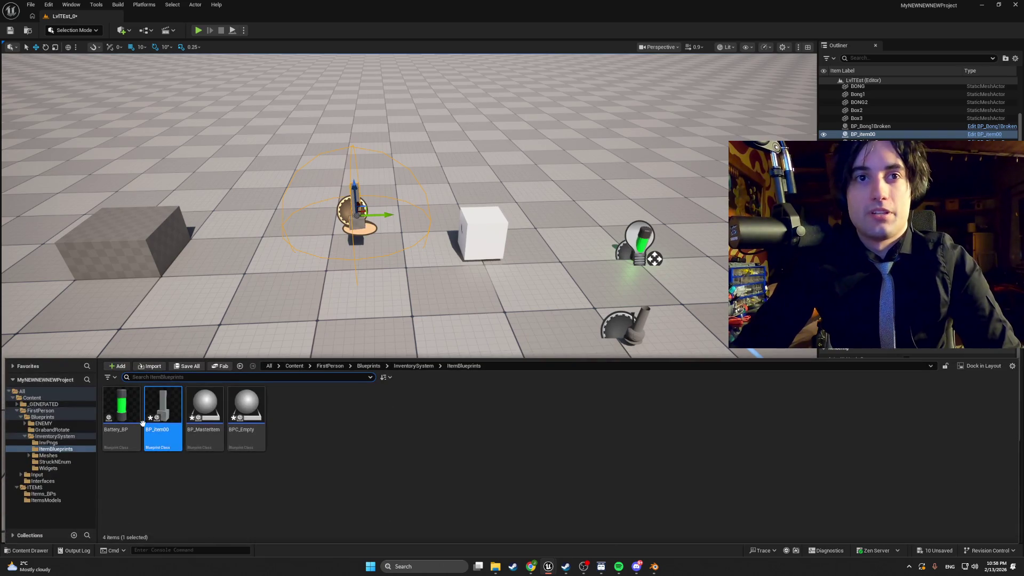
double_click(160, 415)
click(64, 89)
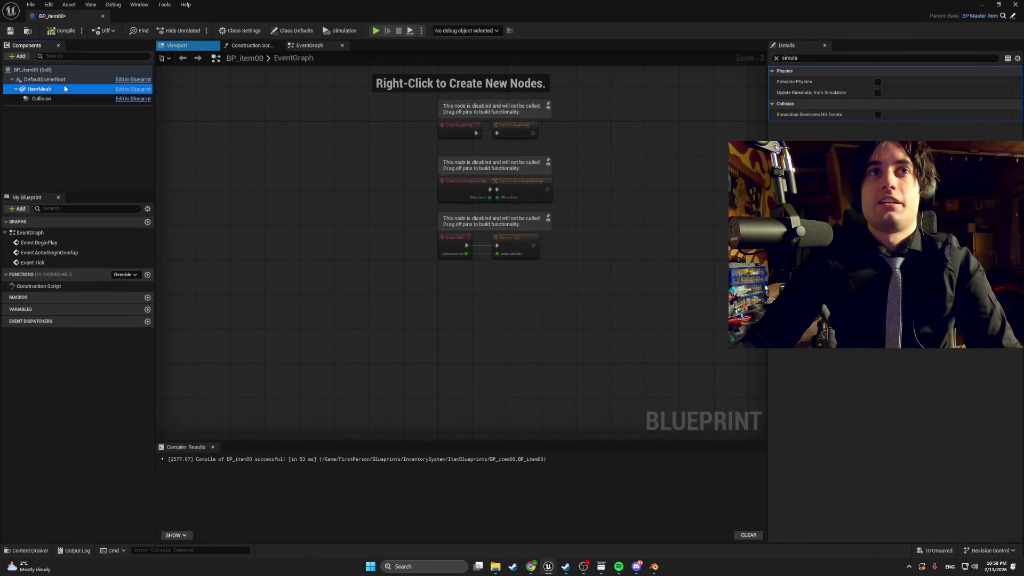
Step: Rotate the bong mesh on X to stand vertical in the Viewport, then recompile
click(776, 58)
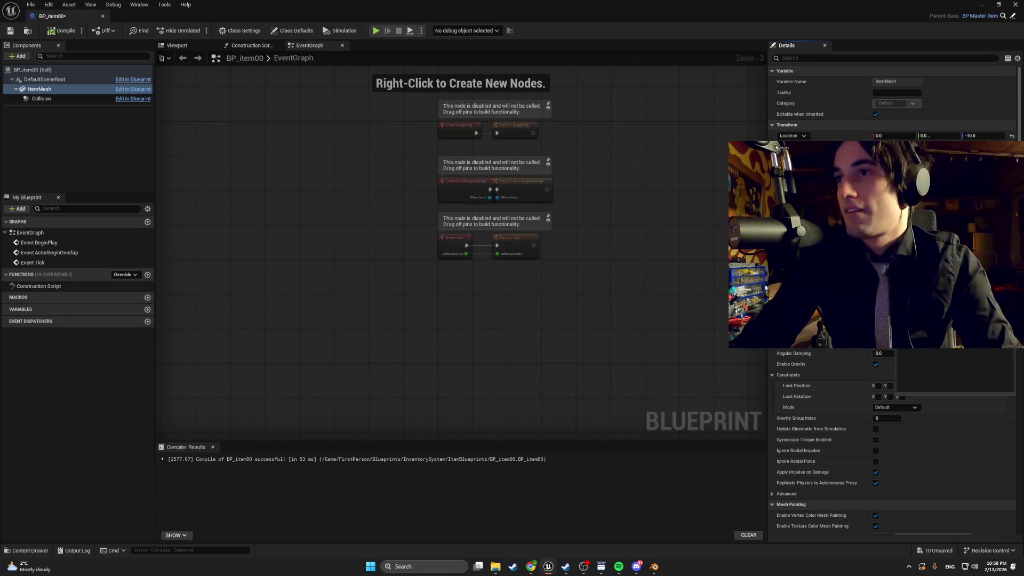
click(800, 57)
click(178, 46)
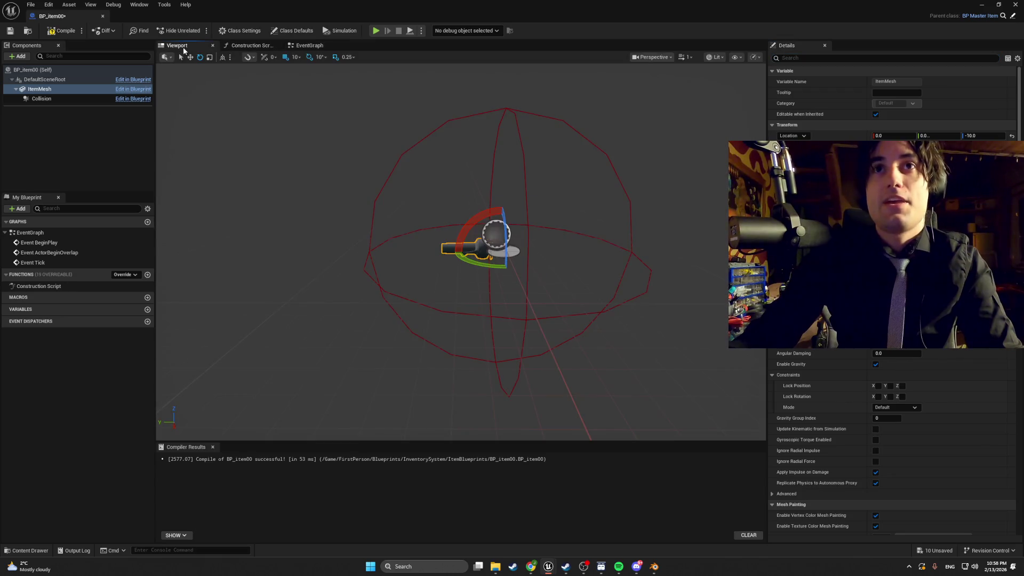
drag(458, 225, 471, 220)
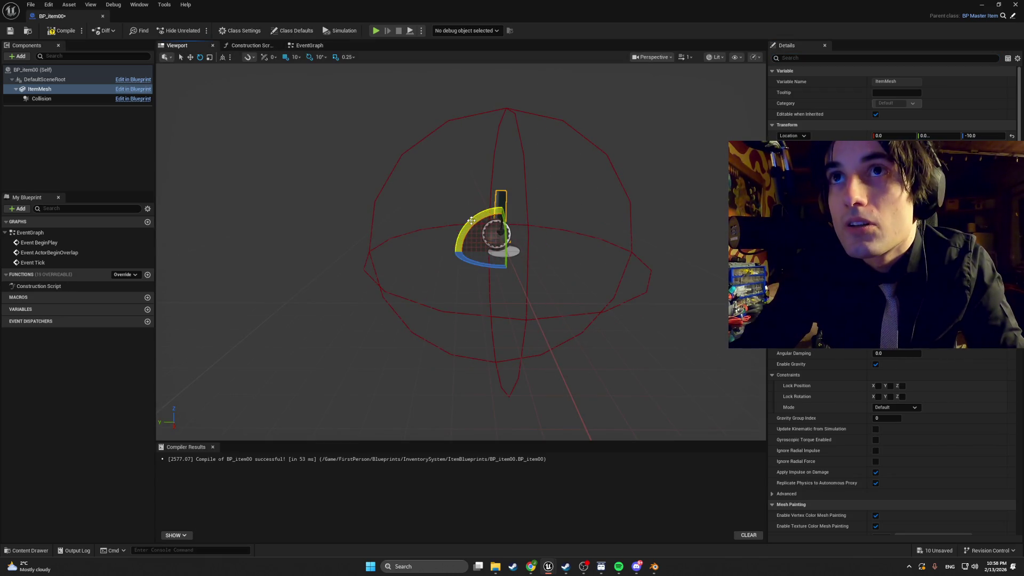
click(52, 34)
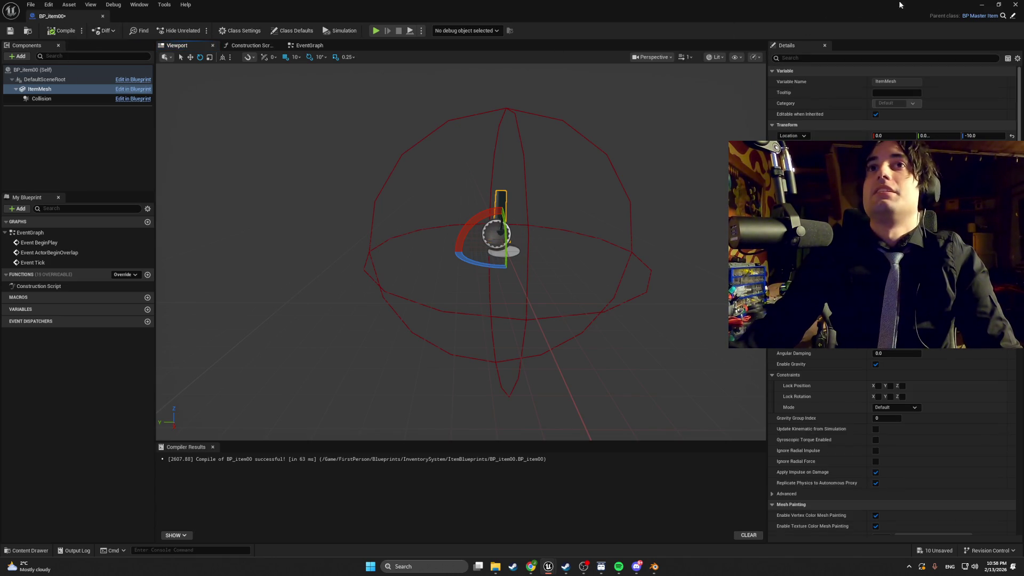
click(978, 5)
Step: Playtest the level, then reopen BP_item00 on its EventGraph
click(197, 30)
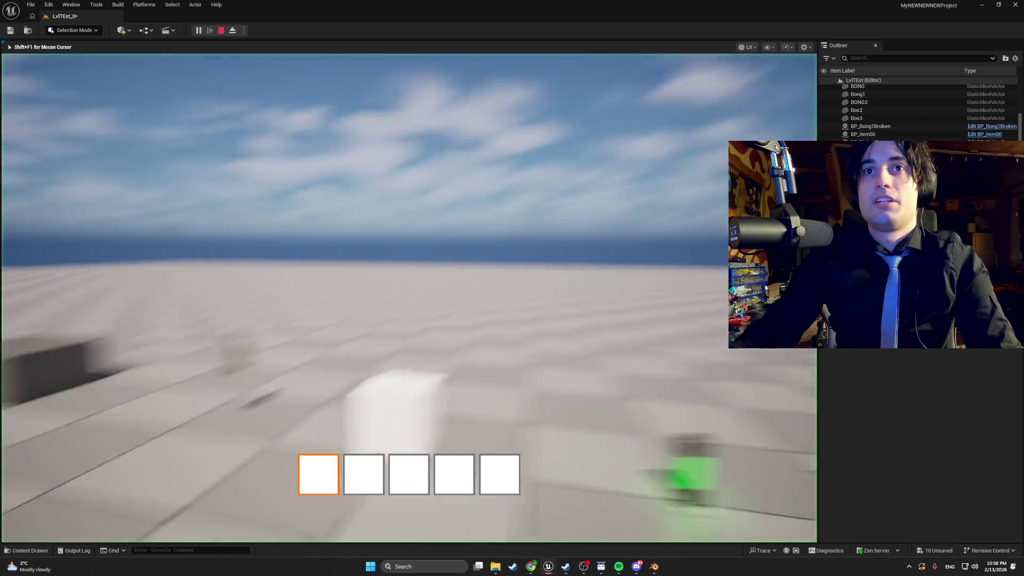
key(Escape)
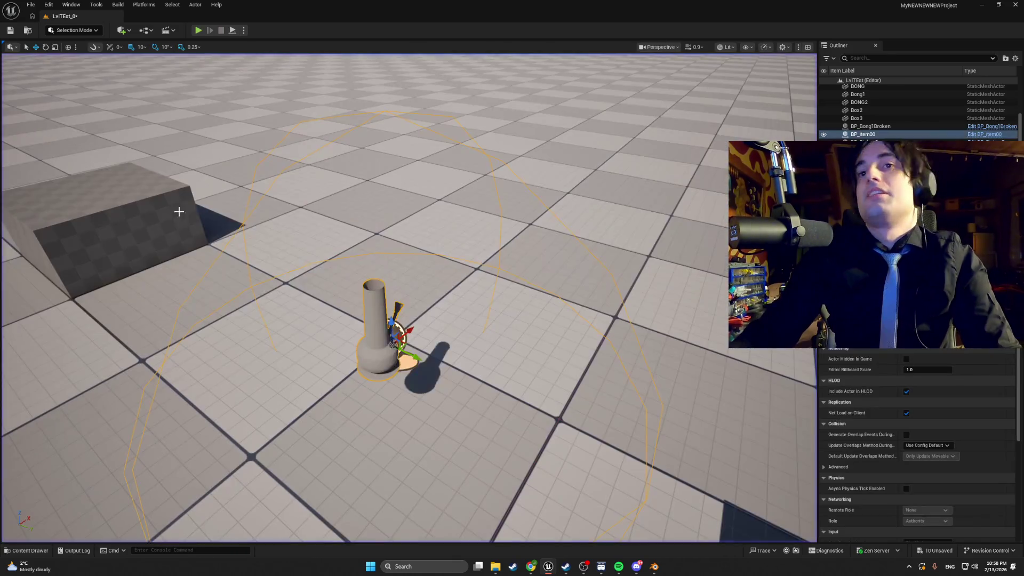
key(ctrl+space)
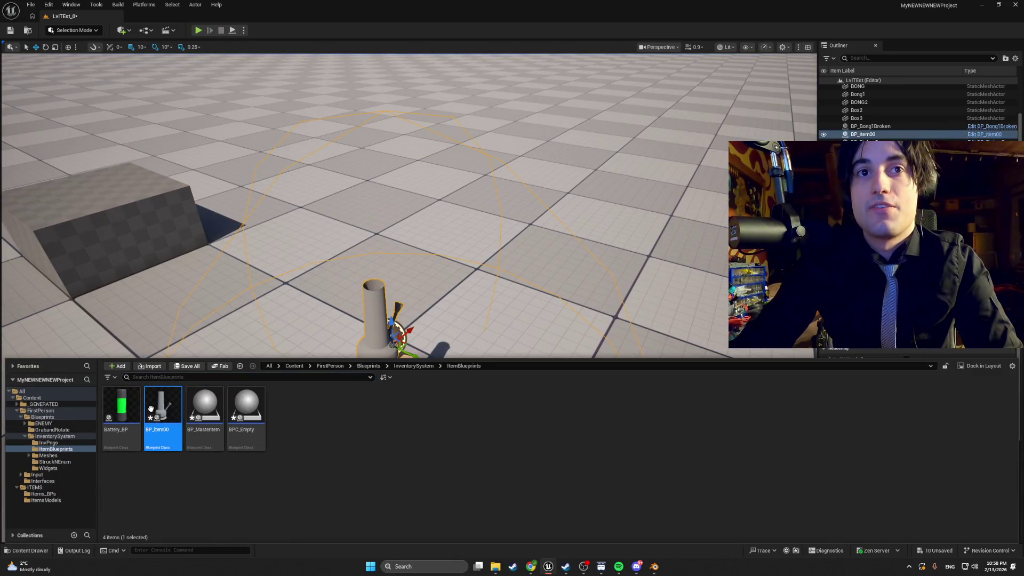
double_click(155, 416)
click(305, 49)
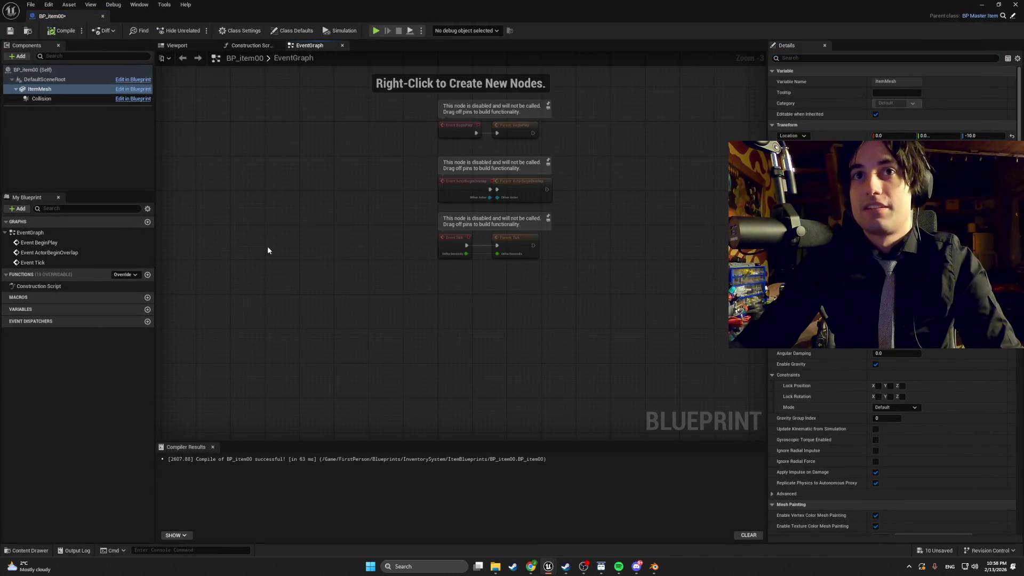
Step: Paste the copied throw node chain into the graph, then delete the pasted nodes again
right_click(324, 322)
key(ctrl+v)
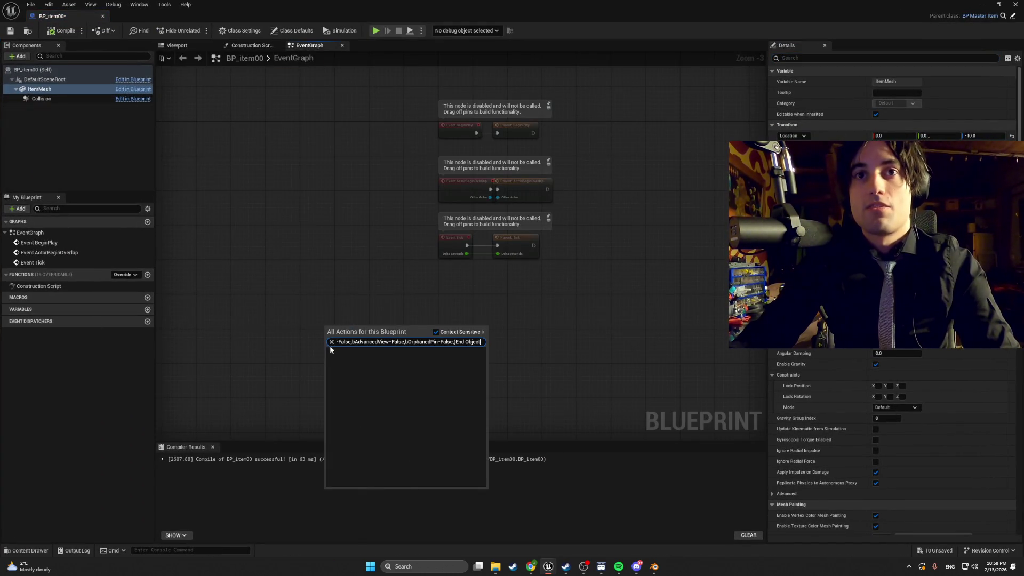
click(331, 342)
key(Escape)
key(ctrl+v)
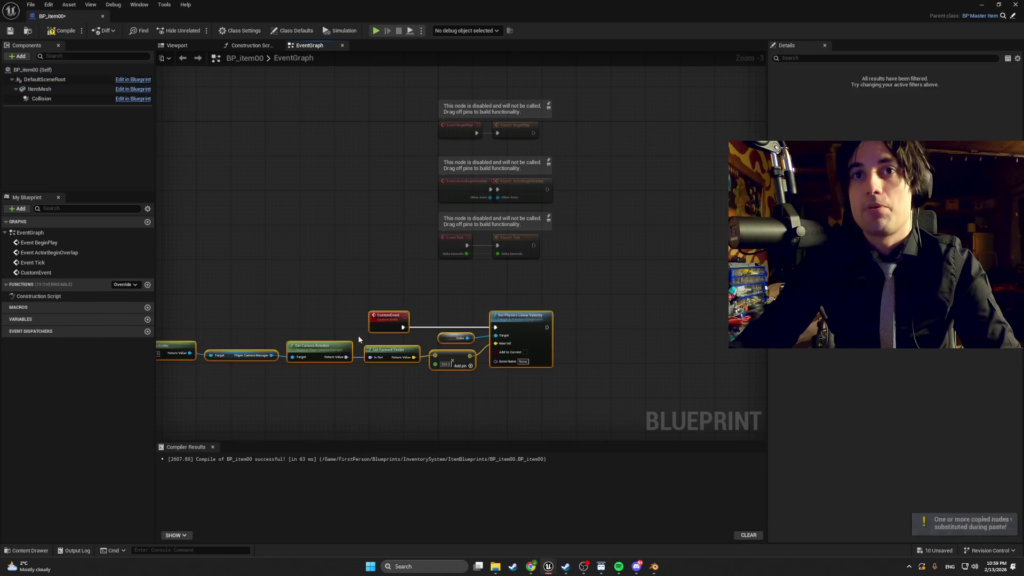
click(457, 336)
key(Delete)
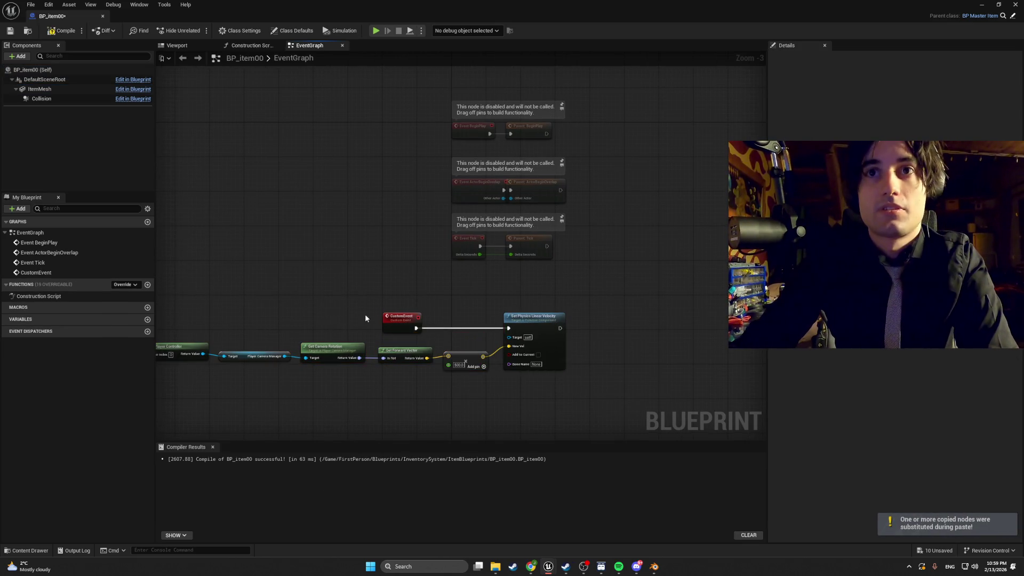
key(ctrl+z)
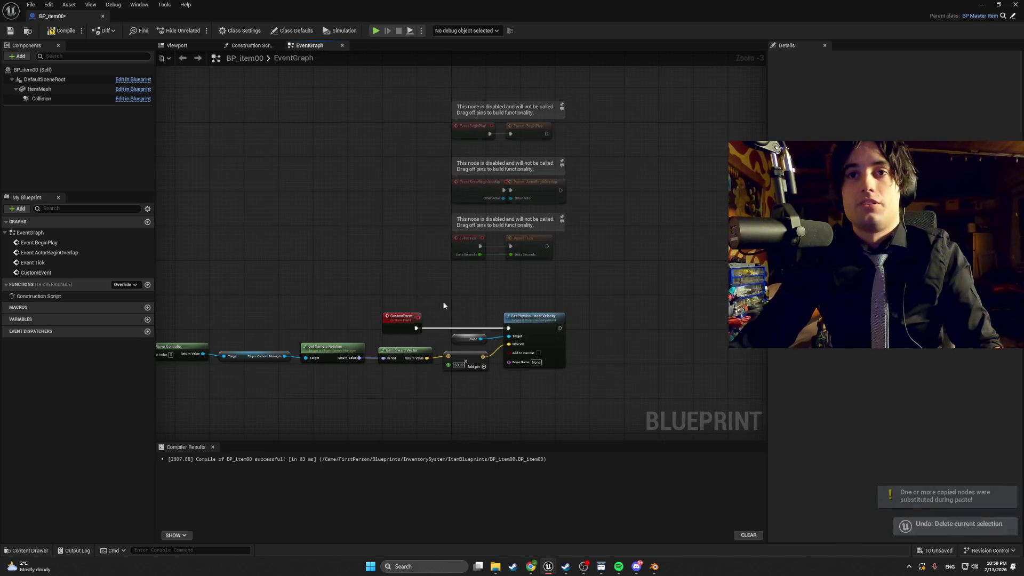
mouse_move(578, 392)
mouse_down()
mouse_move(496, 363)
mouse_move(182, 302)
mouse_up()
key(Delete)
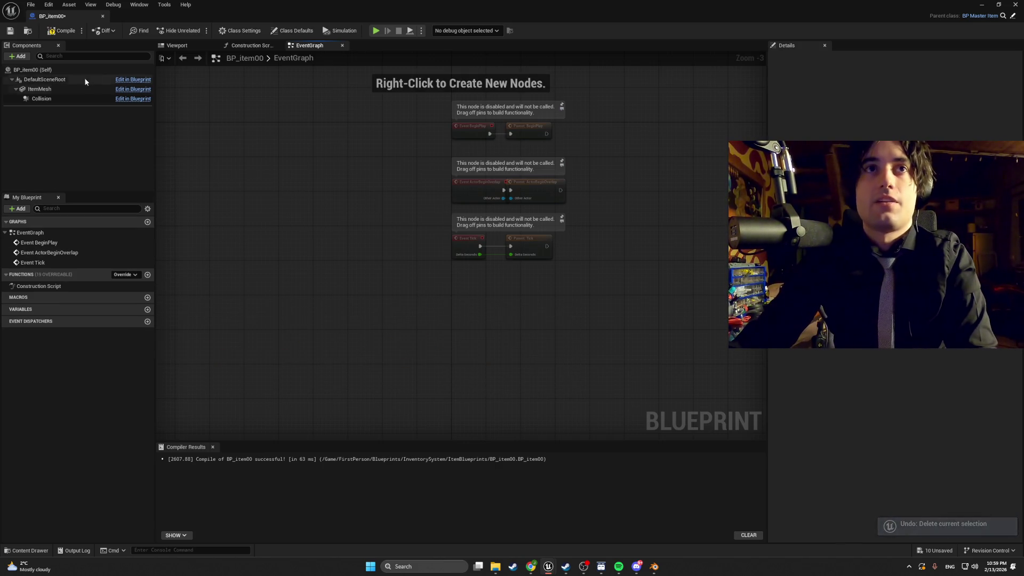
Step: Paste the ThrowObject event chain with an Item Mesh reference as velocity target, then compile and save
click(235, 32)
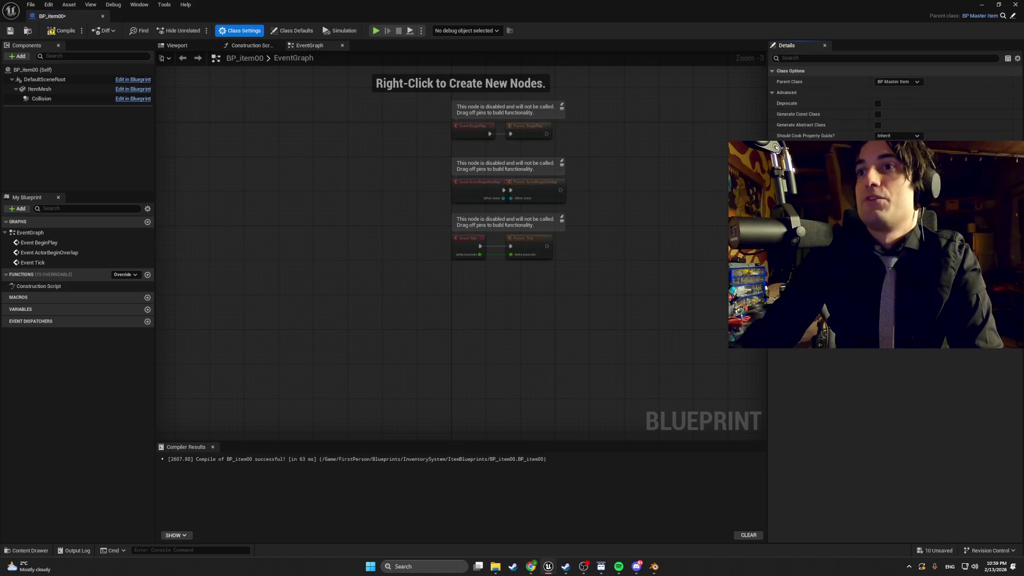
click(888, 338)
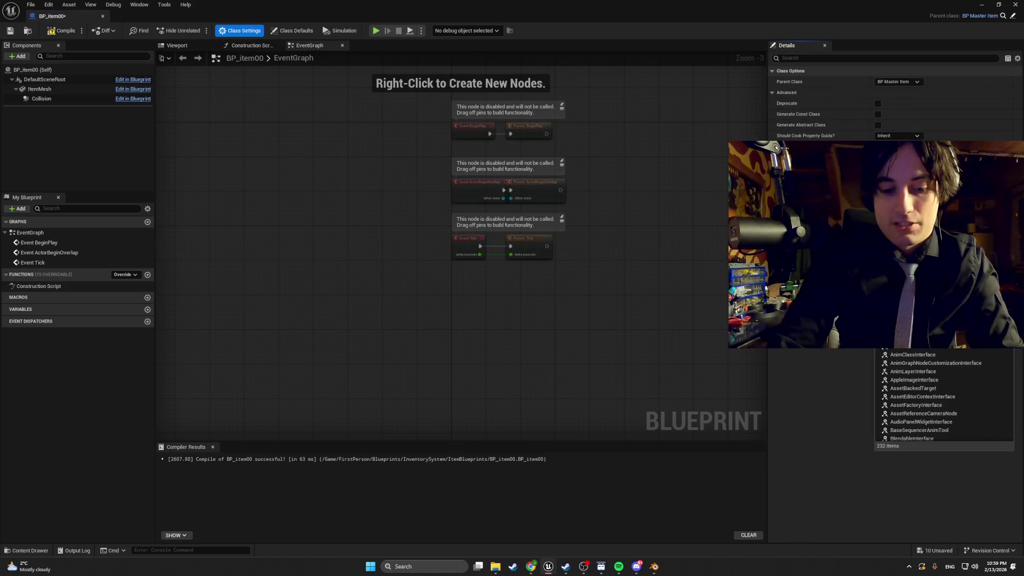
key(Escape)
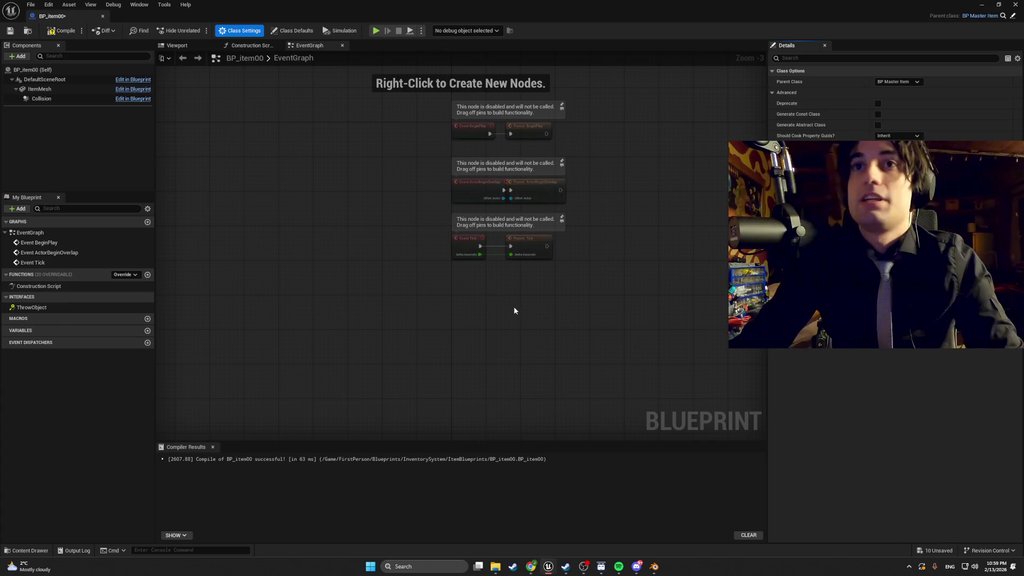
key(ctrl+v)
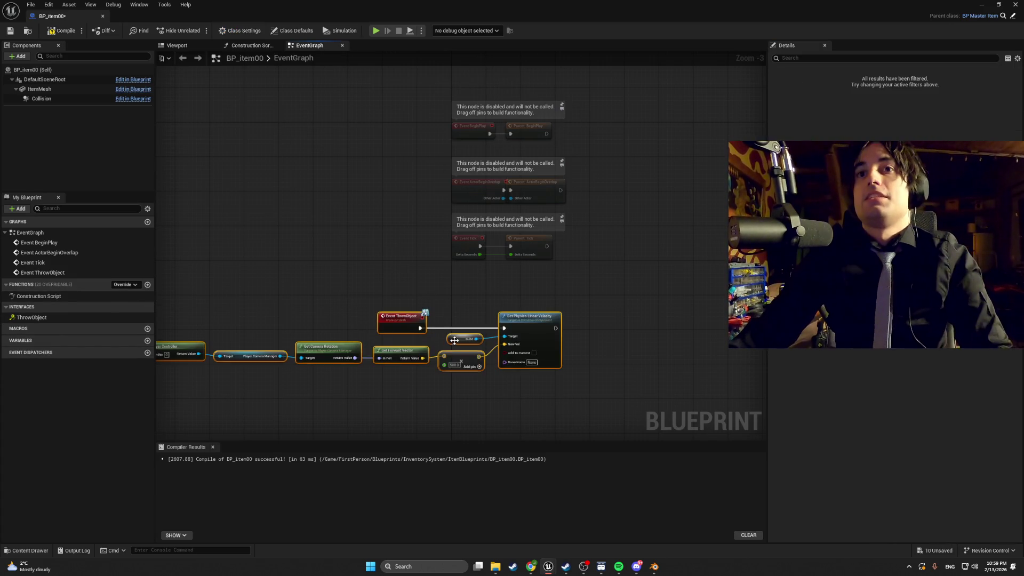
click(39, 89)
mouse_move(40, 89)
mouse_down()
mouse_move(460, 338)
mouse_move(507, 342)
mouse_up()
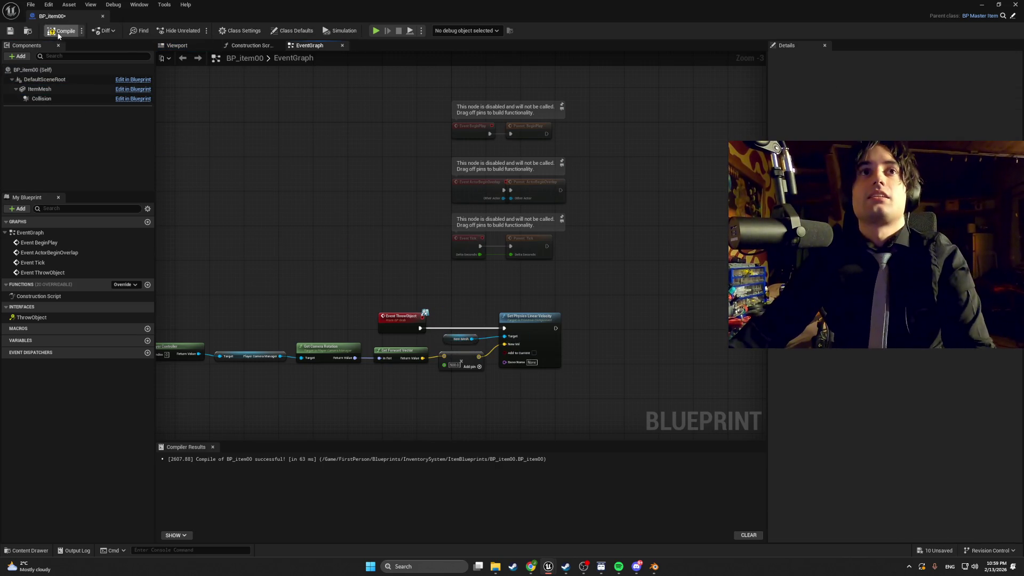
click(63, 31)
click(10, 30)
click(1010, 8)
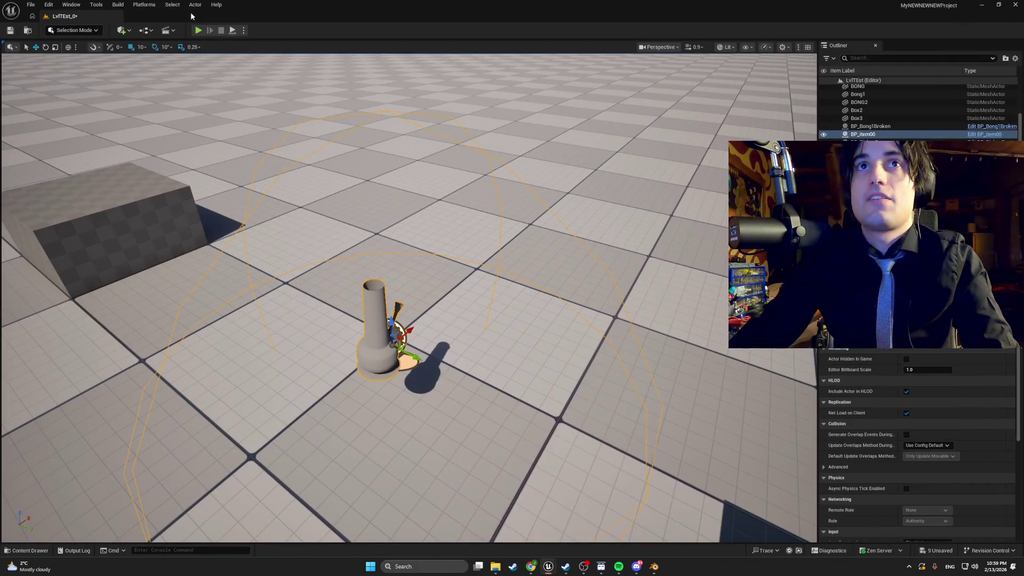
Step: Playtest picking up the bong, then glance at the bong model in Blender
key(alt+p)
key(e)
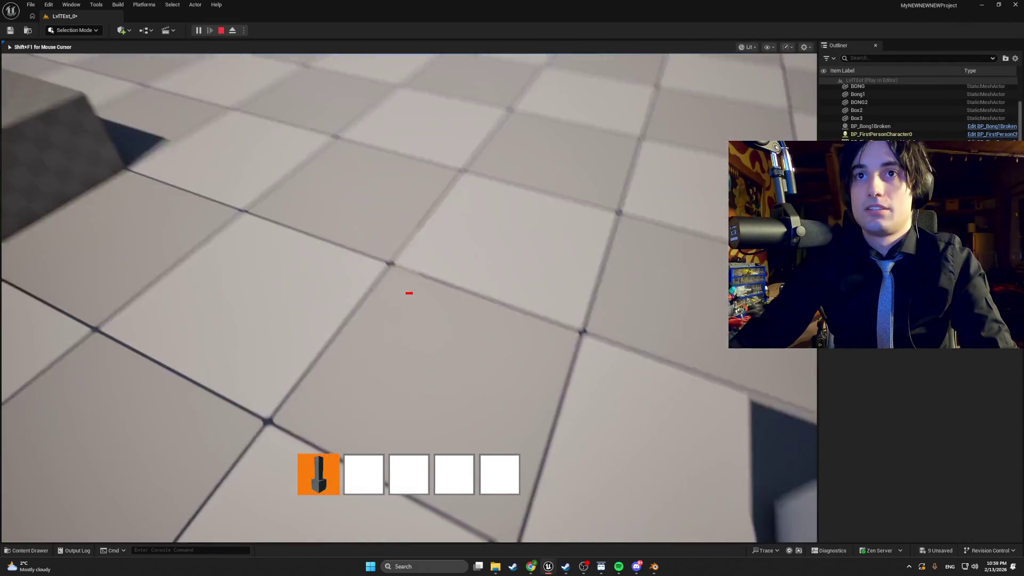
key(Escape)
key(alt+Tab)
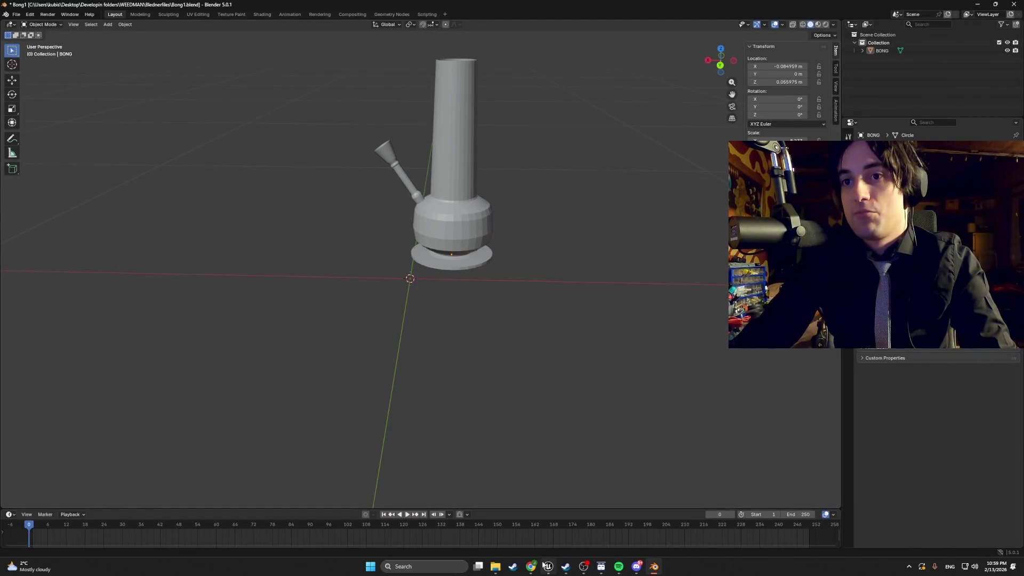
key(alt+Tab)
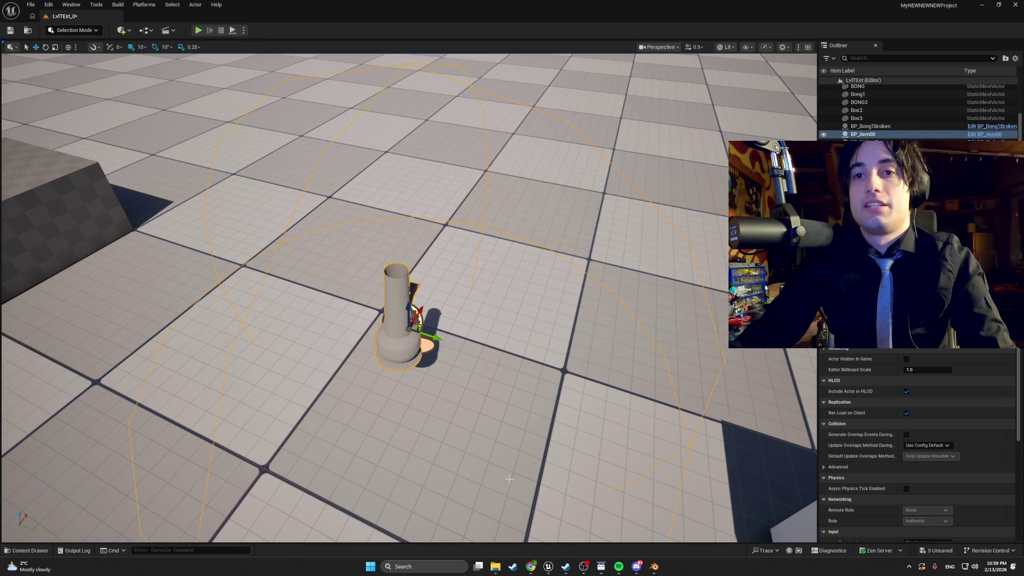
Step: Reopen the BP_item00 blueprint from the Content Drawer
mouse_move(584, 566)
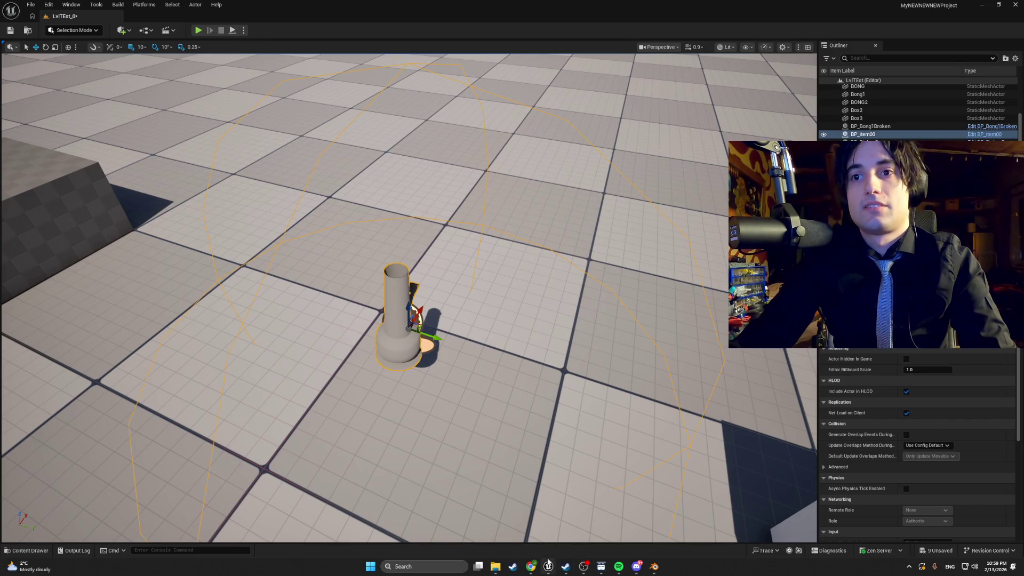
click(522, 525)
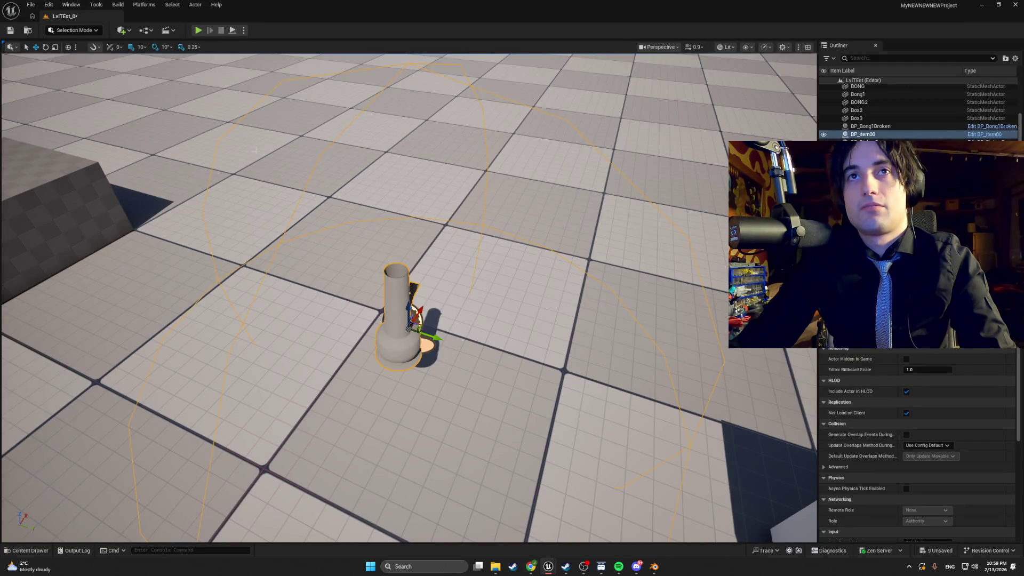
key(ctrl+space)
double_click(162, 413)
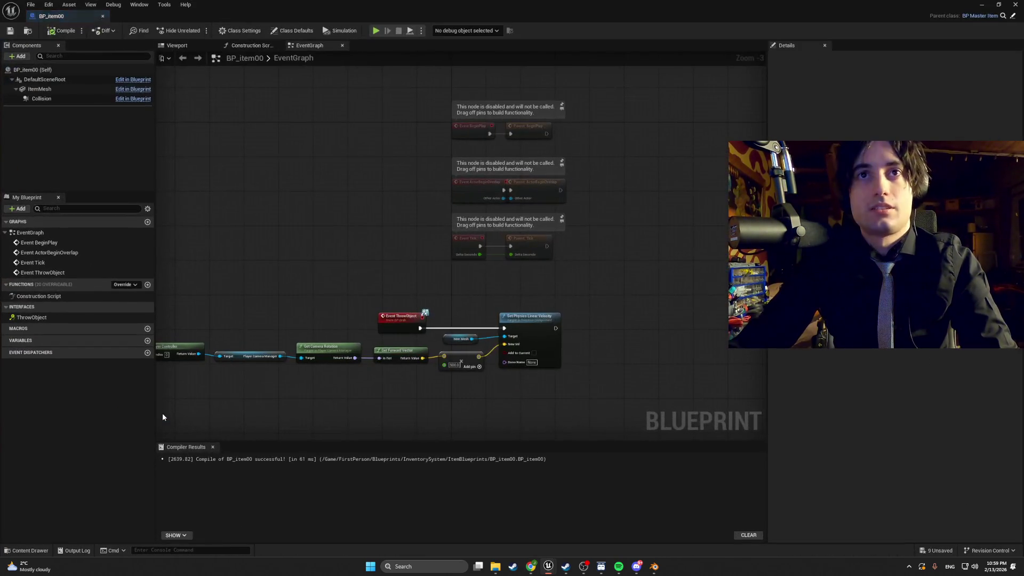
Step: Enable Simulate Physics on ItemMesh, check the Collision component, and close the editor
click(39, 88)
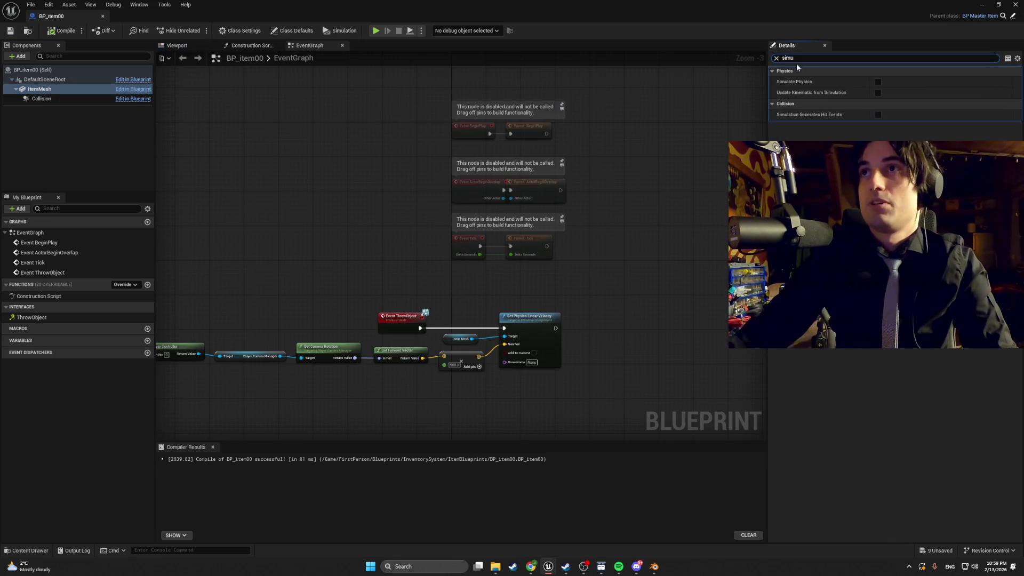
click(878, 82)
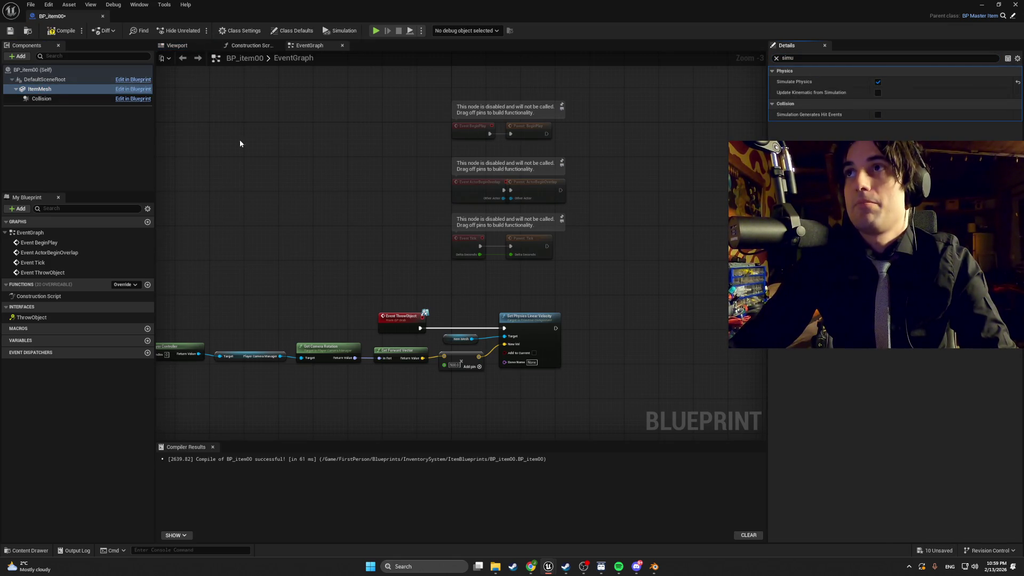
click(52, 100)
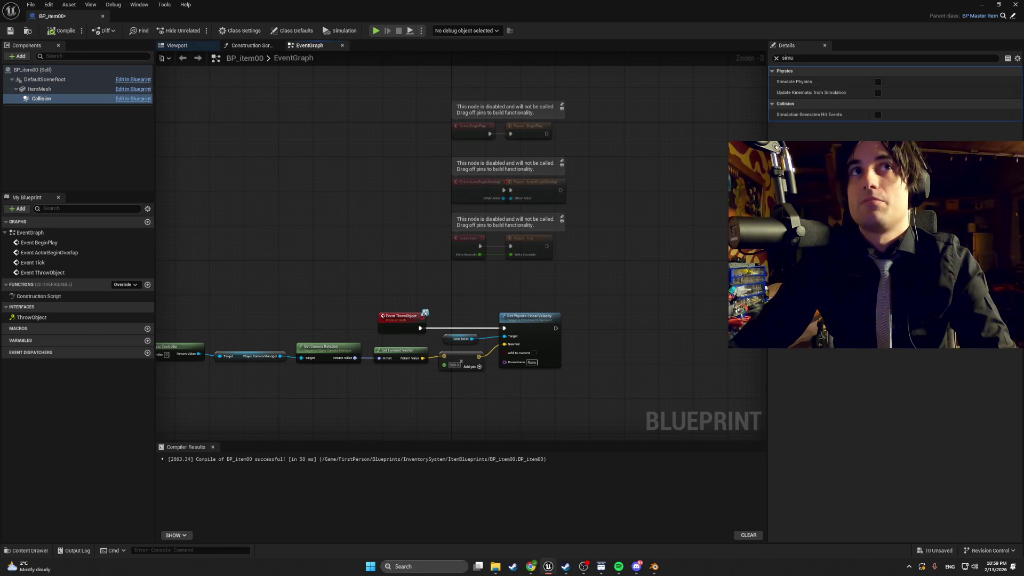
click(988, 6)
Step: Playtest dropping, re-picking and dropping the bong, then open the content browser
click(197, 30)
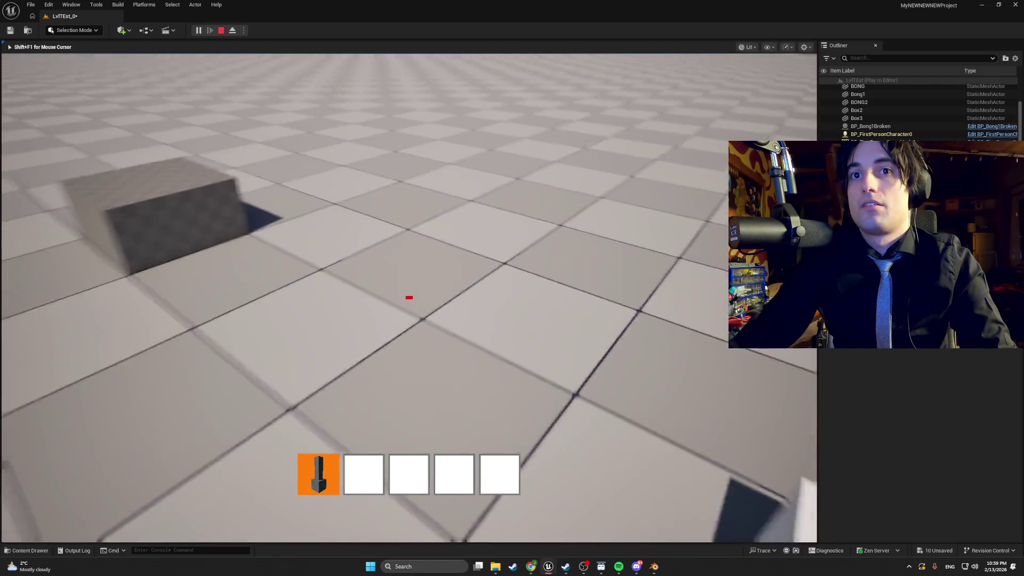
key(q)
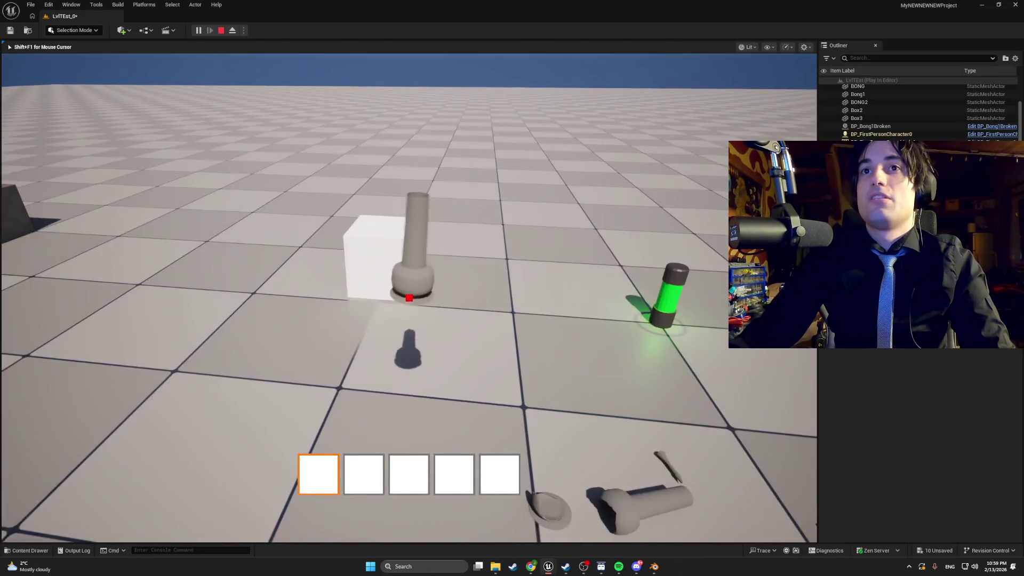
key(e)
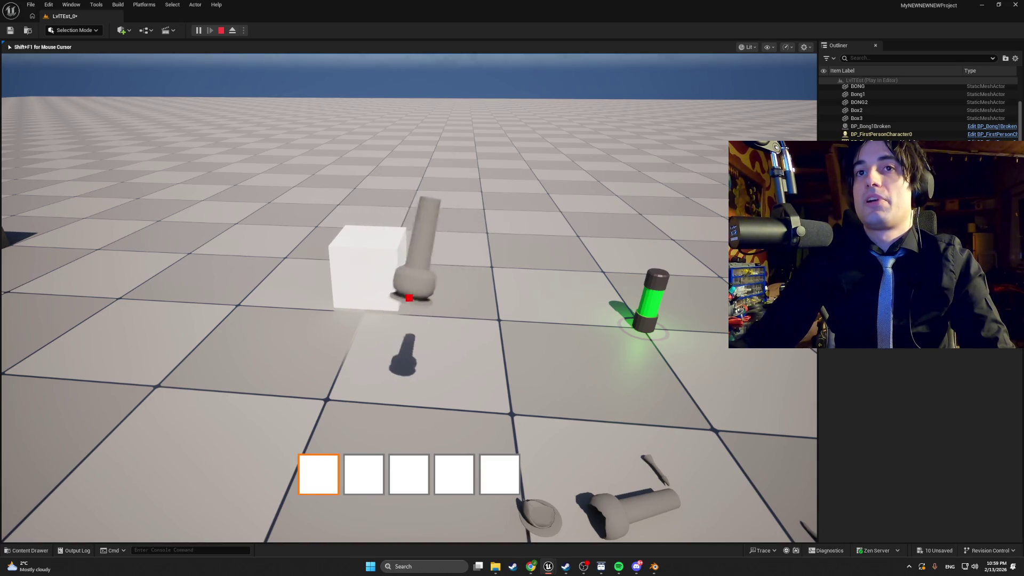
key(e)
key(Escape)
scroll(243, 140, down, 5)
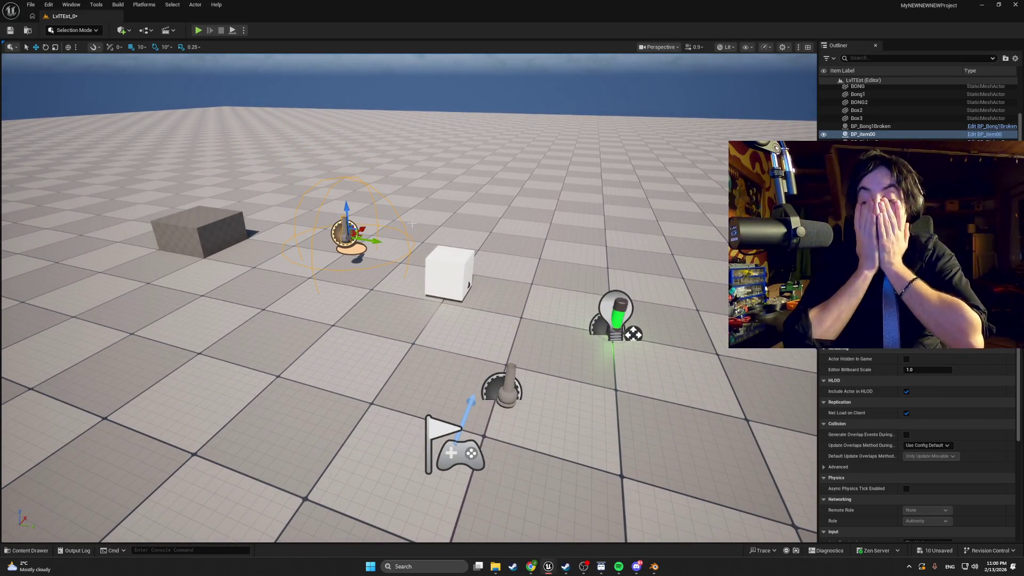
scroll(389, 295, down, 3)
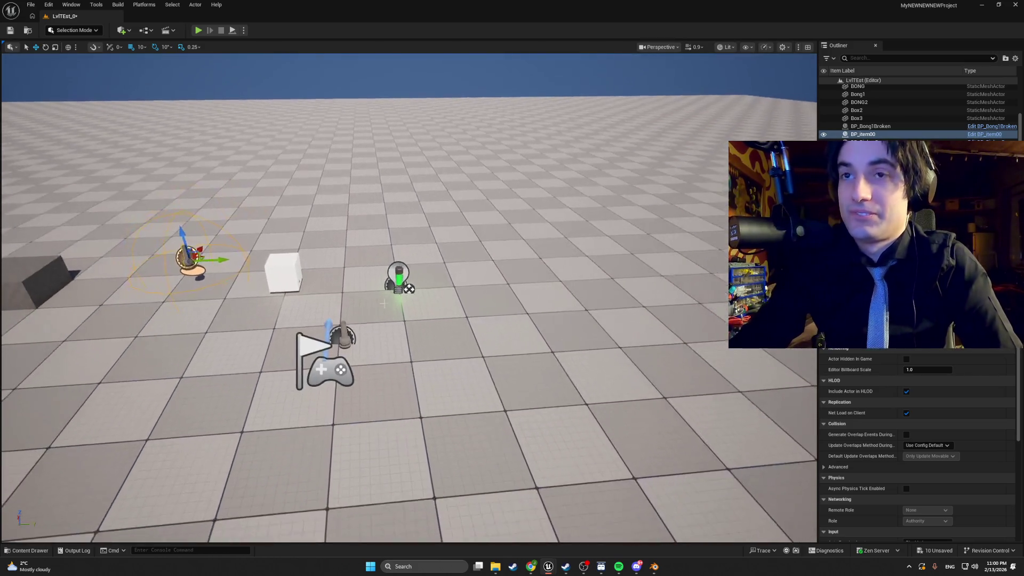
mouse_move(539, 568)
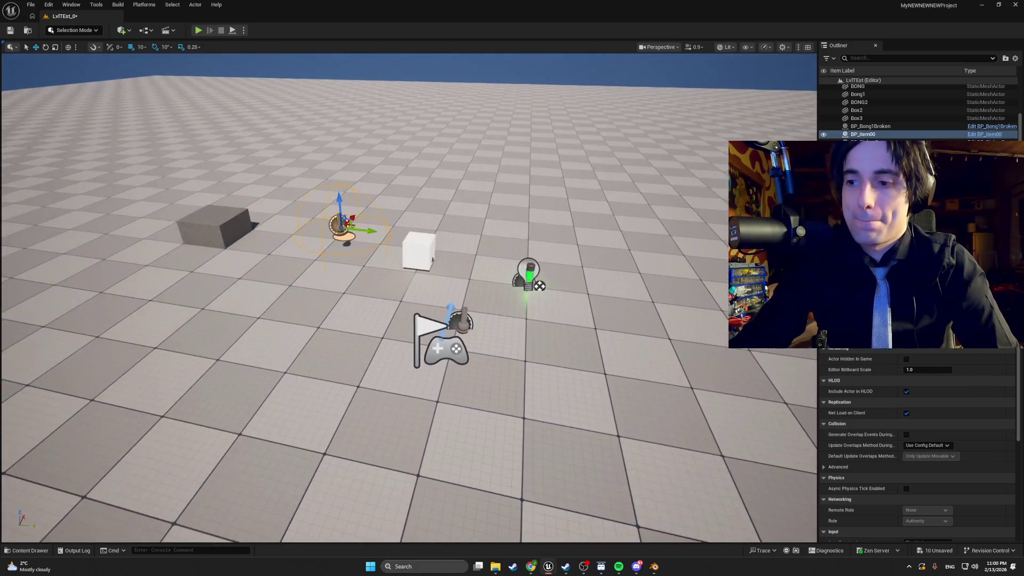
scroll(409, 298, up, 5)
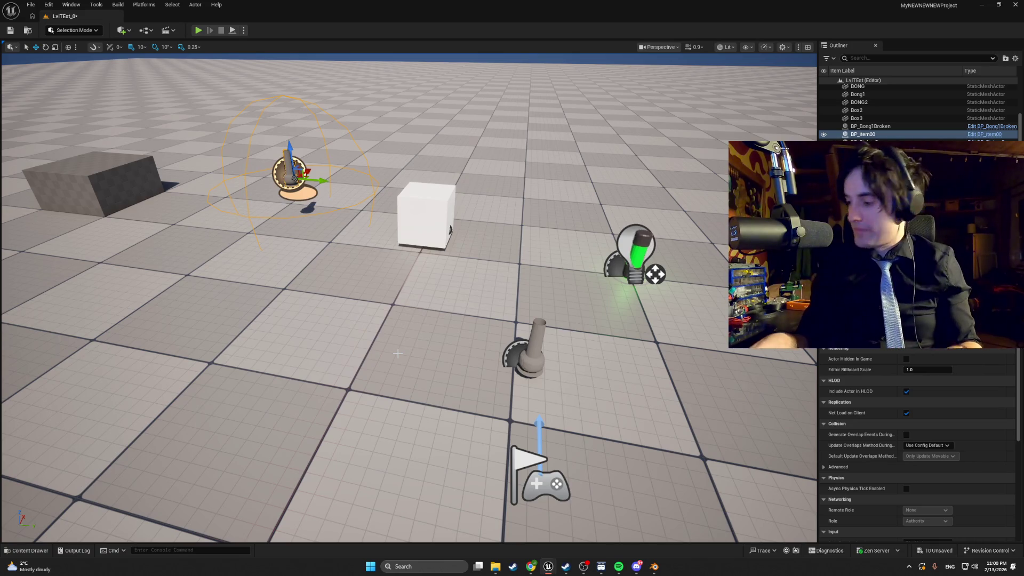
key(ctrl+b)
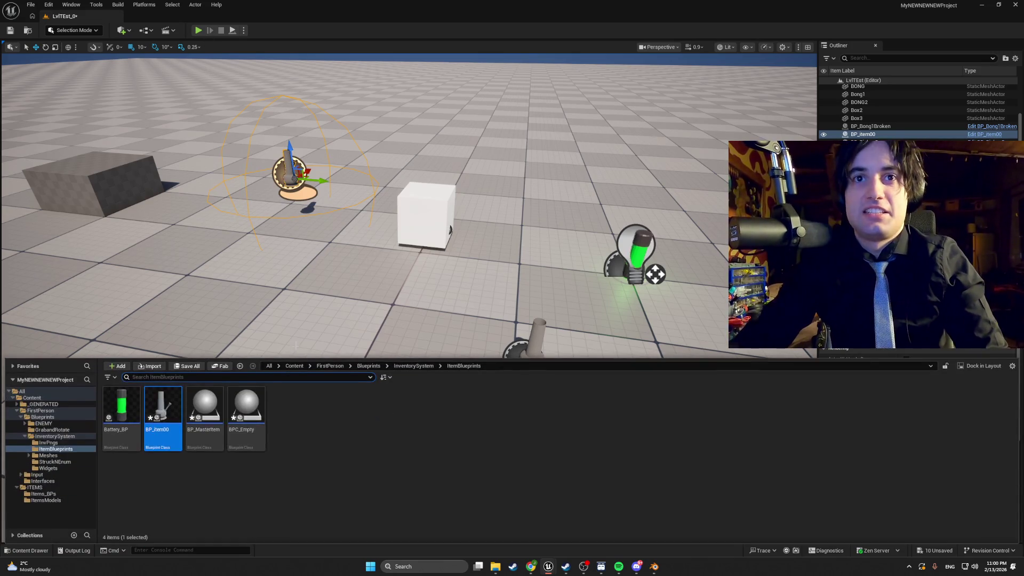
Step: Open BP_item00's Viewport and orbit the view to face the bong mesh
double_click(162, 414)
click(177, 45)
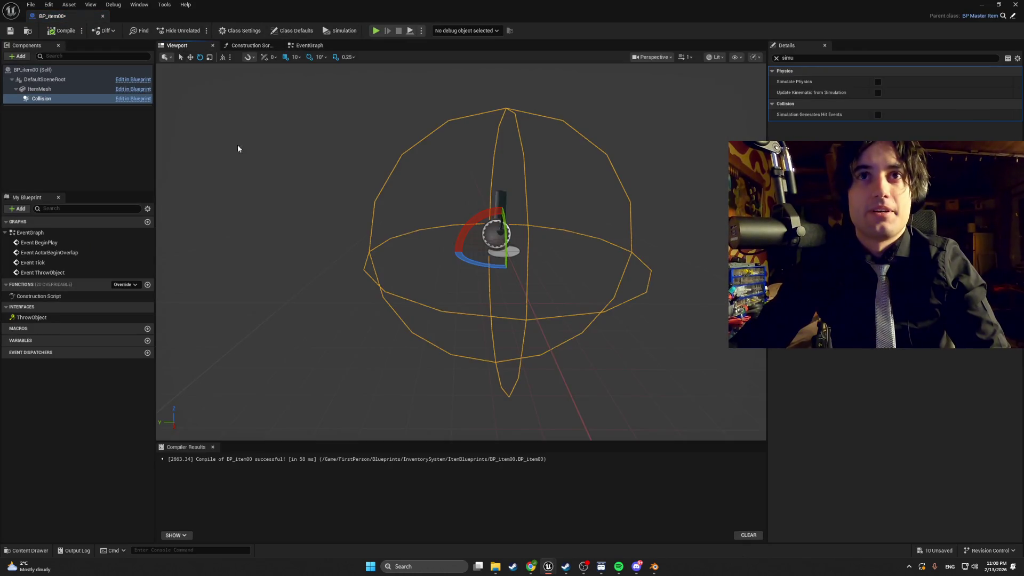
scroll(460, 251, up, 5)
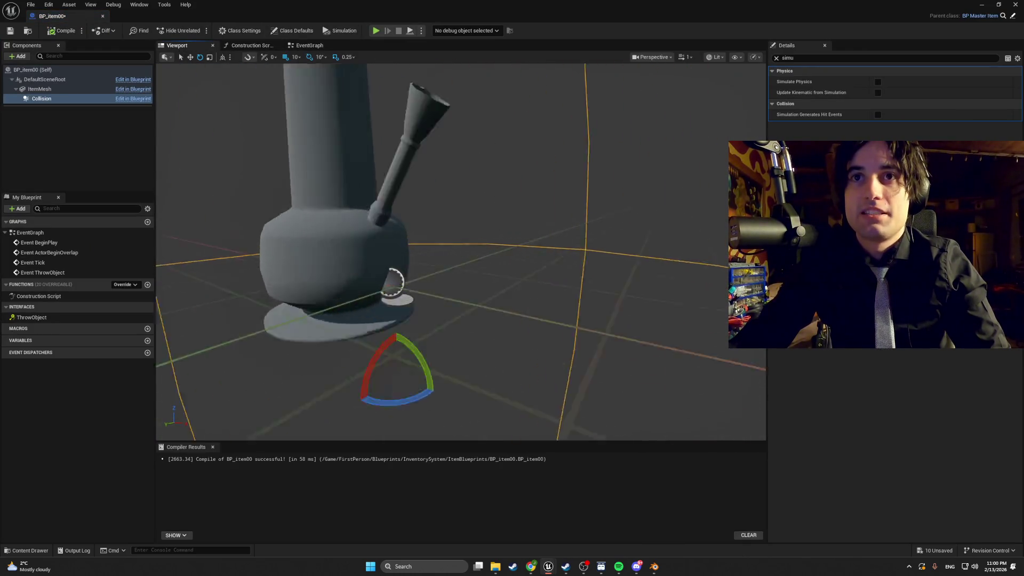
scroll(461, 252, down, 6)
scroll(461, 252, up, 2)
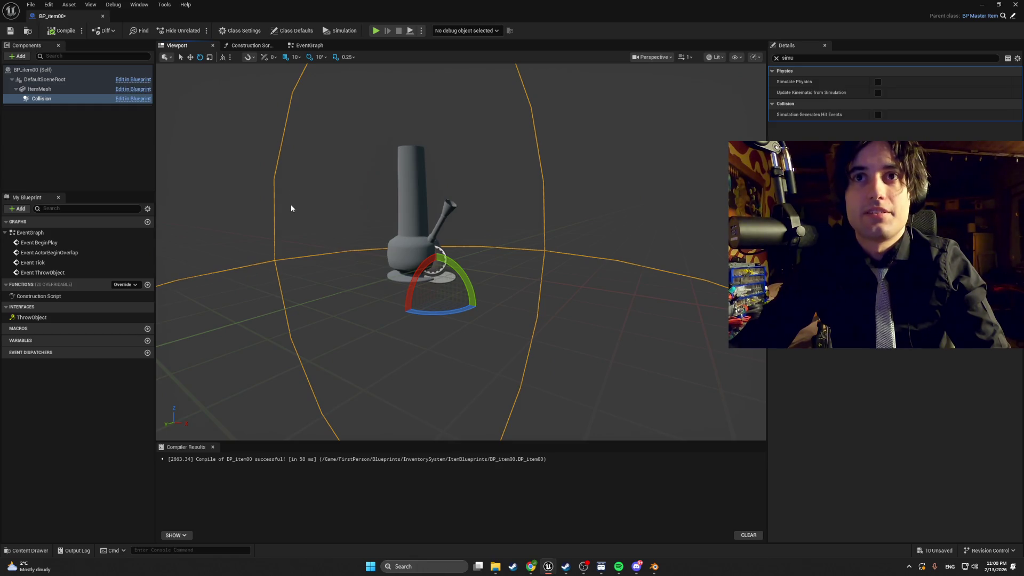
mouse_move(291, 208)
mouse_down()
mouse_move(291, 224)
mouse_move(291, 176)
mouse_move(292, 213)
mouse_move(320, 197)
mouse_up()
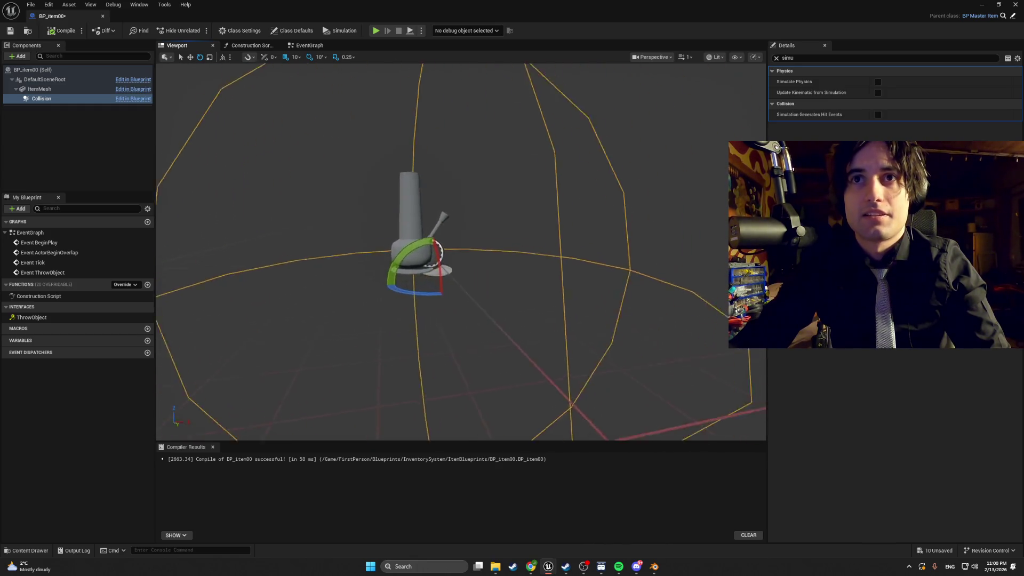
mouse_move(289, 235)
mouse_down()
mouse_move(289, 213)
mouse_move(290, 235)
mouse_up()
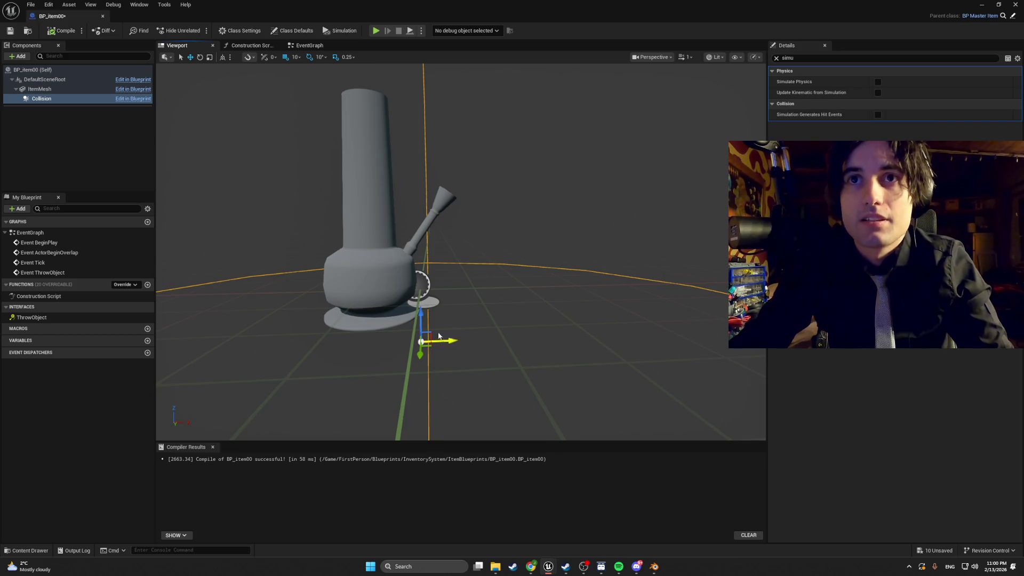
Step: Move the bong mesh slightly along X and 20 units down along Z
click(424, 289)
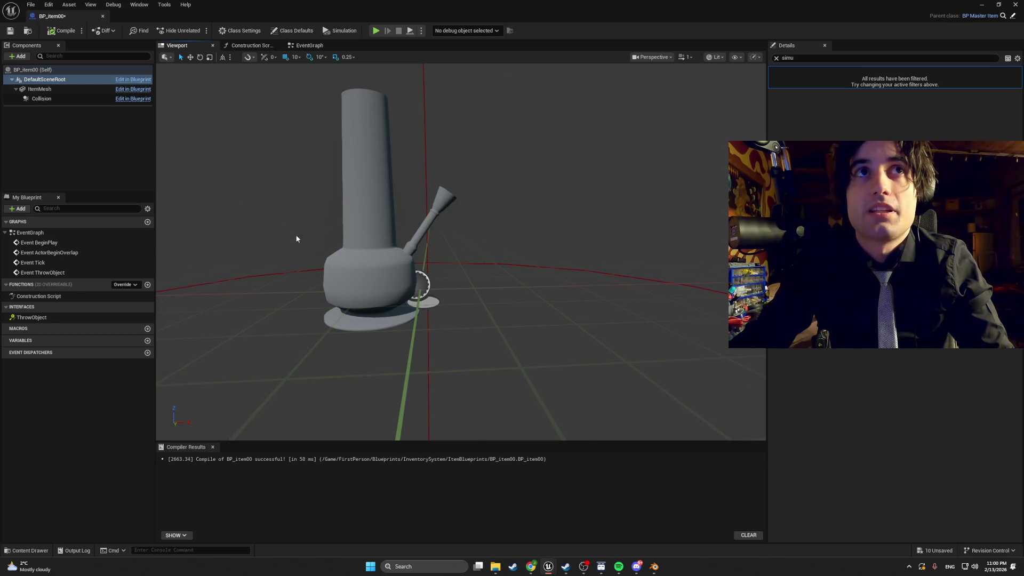
click(407, 296)
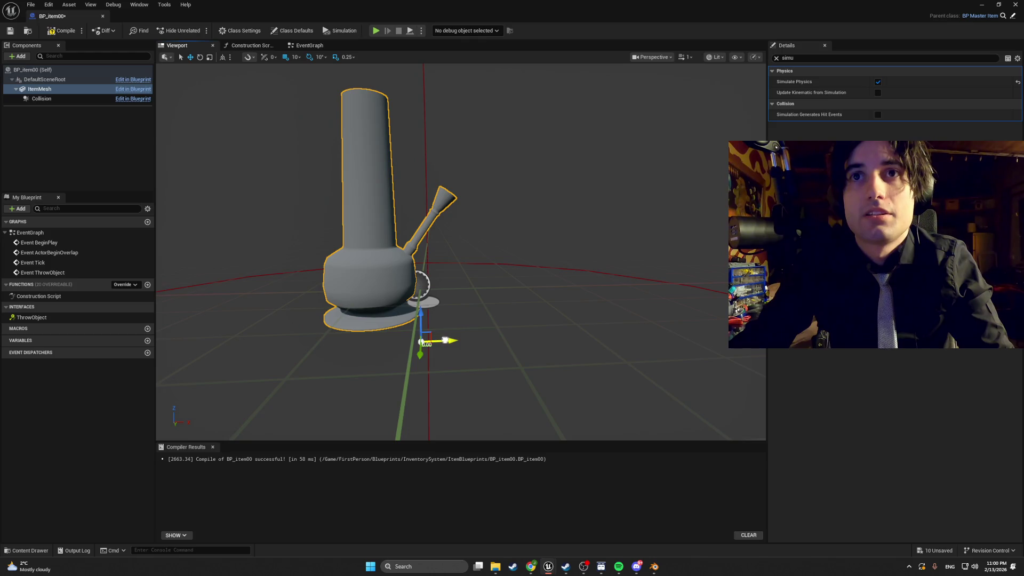
drag(461, 343, 472, 343)
scroll(478, 315, down, 3)
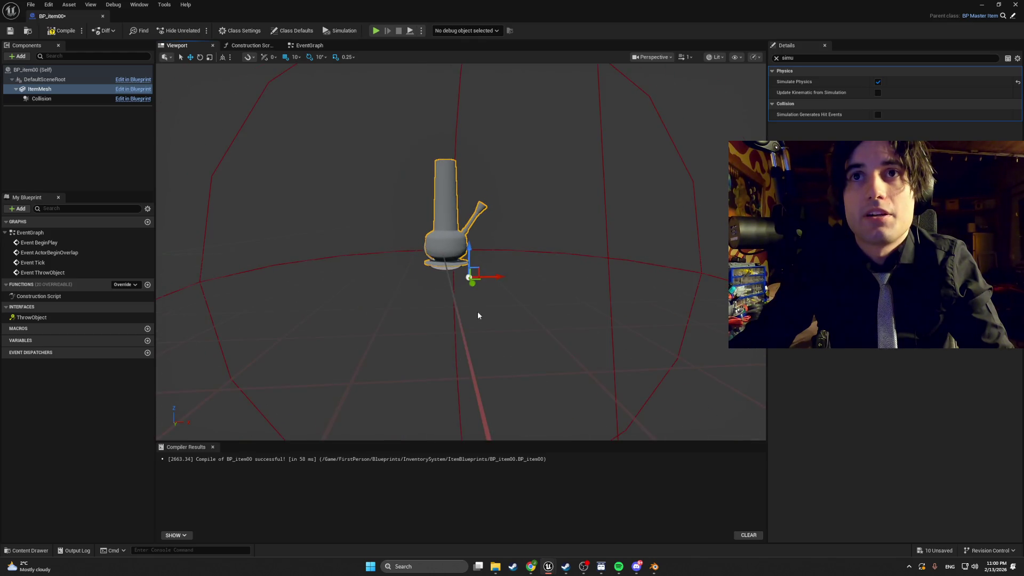
mouse_move(468, 254)
mouse_down()
mouse_move(470, 303)
mouse_move(469, 291)
mouse_up()
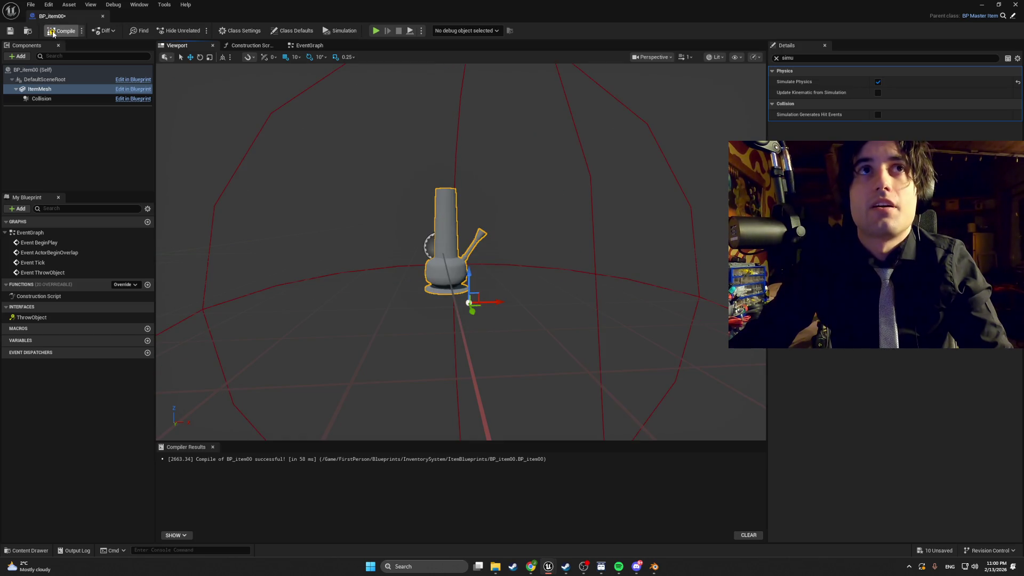
key(alt+Tab)
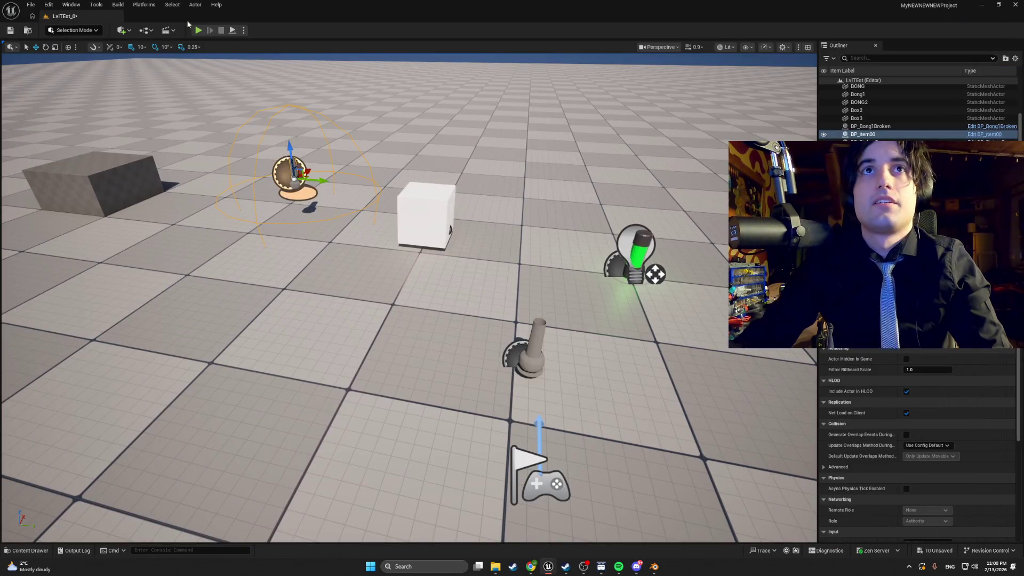
Step: Playtest walking to the bong, picking it up, and dropping it onto the floor
click(196, 31)
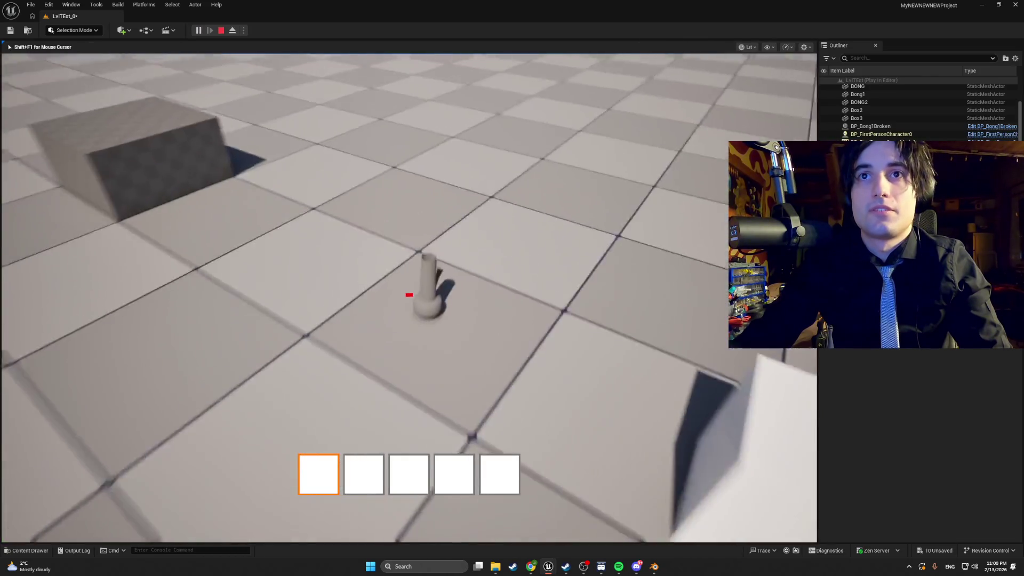
key(w)
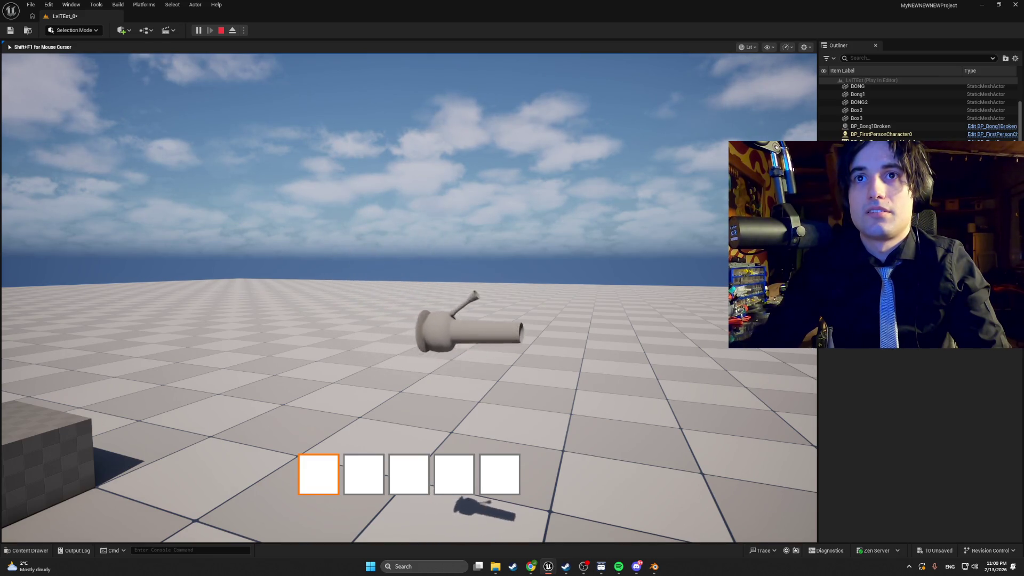
click(409, 298)
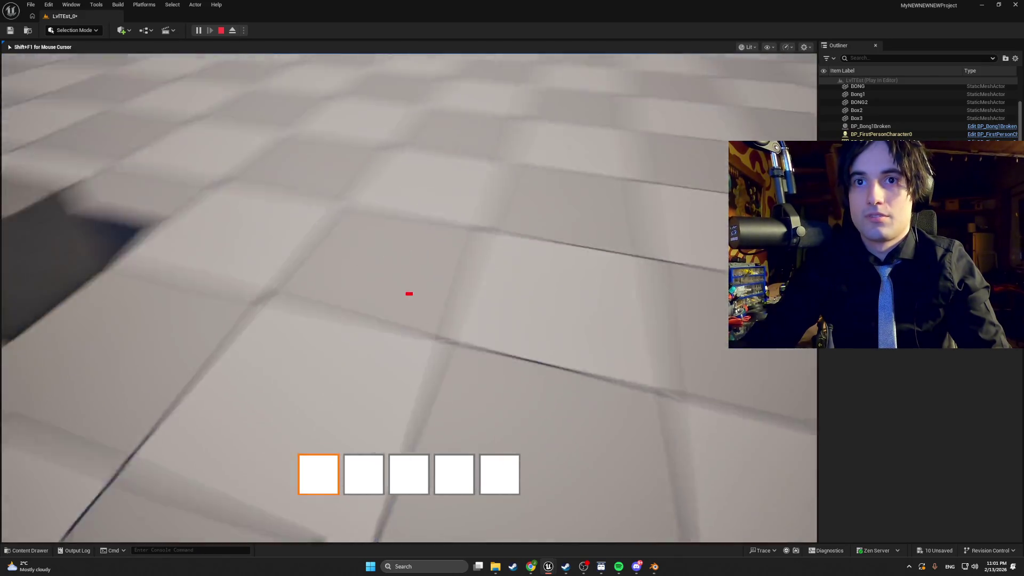
key(Escape)
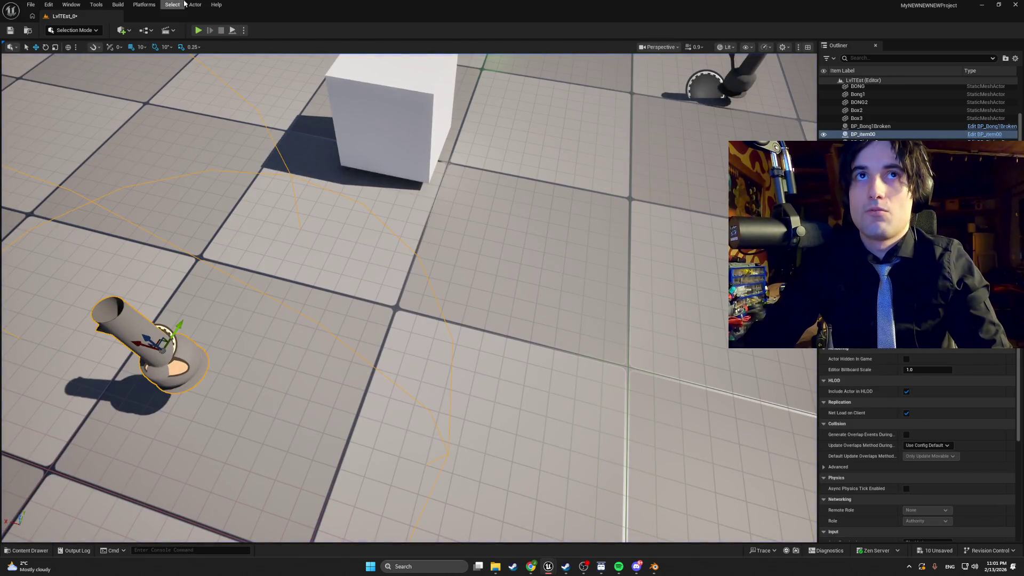
Step: Playtest repeatedly dropping and picking up the bong from the first slot
click(199, 30)
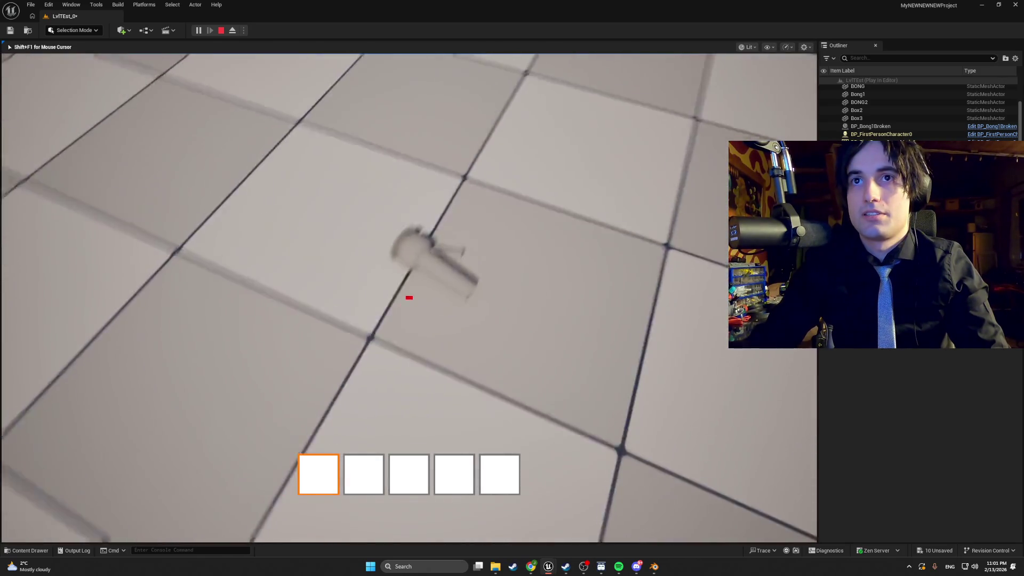
key(w)
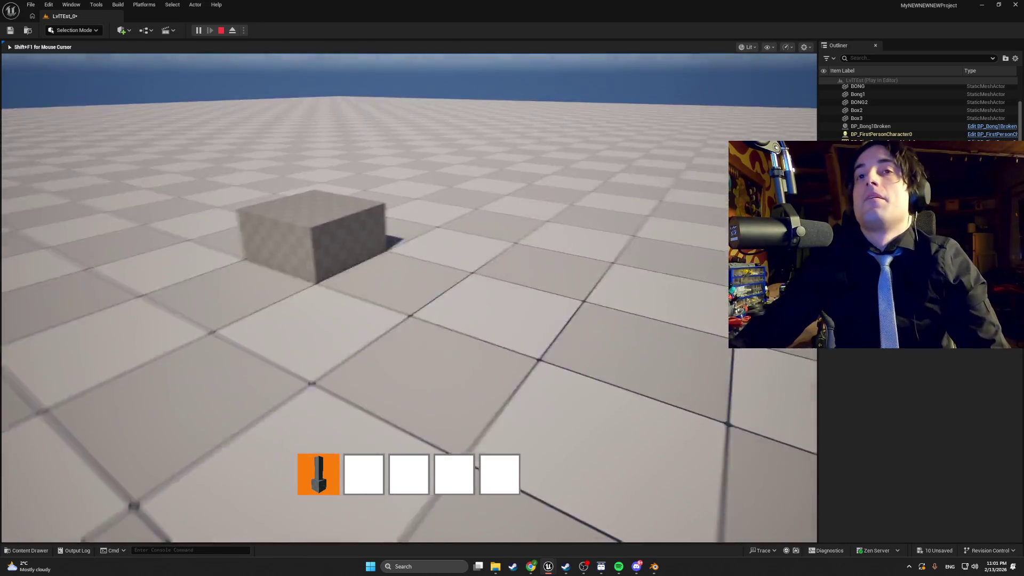
click(410, 296)
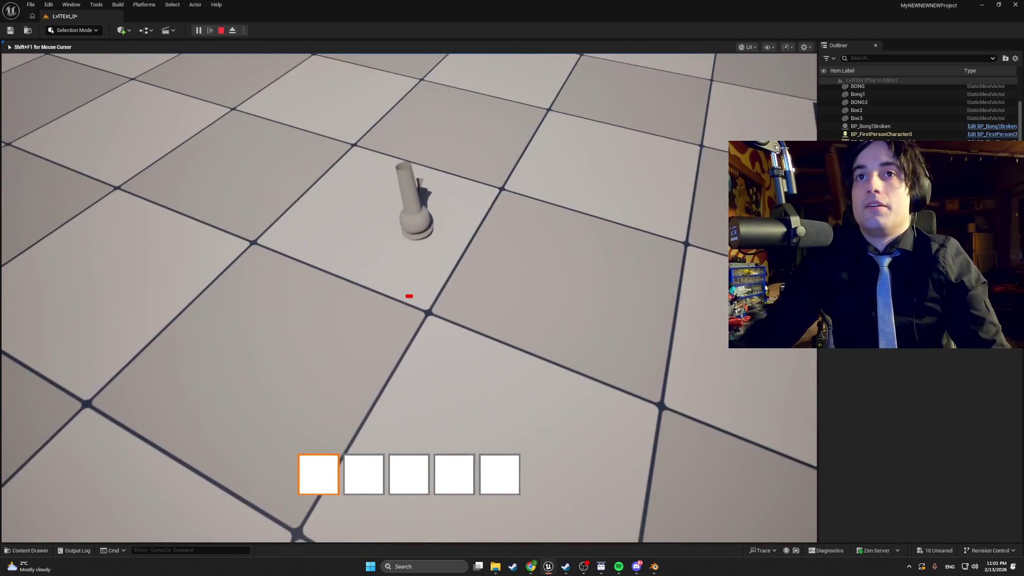
click(409, 296)
click(409, 296)
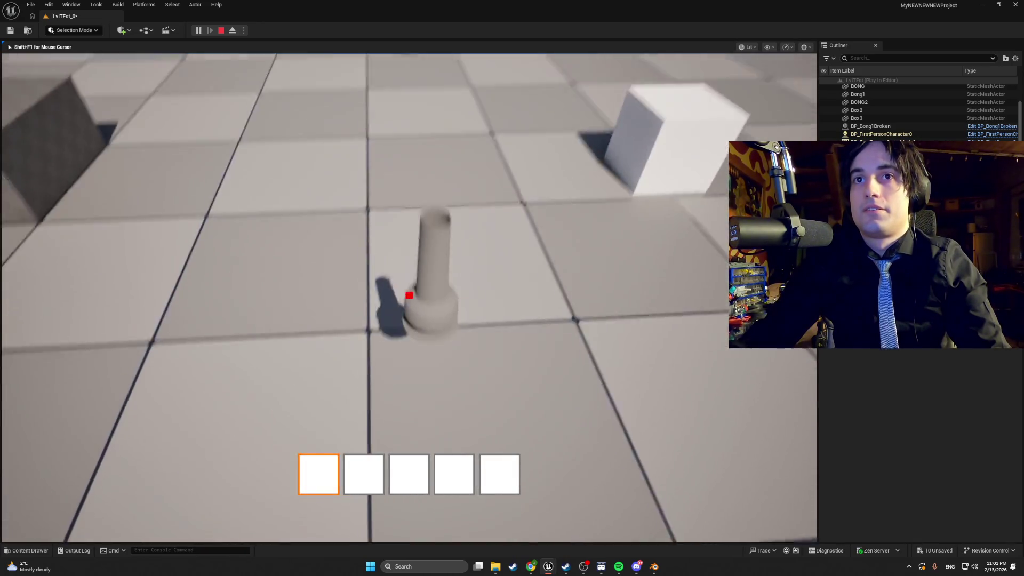
click(409, 296)
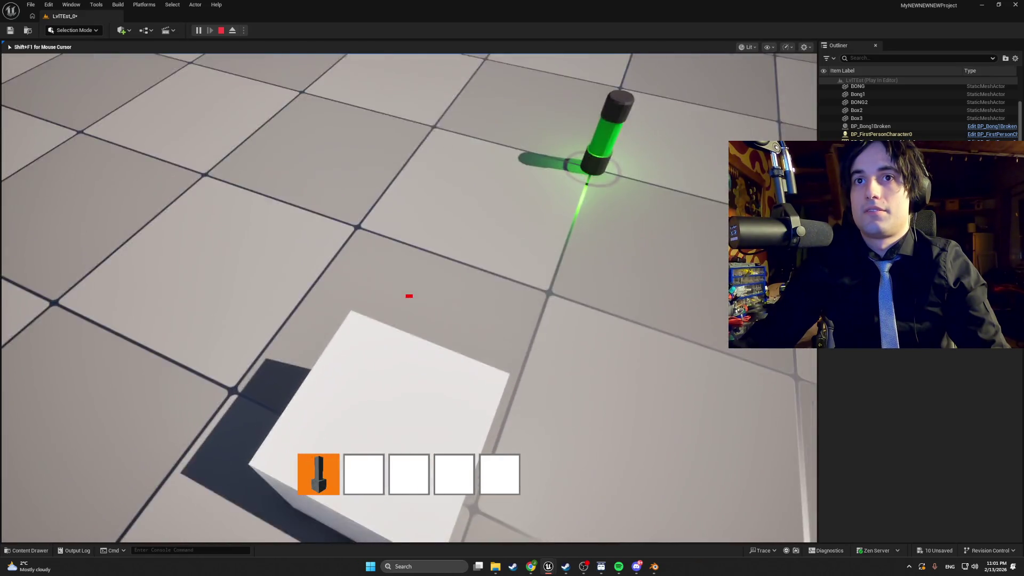
click(409, 296)
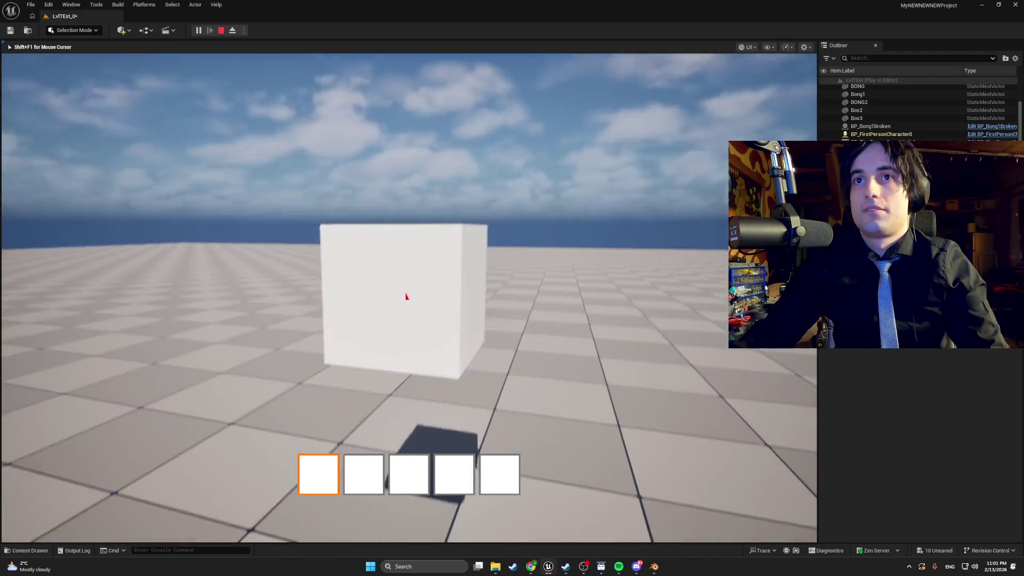
Step: Grab and release the white box, lift the bong, then open the item blueprints
click(409, 296)
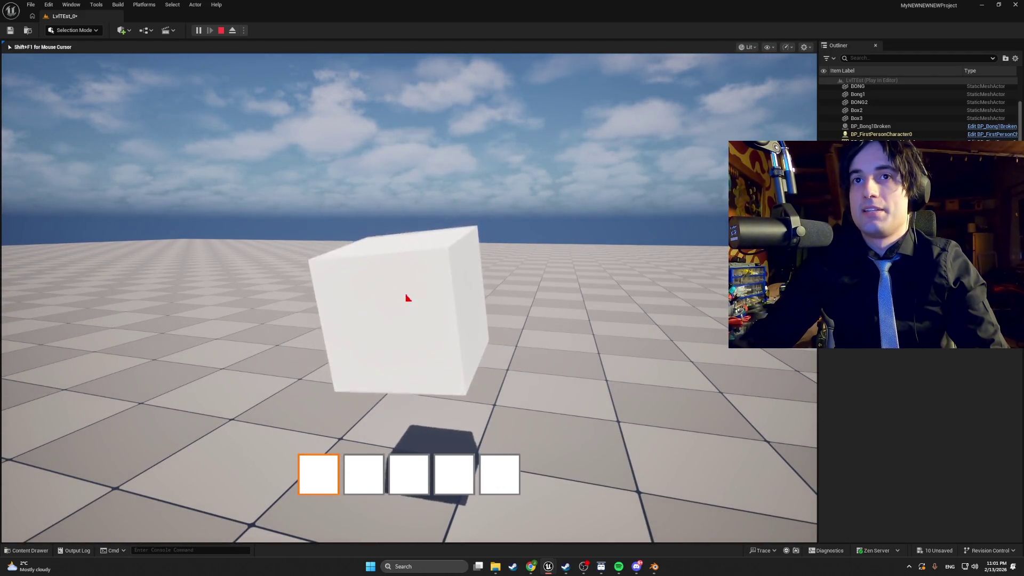
click(408, 298)
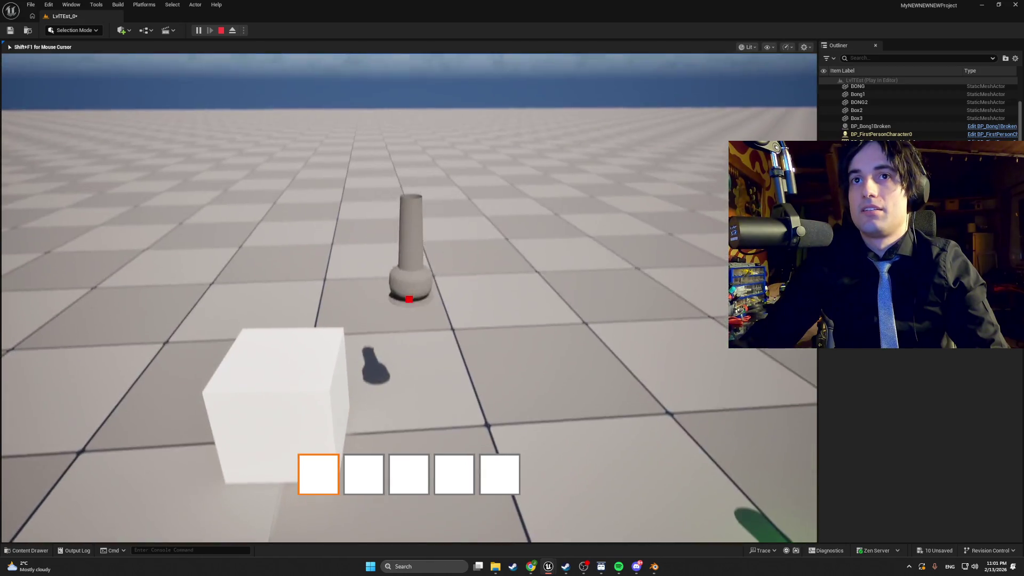
click(409, 297)
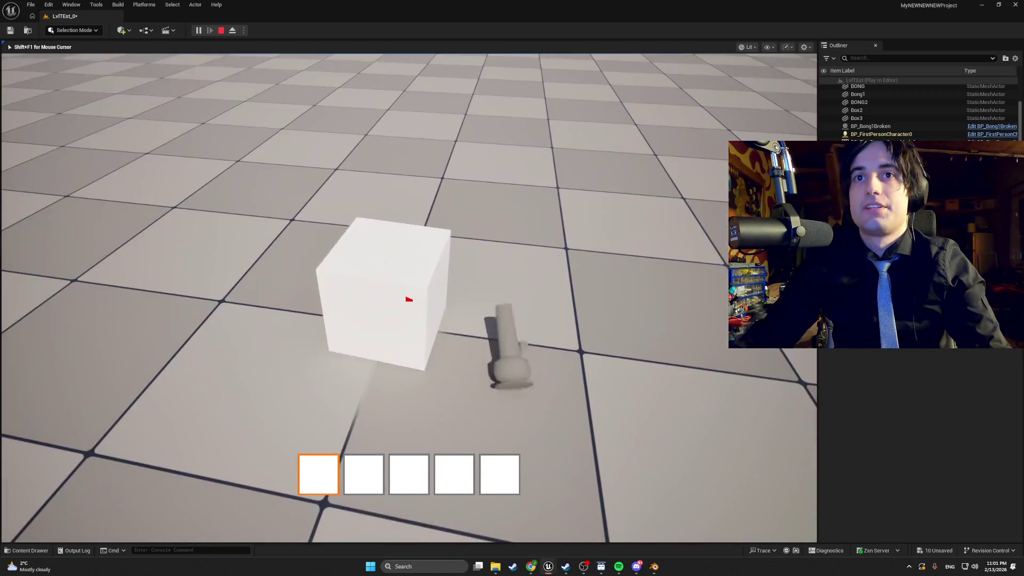
key(Escape)
key(ctrl+space)
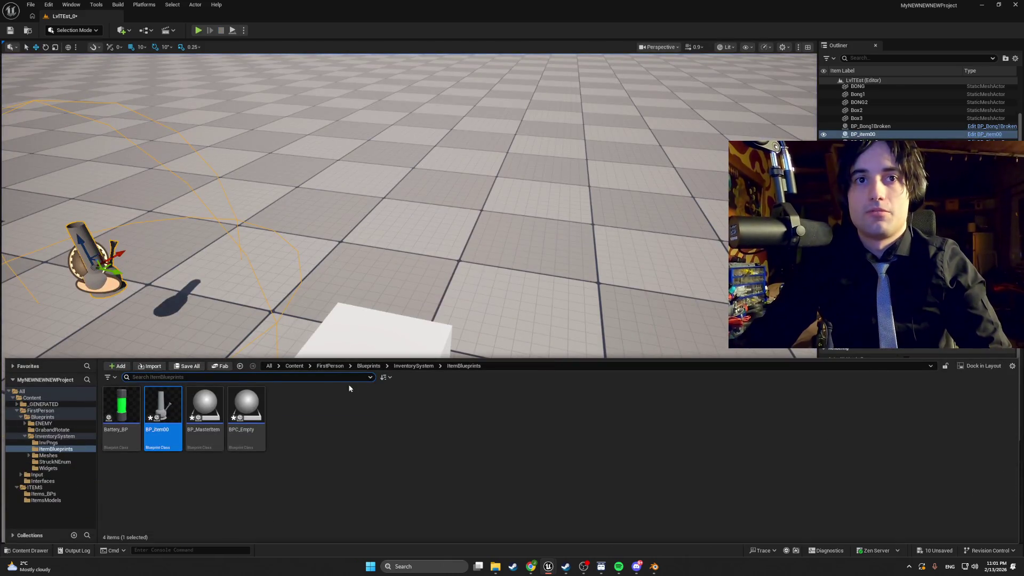
Step: Open the white box's BP_PickupBase blueprint and inspect its Cube component from the side
right_click(382, 326)
click(435, 90)
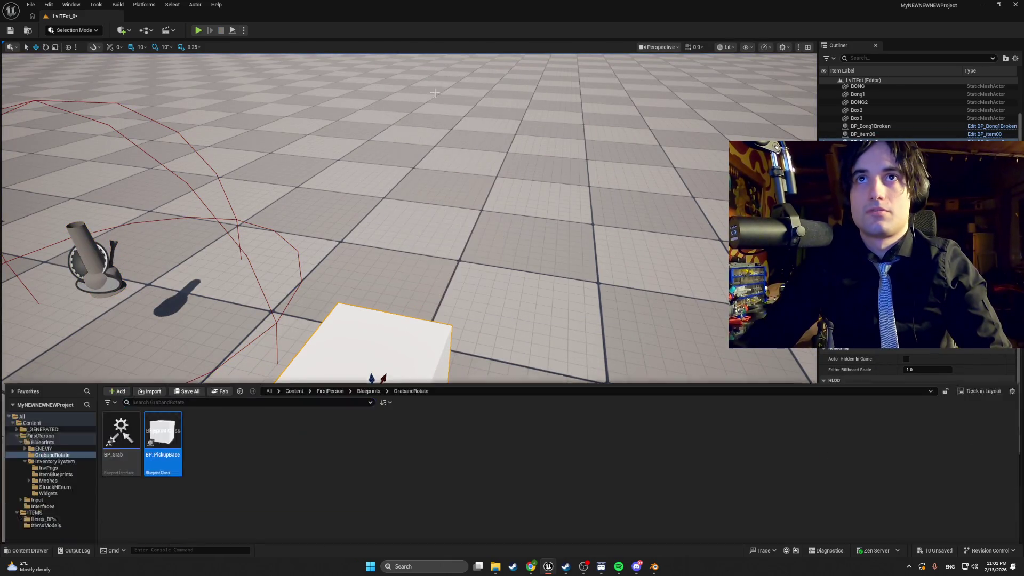
double_click(162, 431)
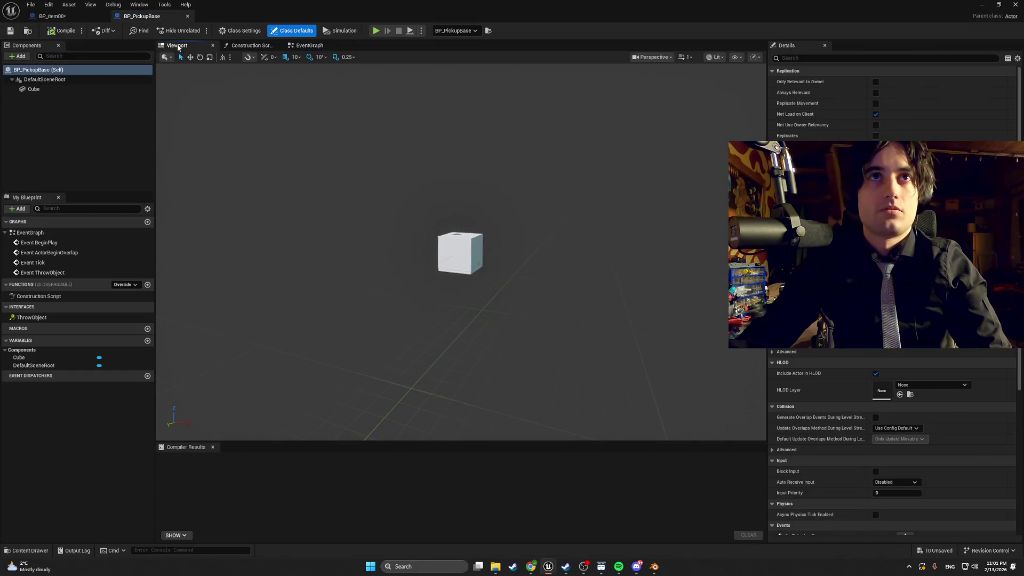
click(445, 257)
scroll(449, 233, up, 5)
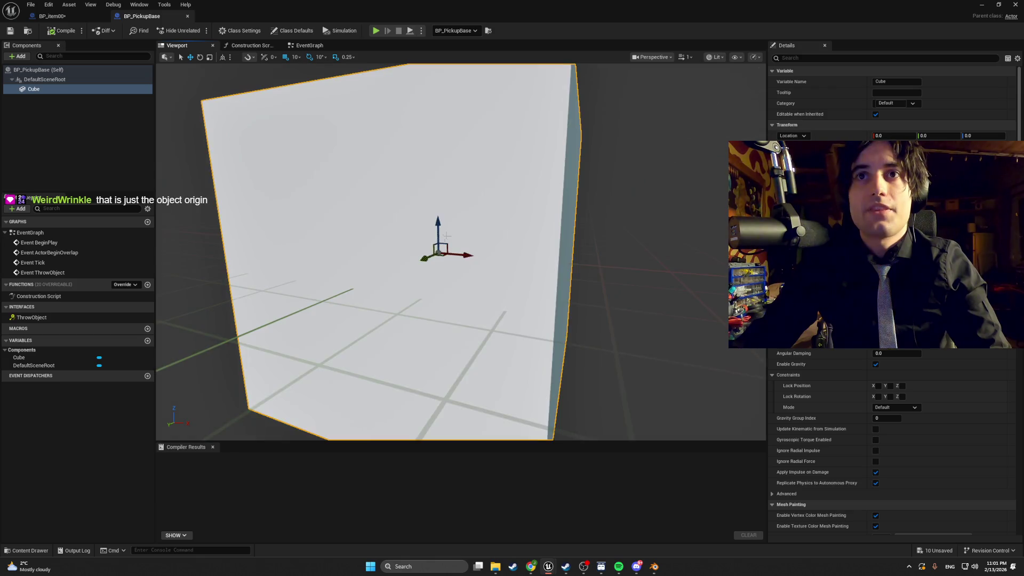
scroll(445, 237, down, 5)
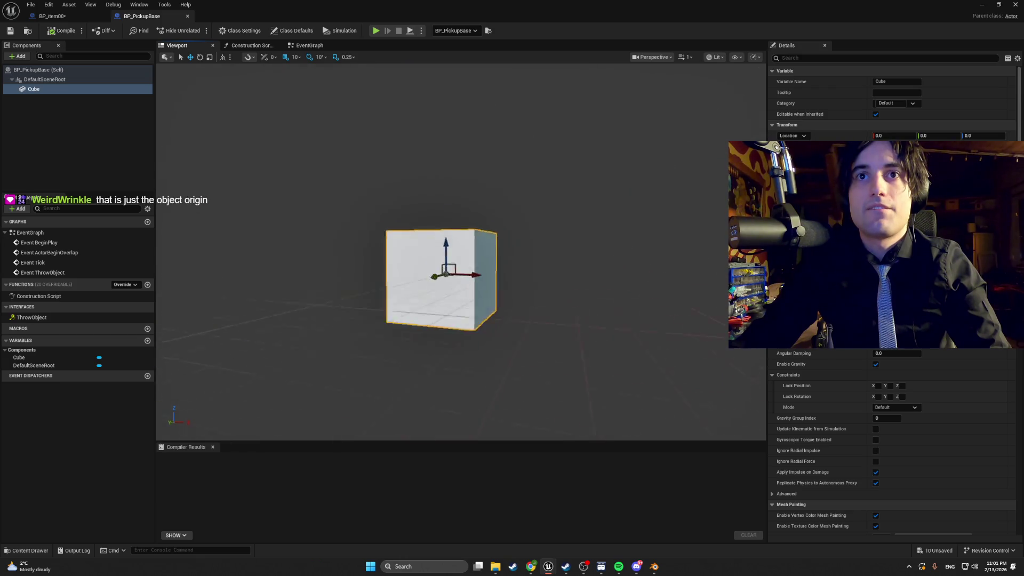
drag(446, 237, 373, 224)
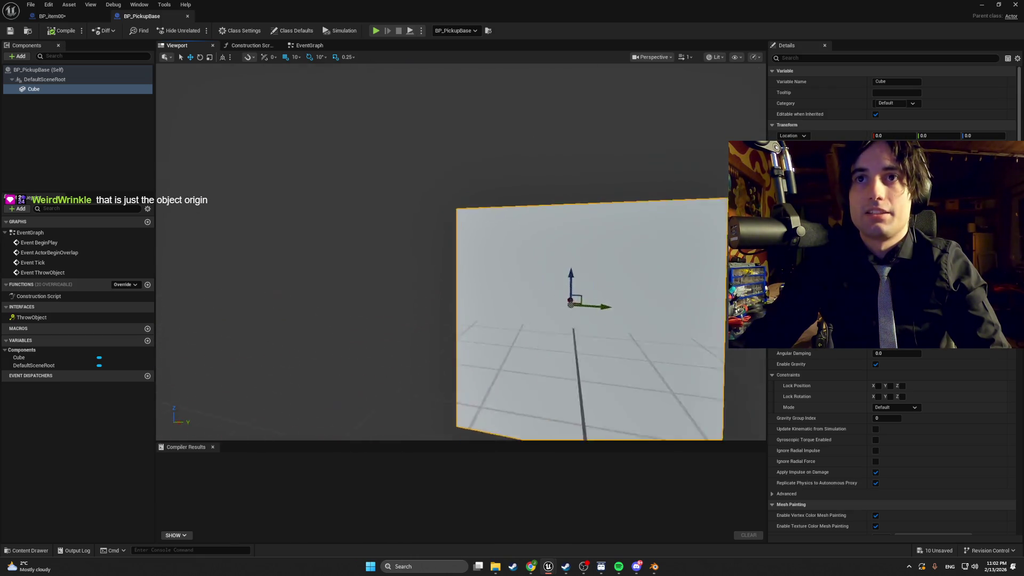
scroll(226, 123, down, 5)
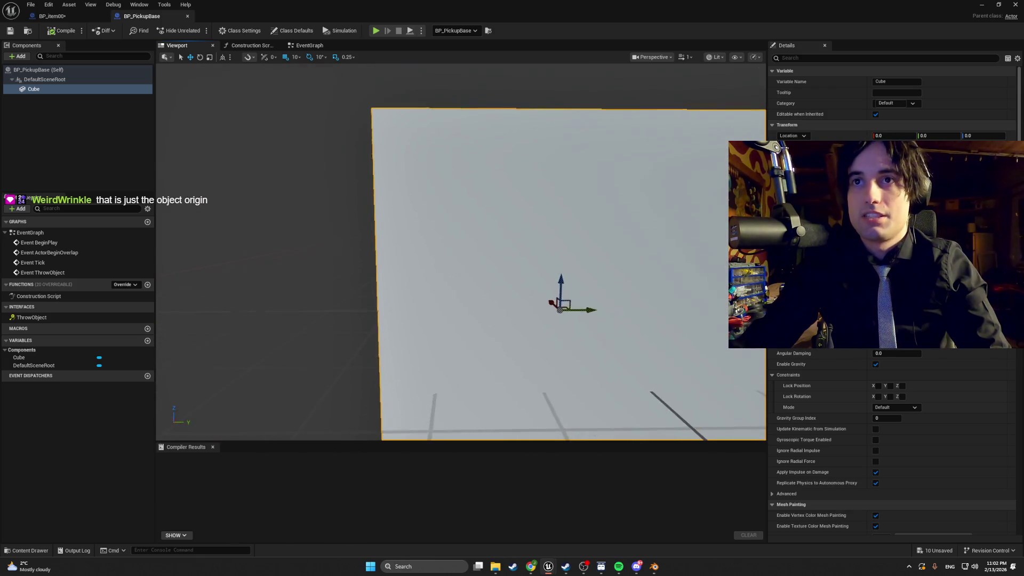
Step: Inspect BP_item00's ItemMesh and its collision sphere from above, then return to the level editor
click(88, 19)
scroll(442, 272, down, 3)
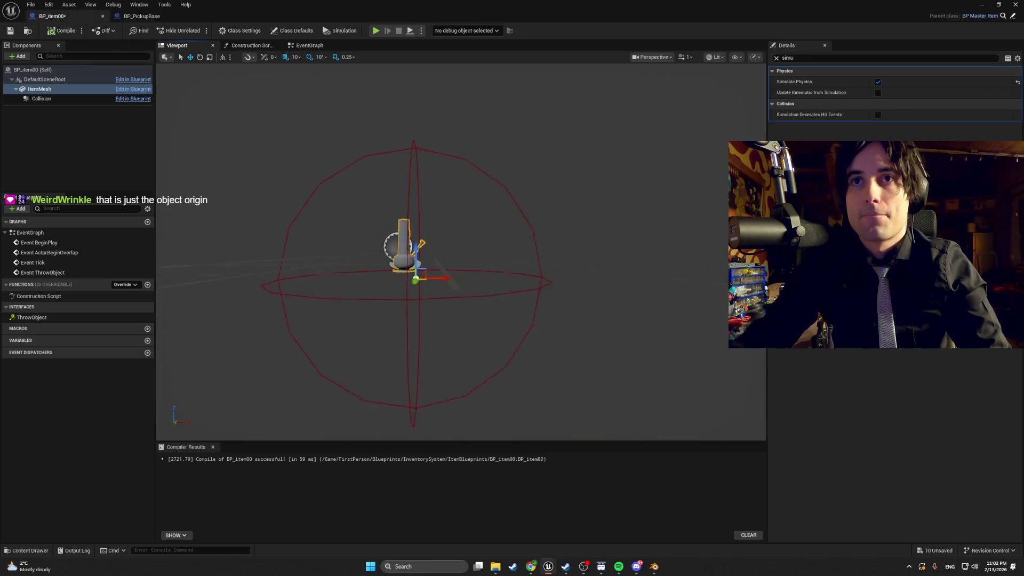
scroll(437, 256, up, 3)
scroll(437, 256, down, 3)
scroll(438, 256, up, 3)
scroll(430, 267, down, 3)
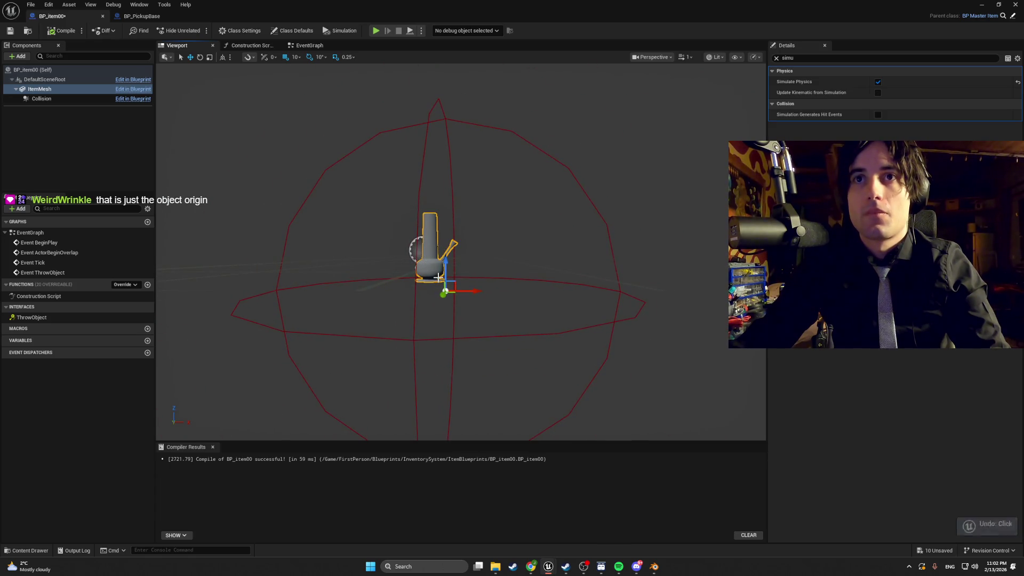
drag(438, 277, 438, 278)
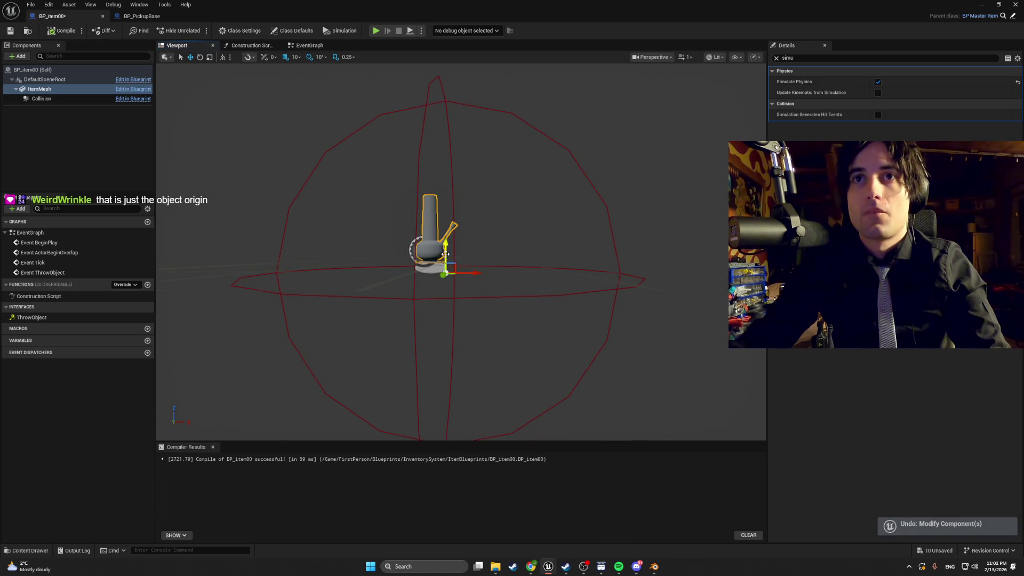
scroll(442, 250, up, 2)
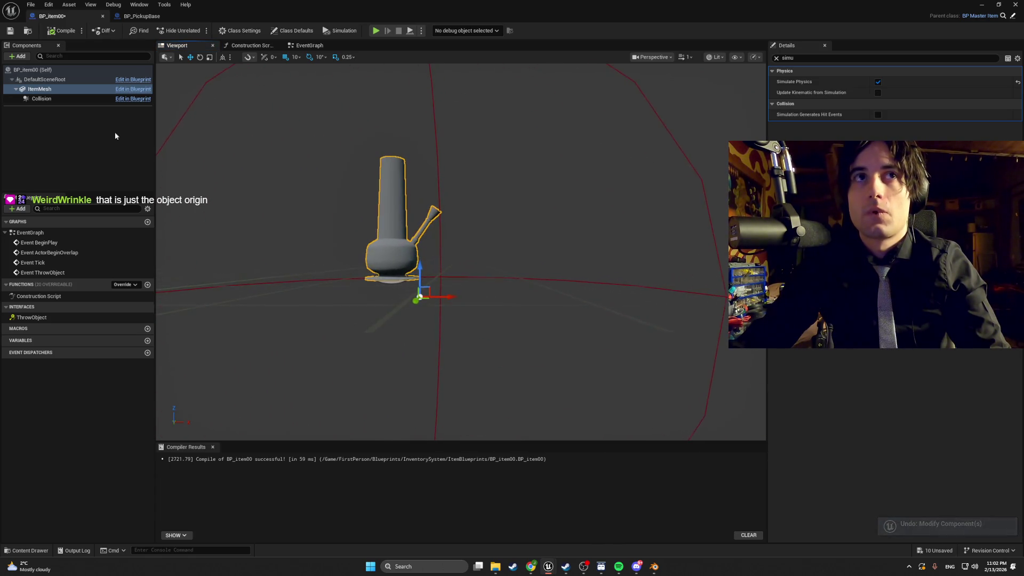
click(46, 91)
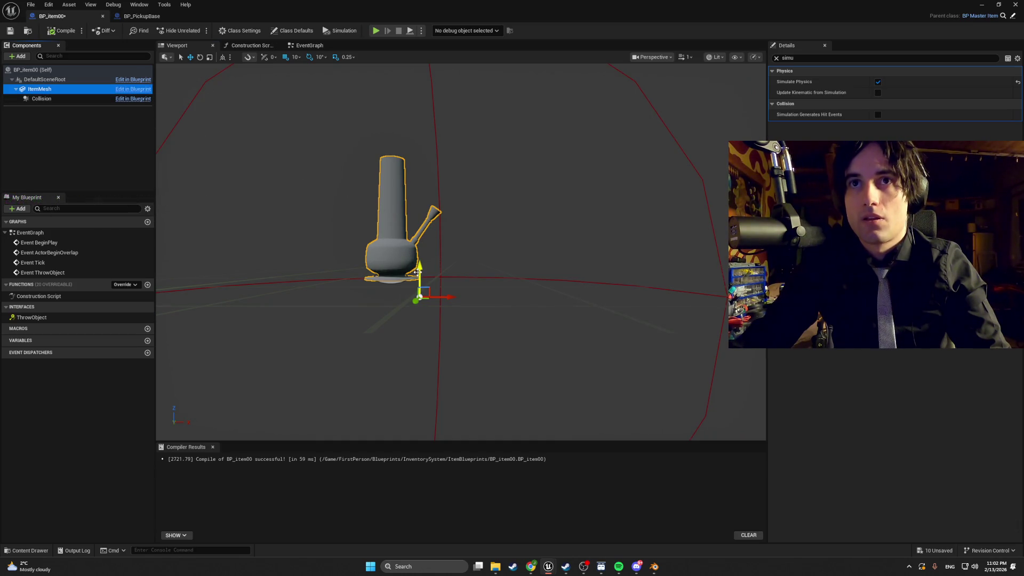
scroll(417, 272, down, 8)
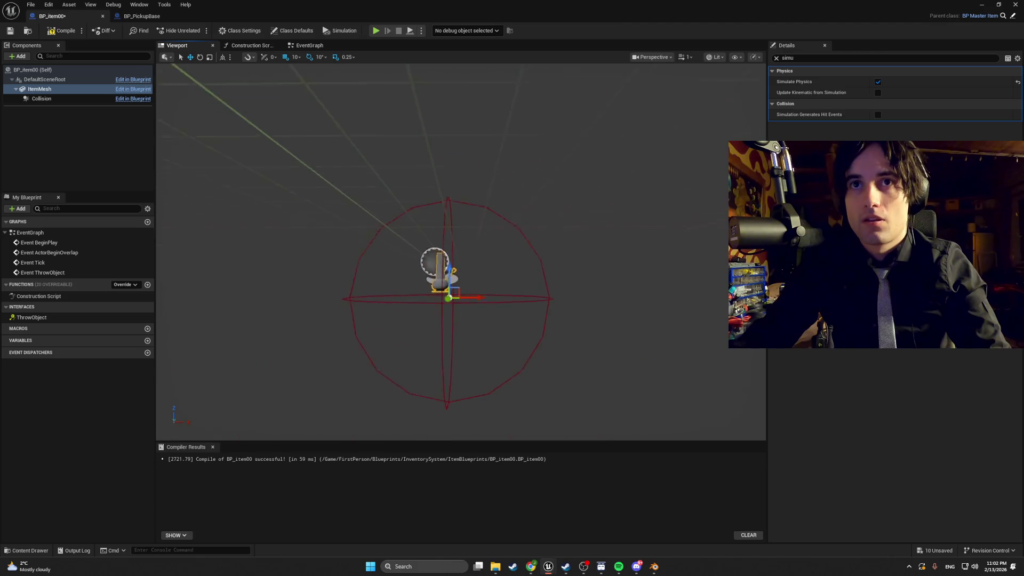
mouse_move(443, 267)
mouse_down()
mouse_move(443, 224)
mouse_move(442, 256)
mouse_up()
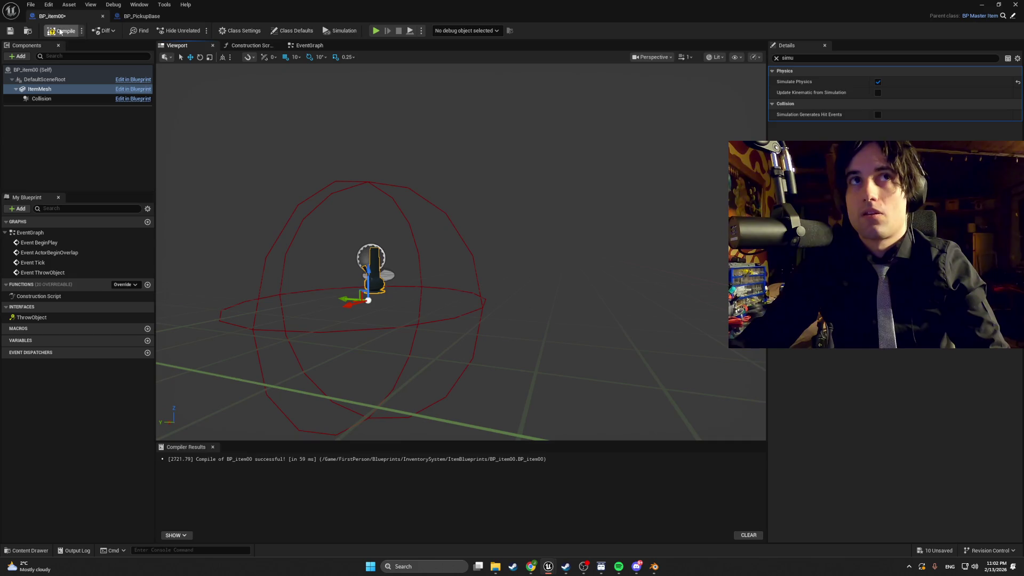
click(981, 4)
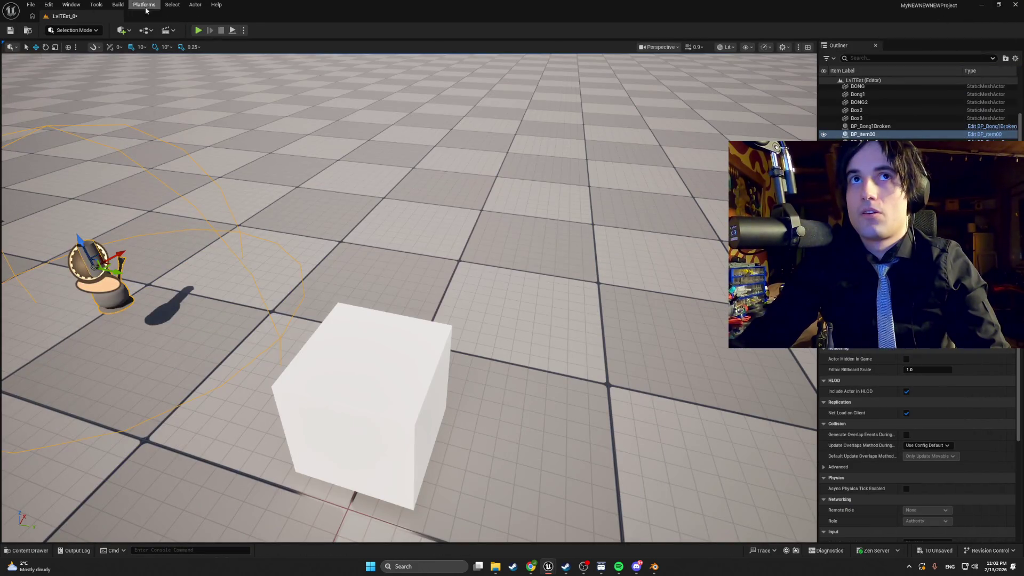
Step: Run a quick test play, then frame the bong item and open its blueprint
click(197, 30)
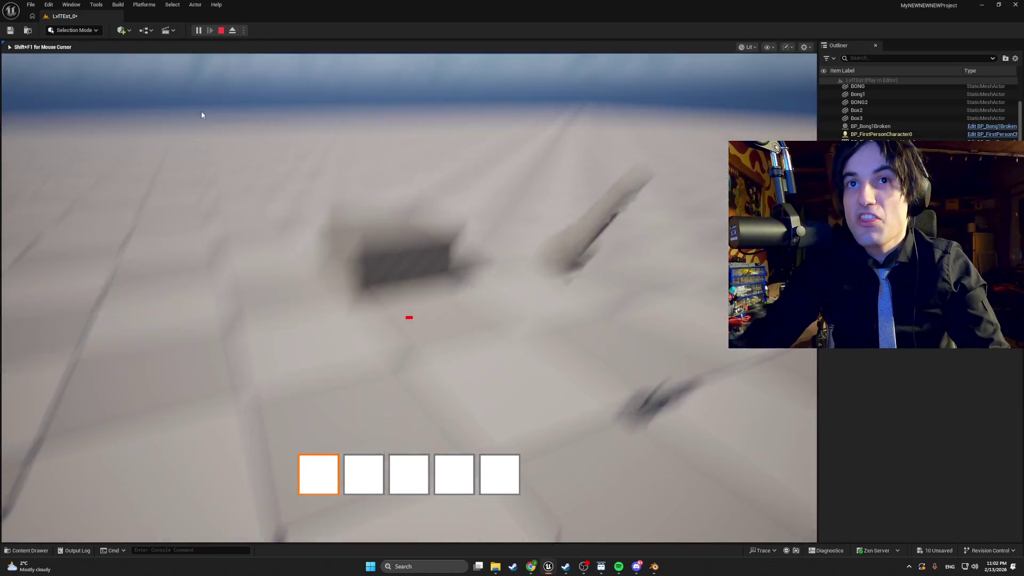
key(Escape)
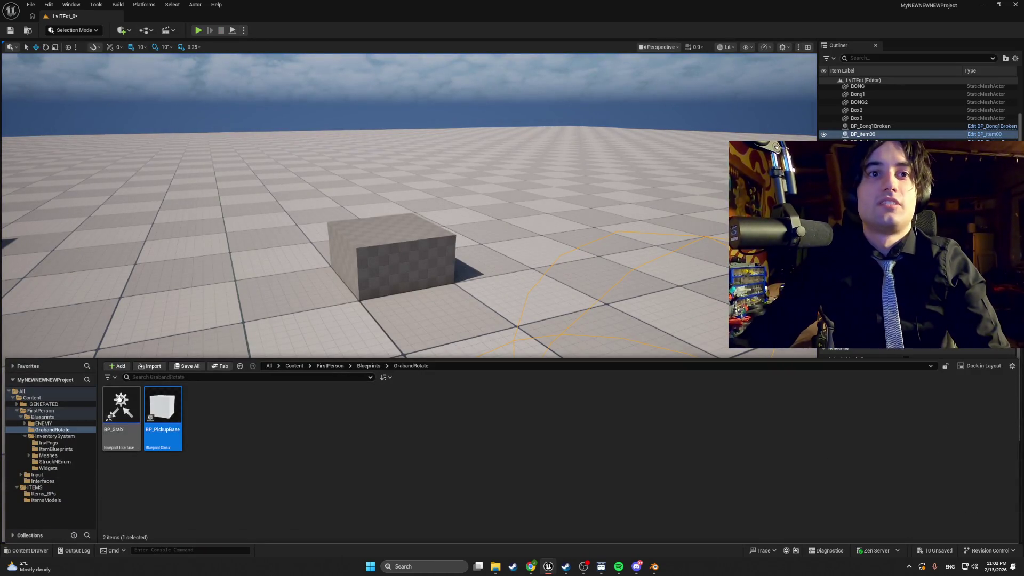
key(f)
right_click(542, 168)
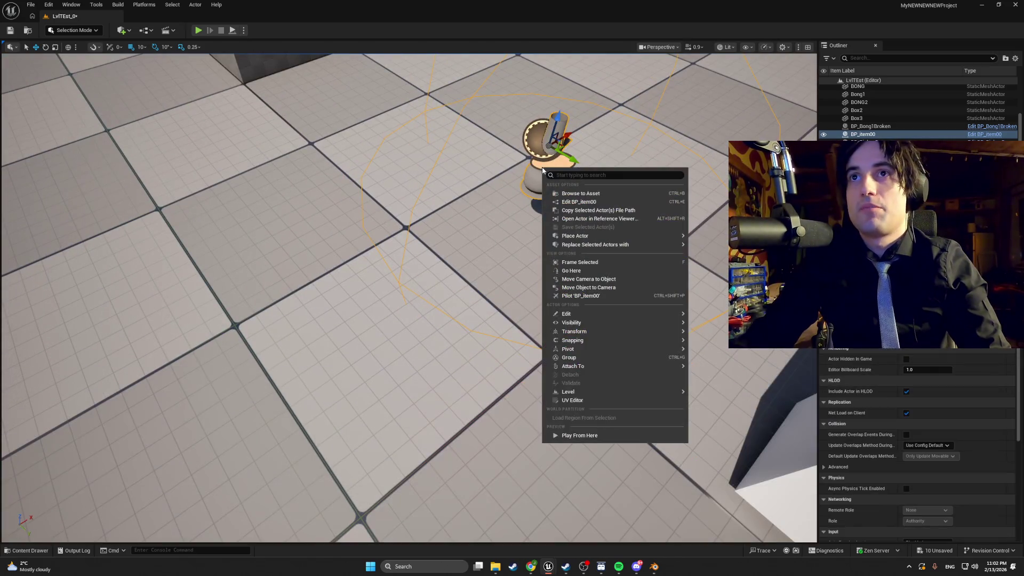
click(572, 202)
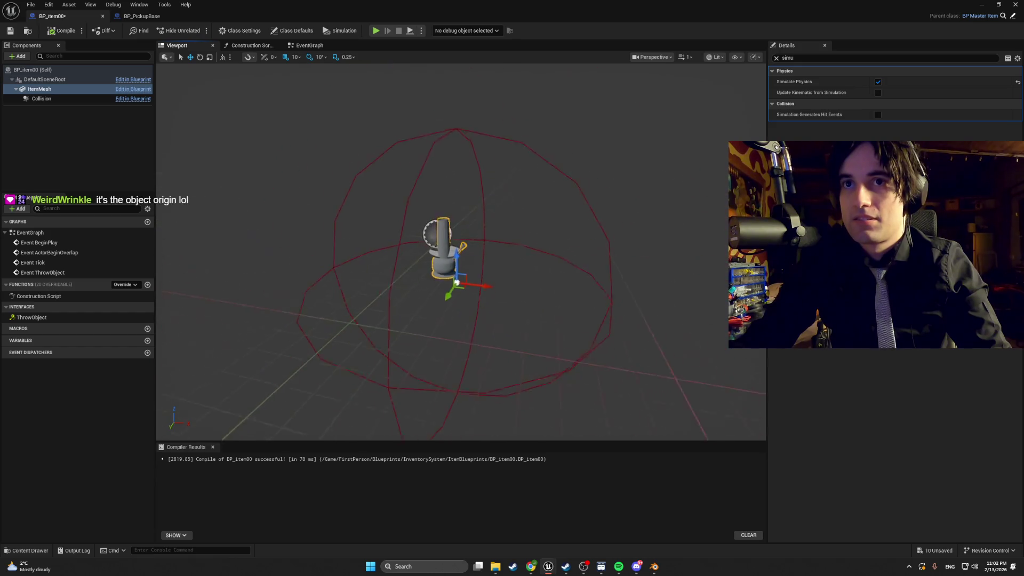
Step: Compile the item blueprint and raise the bong item above the floor in the level
mouse_move(395, 242)
mouse_down()
mouse_move(405, 242)
mouse_move(451, 426)
mouse_up()
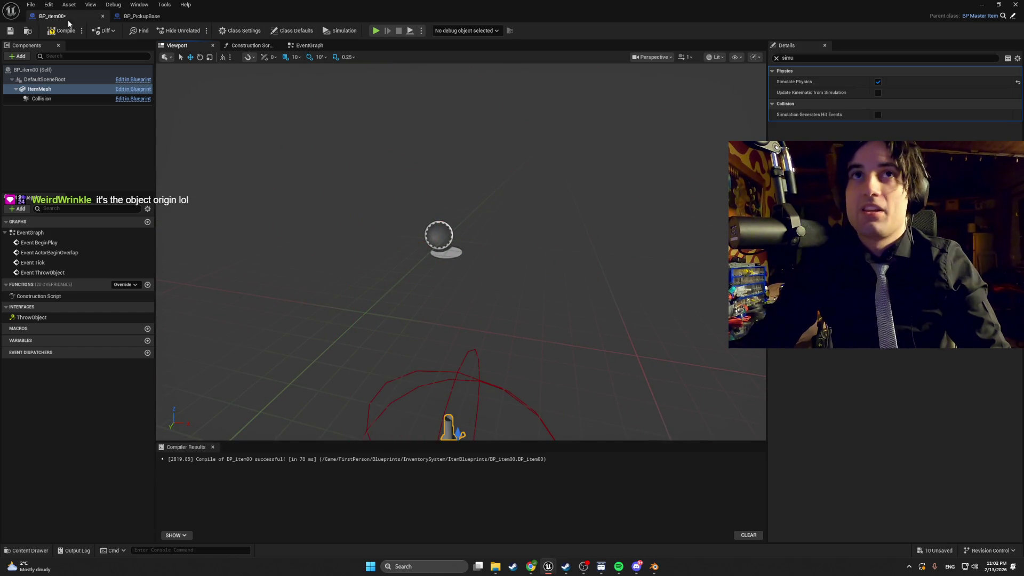
click(52, 32)
click(982, 4)
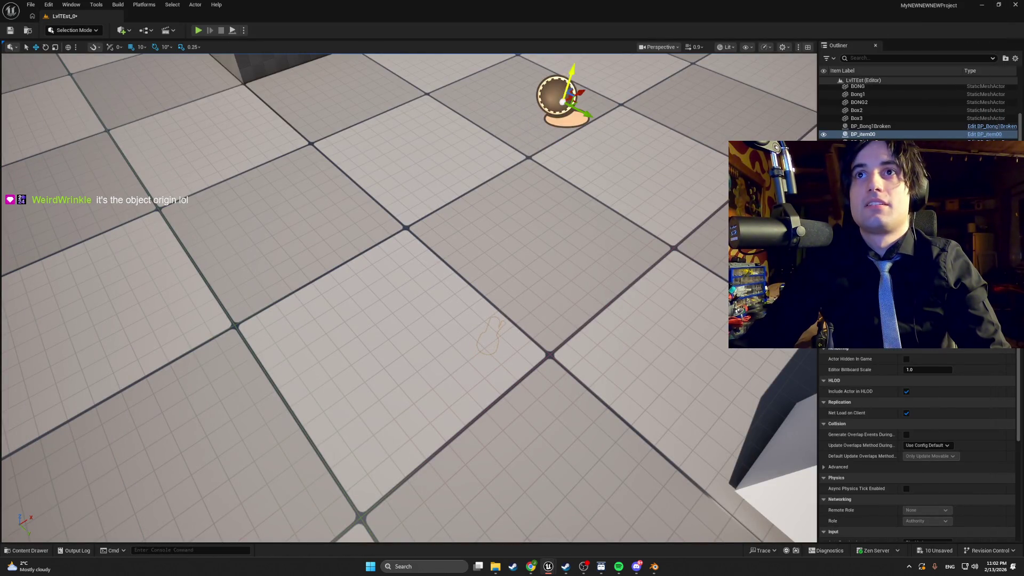
drag(485, 347, 427, 427)
drag(430, 333, 436, 176)
Step: Play-test walking to the floating bong and picking it up with E, then stop play
click(197, 31)
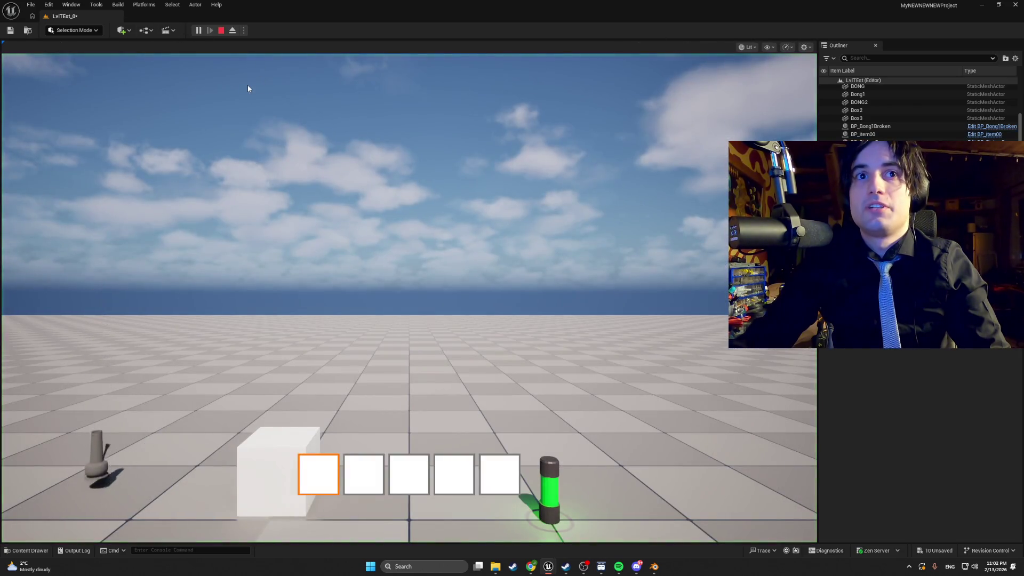
key(w)
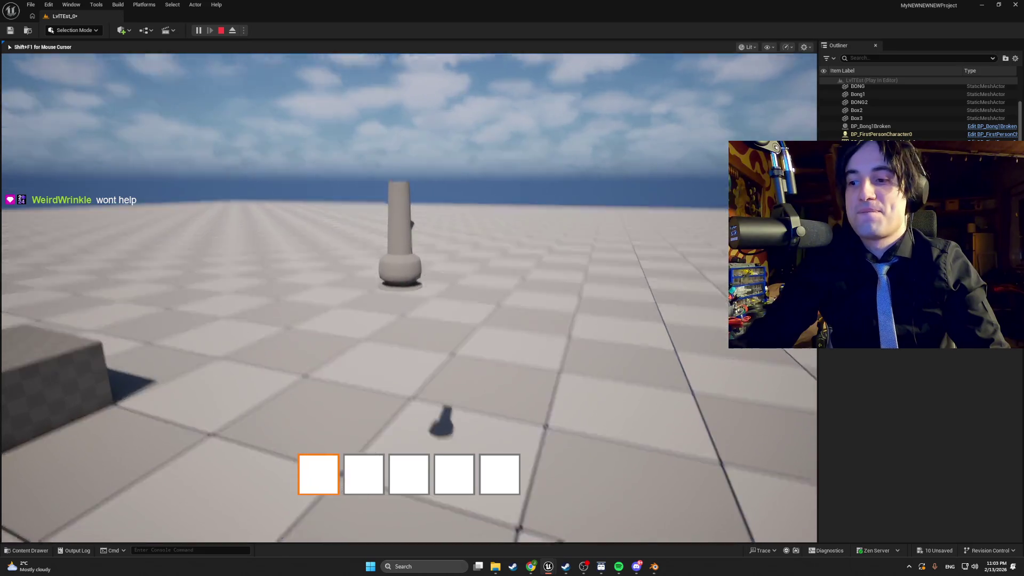
key(e)
key(Escape)
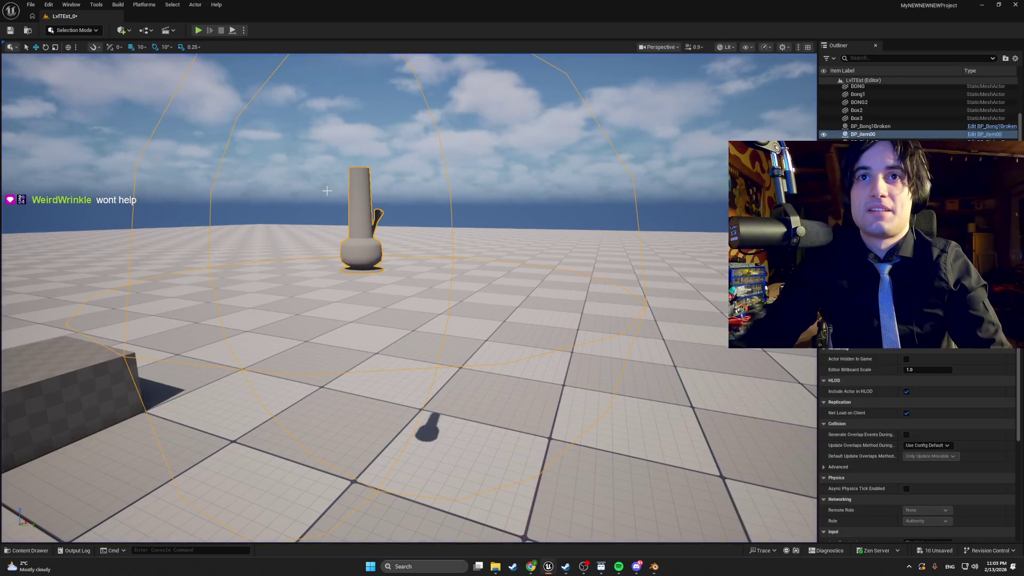
click(982, 4)
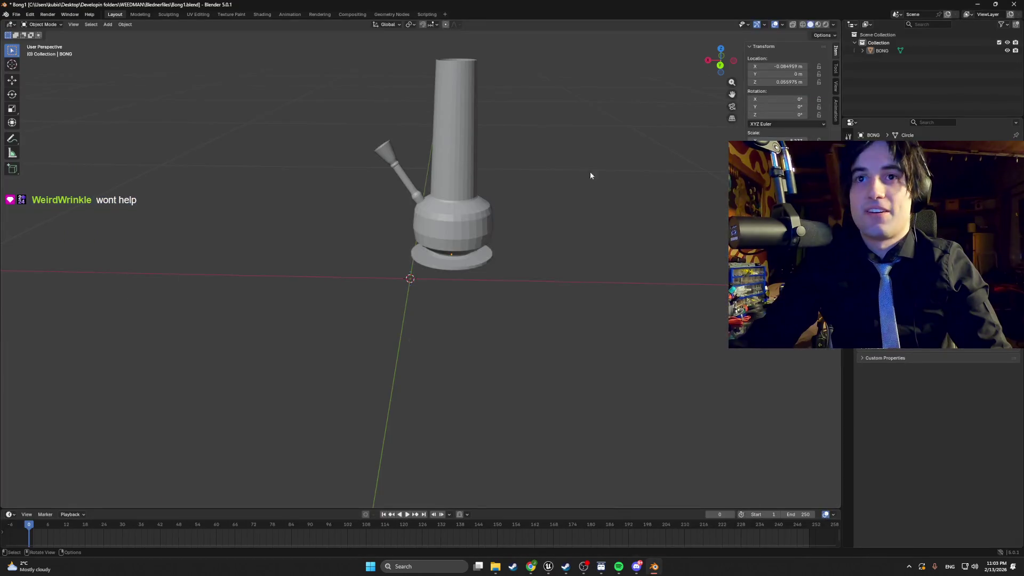
click(549, 567)
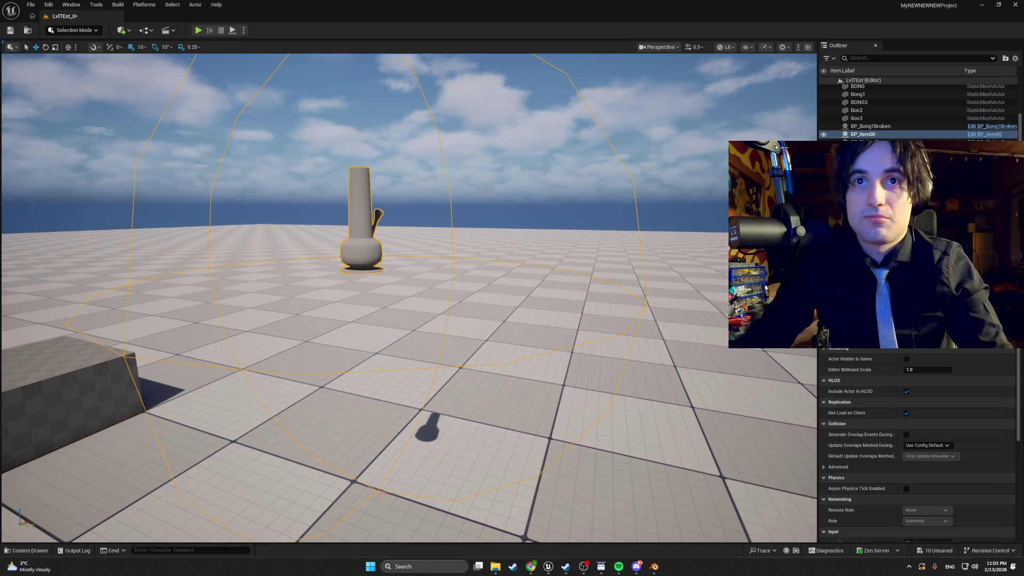
Step: Undo the mesh component change in the BP_item00 blueprint and frame the bong
key(ctrl+space)
mouse_move(549, 567)
click(582, 537)
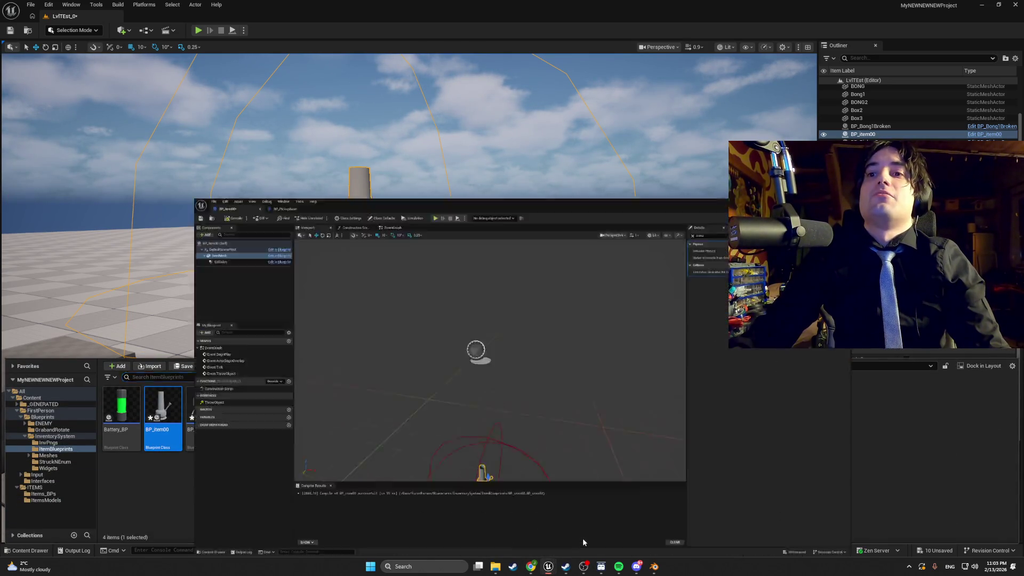
key(ctrl+z)
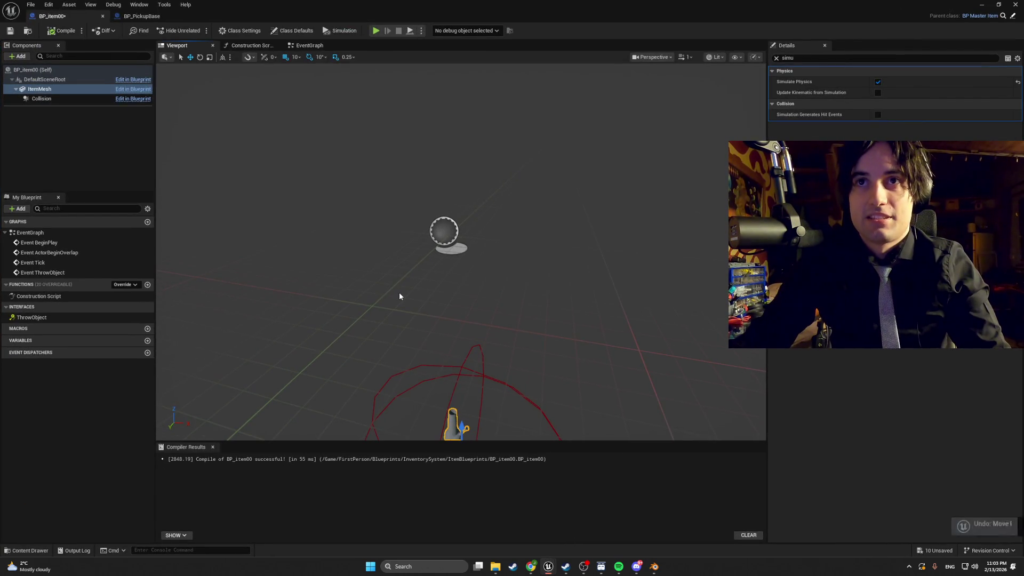
key(f)
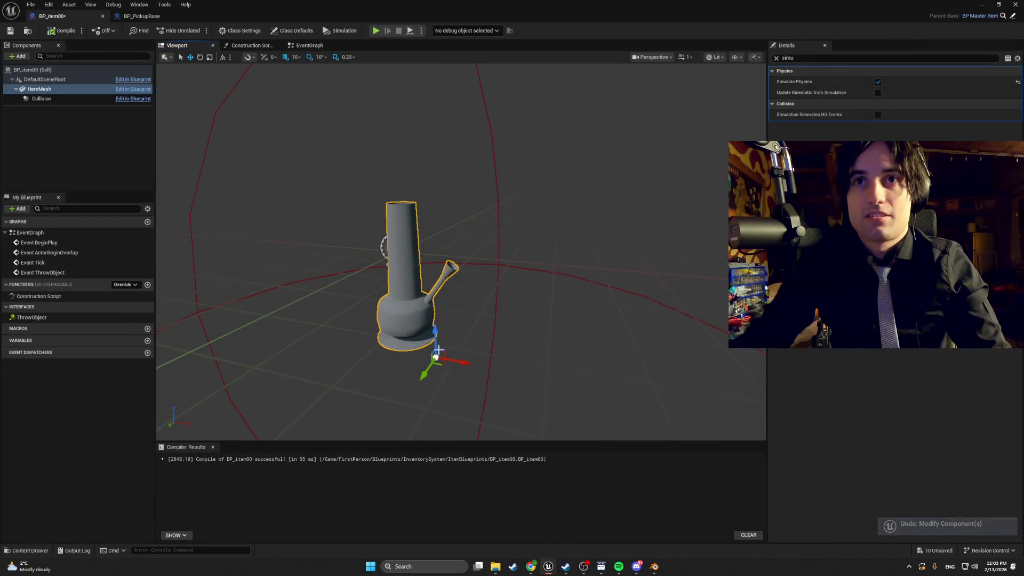
Step: Raise the bong mesh higher along Z and open the Items_BPs folder
scroll(441, 358, up, 3)
scroll(441, 356, down, 4)
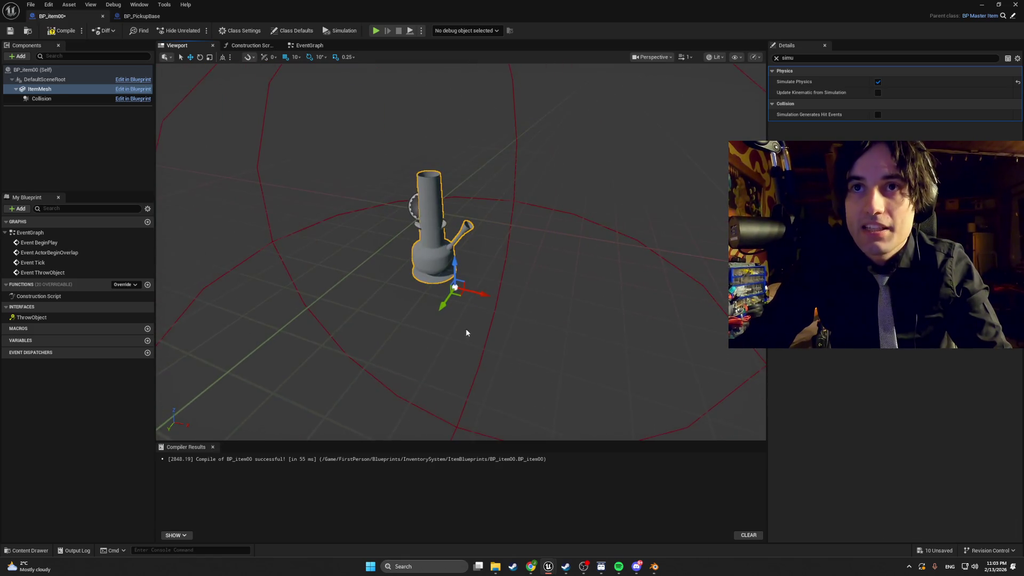
scroll(469, 332, up, 6)
scroll(423, 396, down, 5)
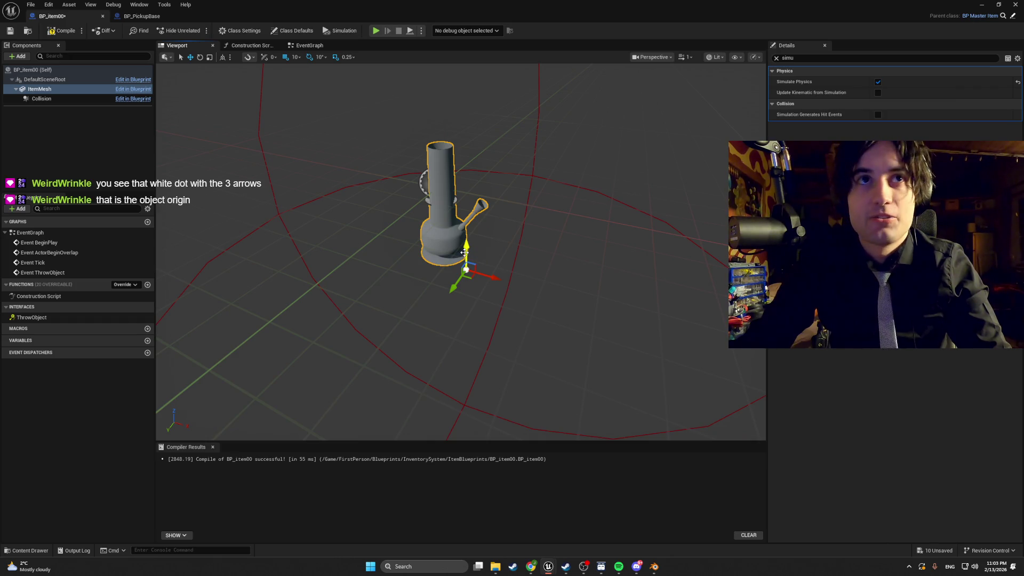
drag(466, 247, 461, 189)
key(f)
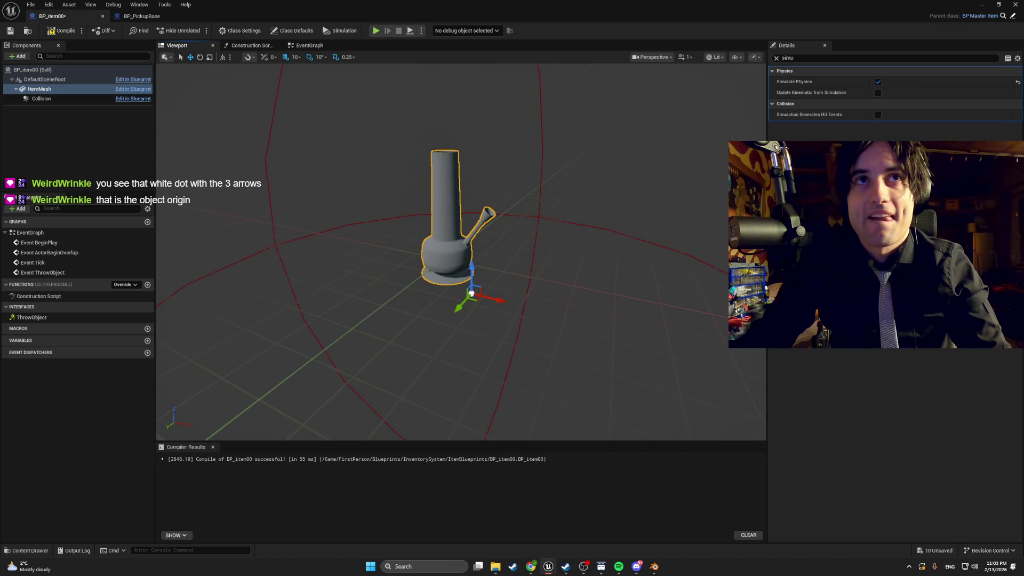
click(27, 551)
click(43, 490)
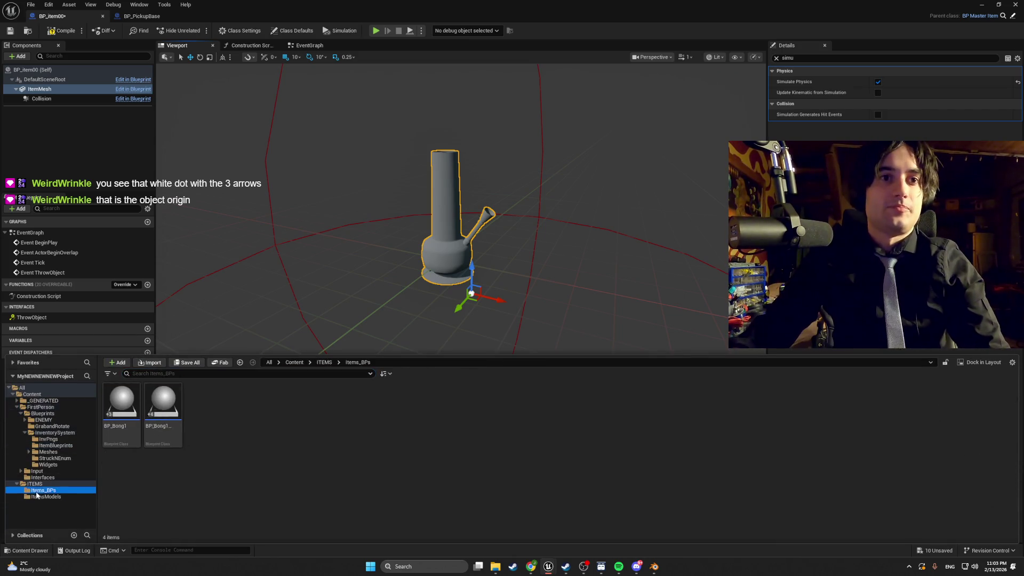
Step: Open Bong1full from ITEMS > ItemsModels in the Static Mesh Editor and orbit around it
click(45, 497)
click(122, 405)
click(208, 408)
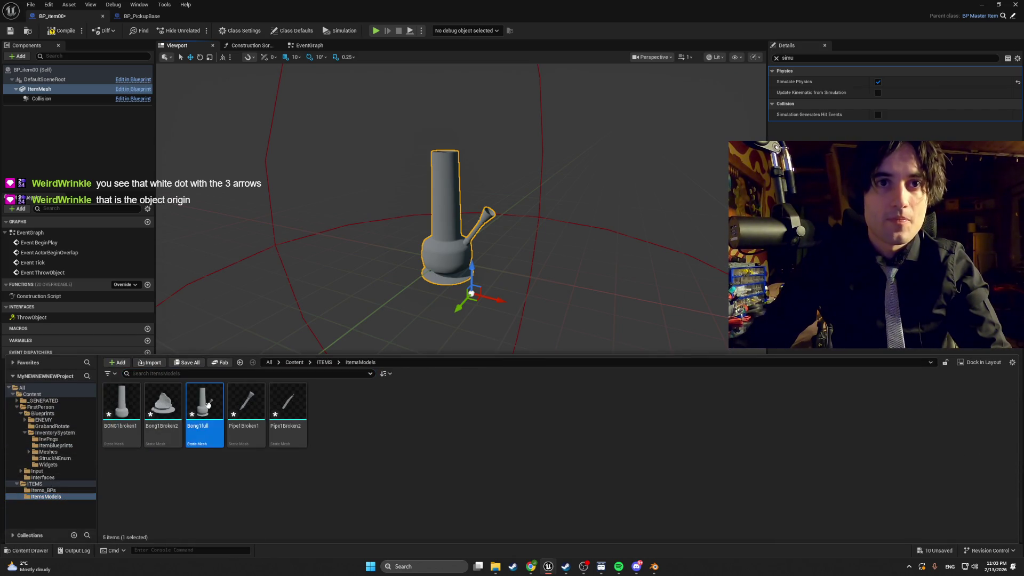
double_click(209, 409)
scroll(425, 320, up, 5)
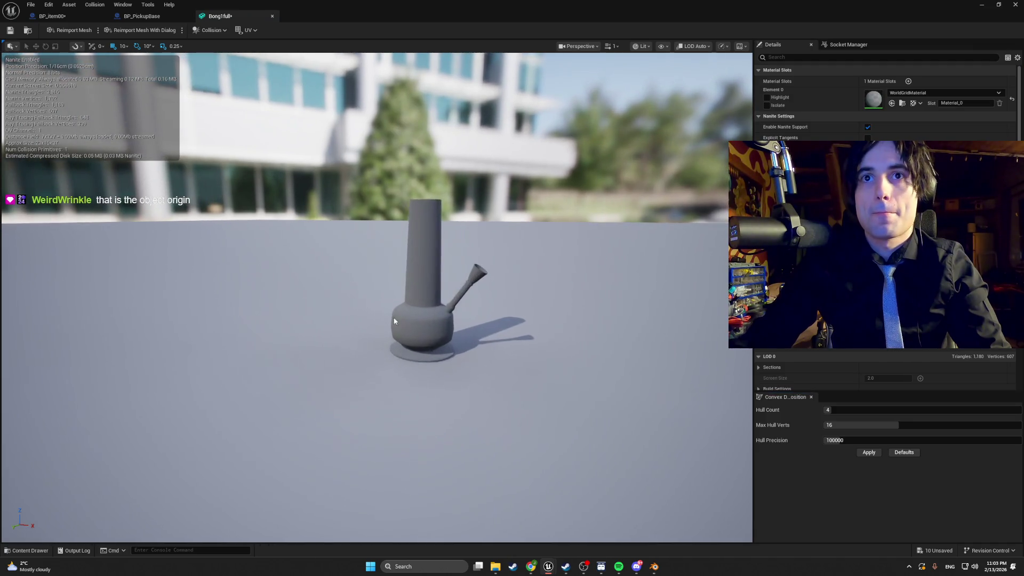
mouse_move(425, 321)
mouse_down()
mouse_move(395, 330)
mouse_move(395, 352)
mouse_move(405, 331)
mouse_up()
drag(484, 296, 475, 302)
drag(529, 258, 528, 277)
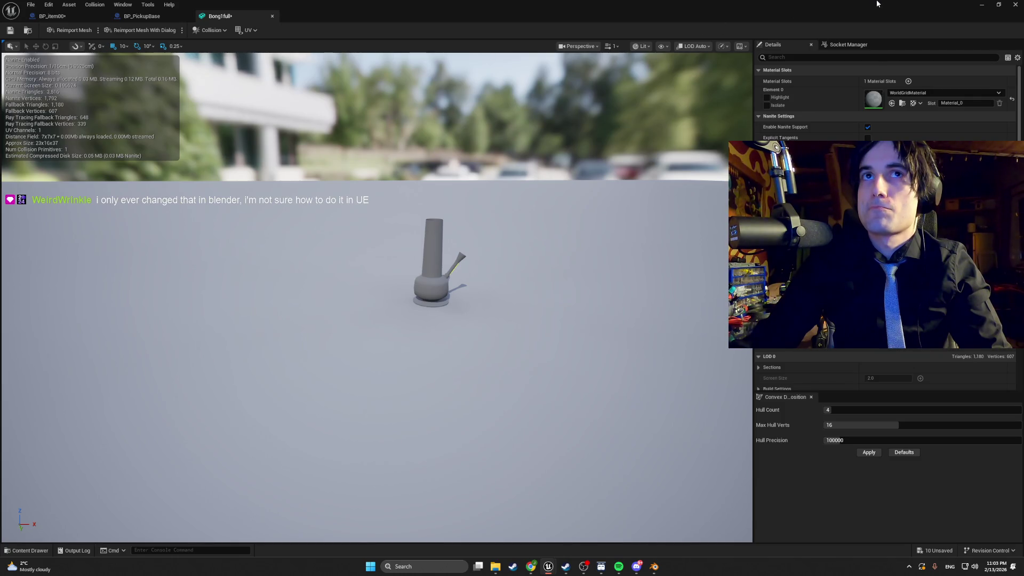
click(654, 566)
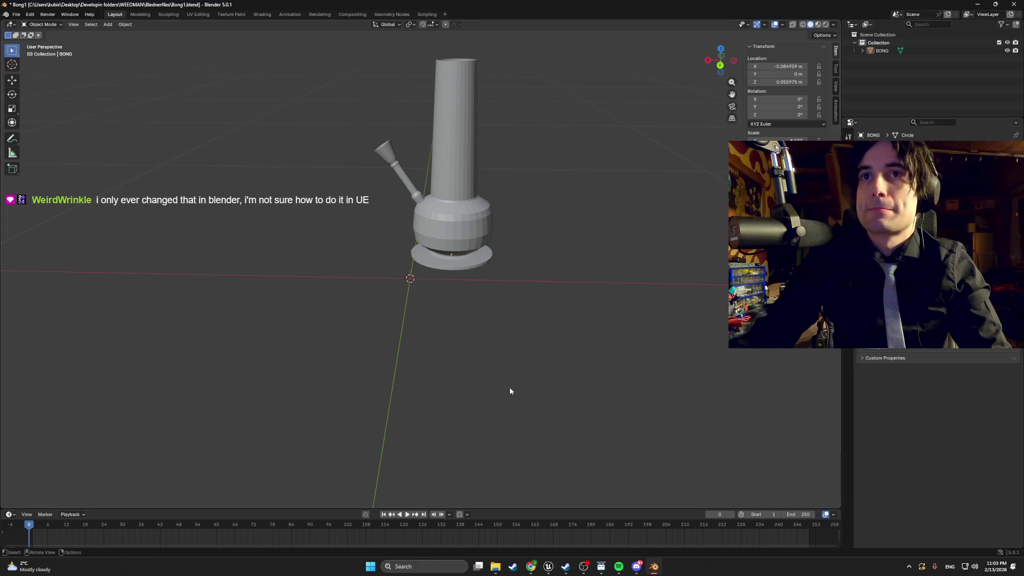
right_click(491, 342)
mouse_move(341, 261)
mouse_down()
mouse_move(475, 258)
mouse_move(449, 235)
mouse_move(455, 219)
mouse_up()
right_click(456, 219)
right_click(492, 242)
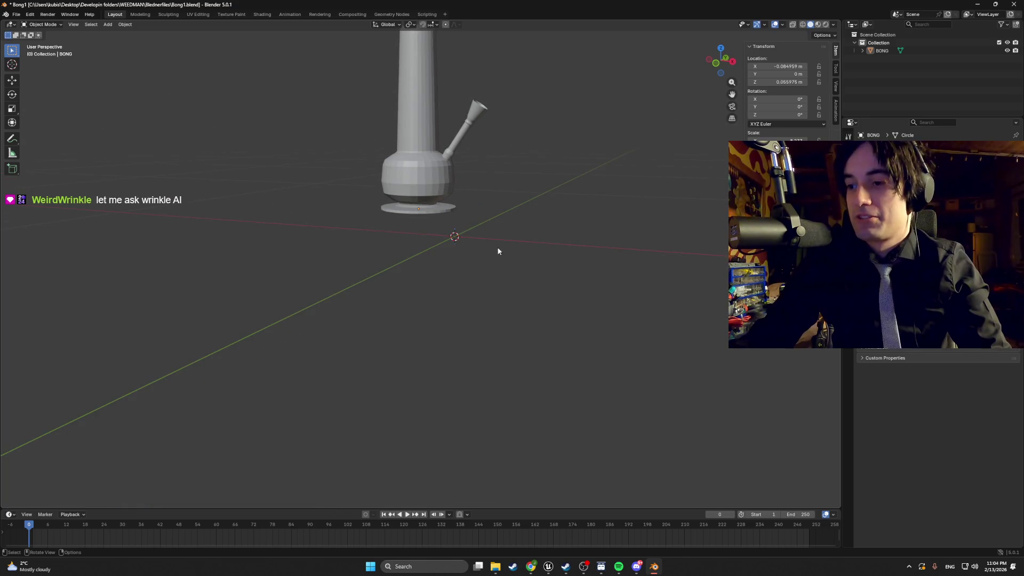
right_click(478, 269)
mouse_move(533, 285)
mouse_down()
mouse_move(498, 281)
mouse_move(510, 232)
mouse_move(496, 299)
mouse_up()
scroll(505, 293, down, 4)
scroll(445, 295, up, 5)
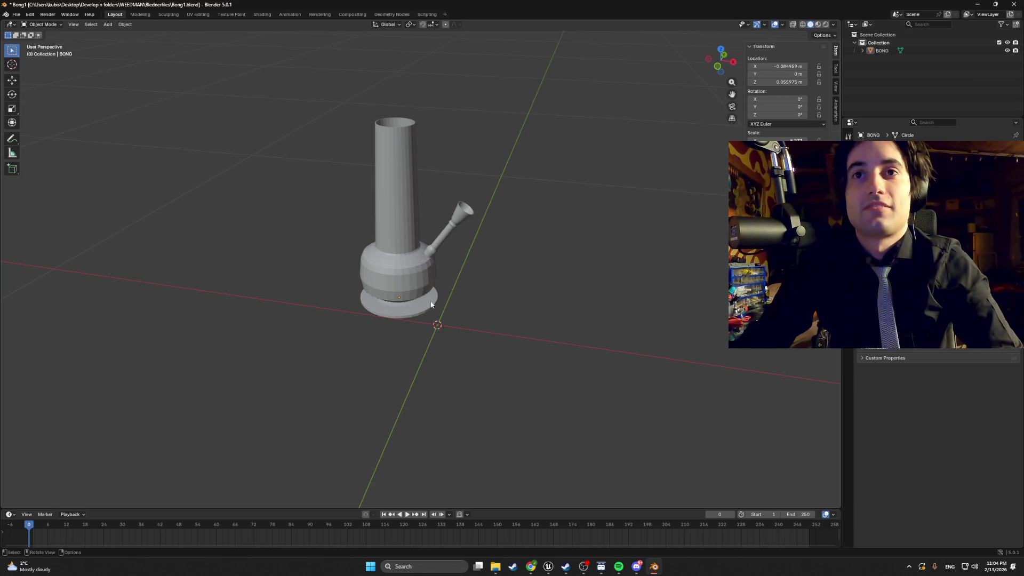
mouse_move(416, 304)
mouse_down()
mouse_move(444, 274)
mouse_move(421, 278)
mouse_up()
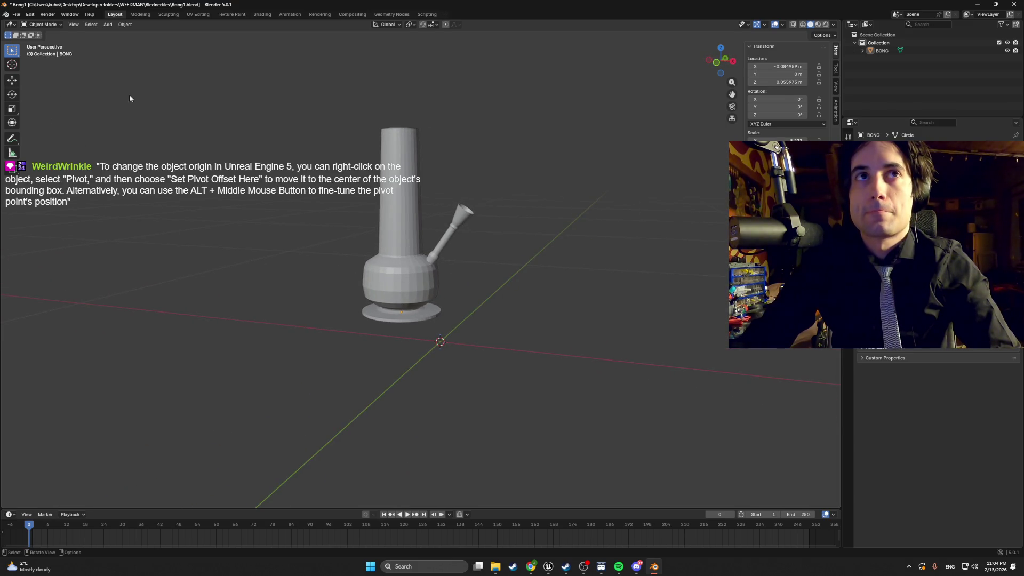
key(Tab)
key(Tab)
click(444, 250)
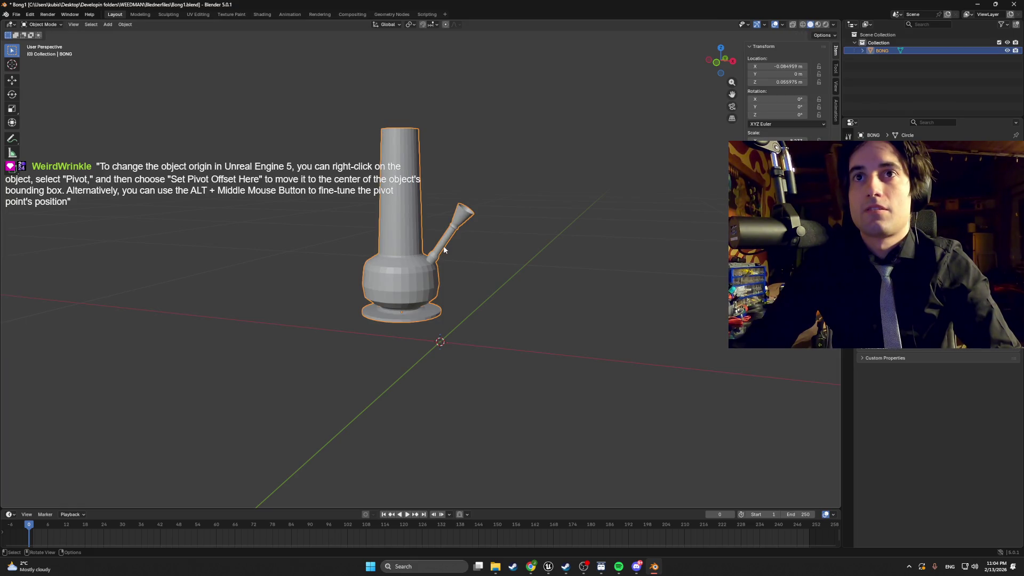
Step: Set the bong's X location to 0 and try Z locations of 0, -50 and -1 m
click(778, 66)
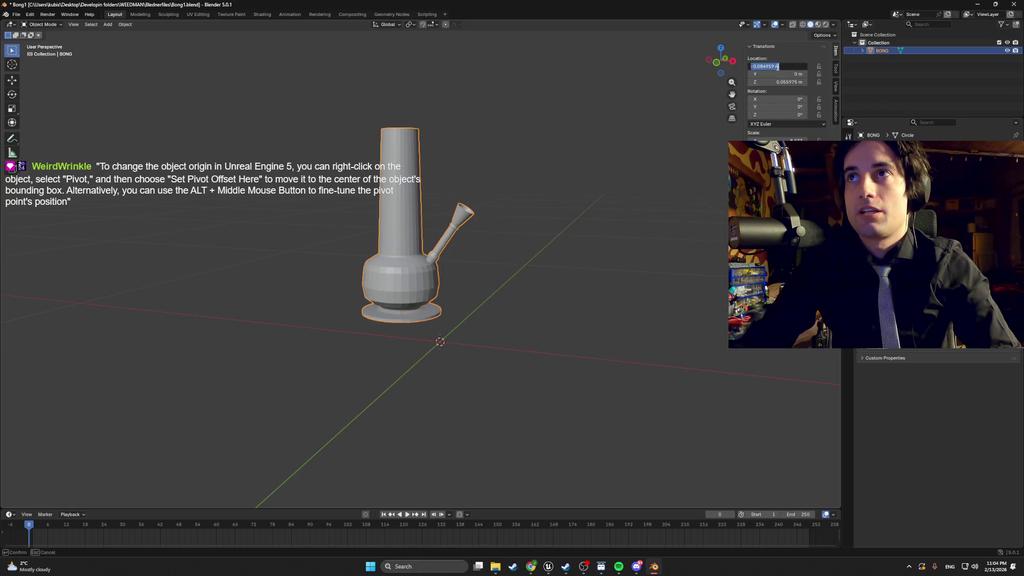
text(0)
key(Return)
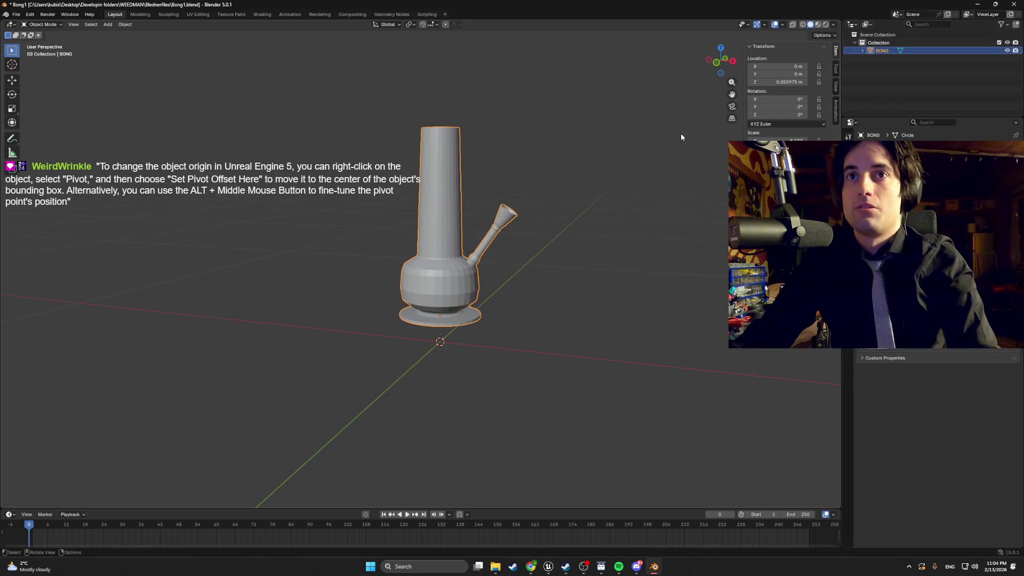
text(0)
key(Return)
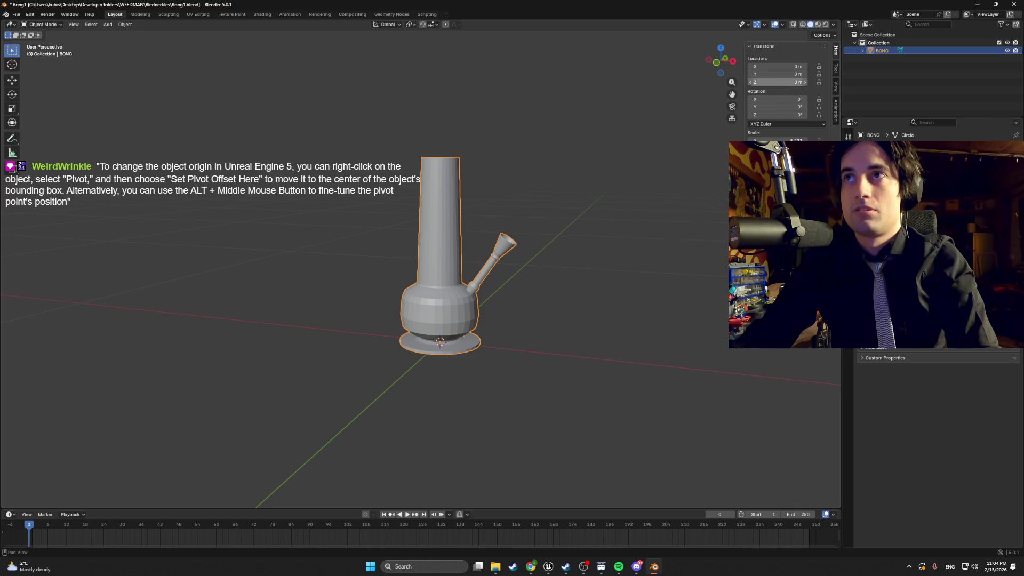
key(BackSpace)
text(-50)
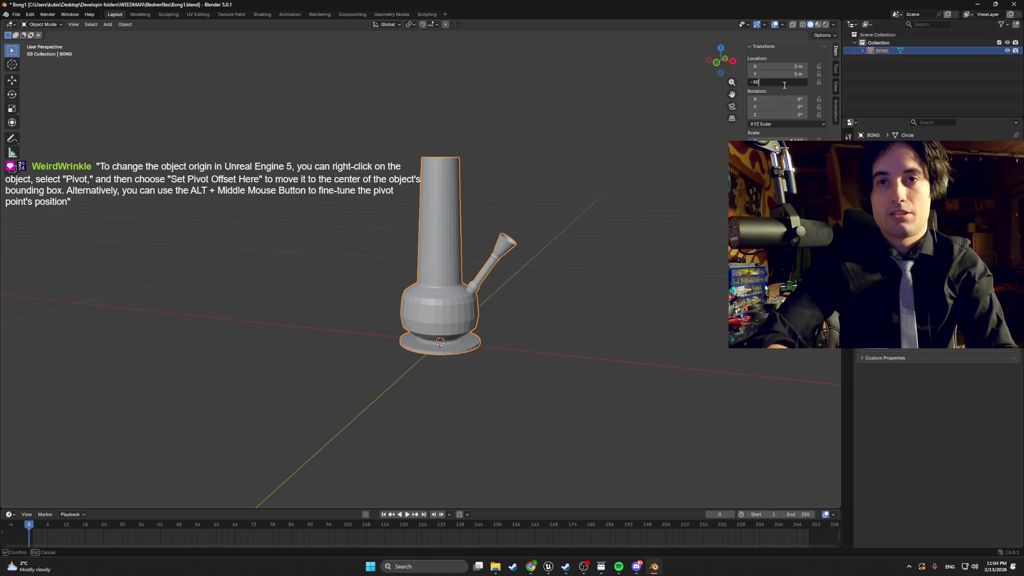
key(Return)
key(ctrl+z)
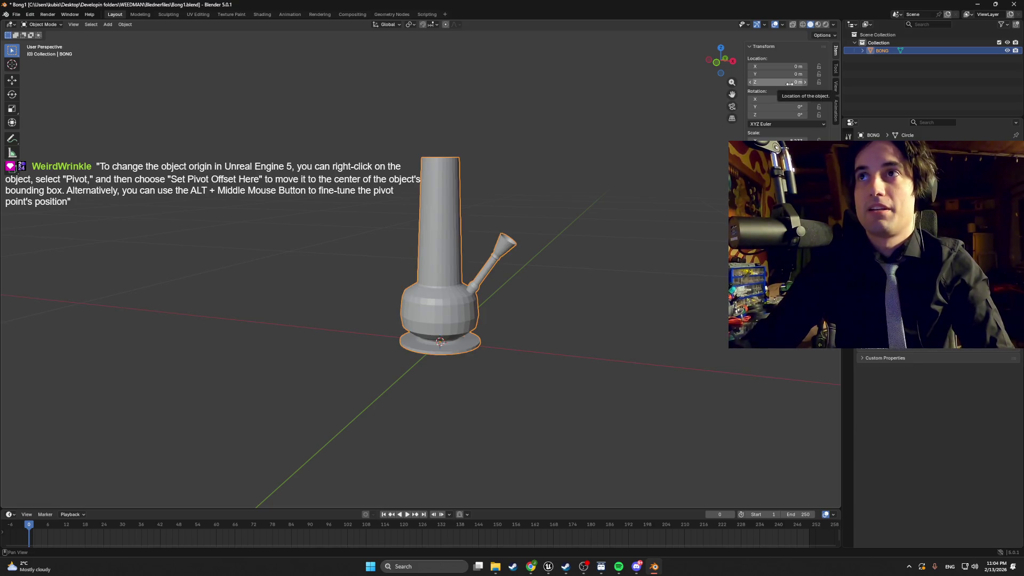
key(ctrl+shift+z)
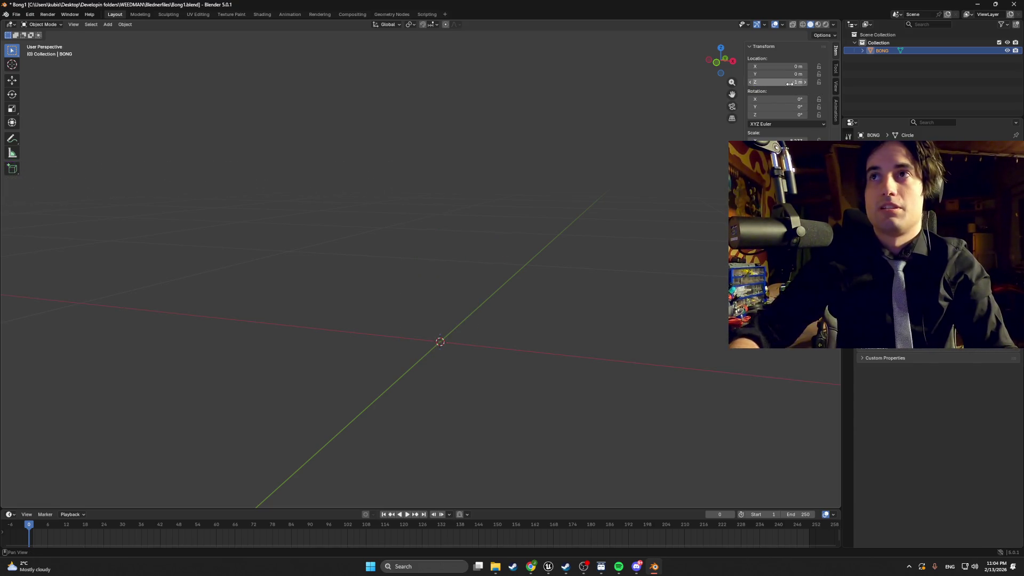
Step: Settle the bong's Z location at -0.1 m, then return to Unreal Engine
click(789, 84)
key(Return)
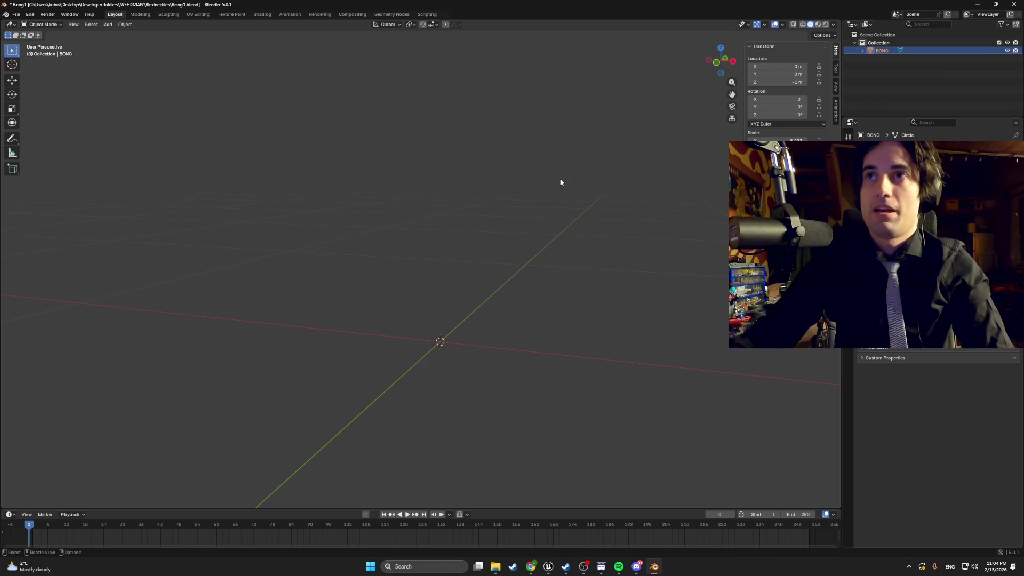
key(ctrl+z)
click(778, 81)
text(-0.05)
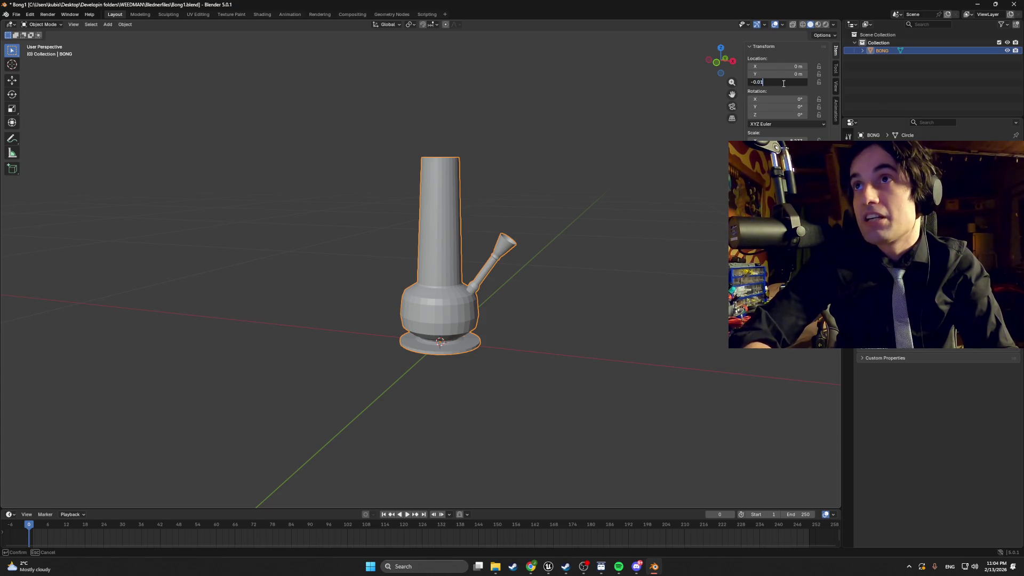
key(Return)
click(782, 82)
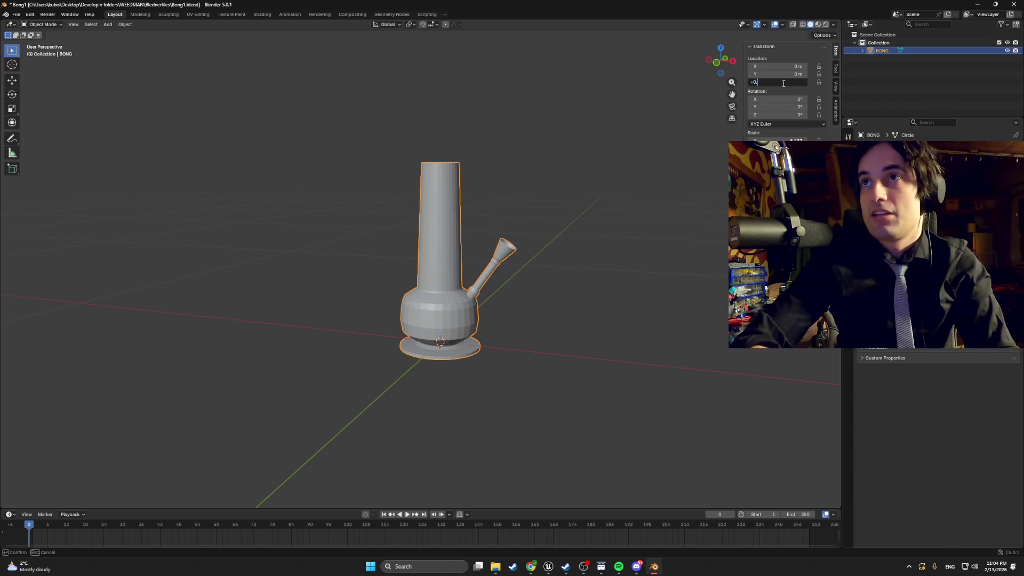
text(.1)
key(Return)
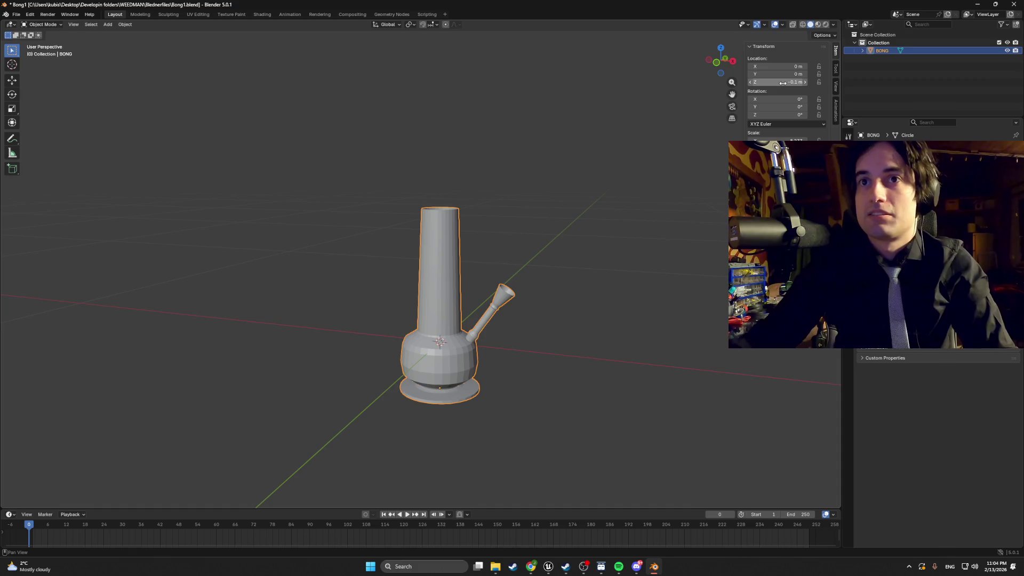
right_click(569, 221)
key(alt+Tab)
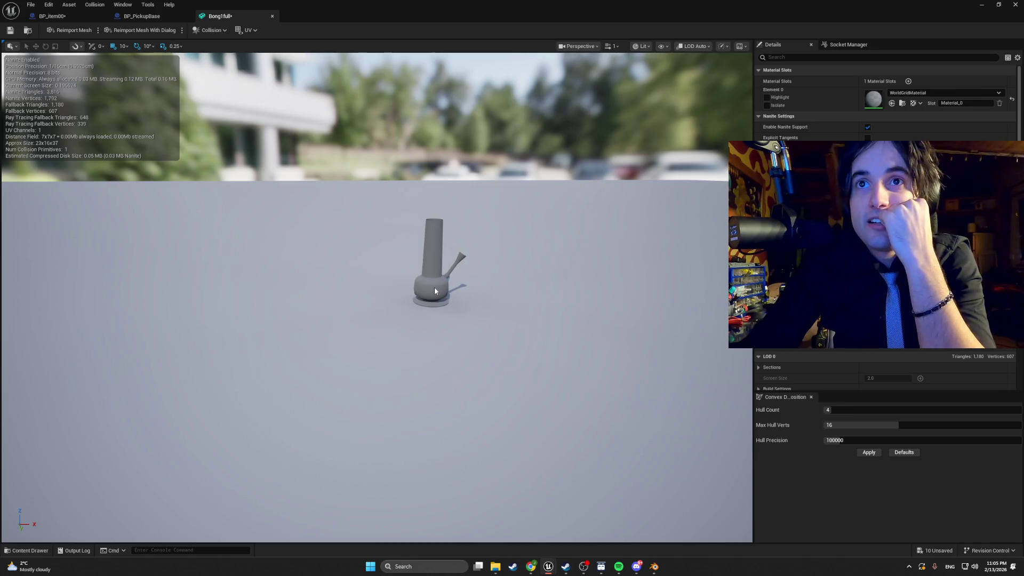
Step: In BP_item00, search the Details panel for 'pivot' to check the mesh's pivot settings
click(52, 16)
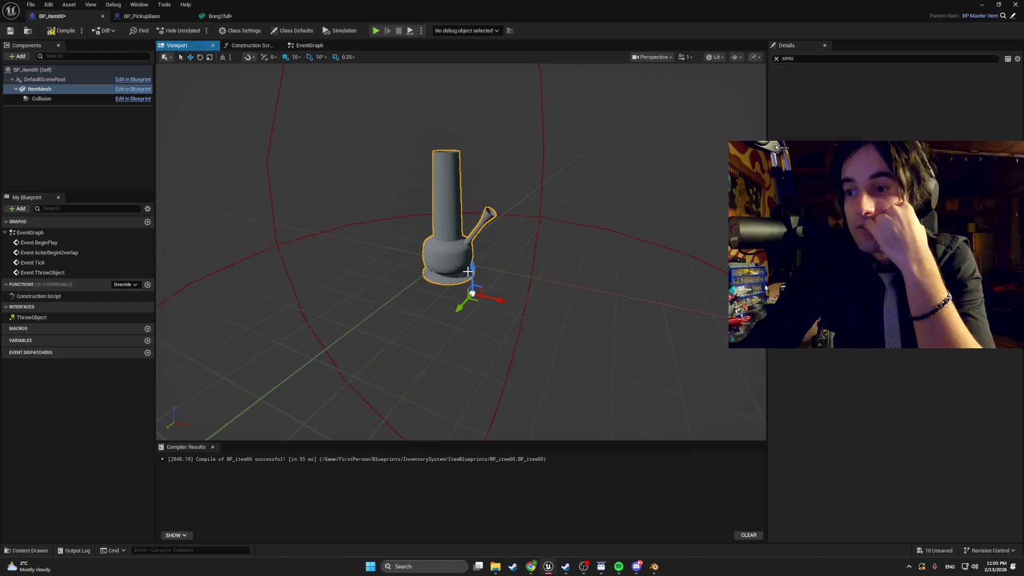
click(776, 58)
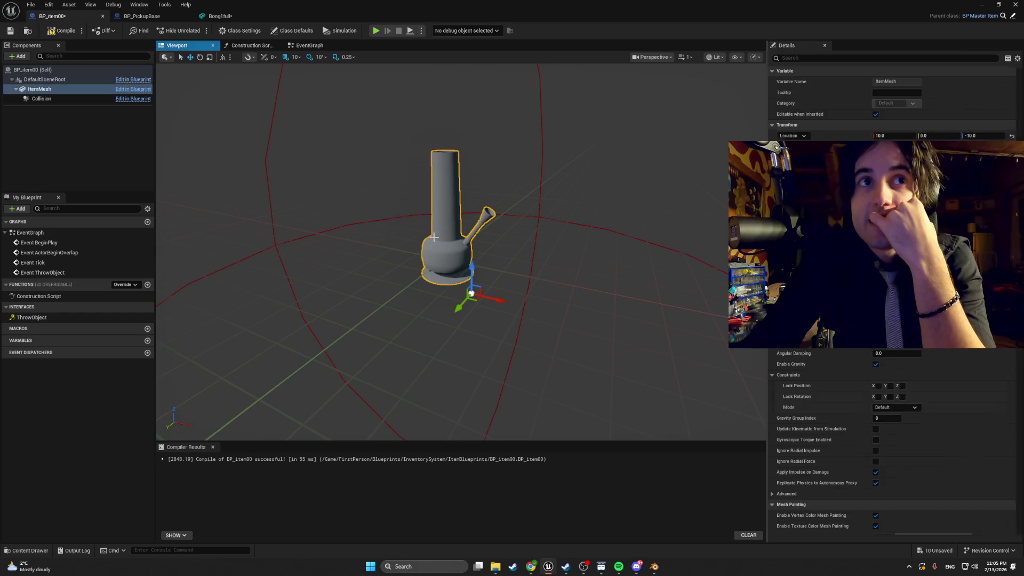
drag(433, 242, 438, 242)
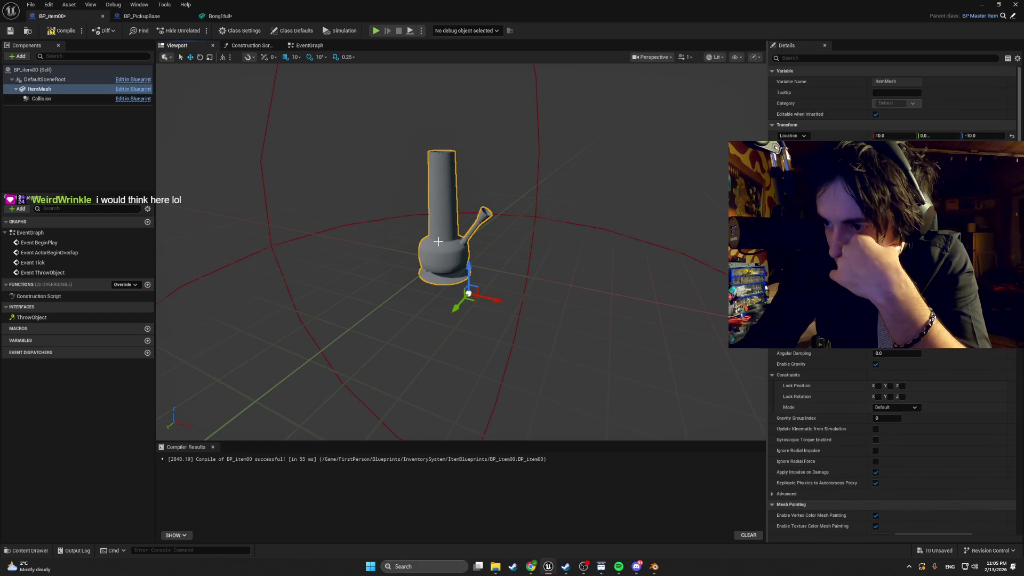
click(819, 57)
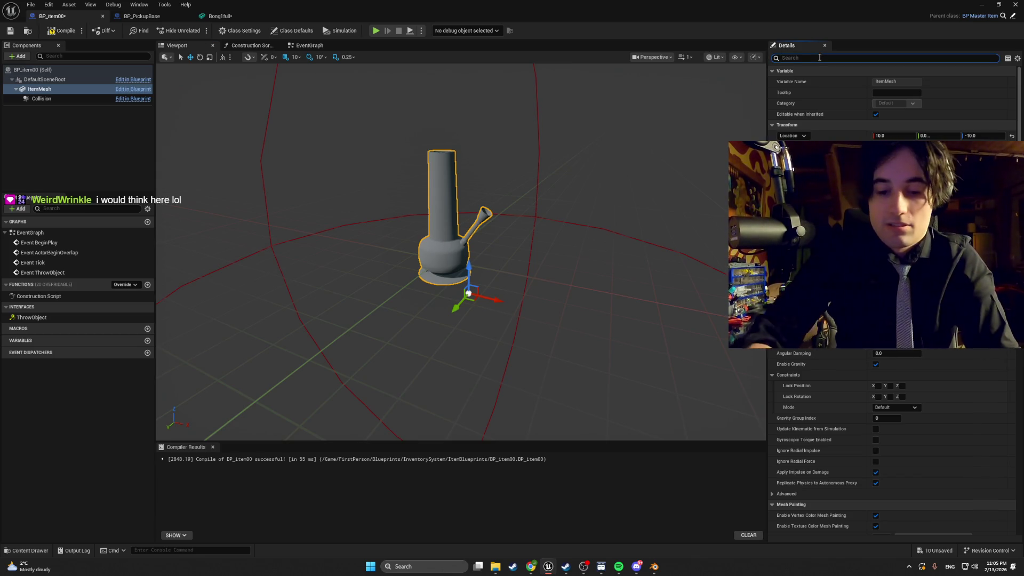
text(pivot)
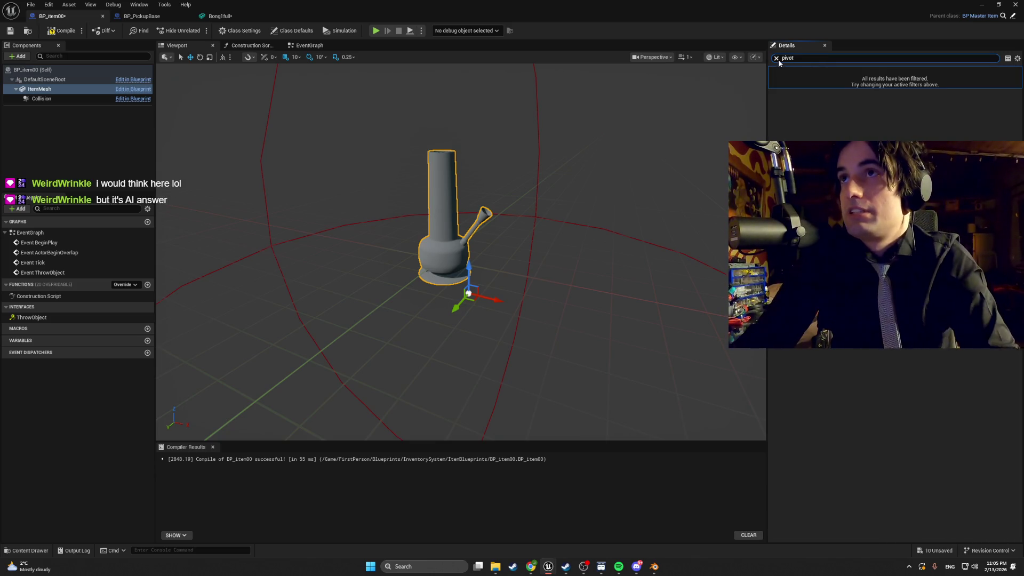
click(777, 58)
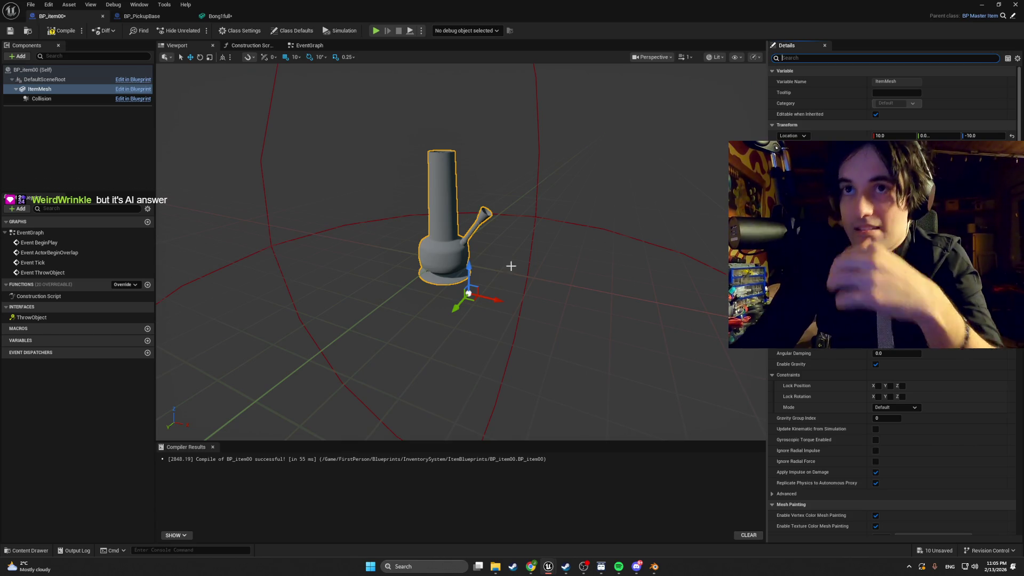
Step: Reset ItemMesh's X location to 0 and move it back to X 10, then return to Blender
click(468, 292)
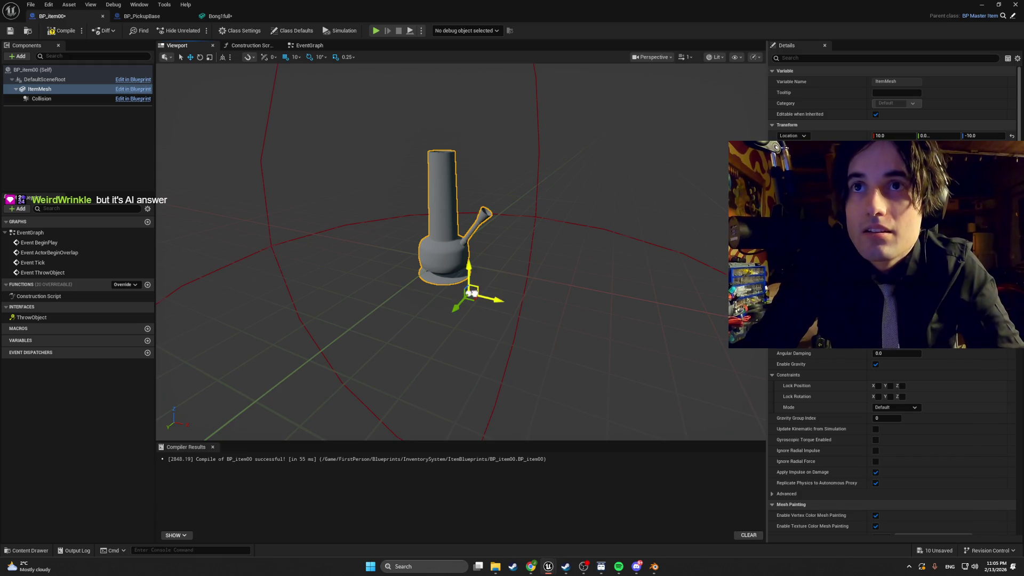
key(ctrl+z)
drag(458, 294, 481, 296)
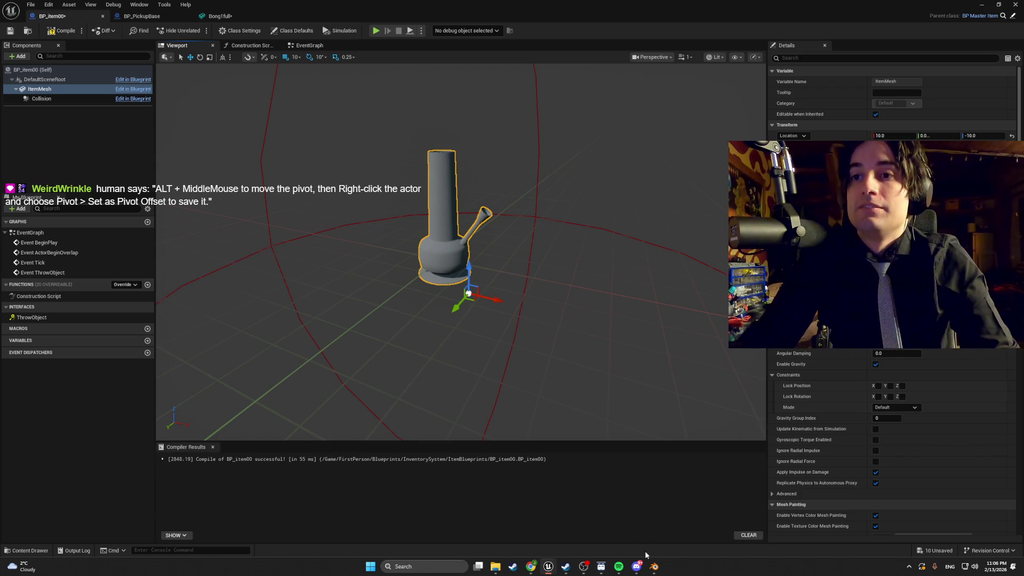
click(654, 567)
right_click(368, 295)
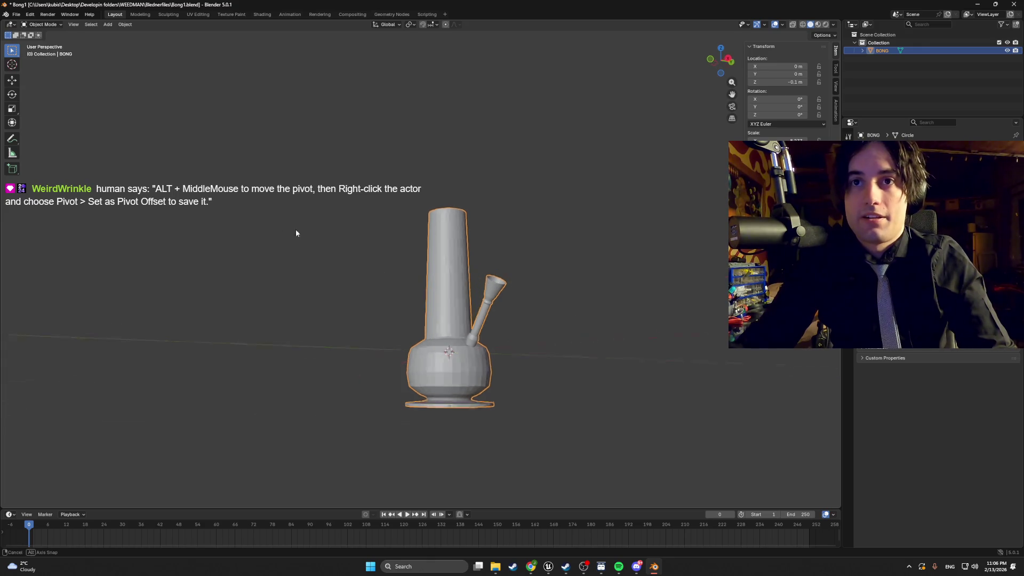
Step: Export the bong from Blender as Bong1full1.fbx
click(16, 15)
mouse_move(52, 135)
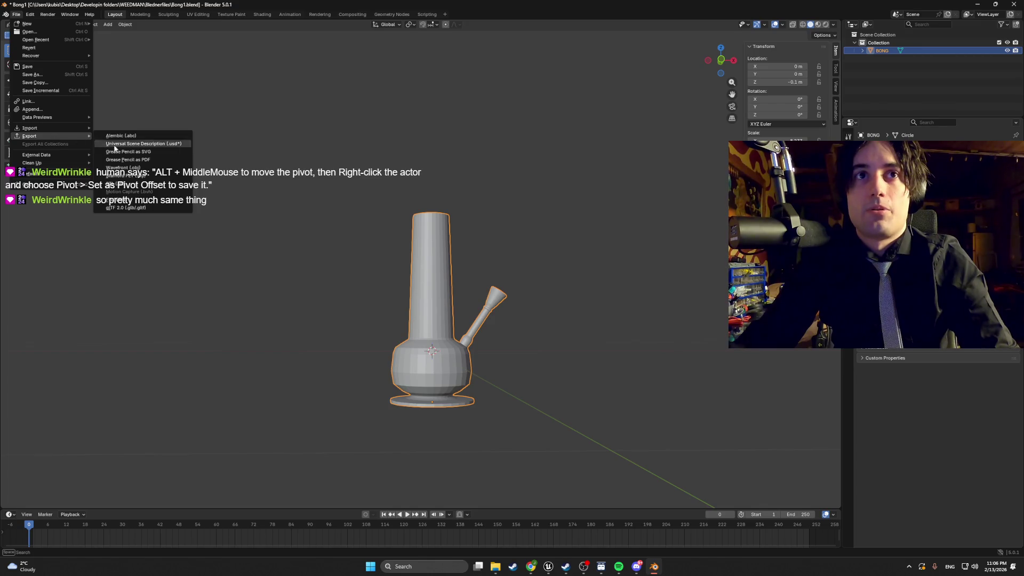
click(127, 200)
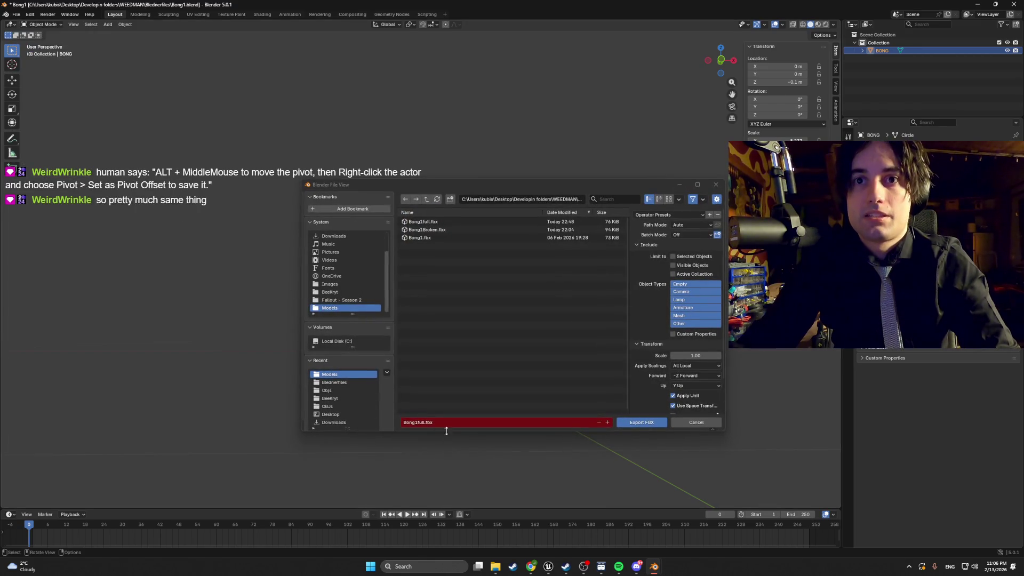
click(423, 423)
key(Home)
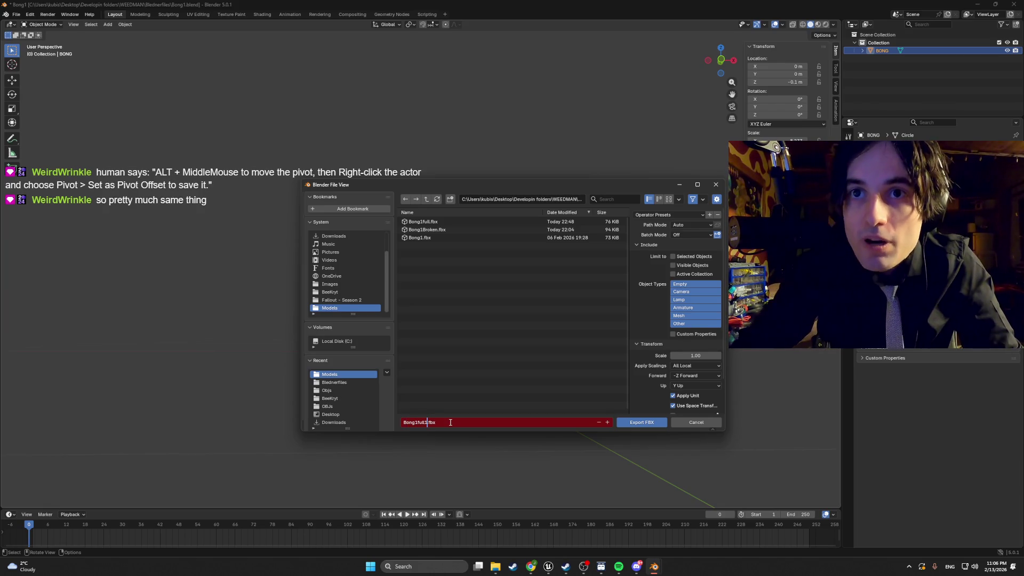
click(641, 422)
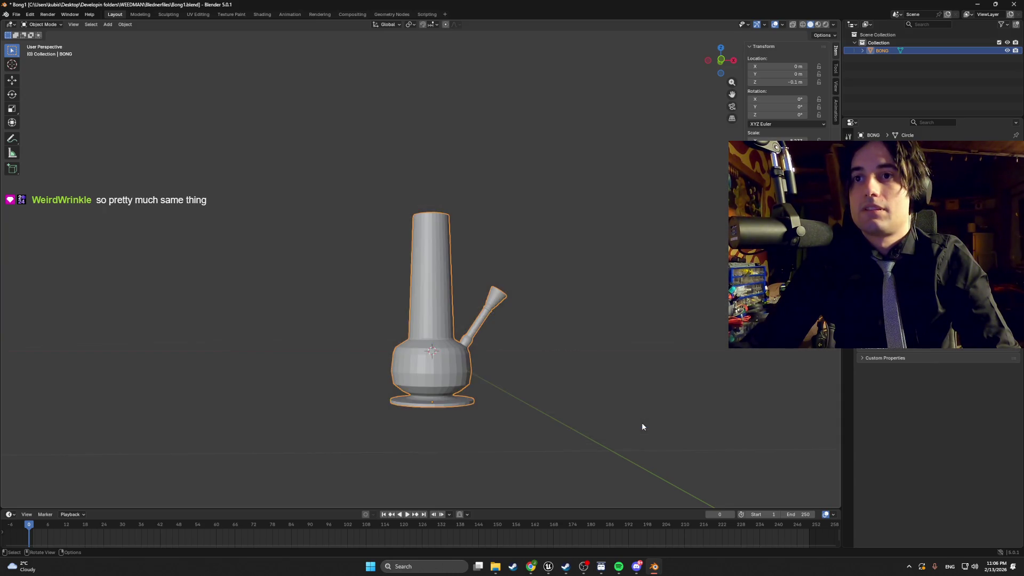
Step: In Unreal, open the Content Drawer and start importing a model
mouse_move(548, 566)
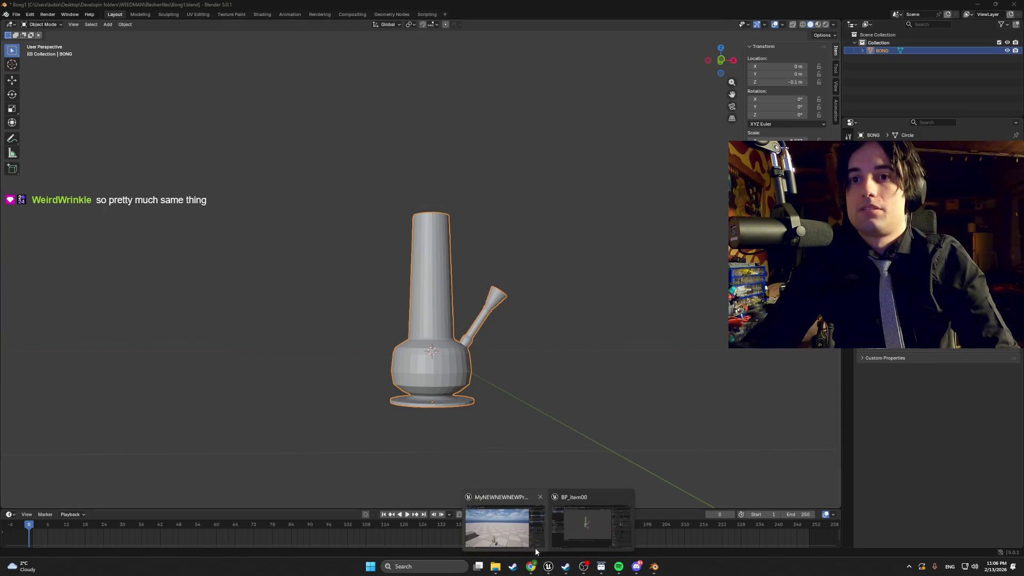
click(510, 518)
key(ctrl+space)
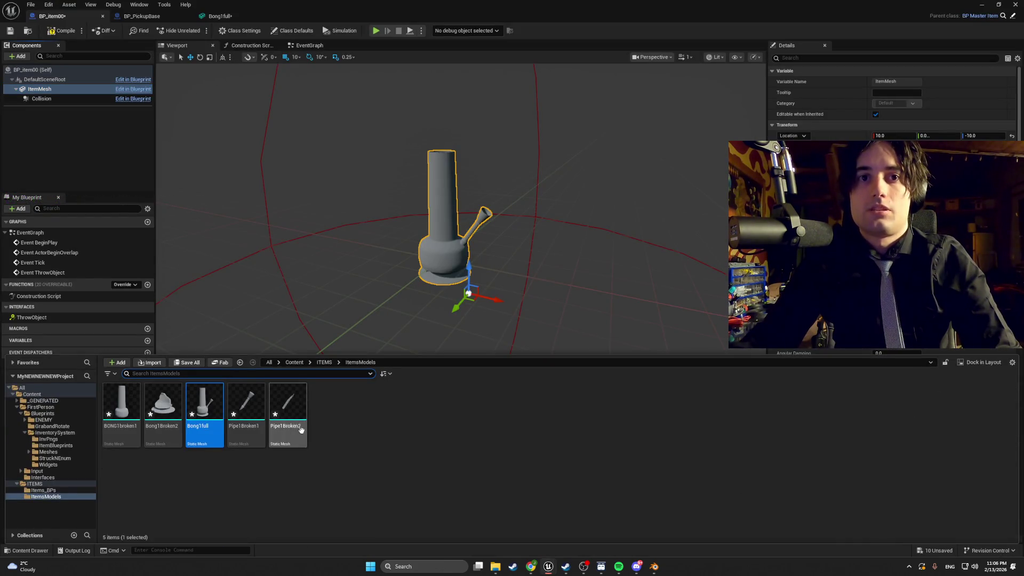
click(150, 362)
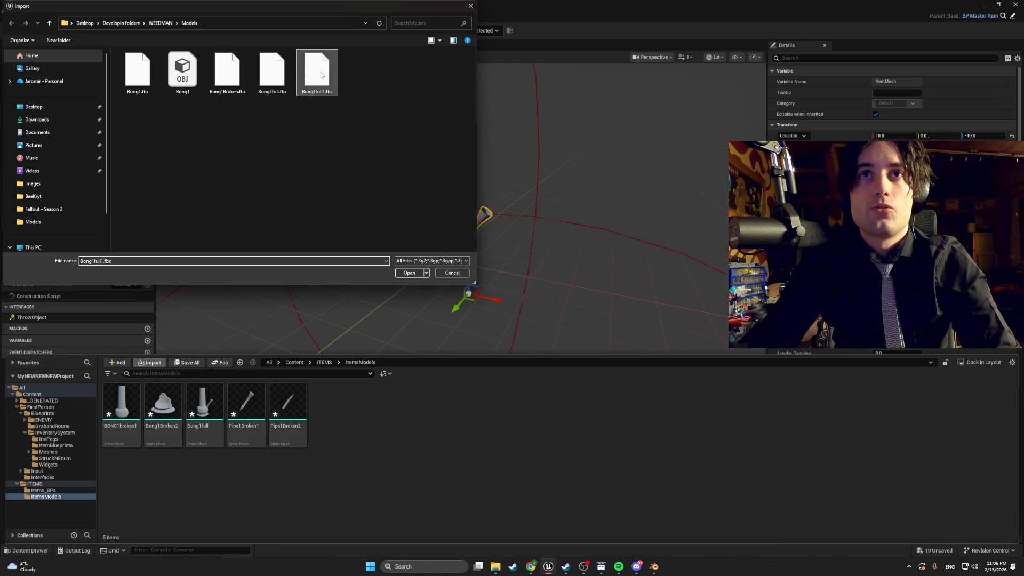
Step: Import Bong1full1.fbx with default options, set it as ItemMesh's static mesh, compile and close
double_click(321, 75)
click(598, 404)
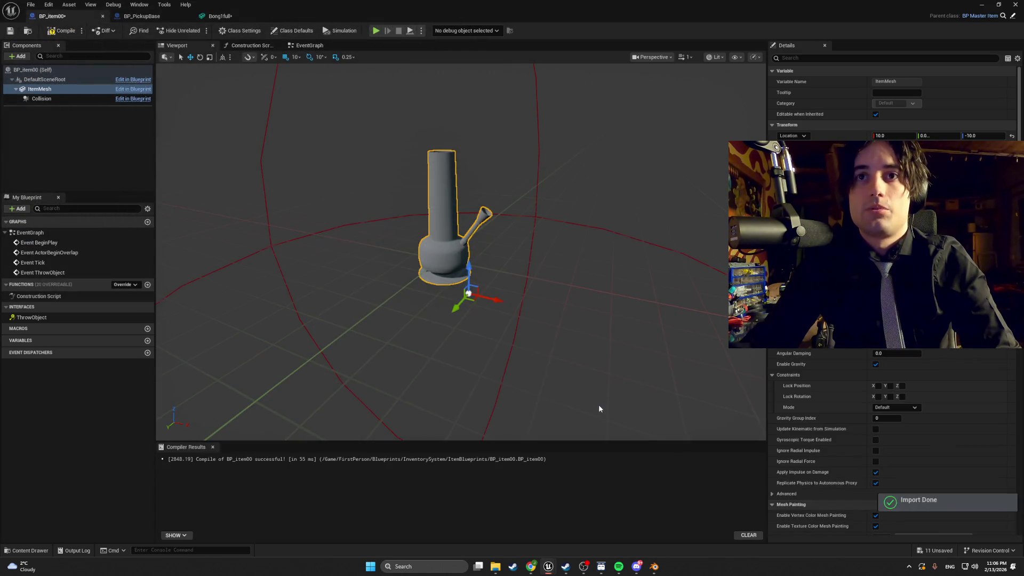
click(939, 275)
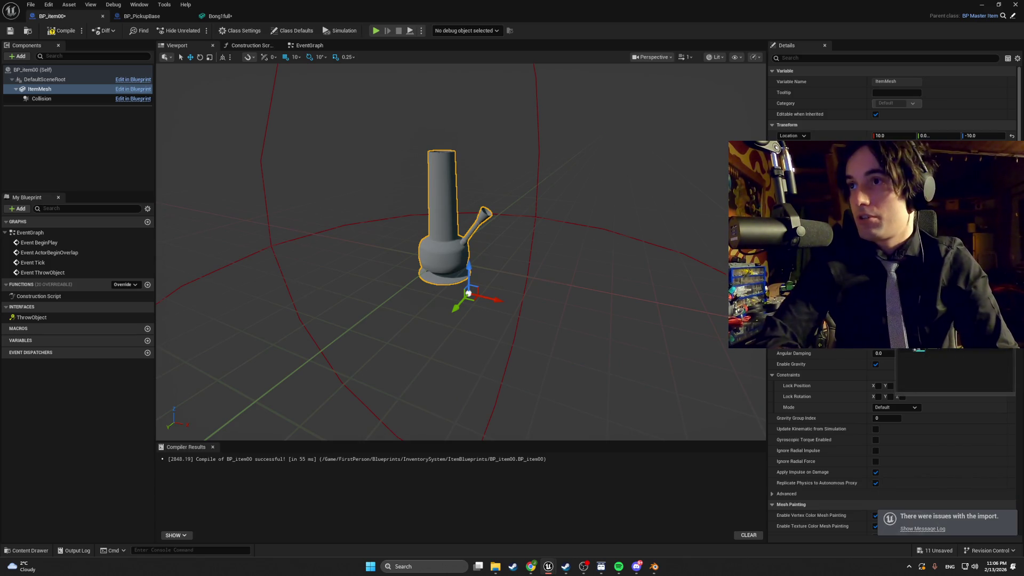
click(947, 350)
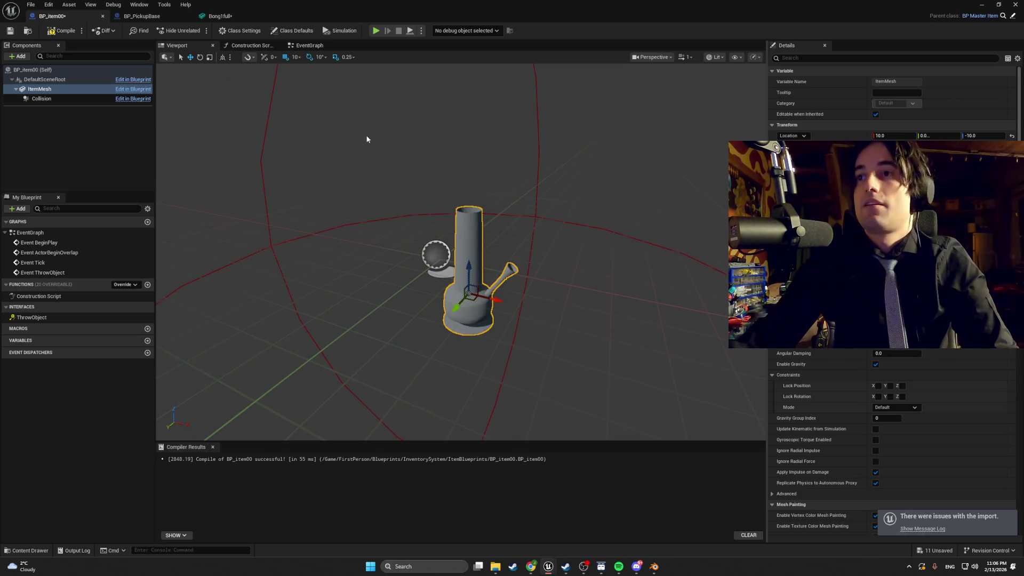
click(62, 30)
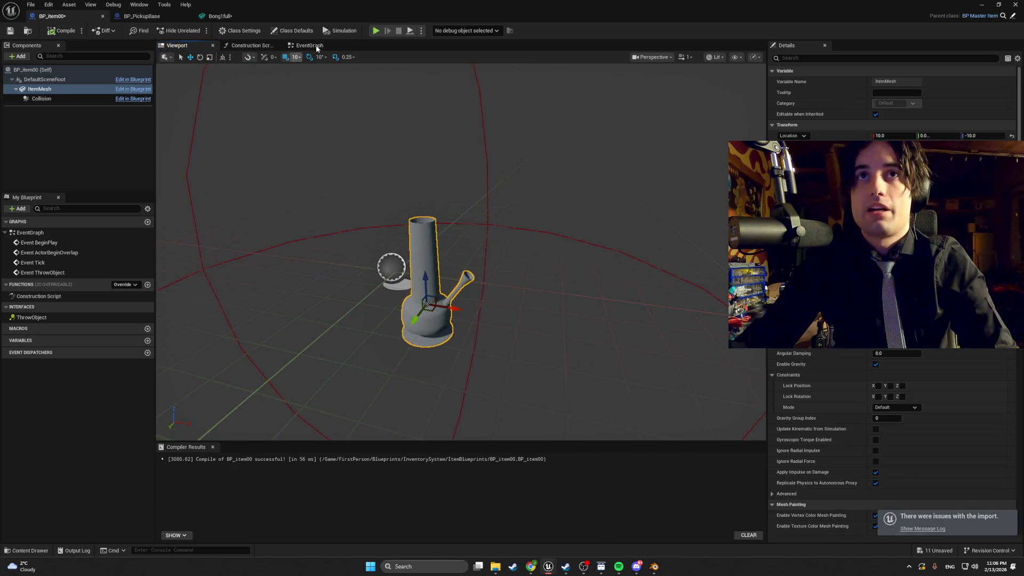
click(978, 4)
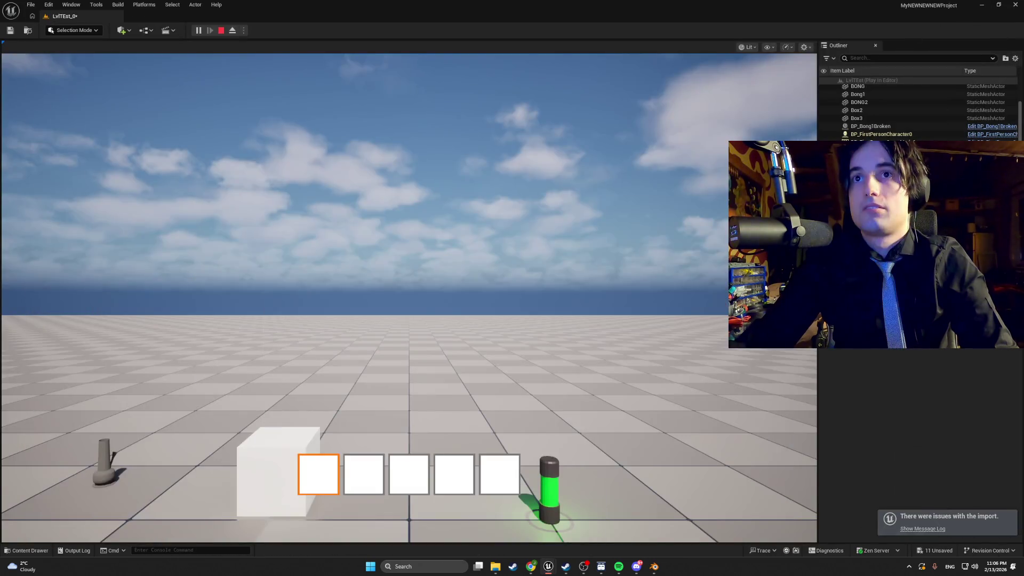
Step: Restart the play session, pick up the bong and drop it so it breaks apart
click(223, 34)
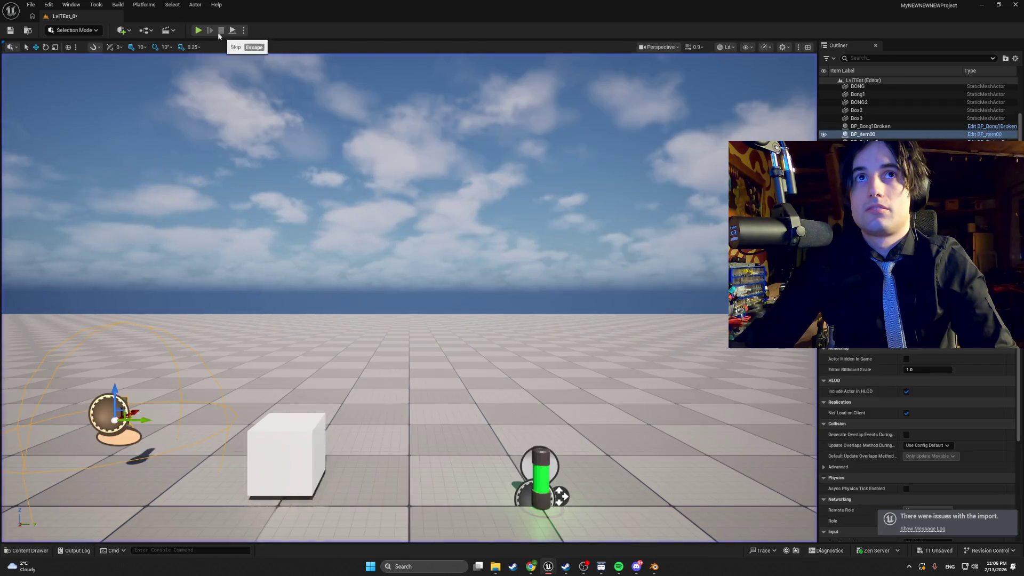
click(209, 27)
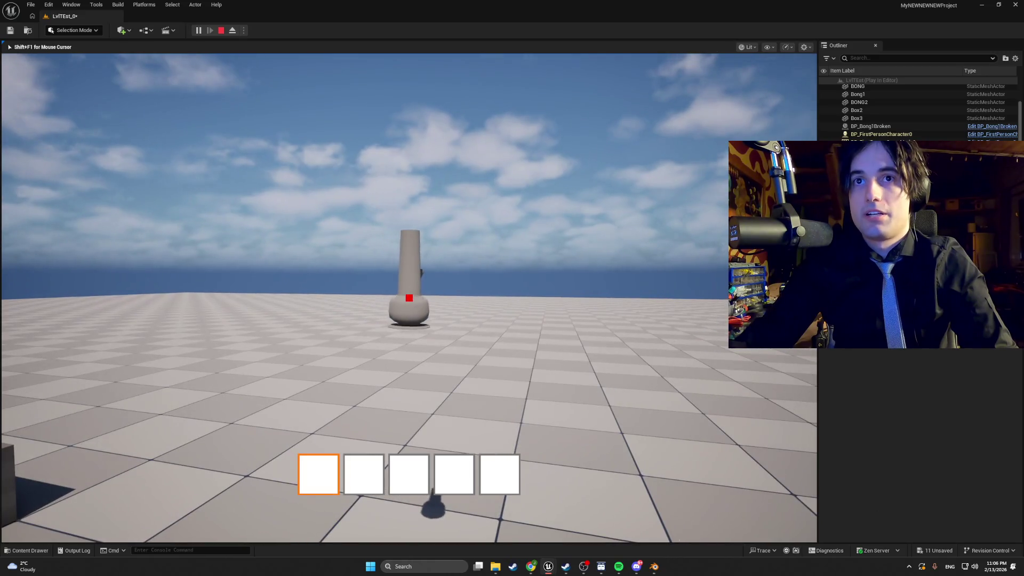
click(409, 297)
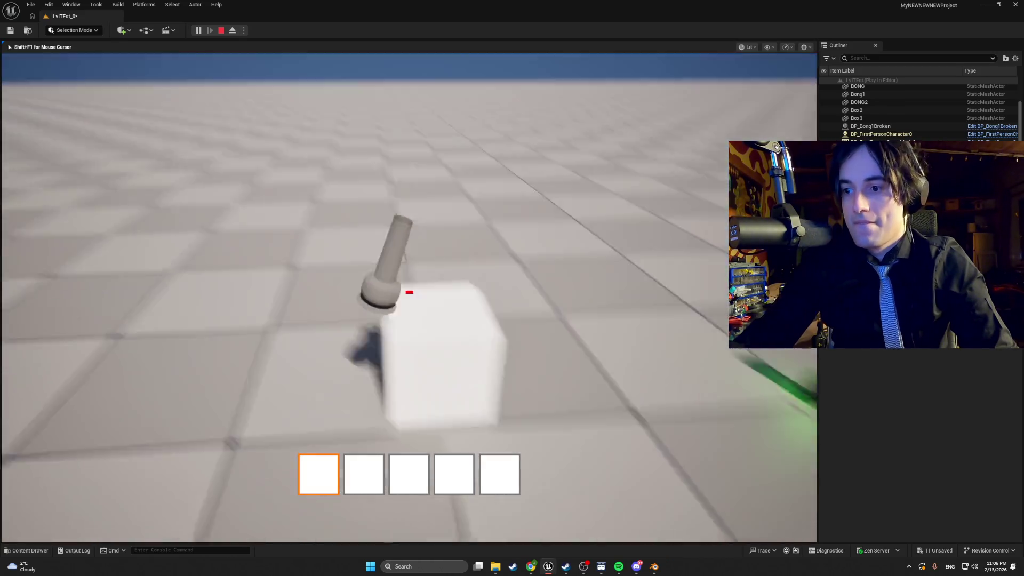
click(409, 298)
Step: Walk over and pick up a broken piece, stop play, and angle the sun low with Ctrl+L
key(d)
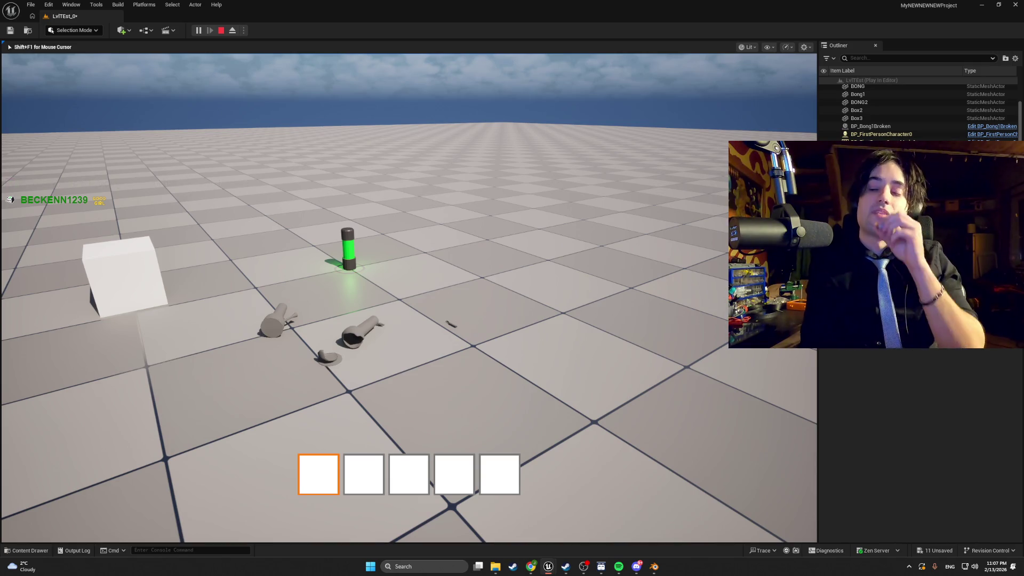
key(w)
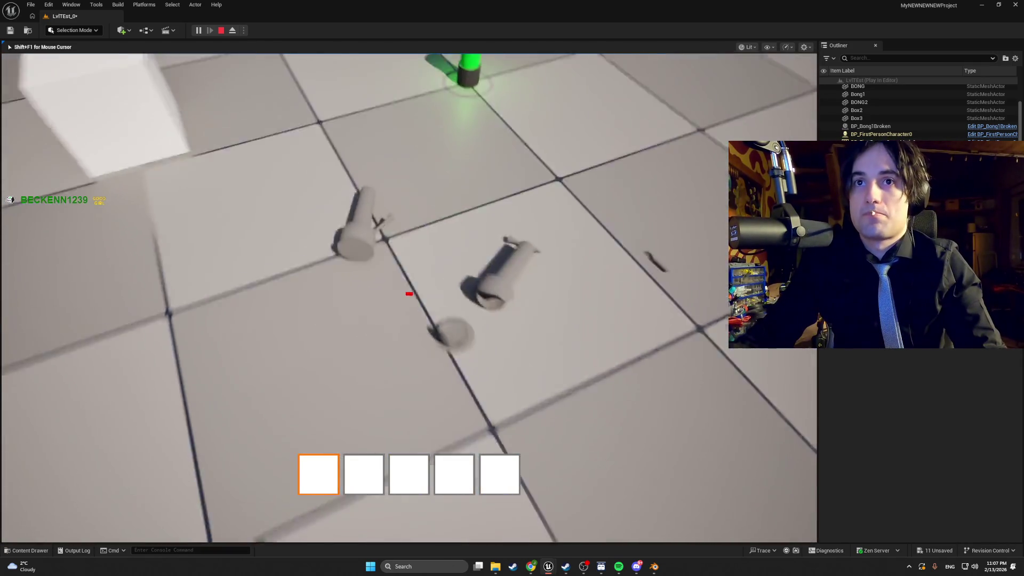
key(w)
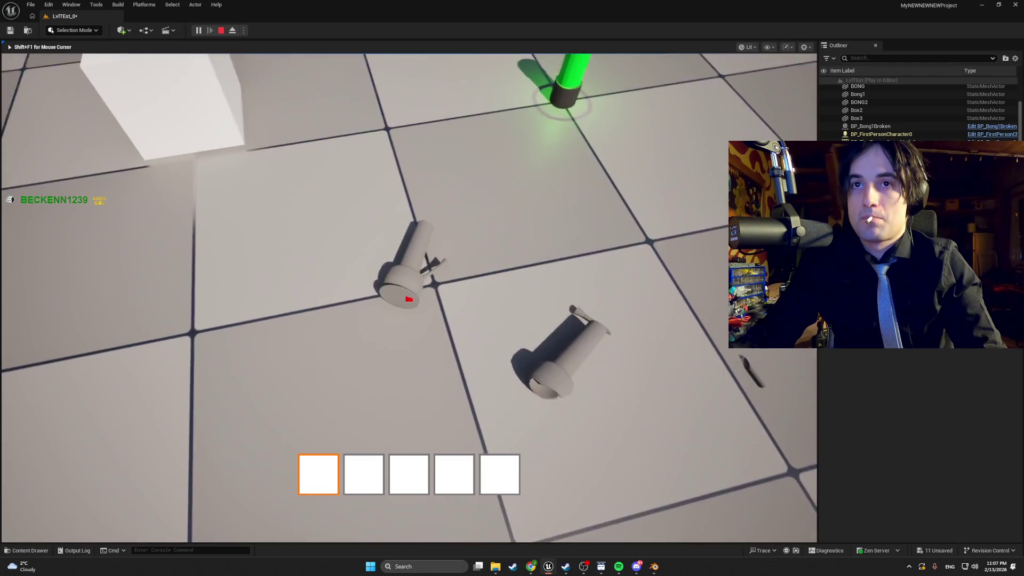
key(e)
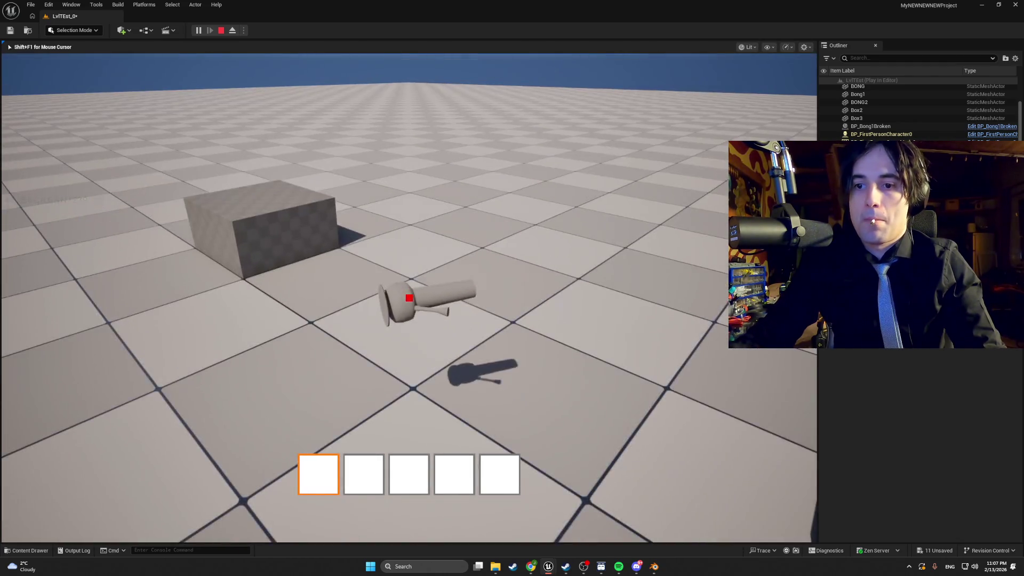
key(Escape)
key(ctrl+l)
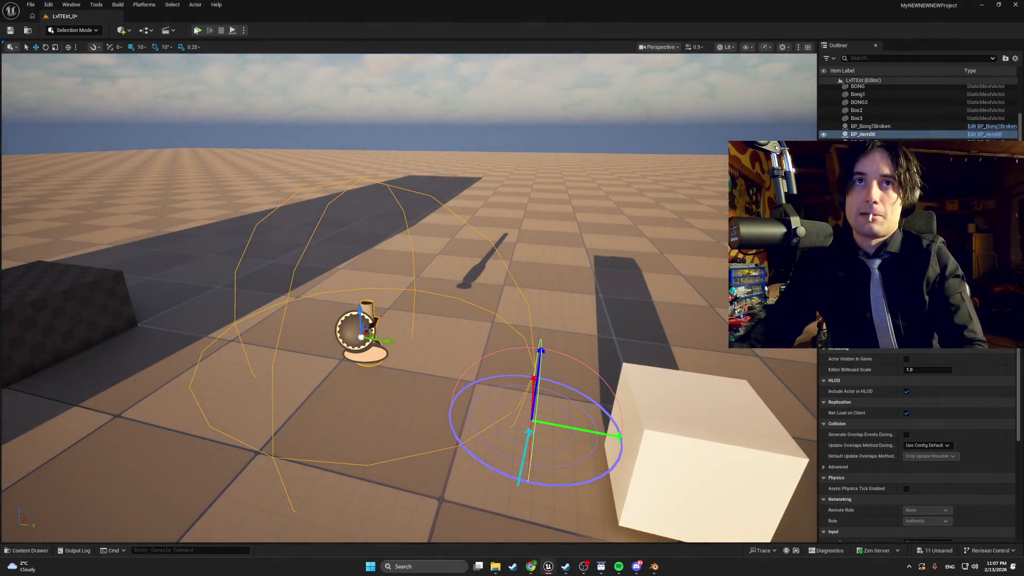
Step: Play-test picking up the bong, placing it on the white cube, then holding the cube
key(alt+p)
key(w)
key(w)
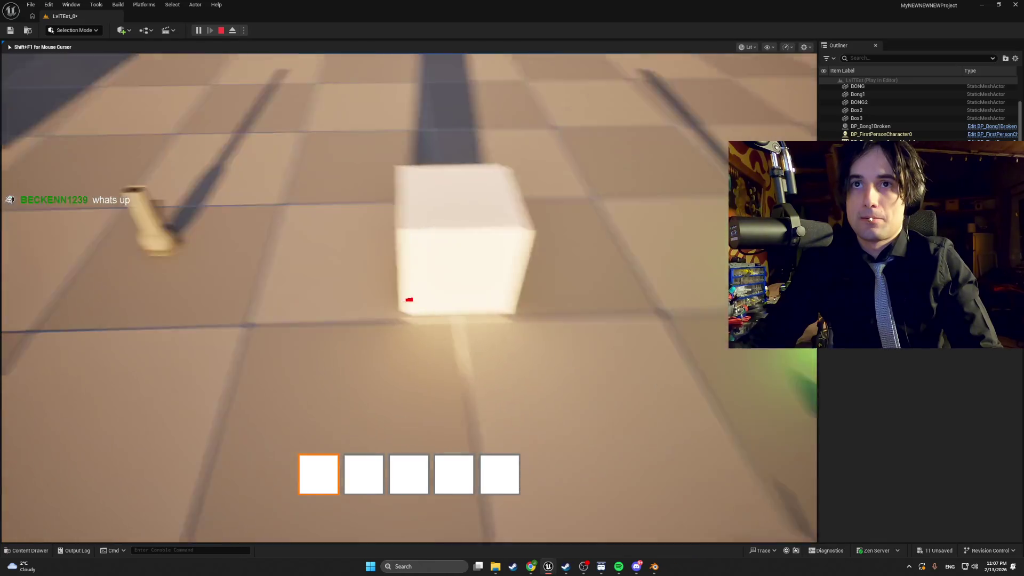
key(w)
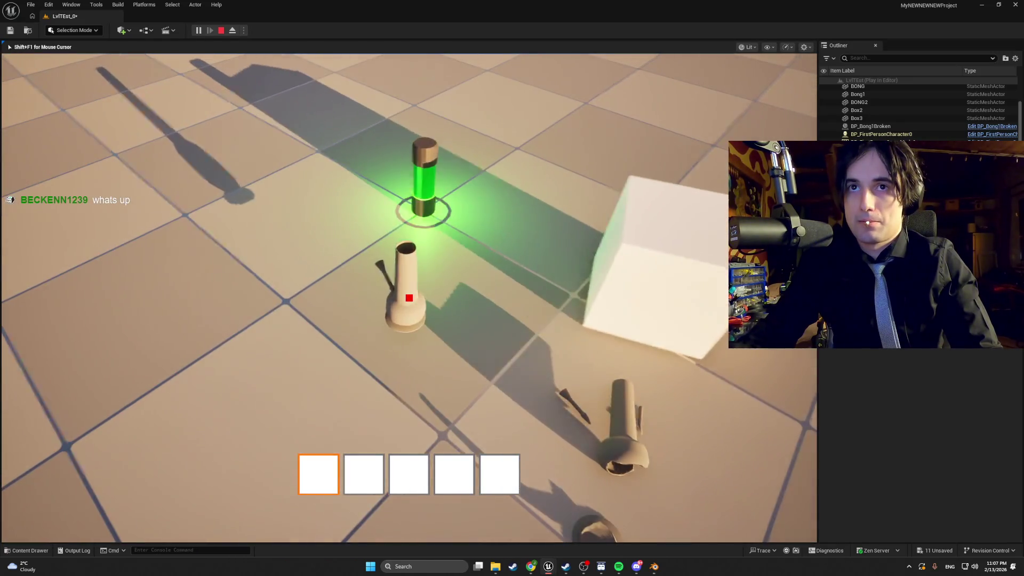
key(s)
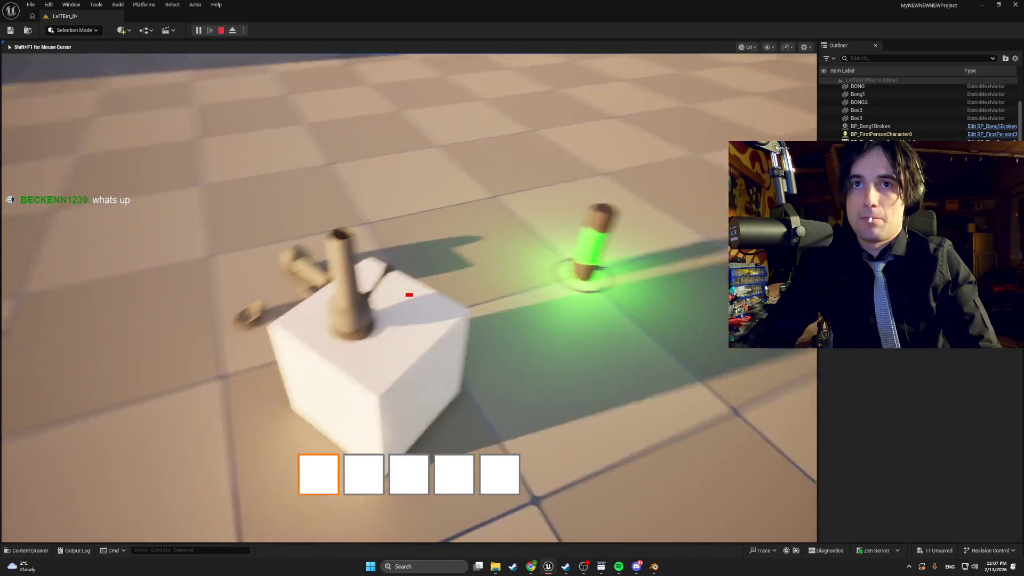
key(e)
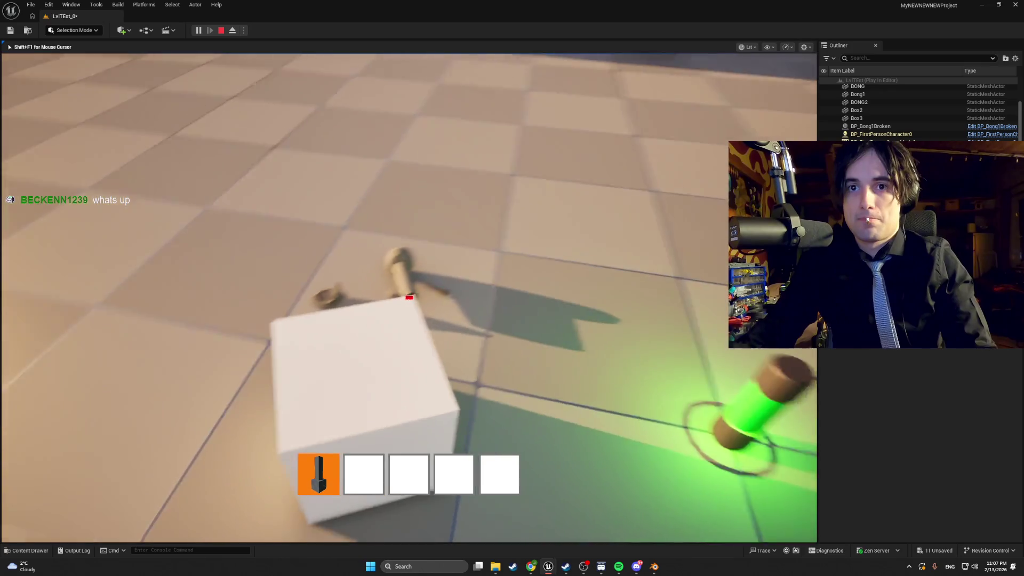
key(4)
key(1)
click(409, 296)
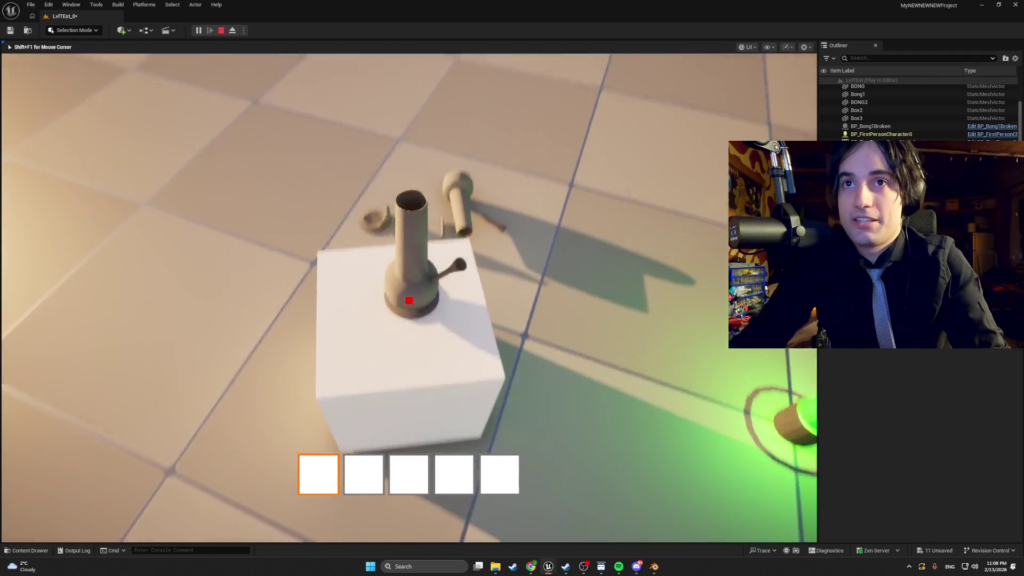
key(e)
key(e)
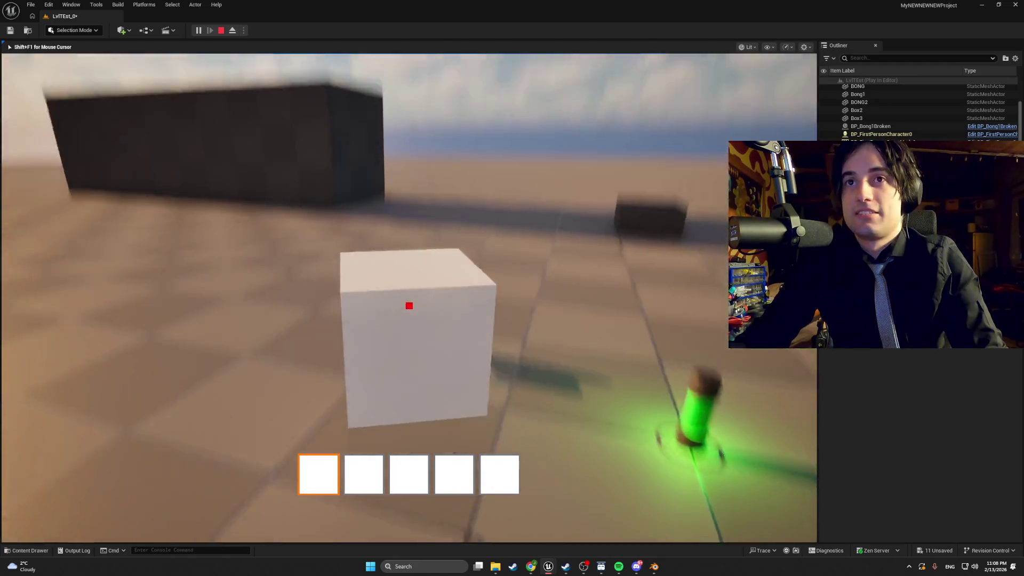
key(e)
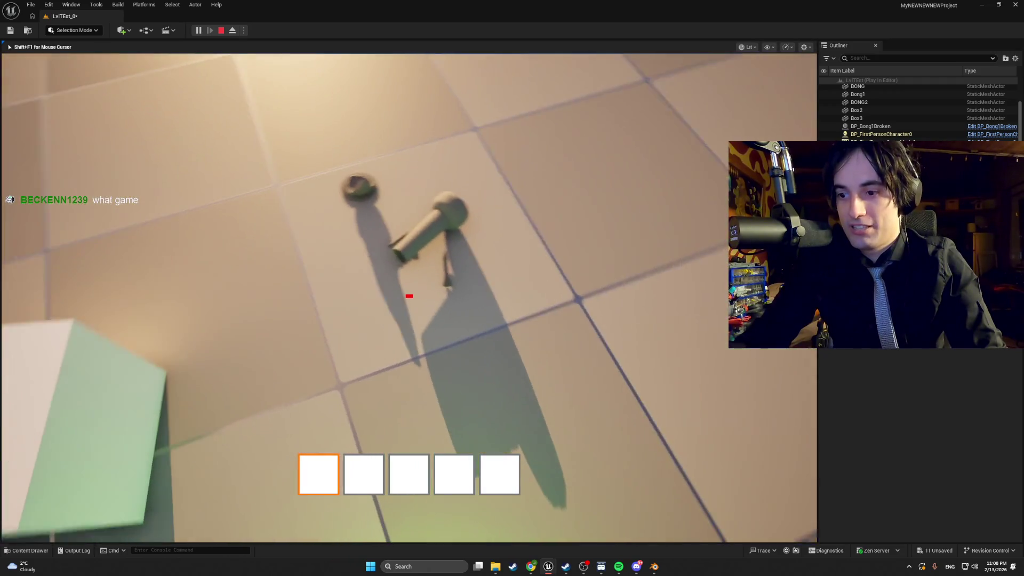
key(Escape)
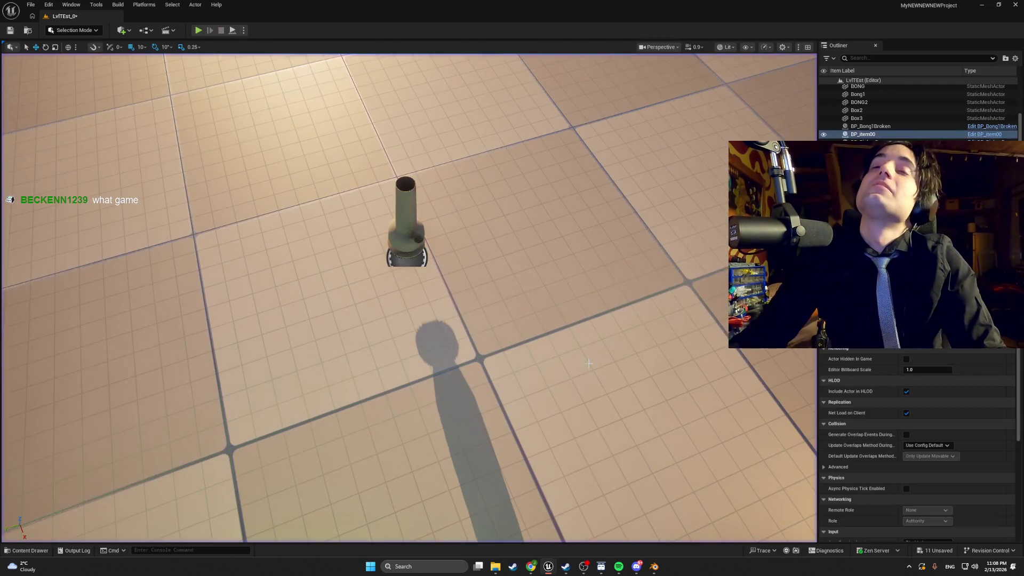
Step: In a new session, push the cube under the bong and throw it, then end play and select the white box
click(198, 30)
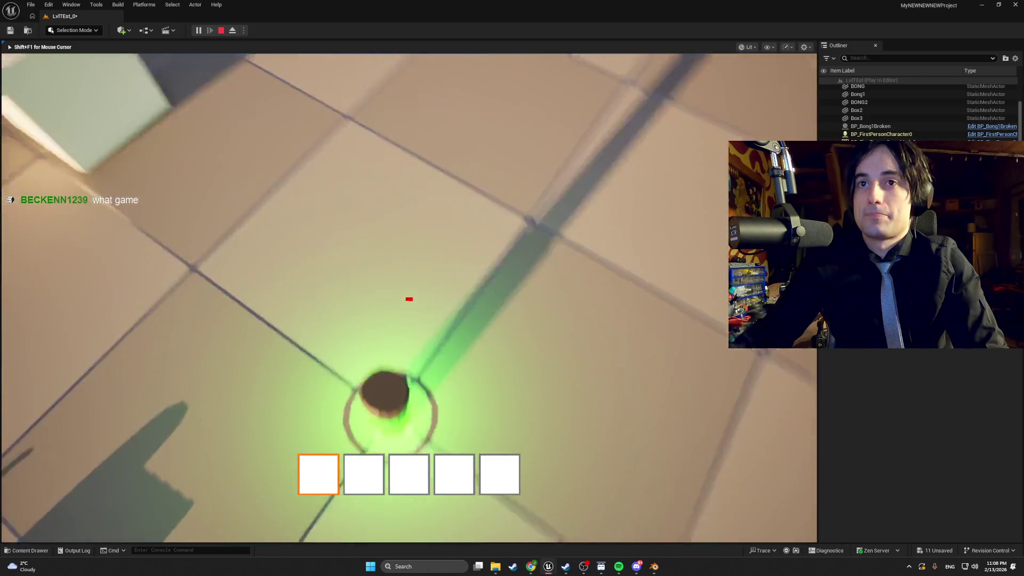
key(w)
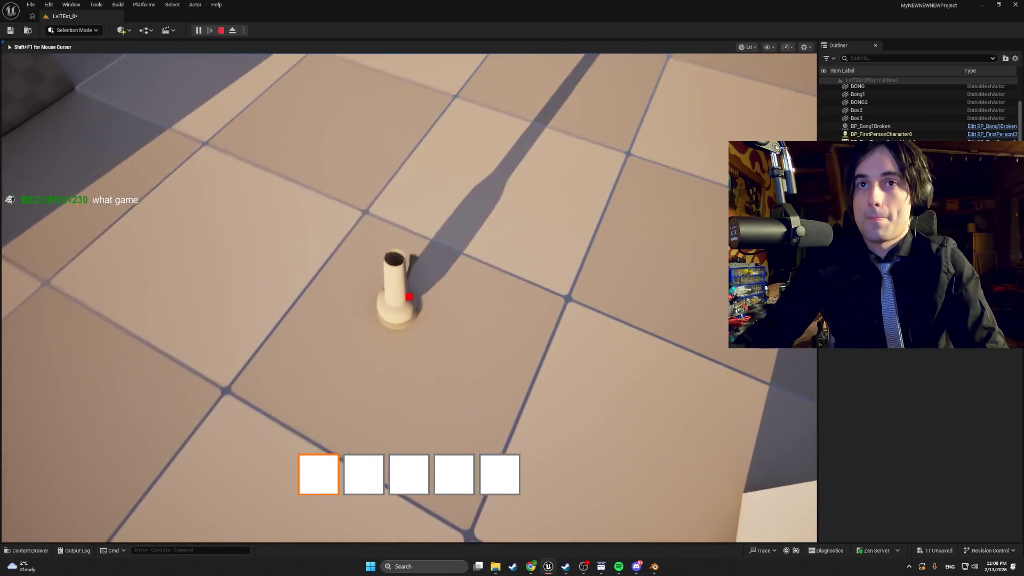
key(w)
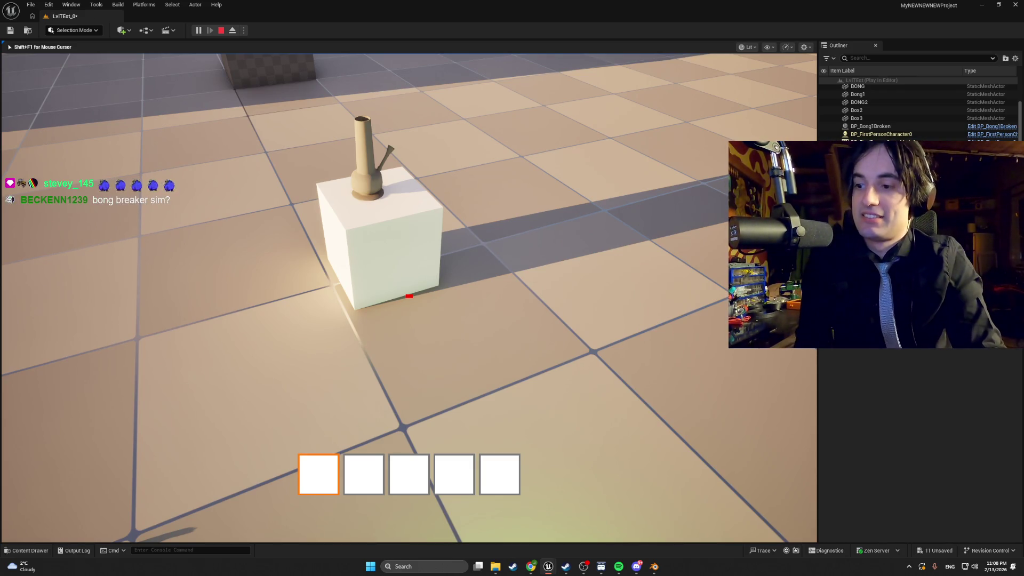
mouse_move(409, 295)
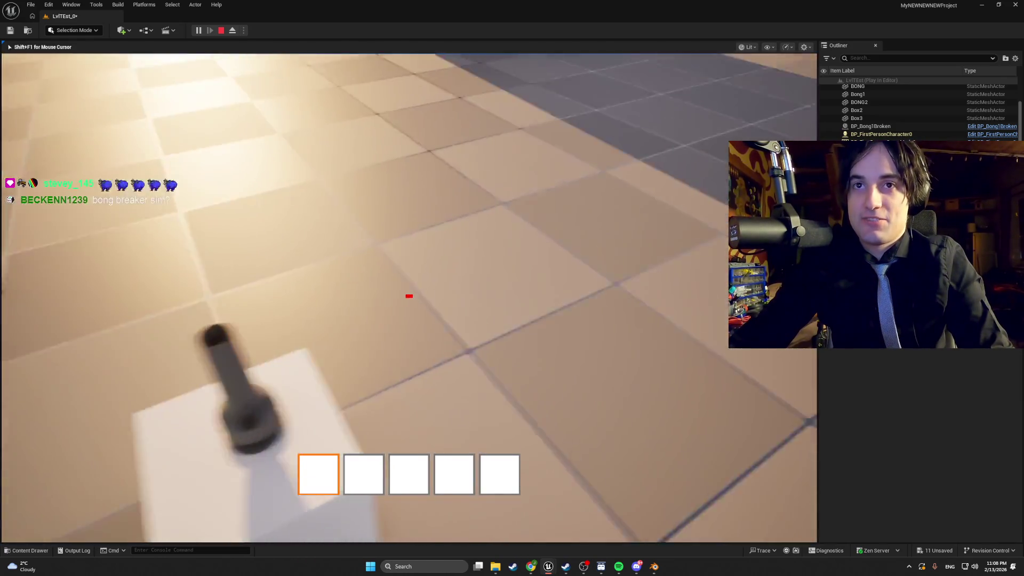
click(407, 293)
mouse_move(409, 297)
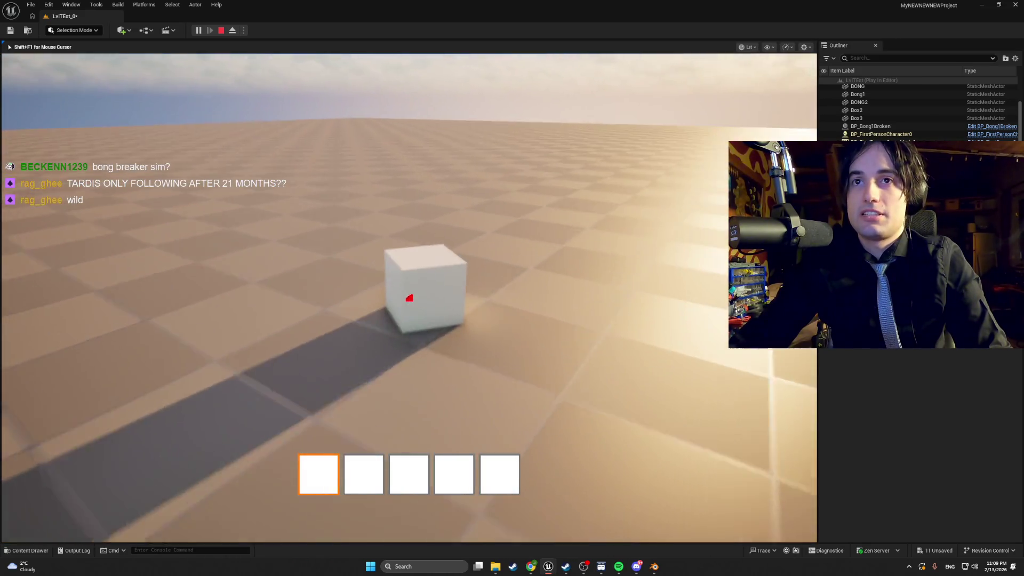
key(w)
key(Escape)
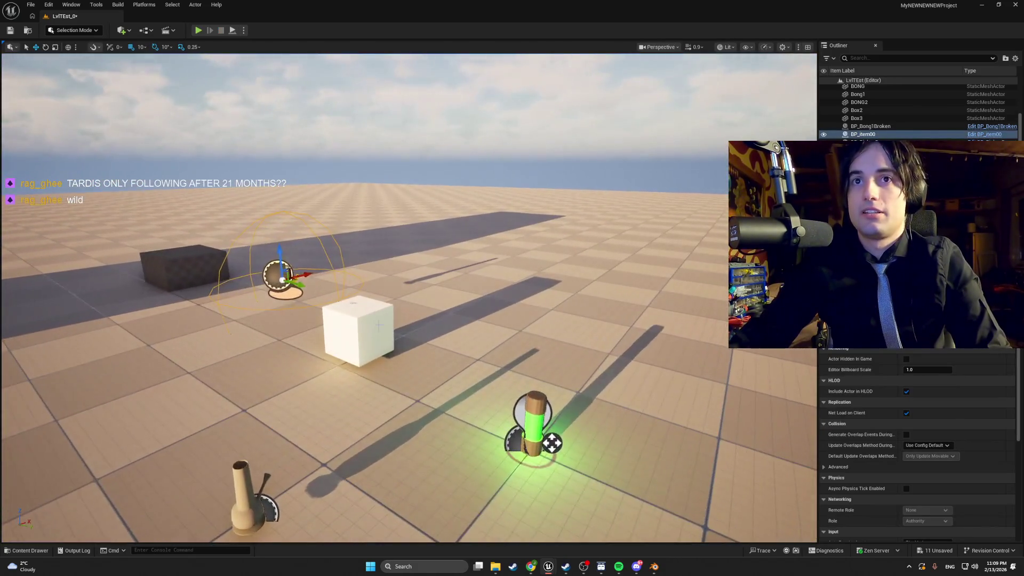
click(378, 325)
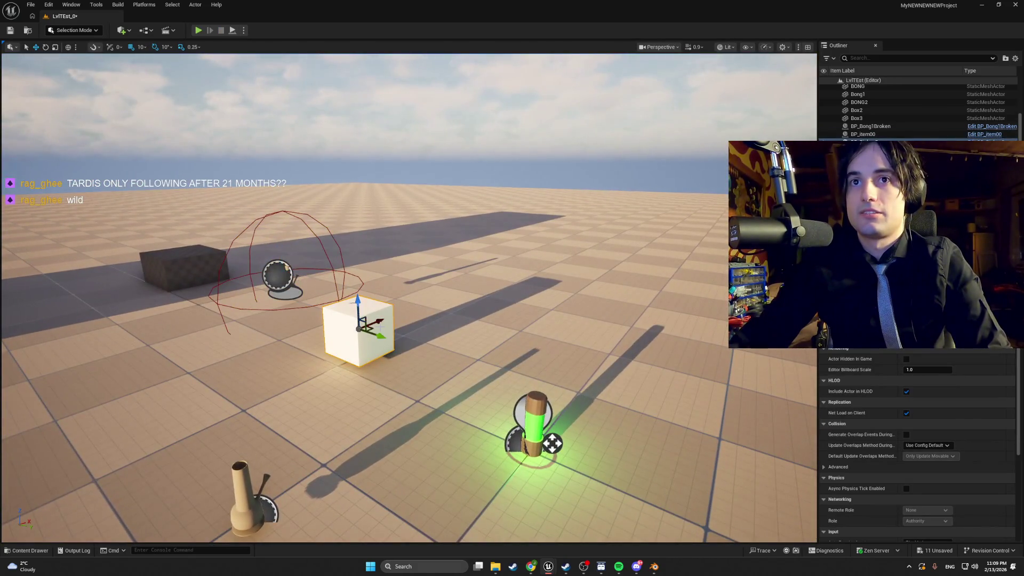
Step: Browse to the white box's blueprint asset and open BP_PickupBase
right_click(358, 336)
click(406, 100)
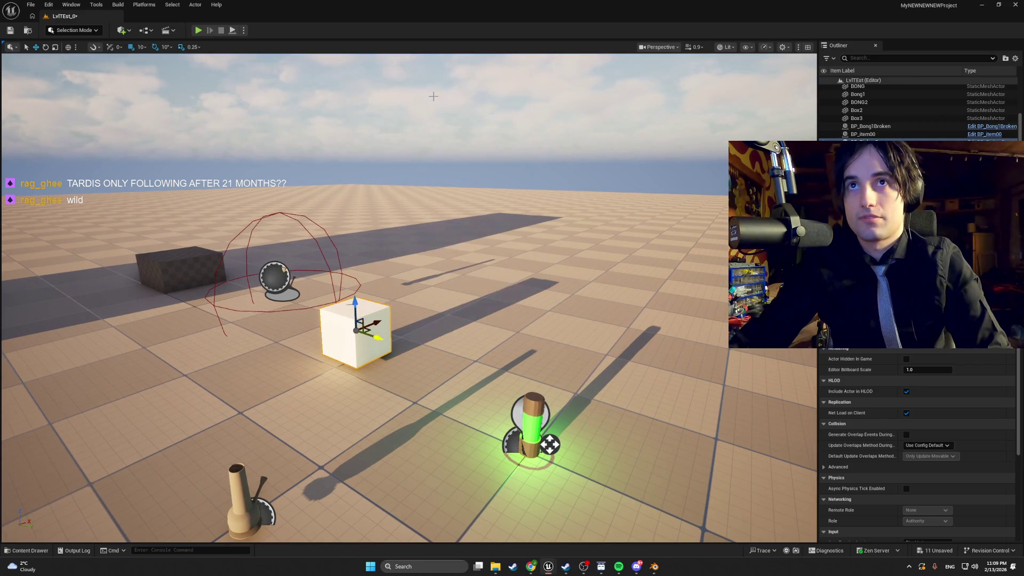
double_click(170, 409)
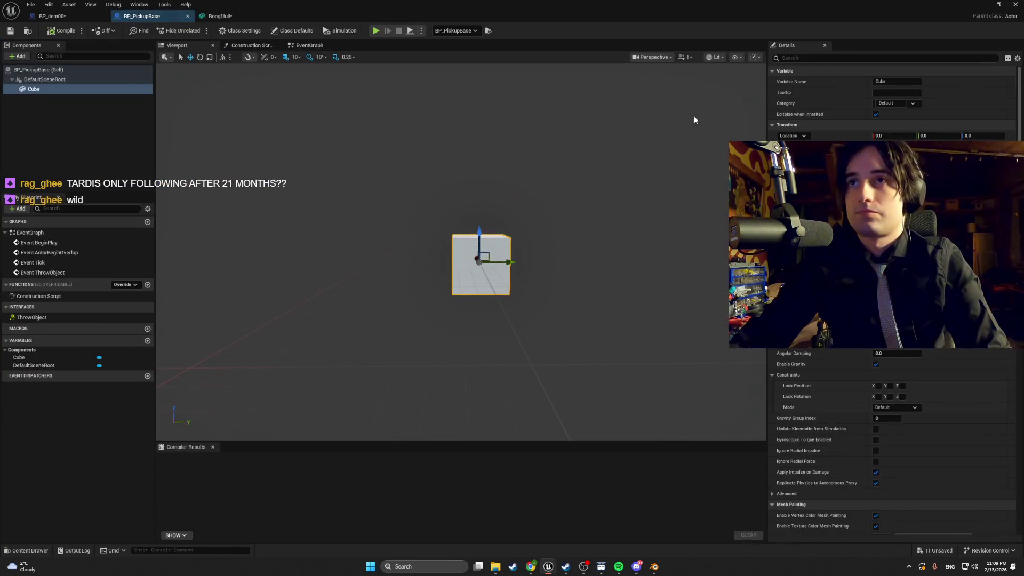
Step: Check BP_PickupBase's 'ign' Cube properties and event graph, then switch to BP_item00
click(795, 59)
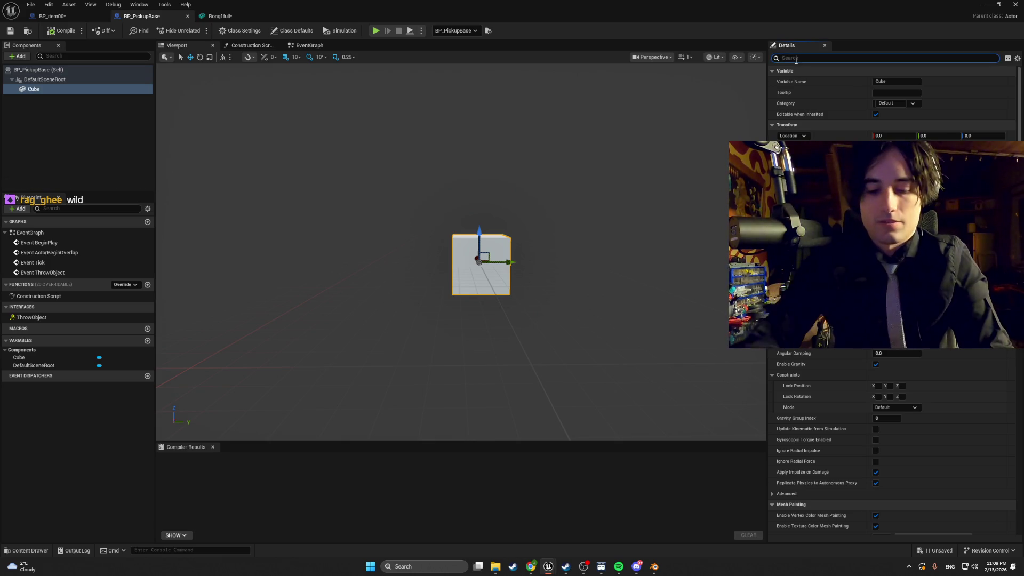
text(ignore)
key(BackSpace)
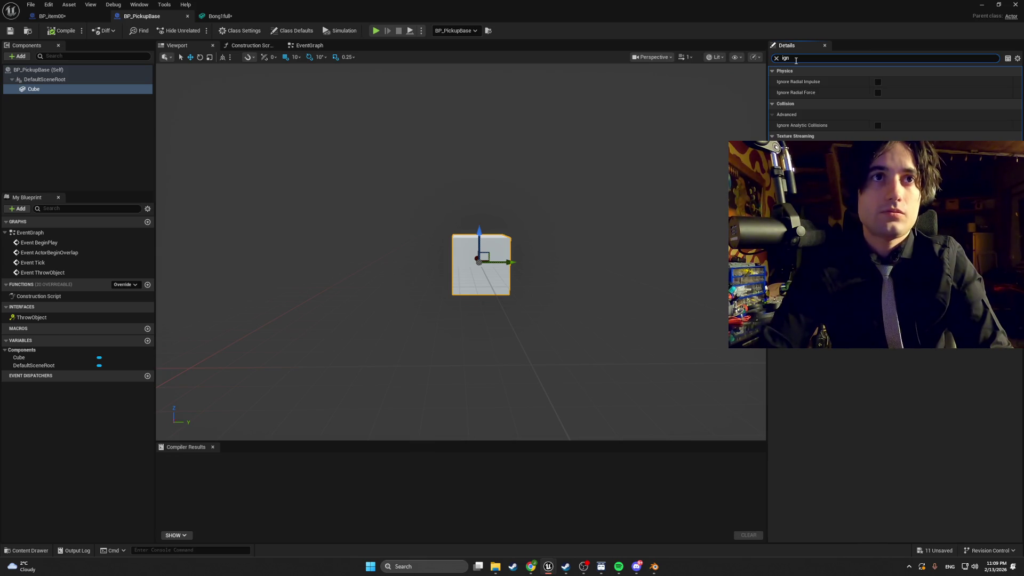
click(110, 252)
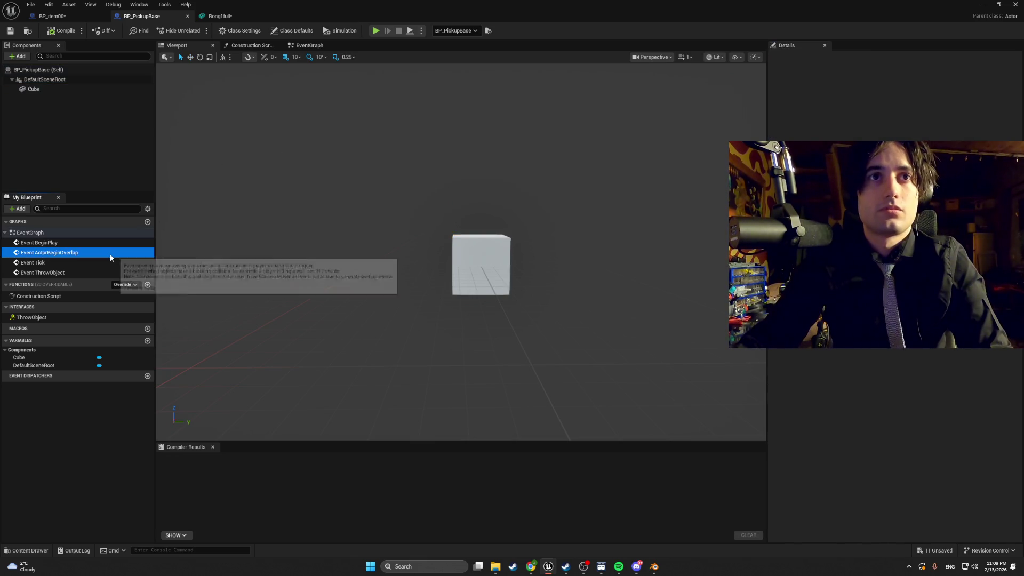
click(307, 46)
scroll(312, 114, up, 3)
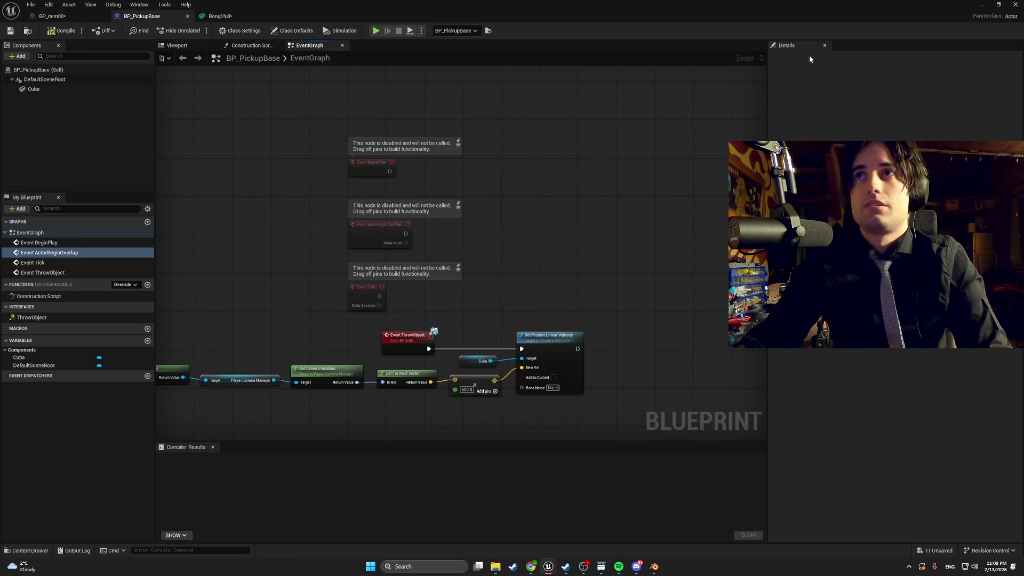
click(33, 89)
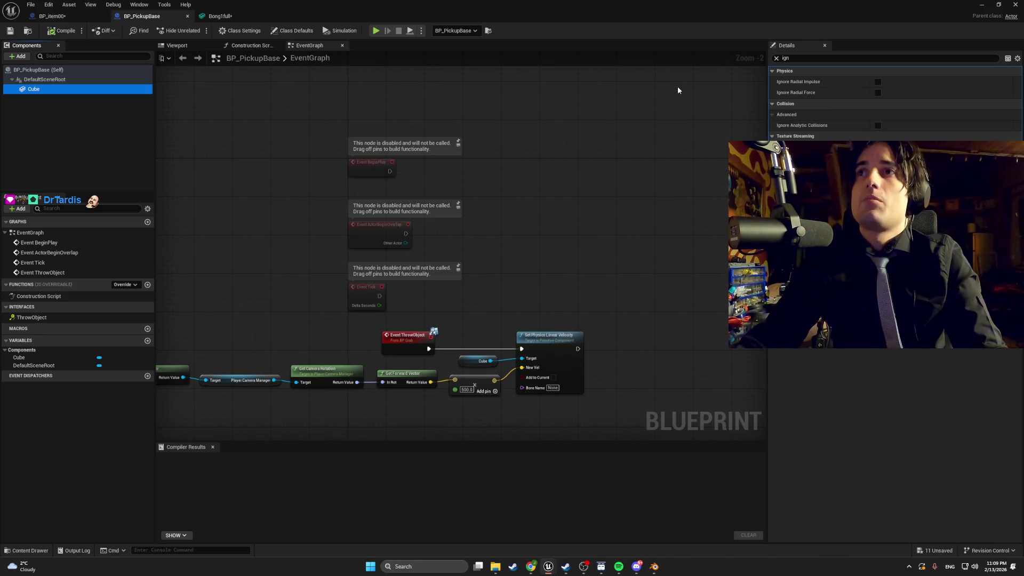
click(53, 16)
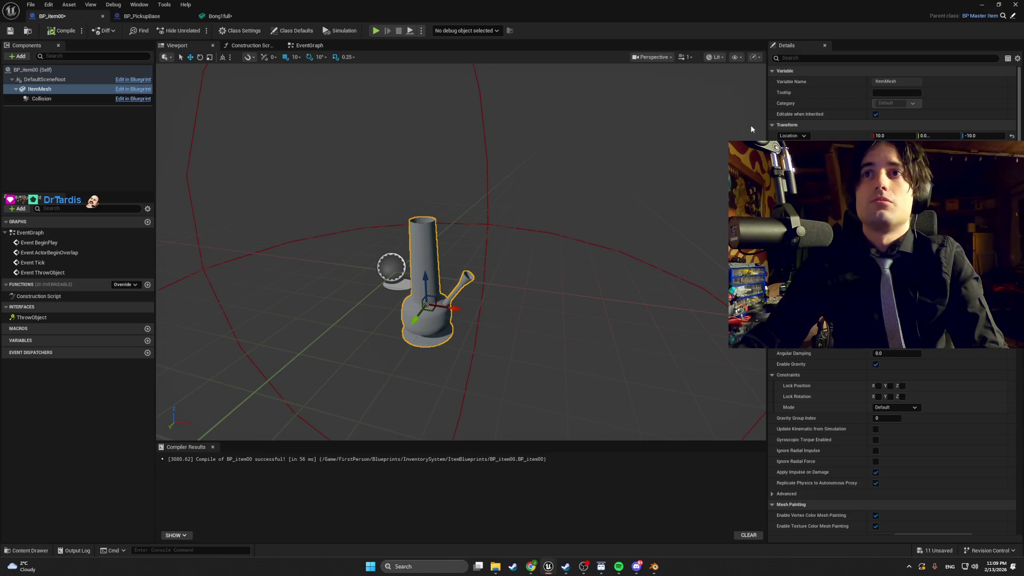
Step: Search BP_item00's properties for 'ignore' and compare with BP_PickupBase's collision settings
click(797, 58)
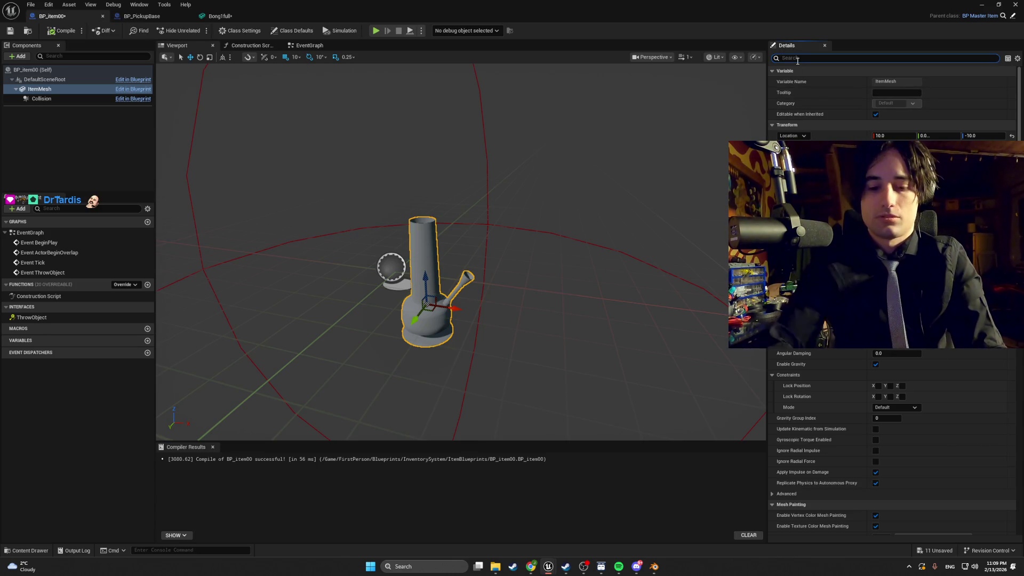
text(ignore)
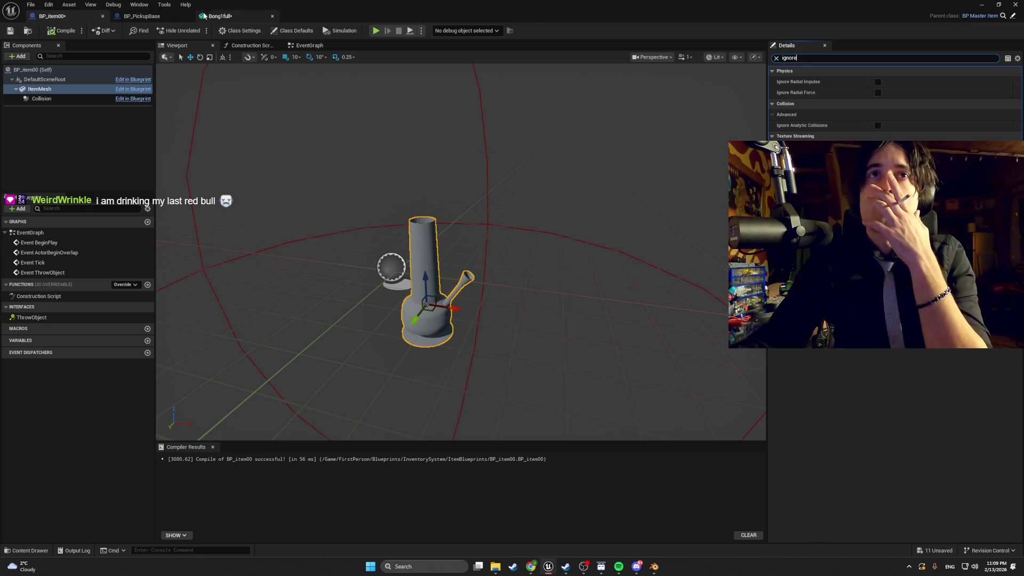
click(158, 20)
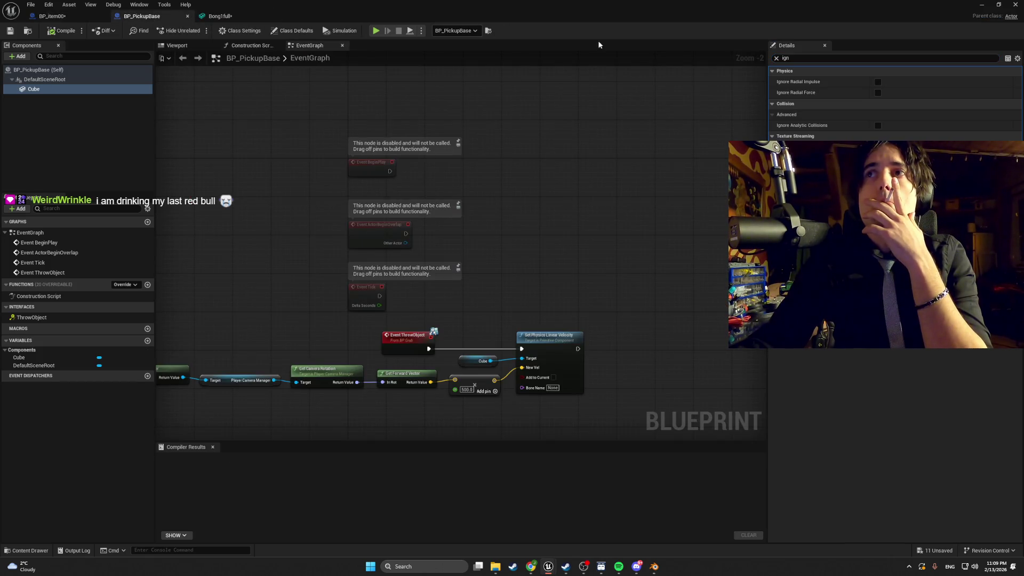
click(774, 57)
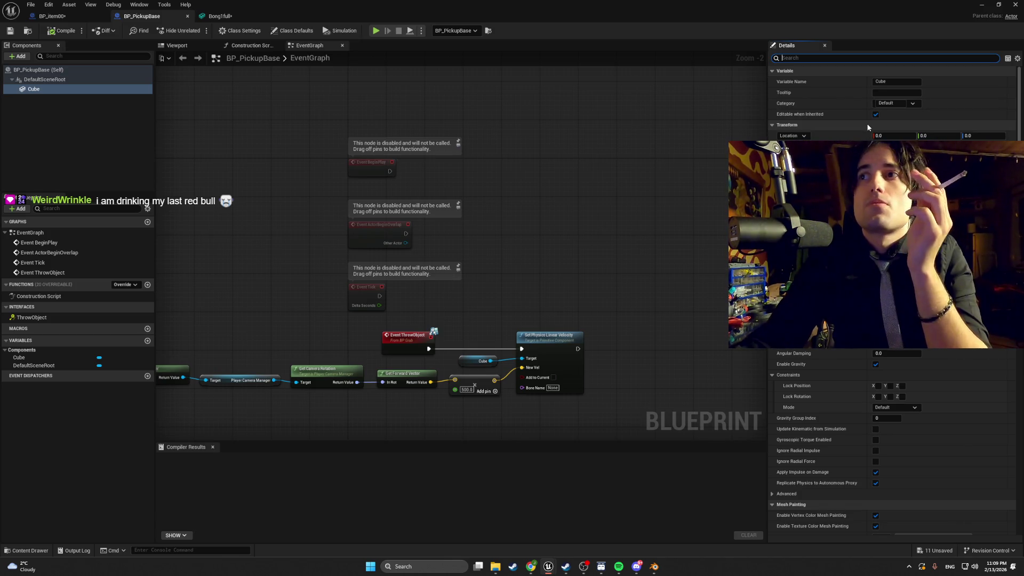
scroll(892, 299, down, 10)
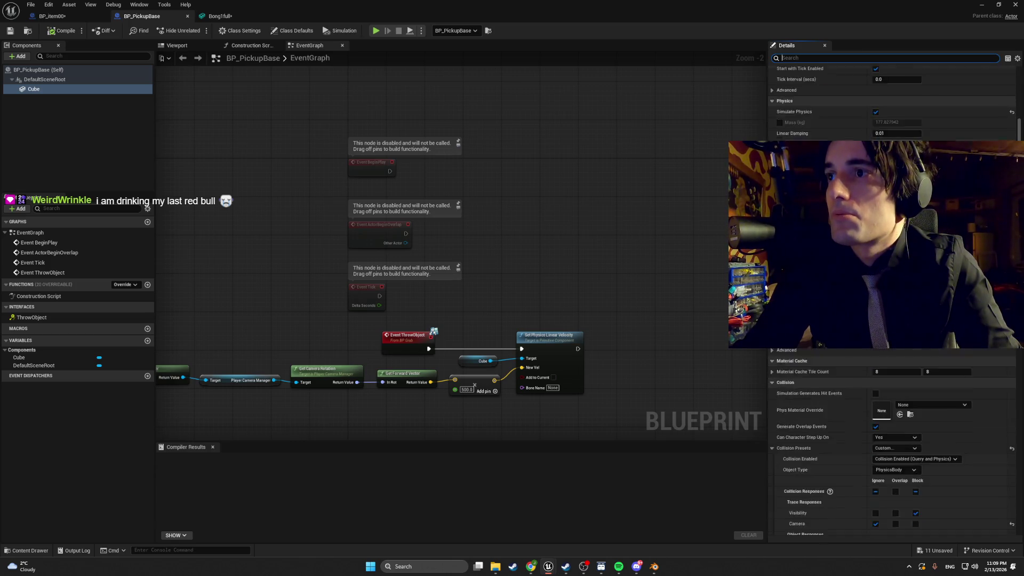
scroll(892, 298, down, 3)
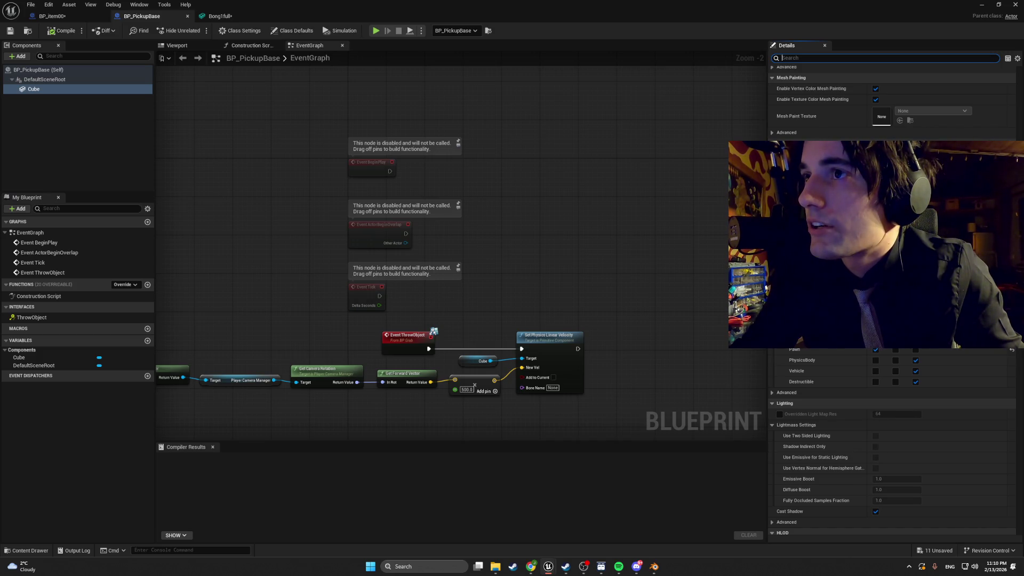
click(80, 16)
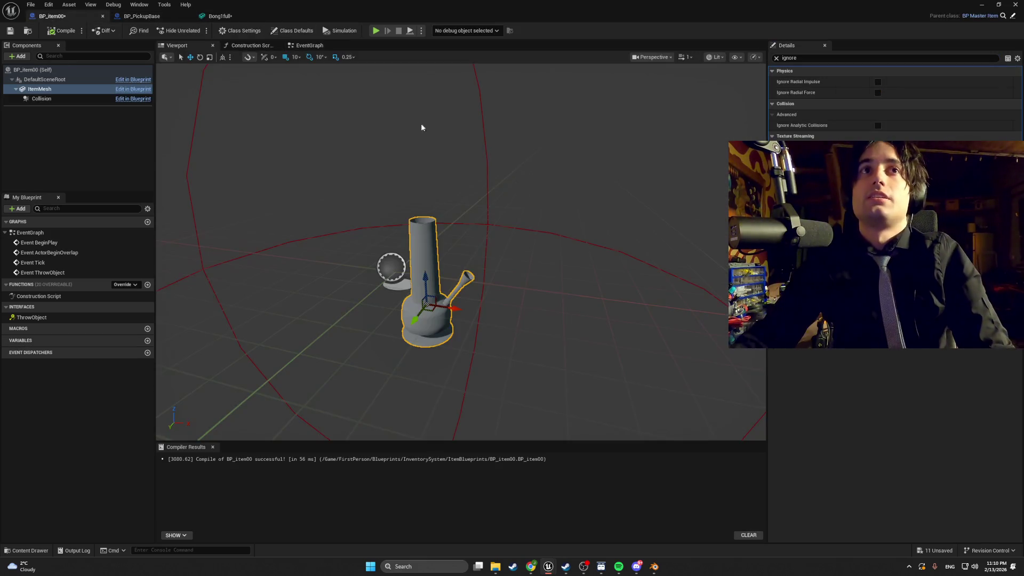
key(BackSpace)
key(BackSpace)
key(BackSpace)
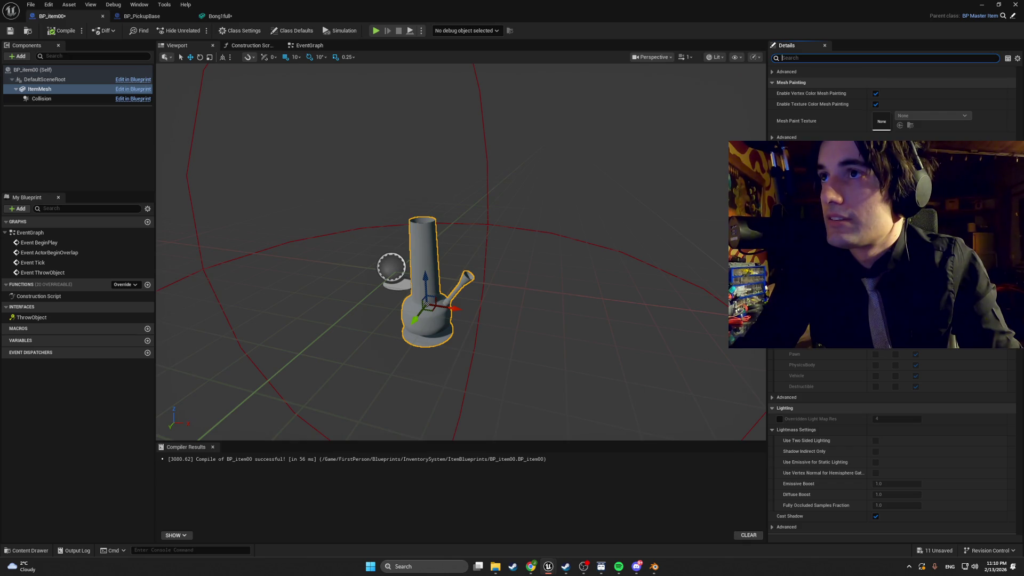
Step: Set the ItemMesh Pawn collision response to Ignore, compile, and return to the level editor
click(896, 247)
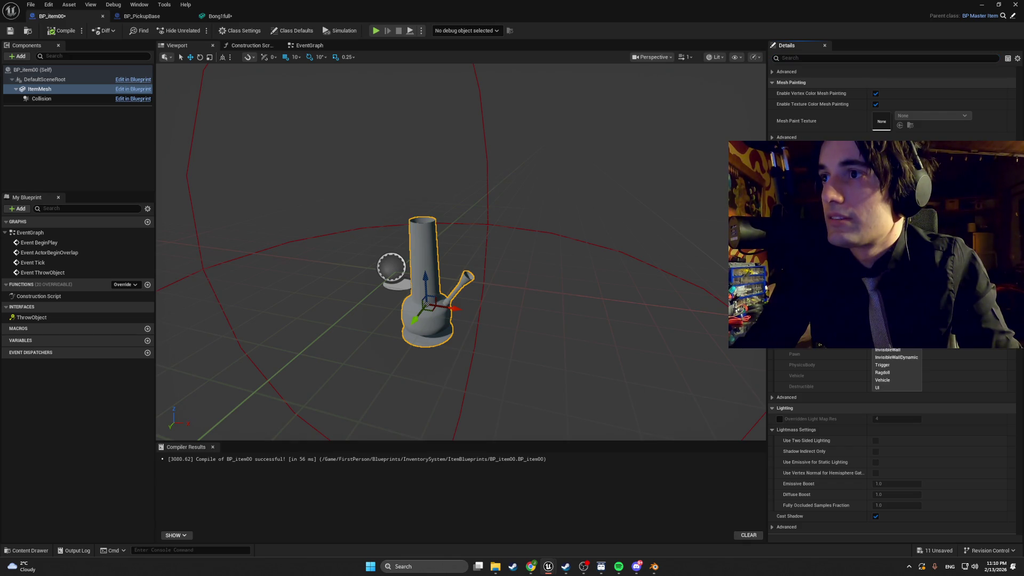
key(Escape)
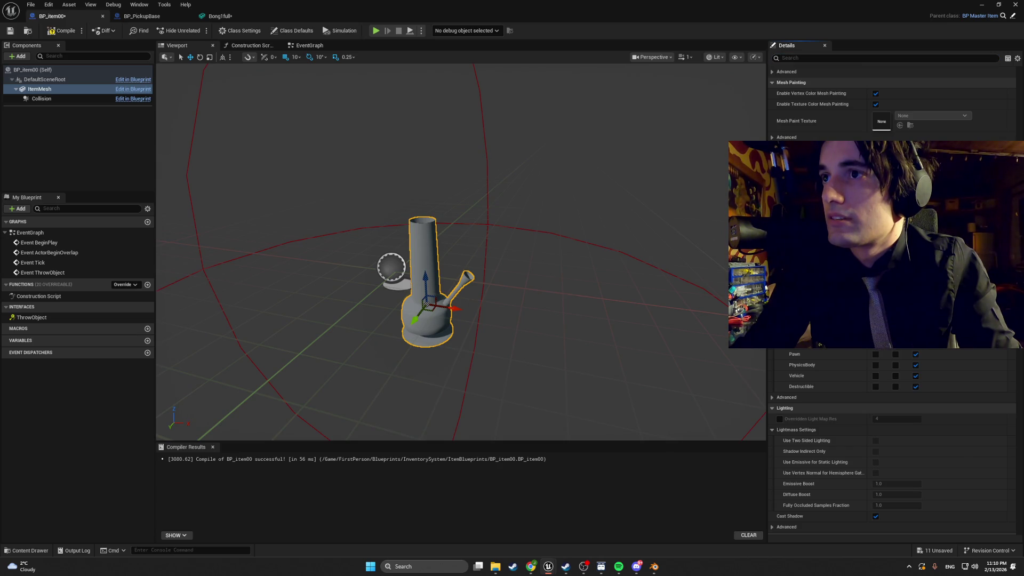
click(875, 354)
click(49, 33)
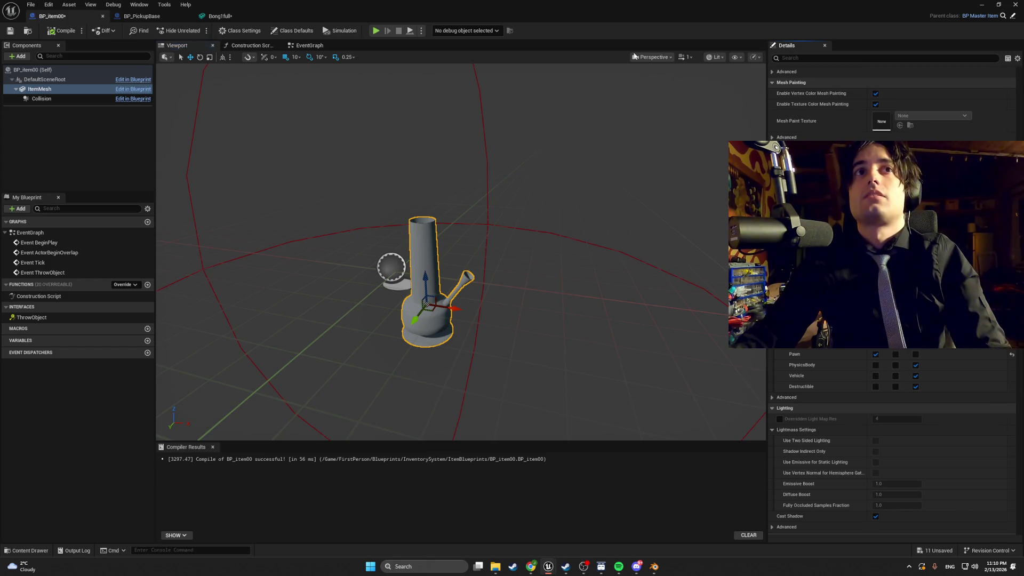
click(982, 4)
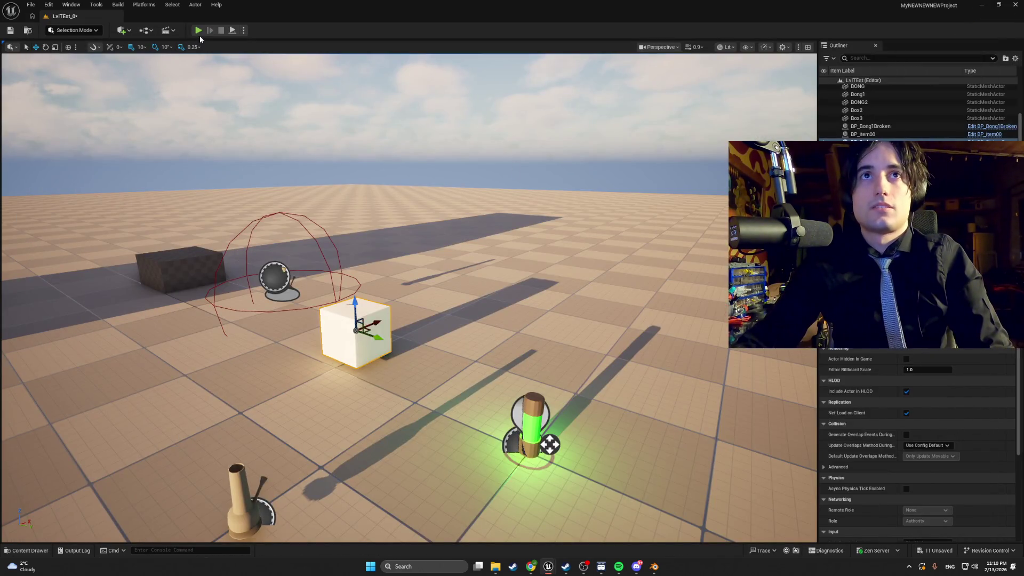
click(197, 30)
key(w)
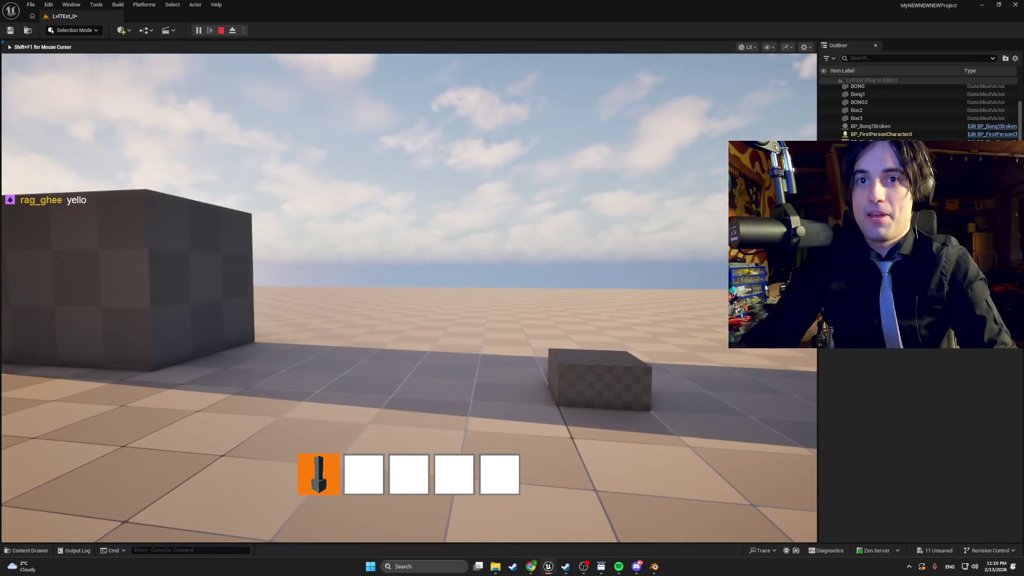
key(q)
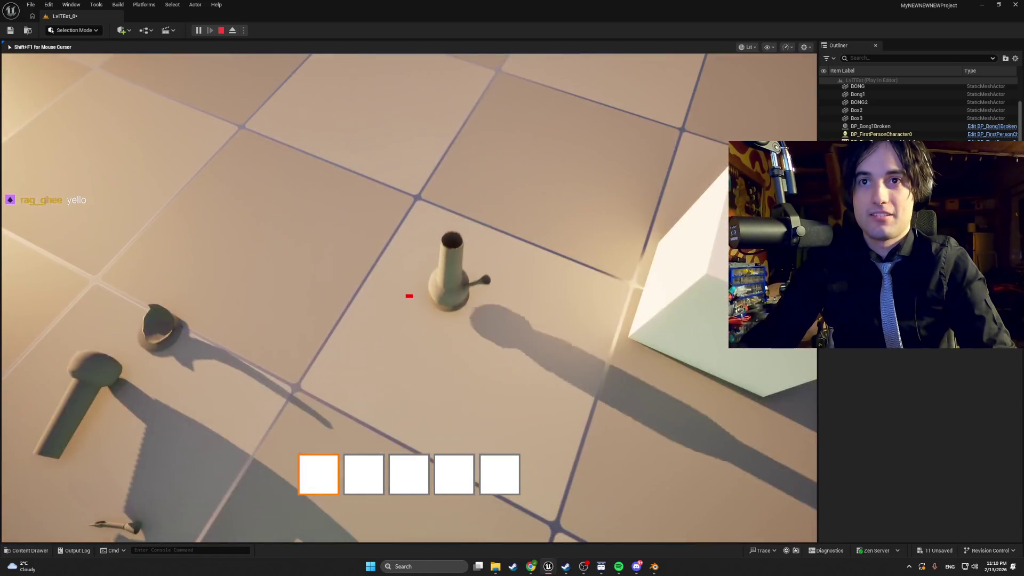
key(e)
key(e)
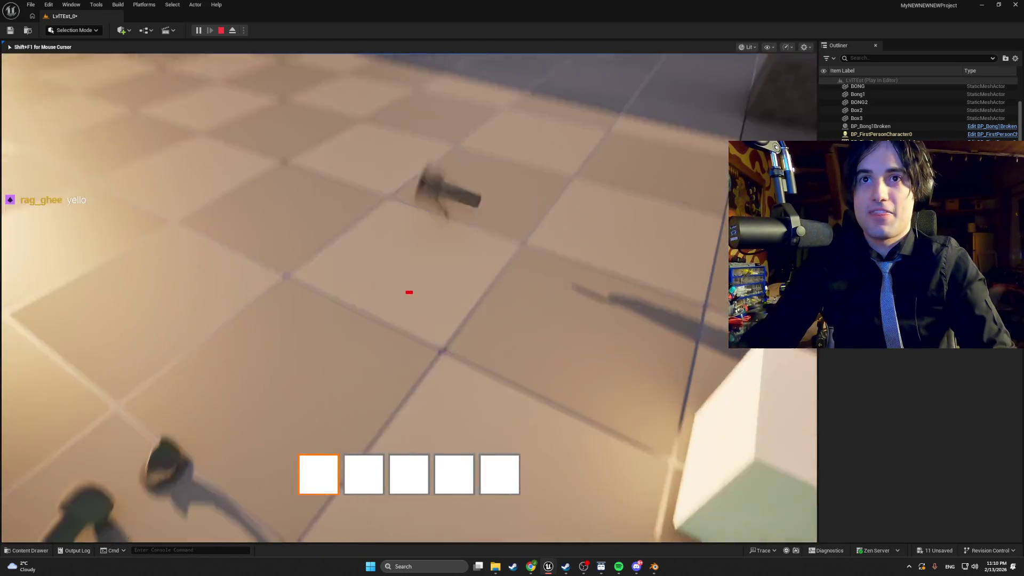
key(w)
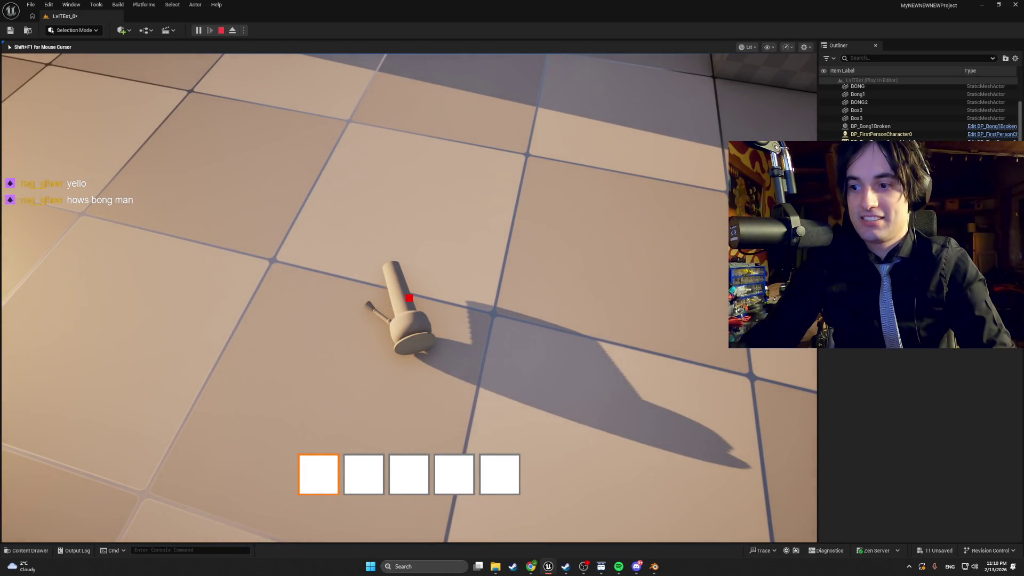
key(e)
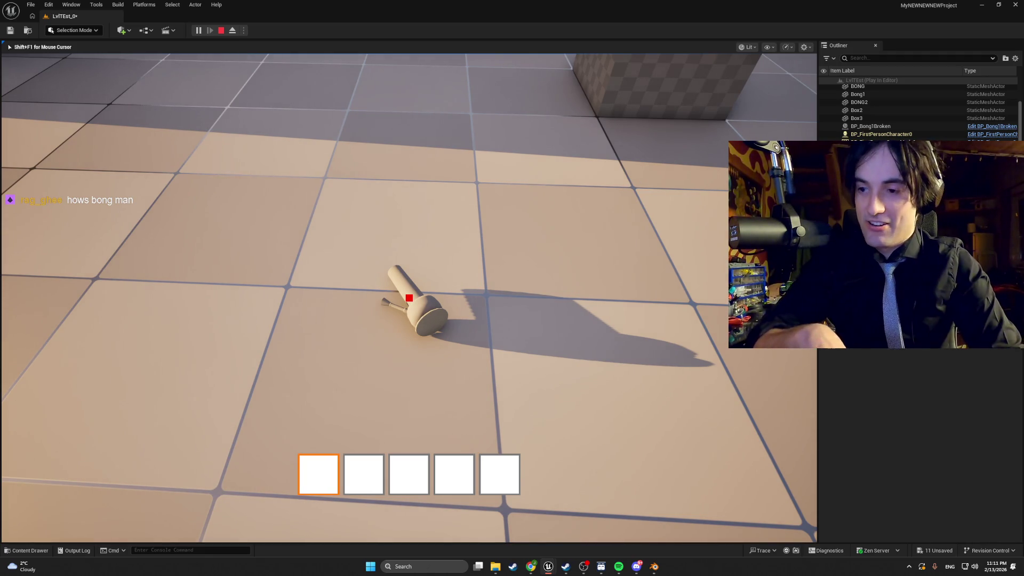
mouse_move(410, 297)
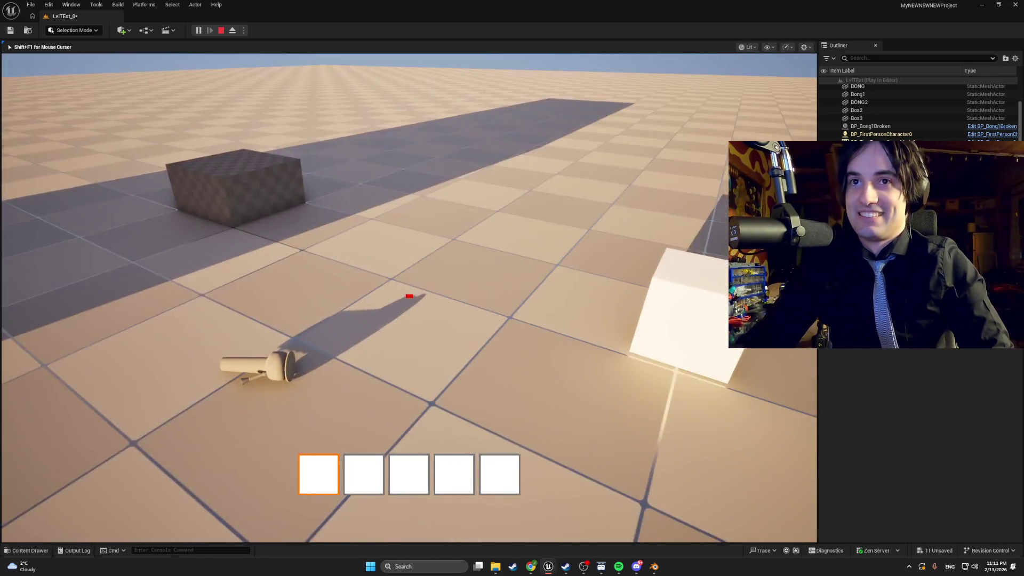
key(Escape)
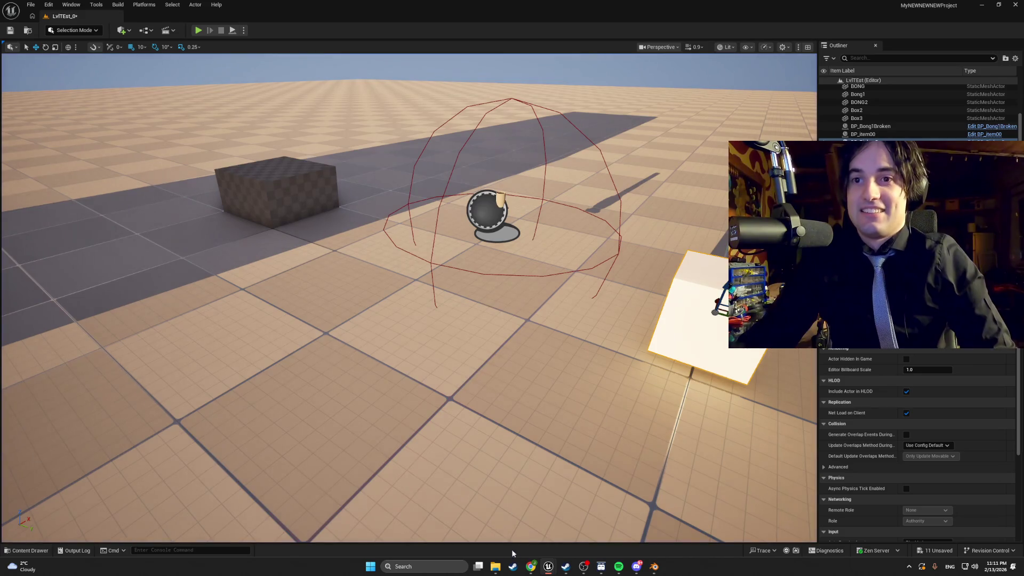
click(532, 566)
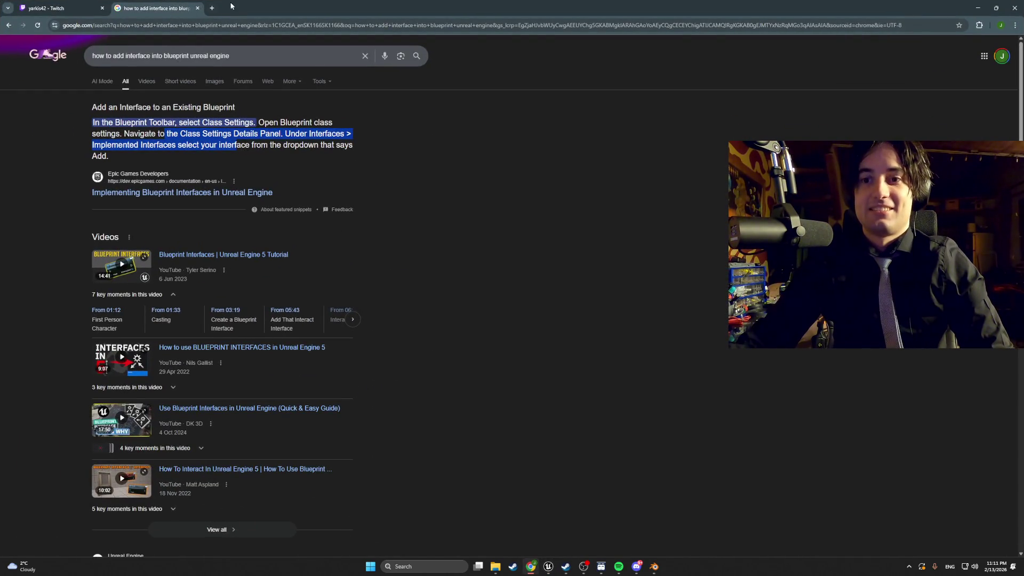
key(alt+Tab)
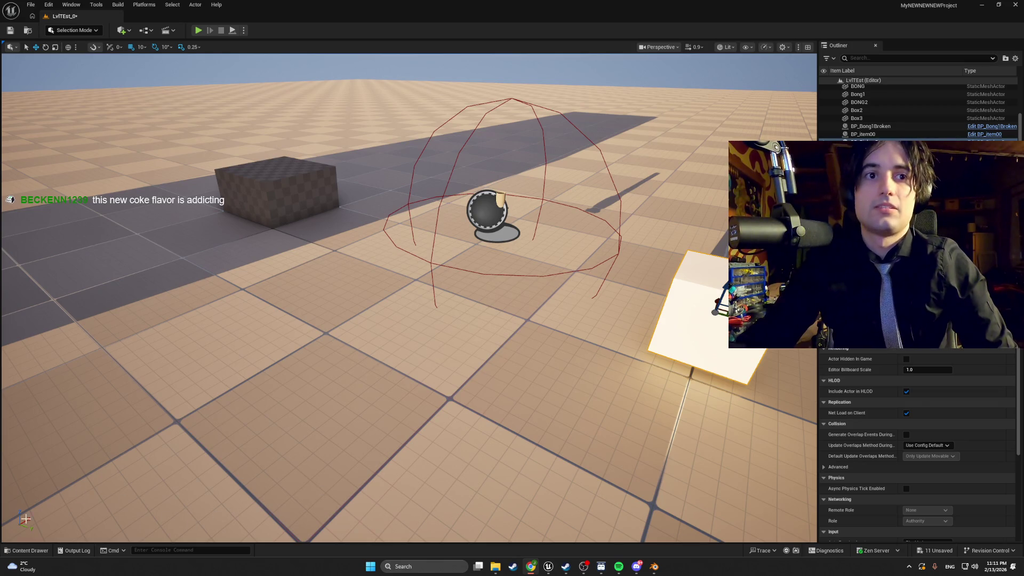
Step: Select the BP_item00 bong actor and fly the viewport camera closer to it
click(499, 198)
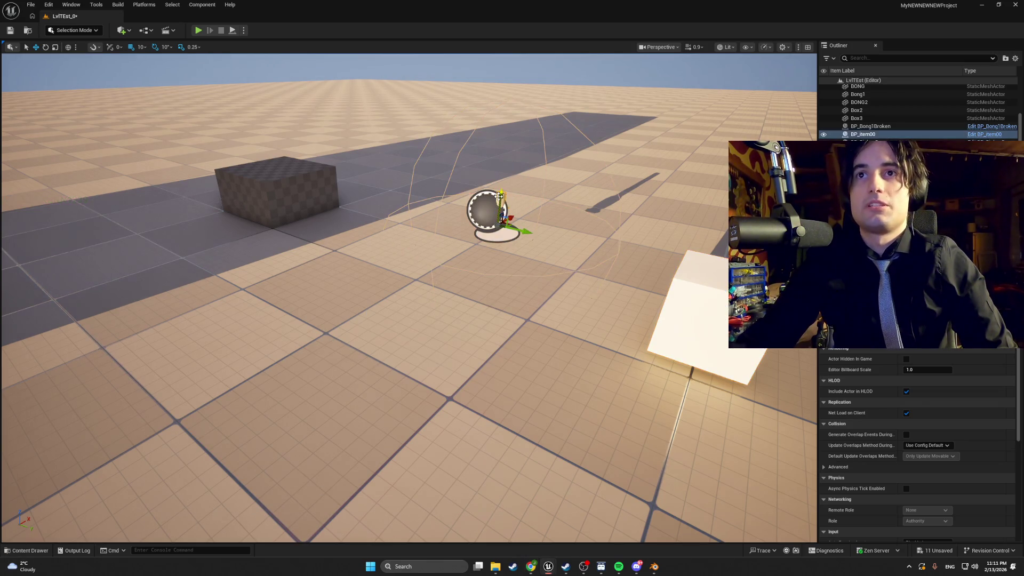
drag(450, 326, 449, 248)
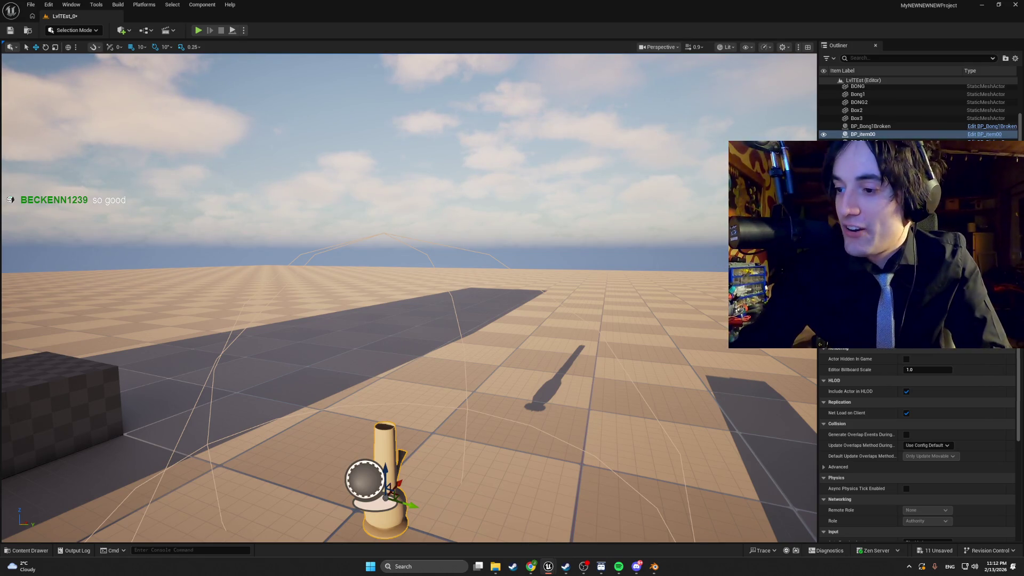
Step: Fly around the LvlTEst level with S and W, then bring up the fanta flavors search in Chrome
key(s)
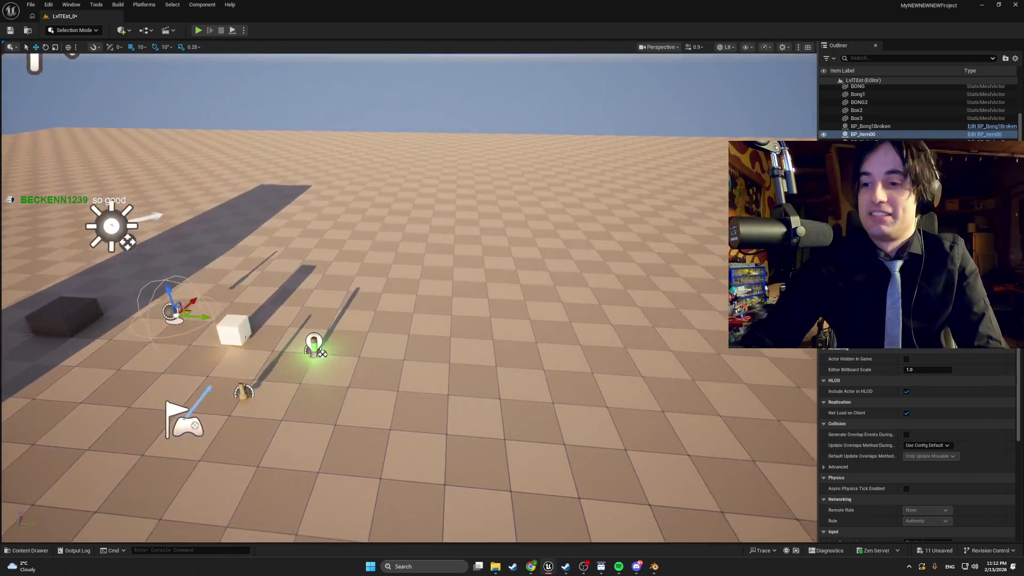
key(w)
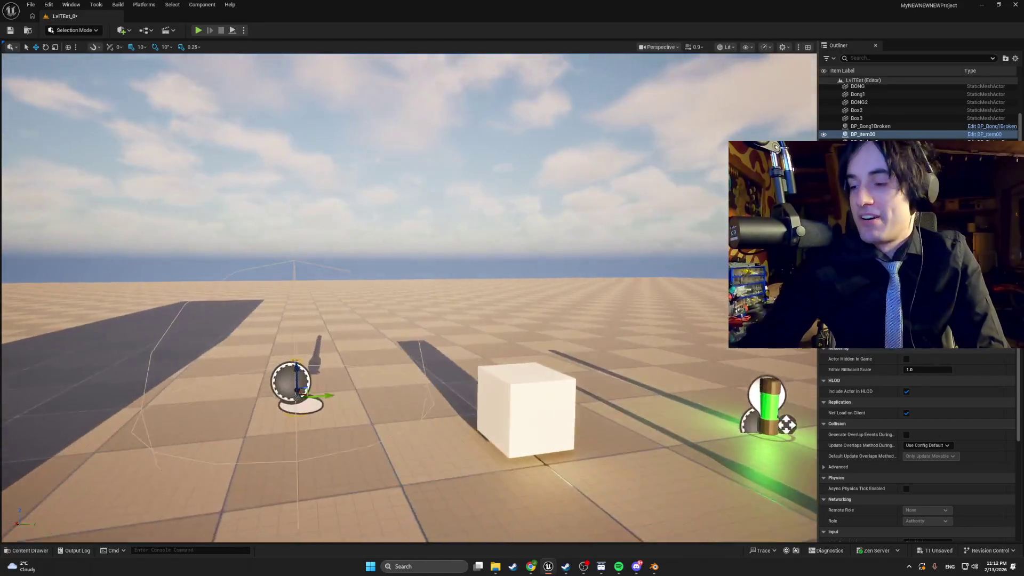
key(s)
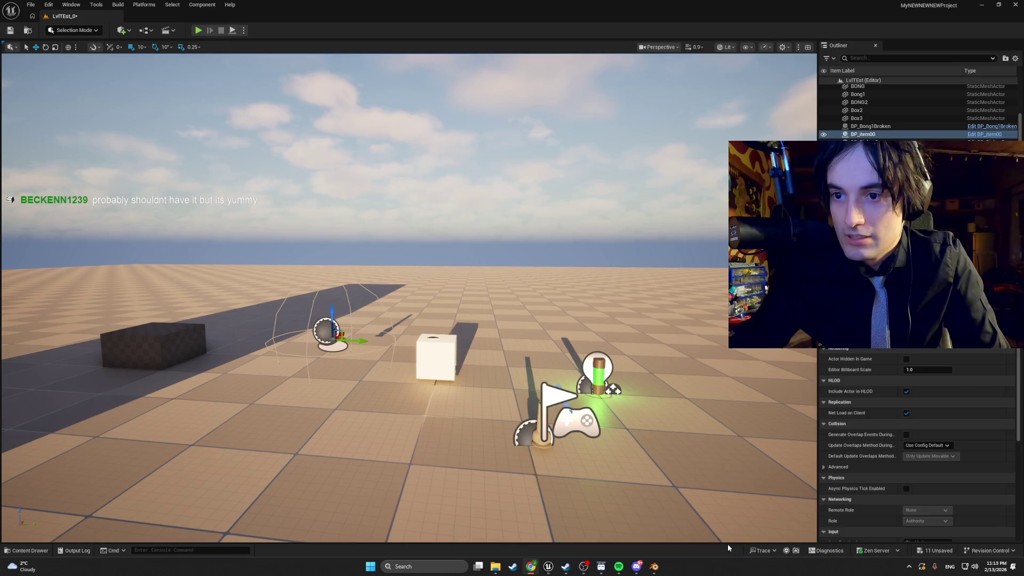
click(531, 567)
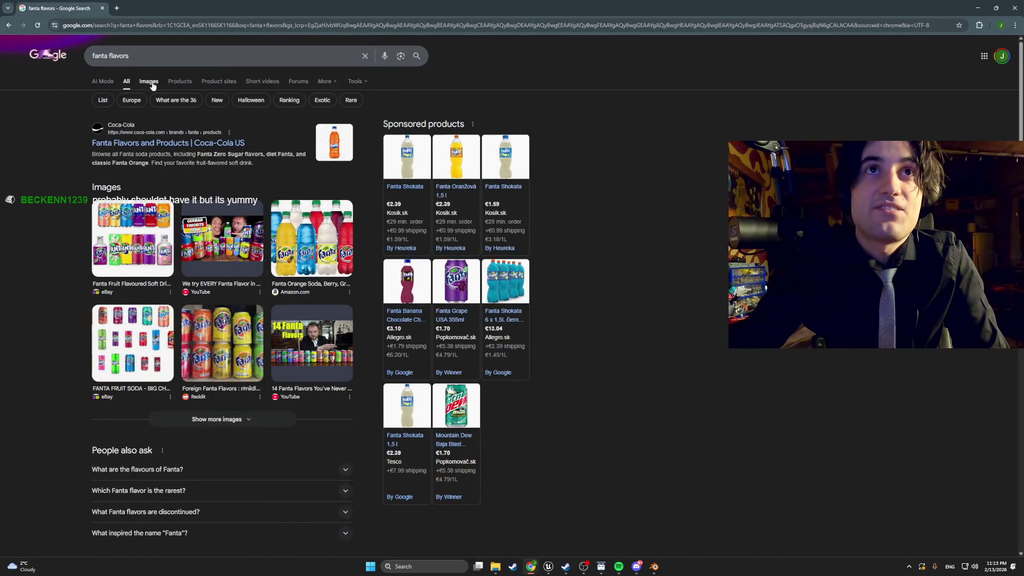
Step: Switch to image results for 'fanta flavors' and browse the grid
click(150, 82)
mouse_move(126, 187)
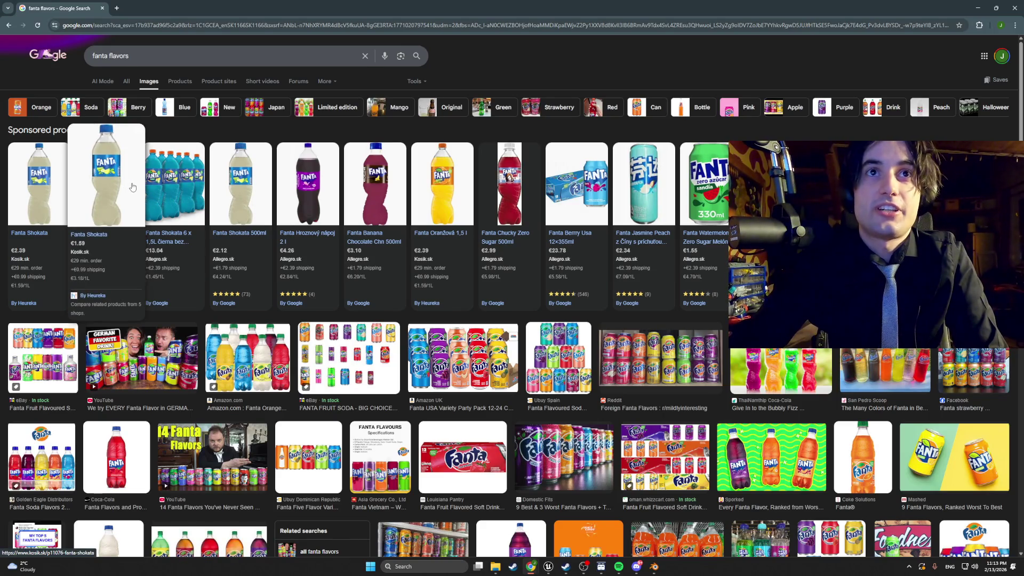
mouse_move(306, 192)
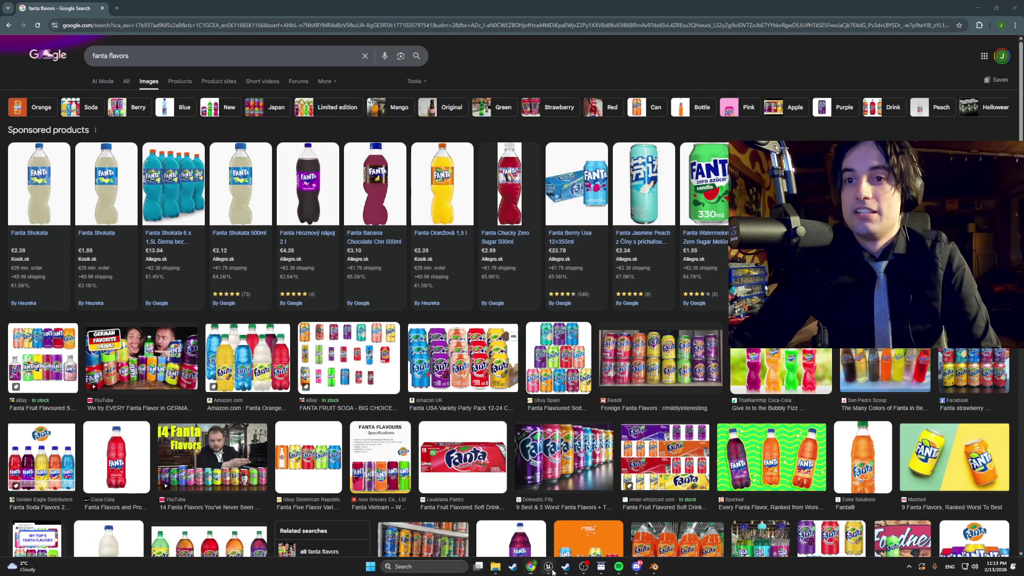
mouse_move(548, 567)
mouse_move(571, 534)
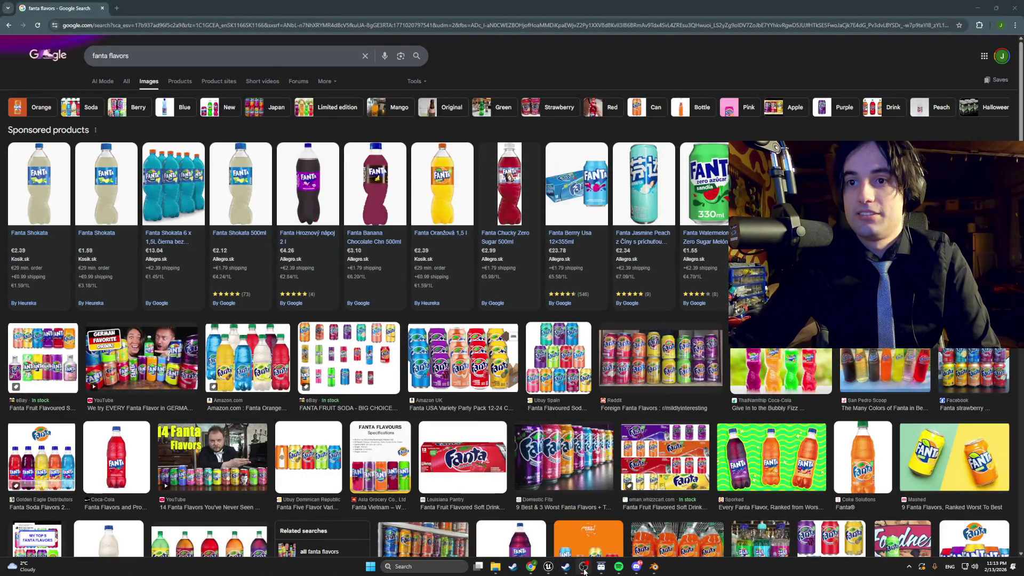
mouse_move(369, 197)
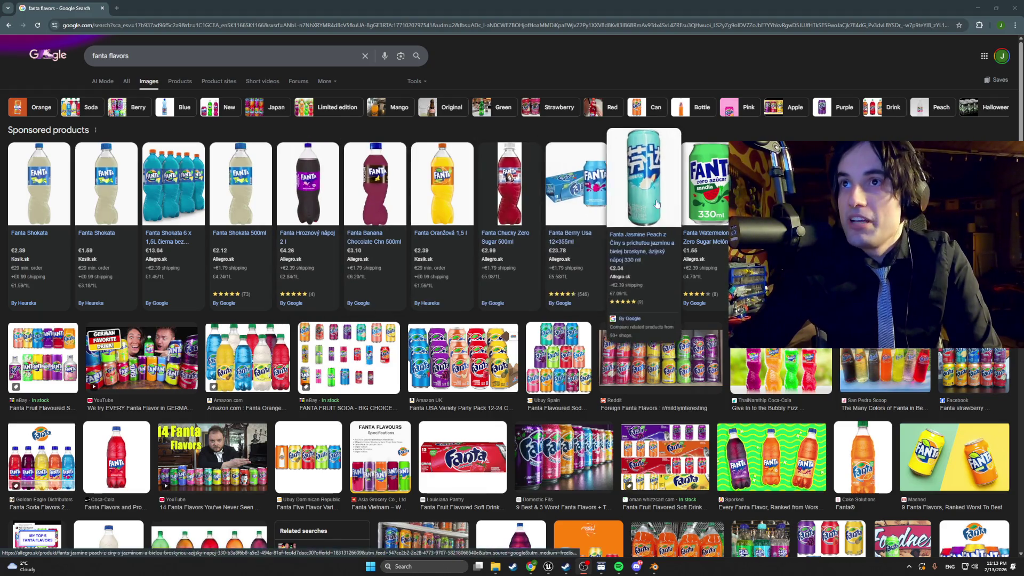
scroll(774, 213, down, 3)
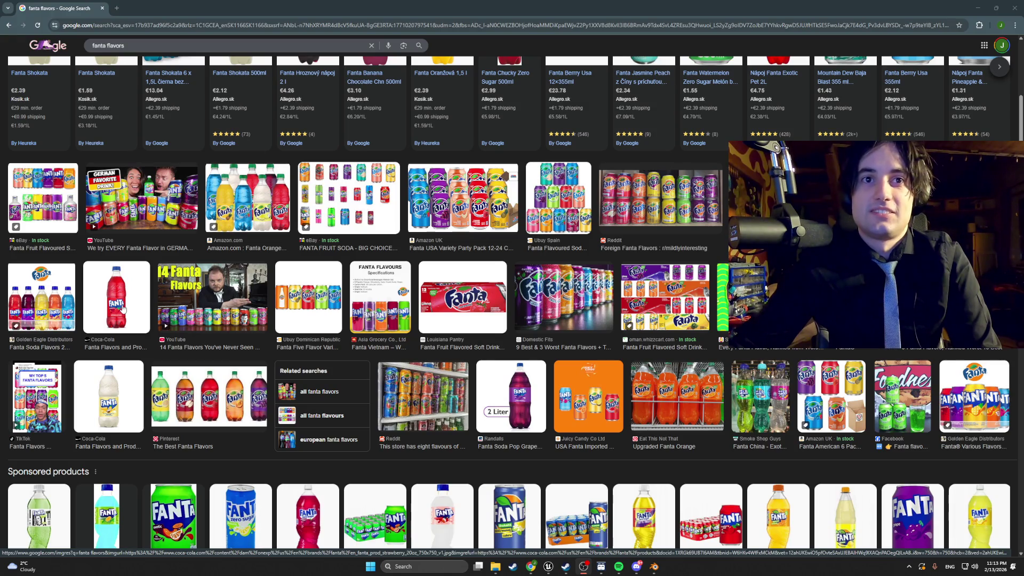
scroll(129, 318, up, 3)
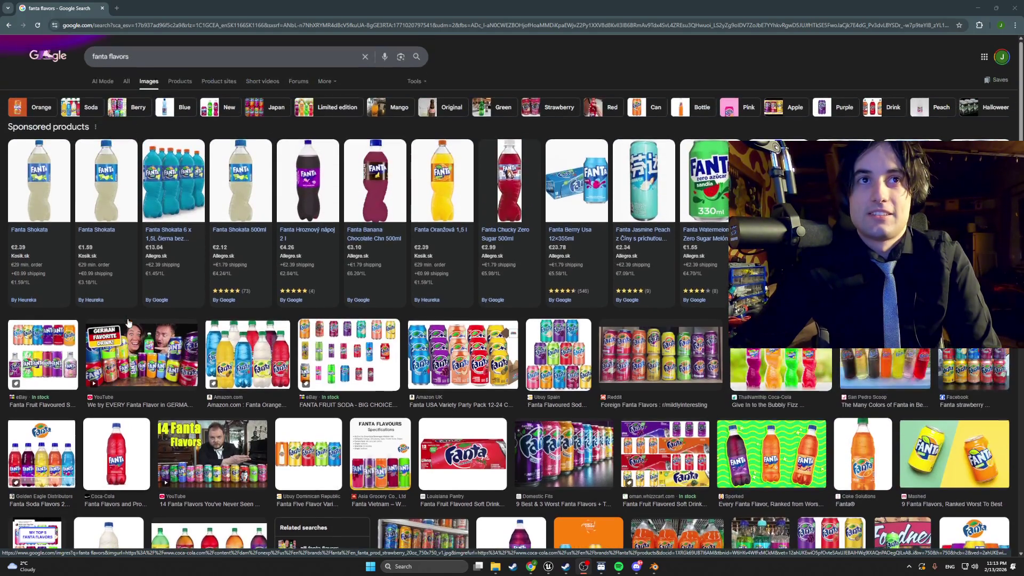
Step: Preview the Foreign Fanta Flavors Reddit image, then open the 24-pack Fanta Shokata can listing
mouse_move(112, 134)
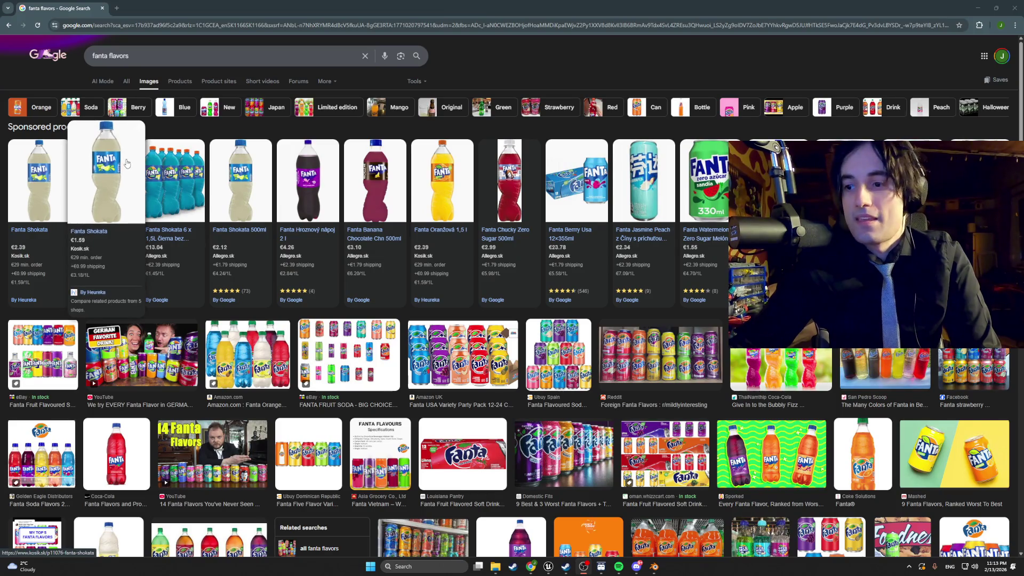
click(648, 351)
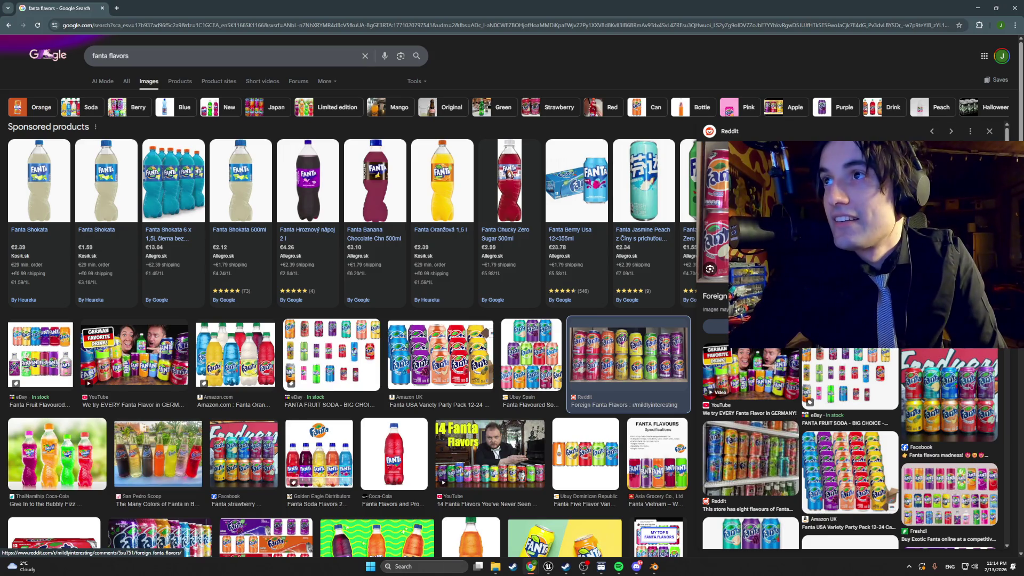
scroll(853, 267, down, 2)
scroll(853, 320, up, 1)
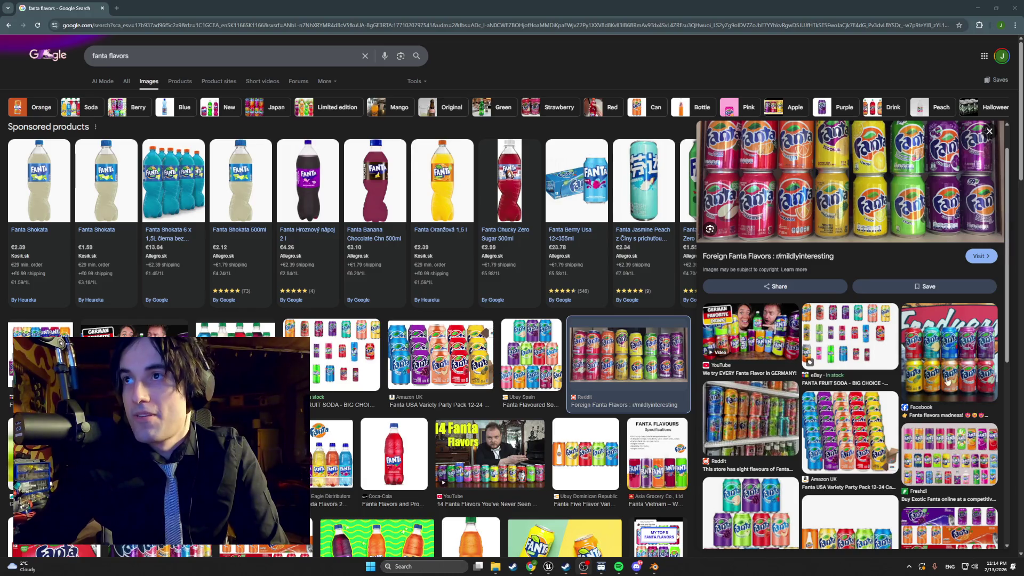
scroll(858, 264, up, 1)
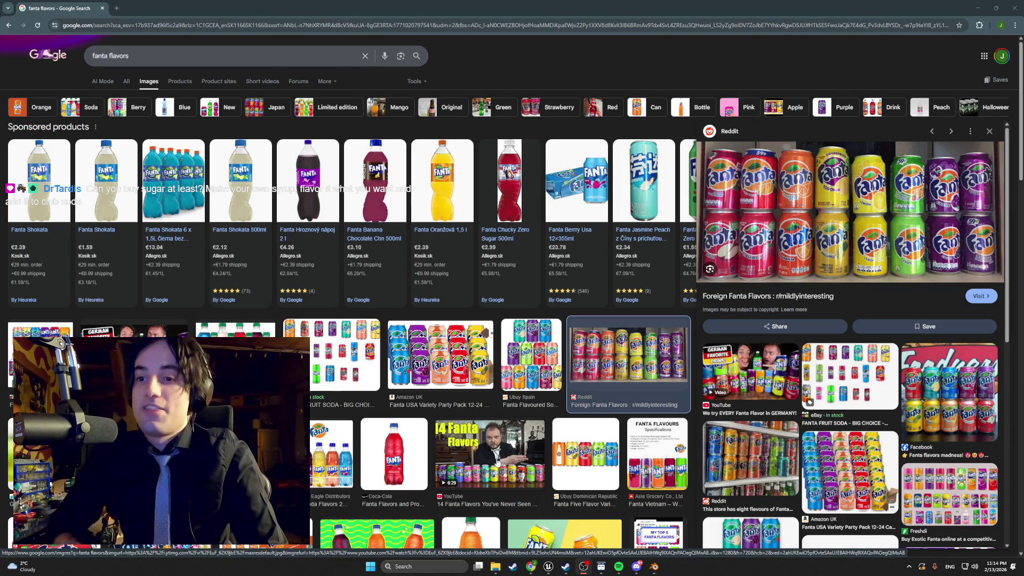
mouse_move(463, 201)
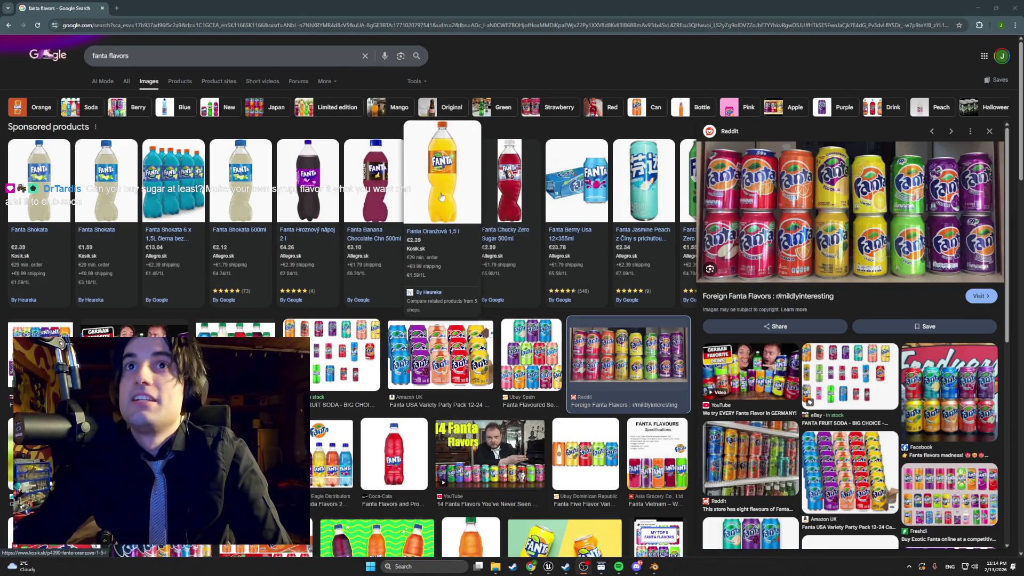
mouse_move(167, 160)
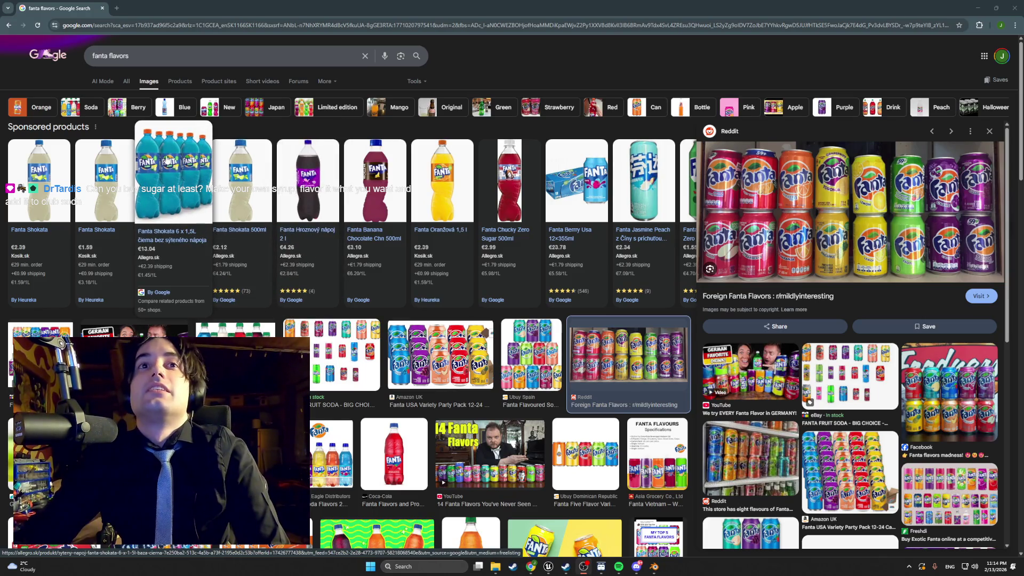
scroll(207, 287, down, 5)
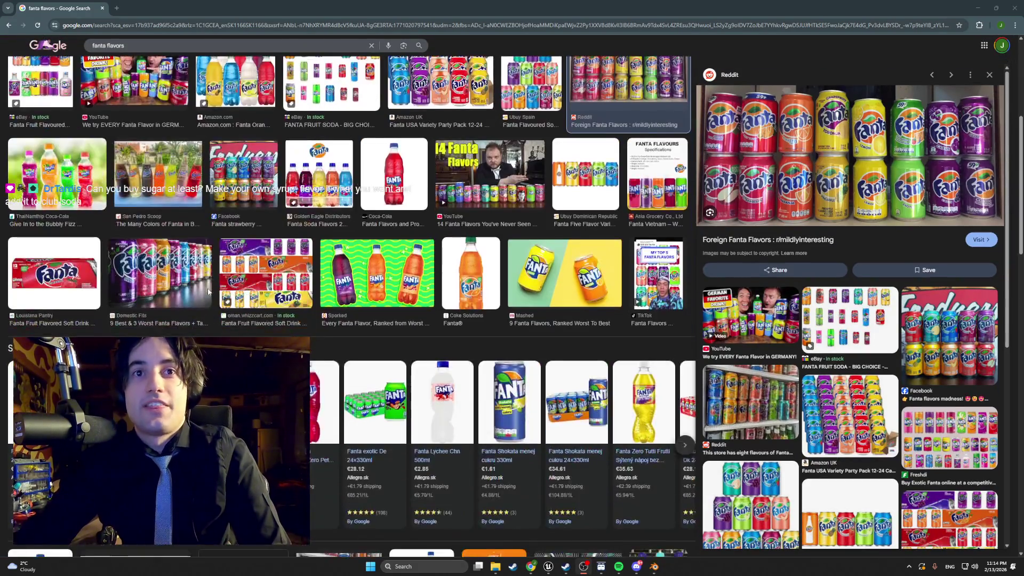
click(980, 240)
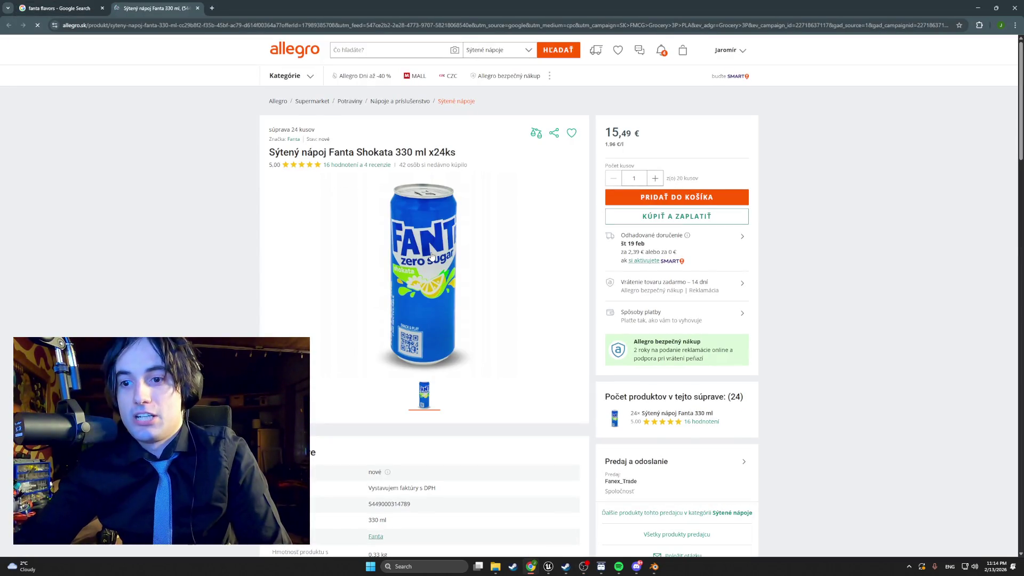
Step: Close the Fanta Shokata can listing and scroll back up the image results
mouse_move(417, 242)
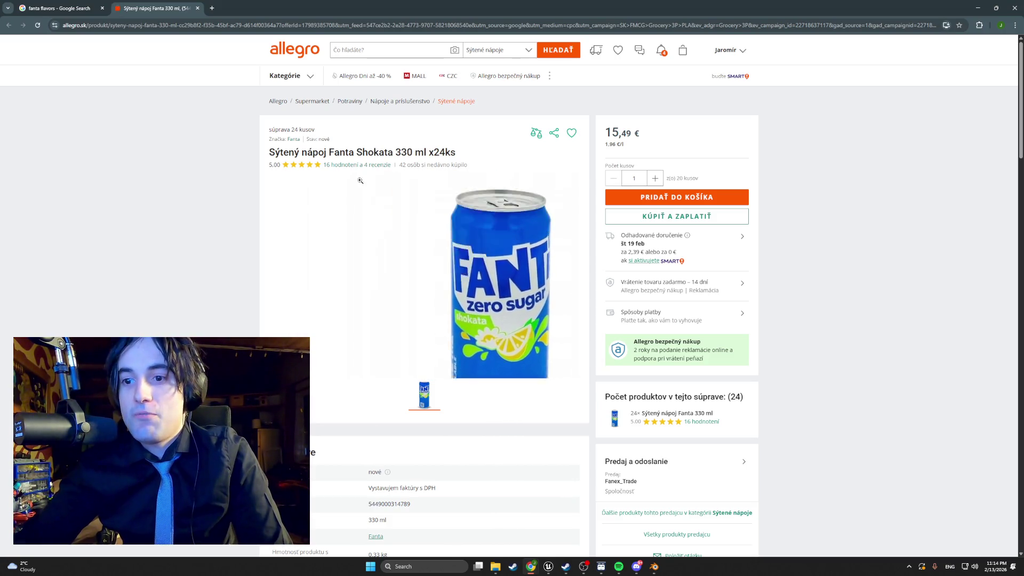
click(198, 8)
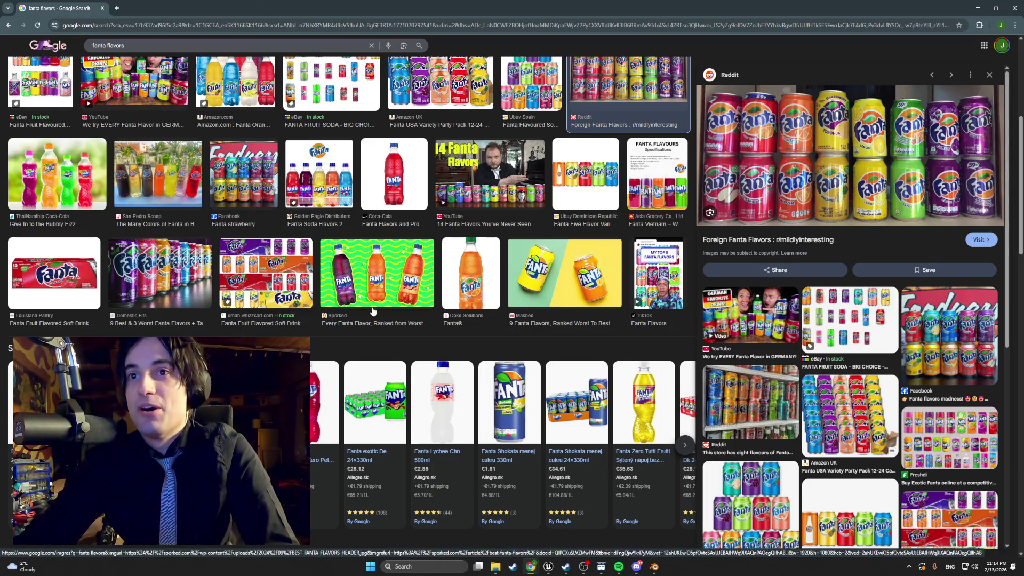
scroll(372, 311, up, 3)
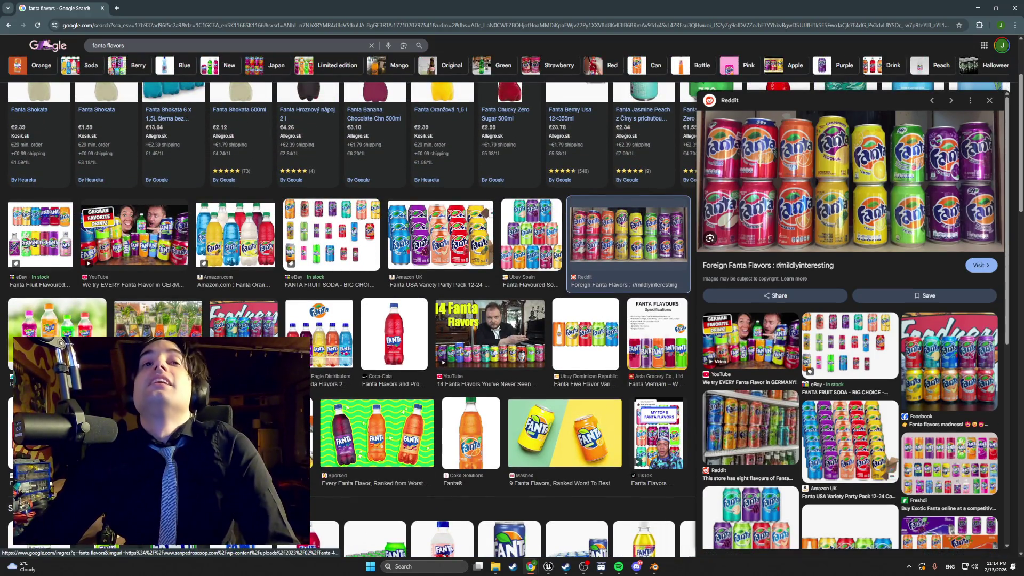
scroll(177, 213, up, 2)
Step: Open the Fanta SHOKATA 6 x 1,5L listing, zoom into its bottle photo, then return to Google
click(178, 179)
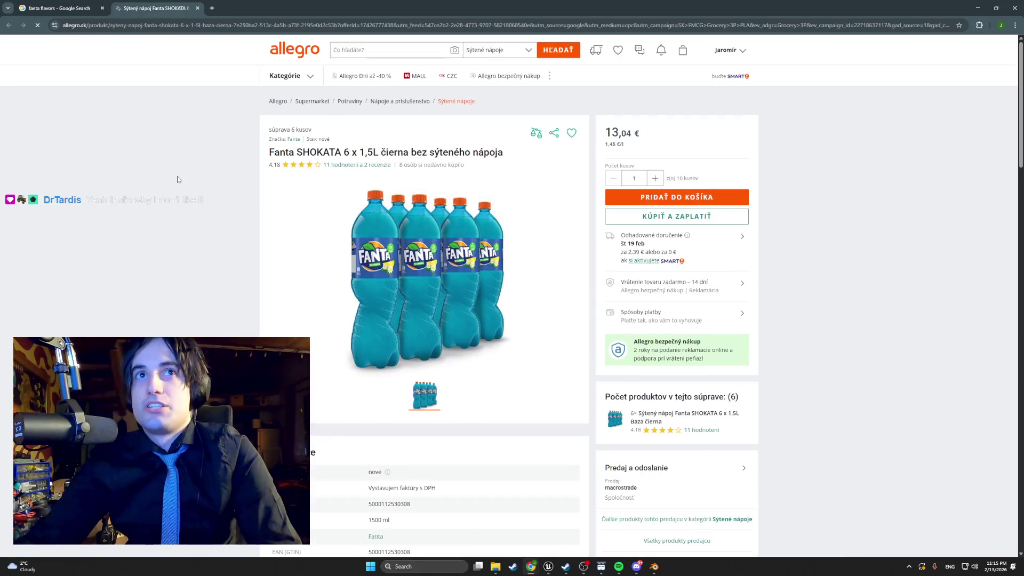
click(361, 235)
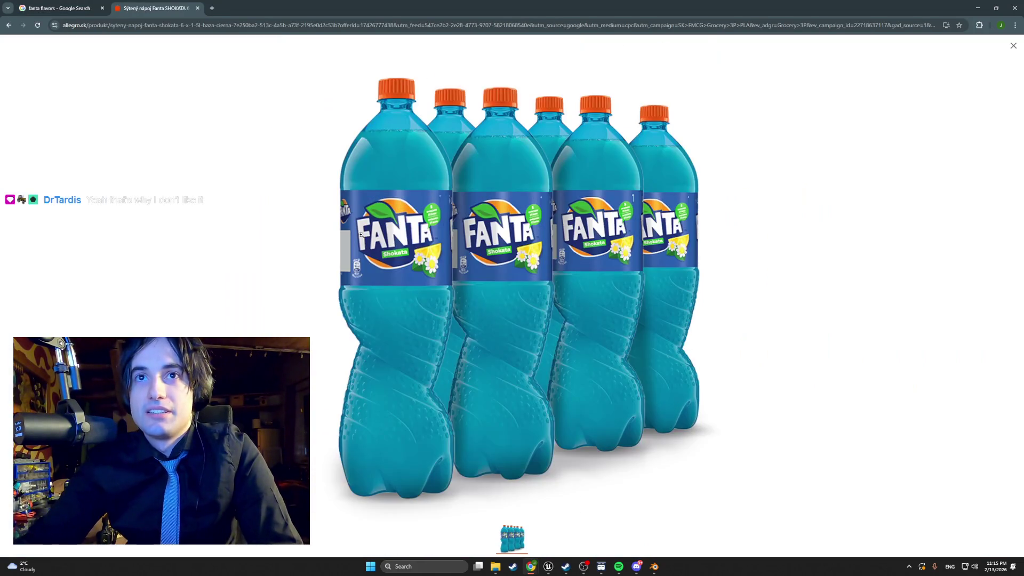
click(438, 265)
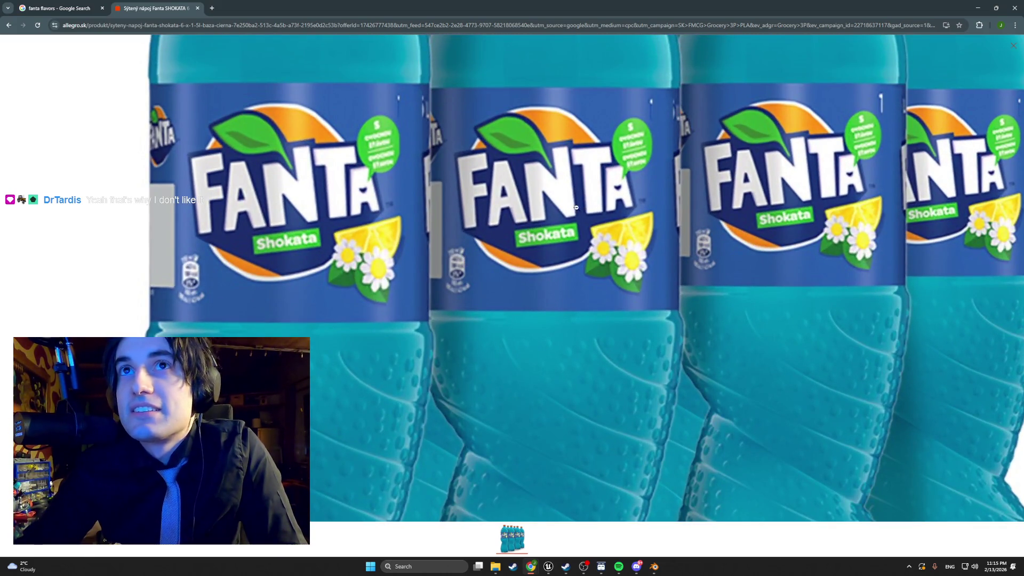
click(418, 195)
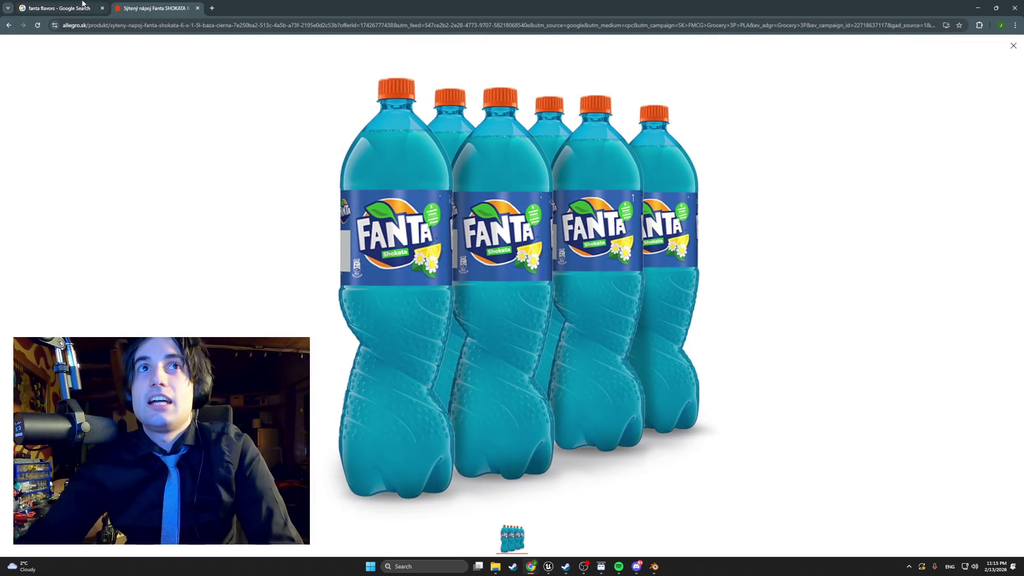
click(82, 3)
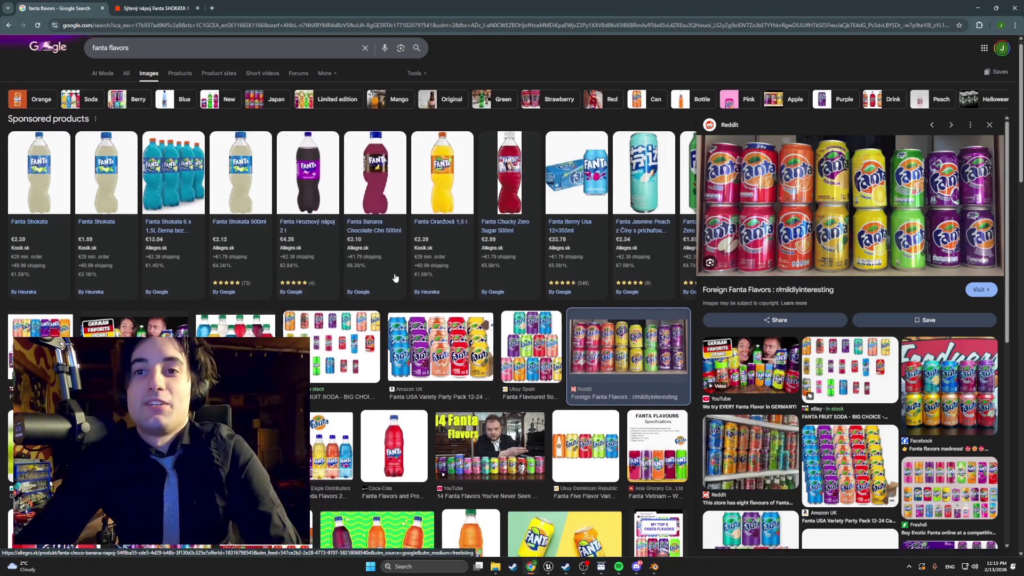
Step: Open the Fanta Beetlejuice Zero listing, highlight its product name, and return to the results
scroll(398, 275, down, 6)
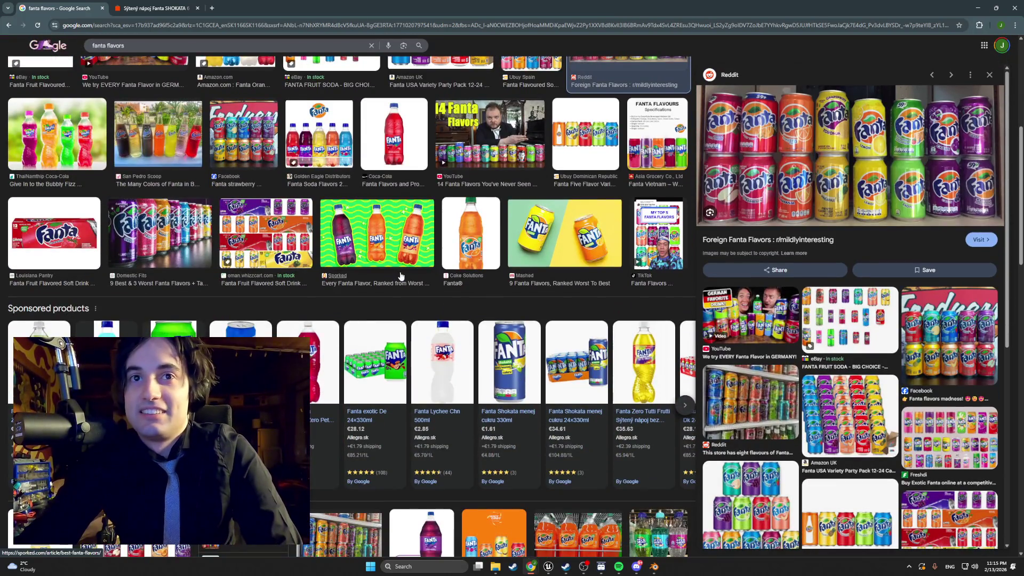
scroll(402, 277, down, 3)
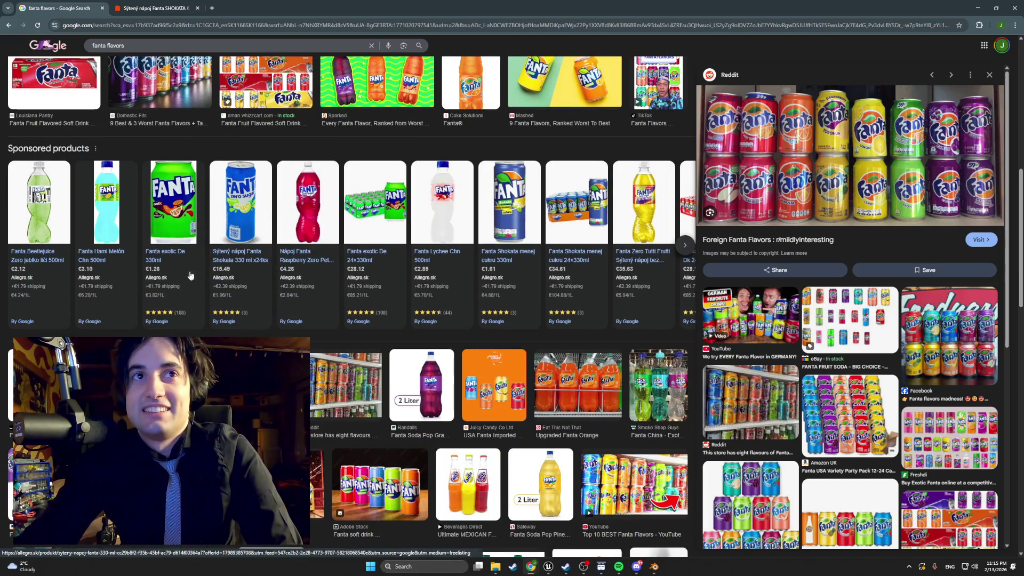
click(55, 219)
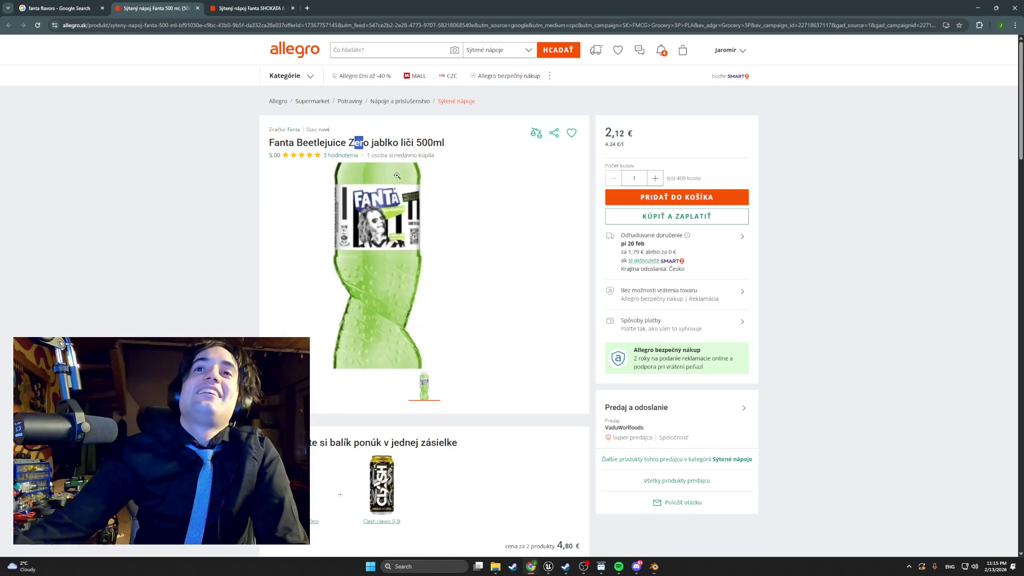
drag(303, 143, 401, 143)
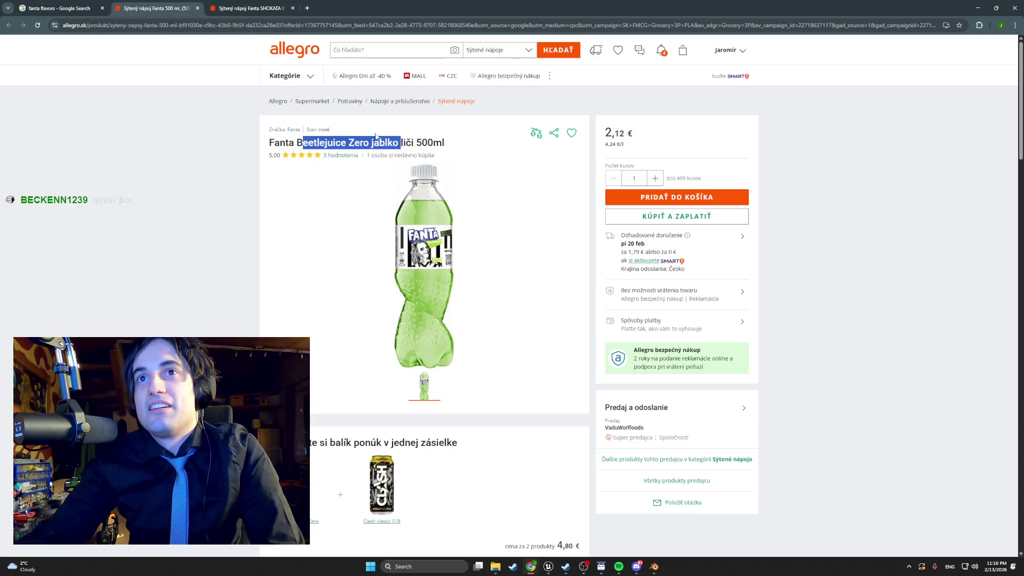
drag(414, 143, 410, 143)
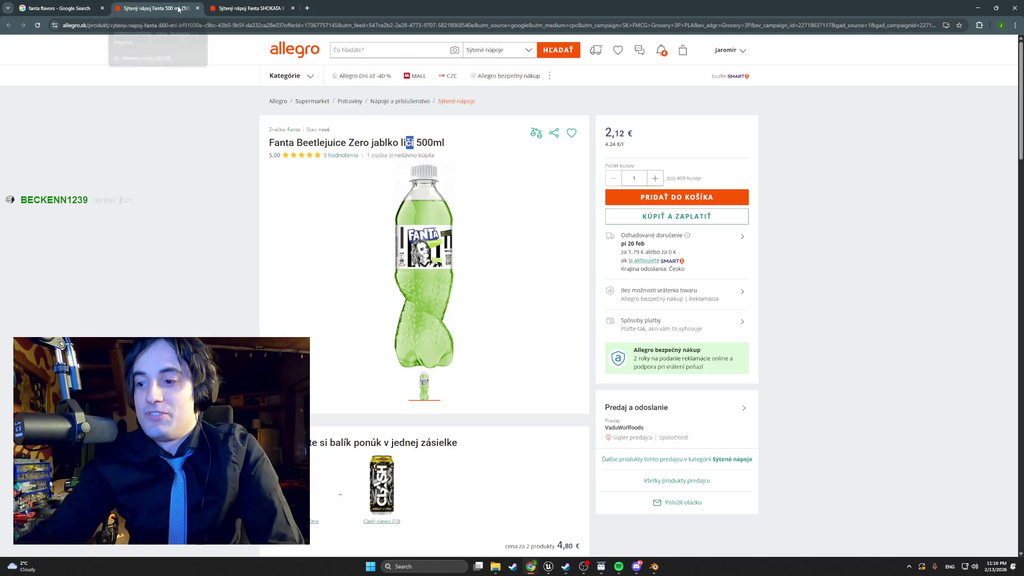
click(42, 9)
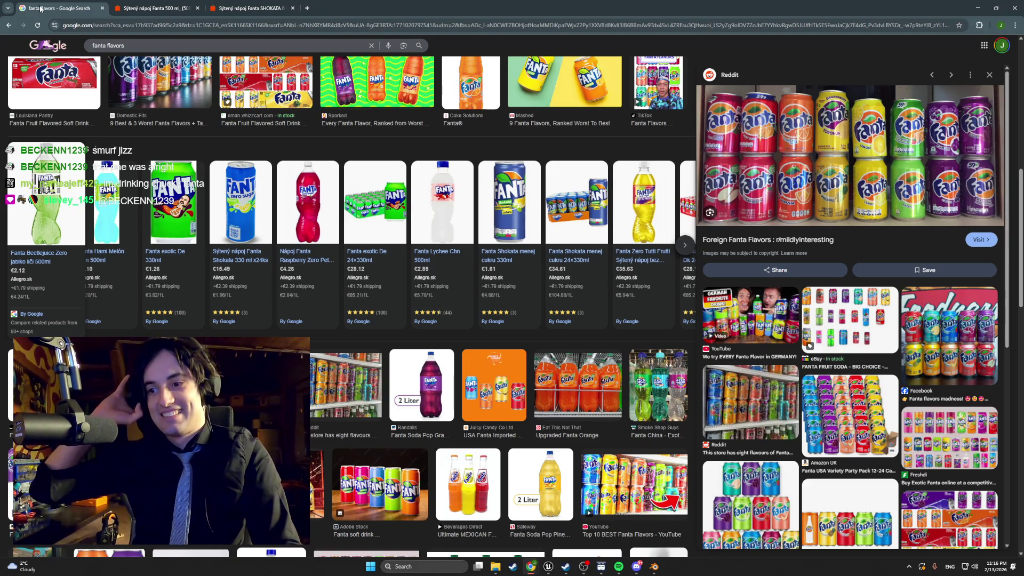
Step: Preview the Fanta Grape can and the row of colourful Fanta cans
scroll(260, 99, down, 6)
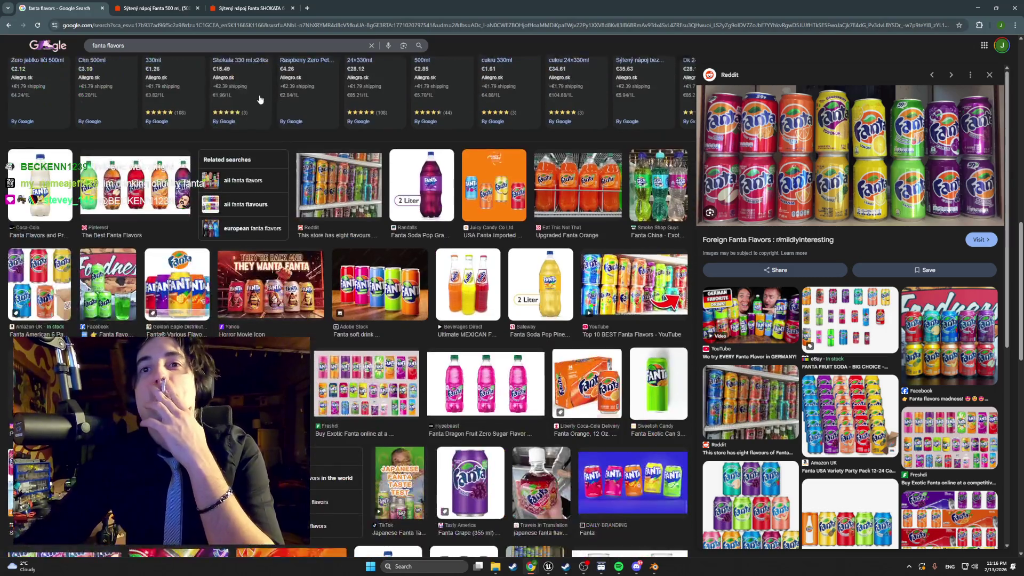
scroll(261, 99, down, 2)
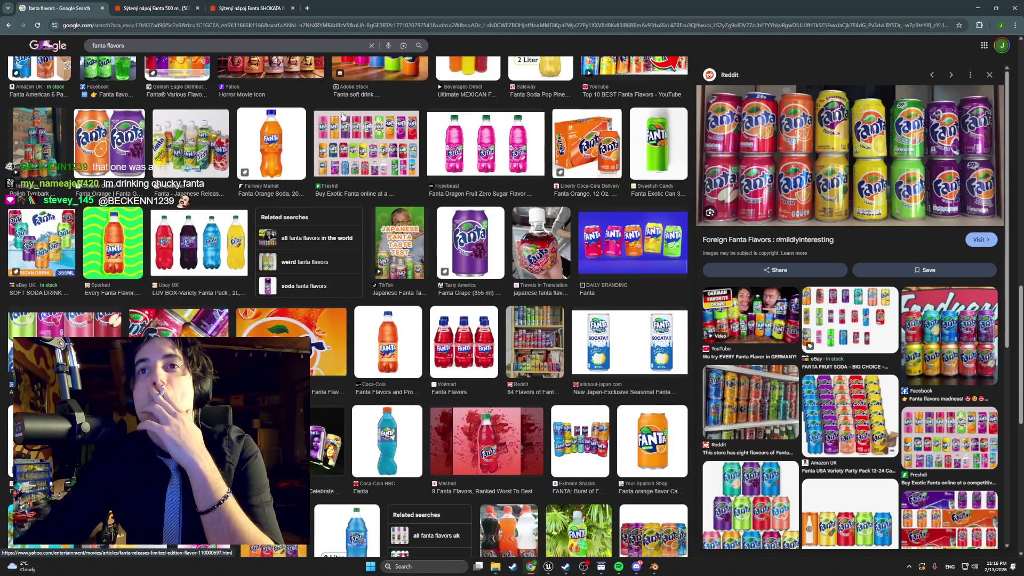
click(469, 233)
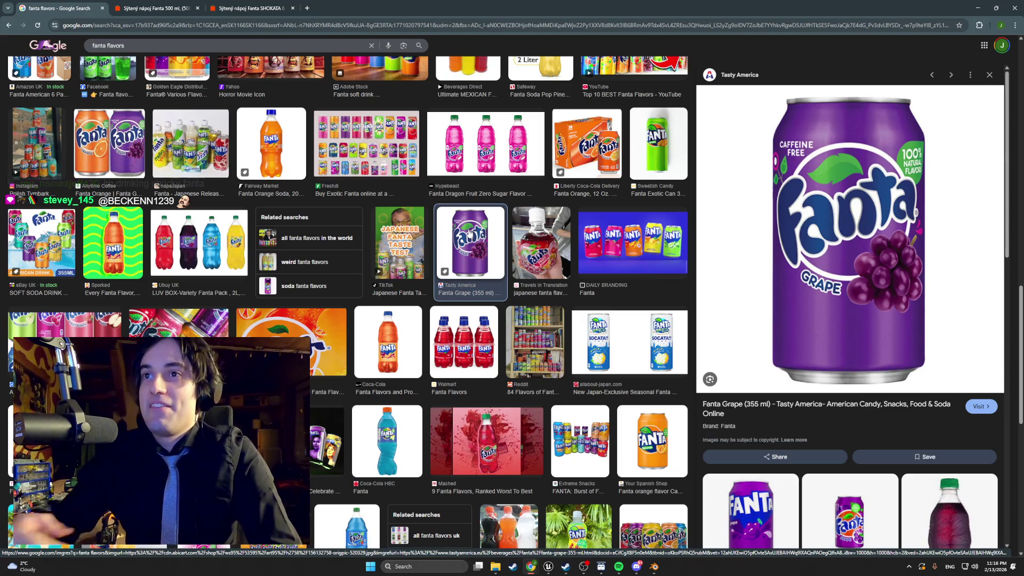
click(632, 243)
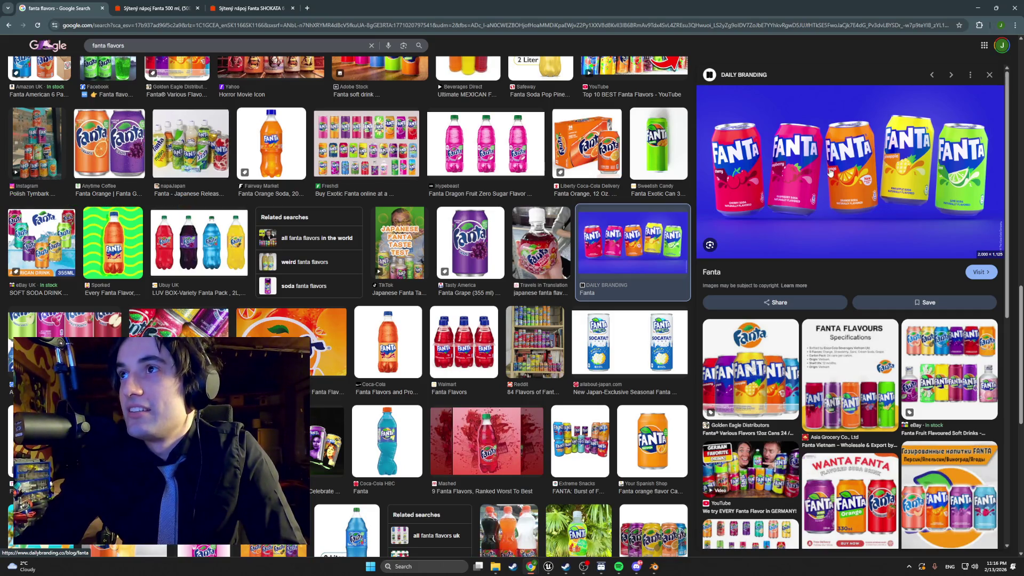
click(494, 249)
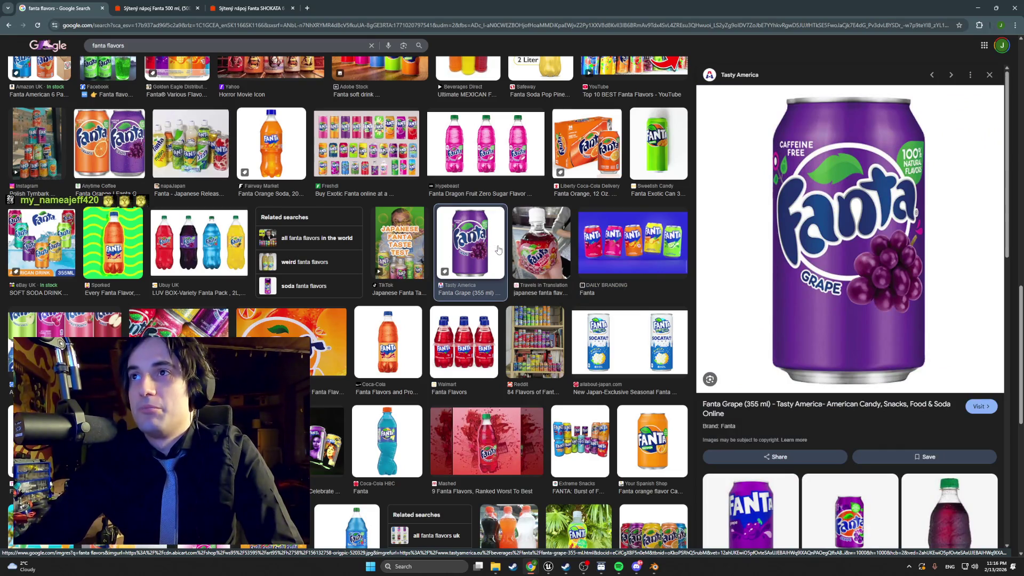
Step: Preview the Fanta Orange bottle and briefly open its Košík.sk Fanta Oranžová 1,5 l page
scroll(497, 252, down, 8)
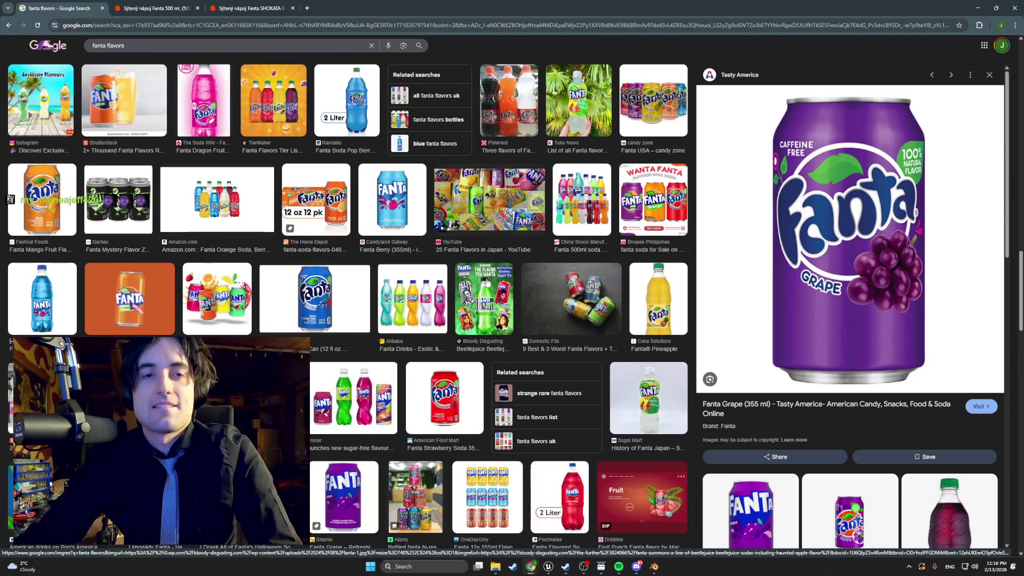
scroll(487, 283, down, 2)
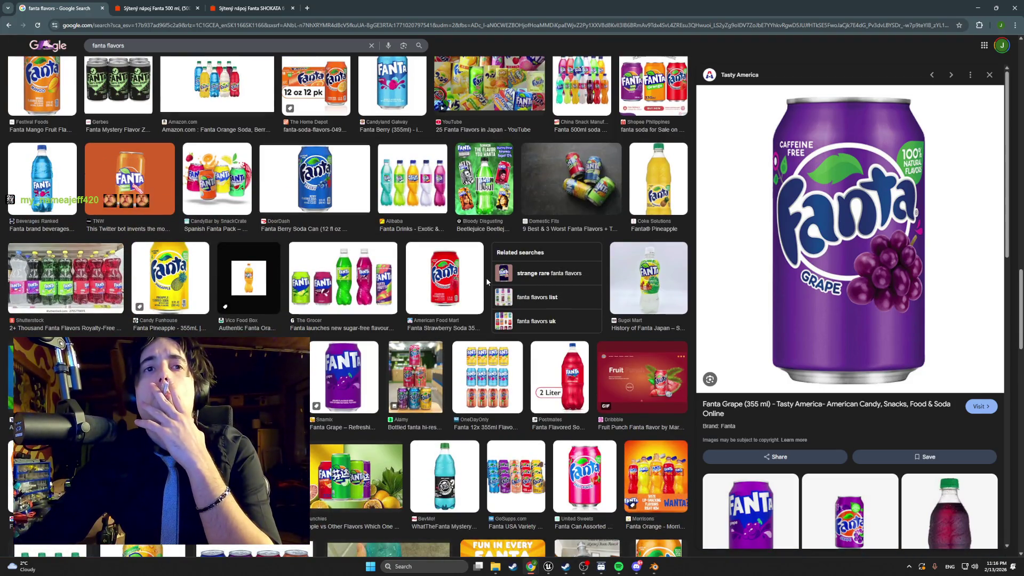
scroll(487, 282, down, 2)
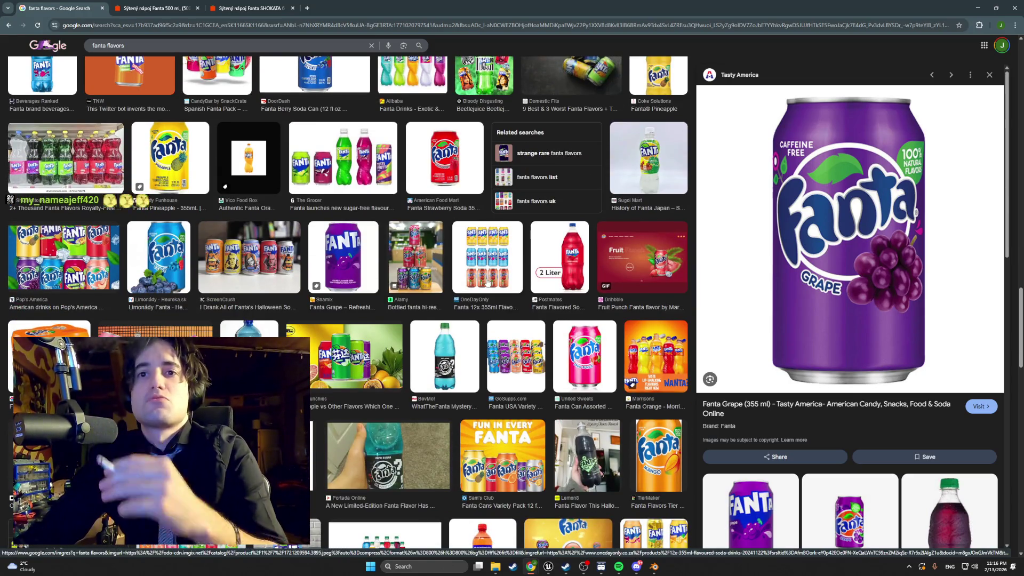
scroll(487, 282, up, 5)
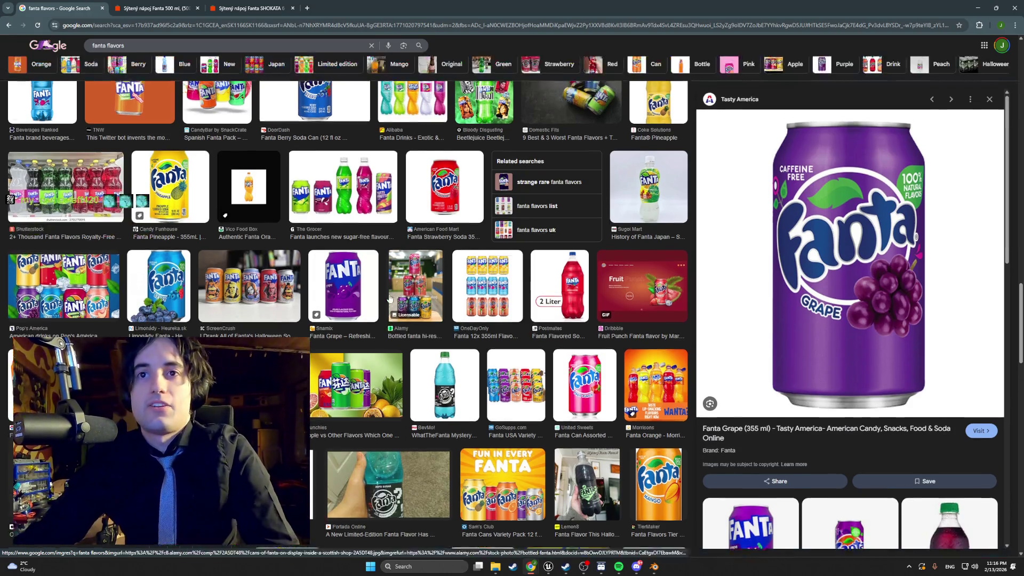
scroll(391, 298, up, 10)
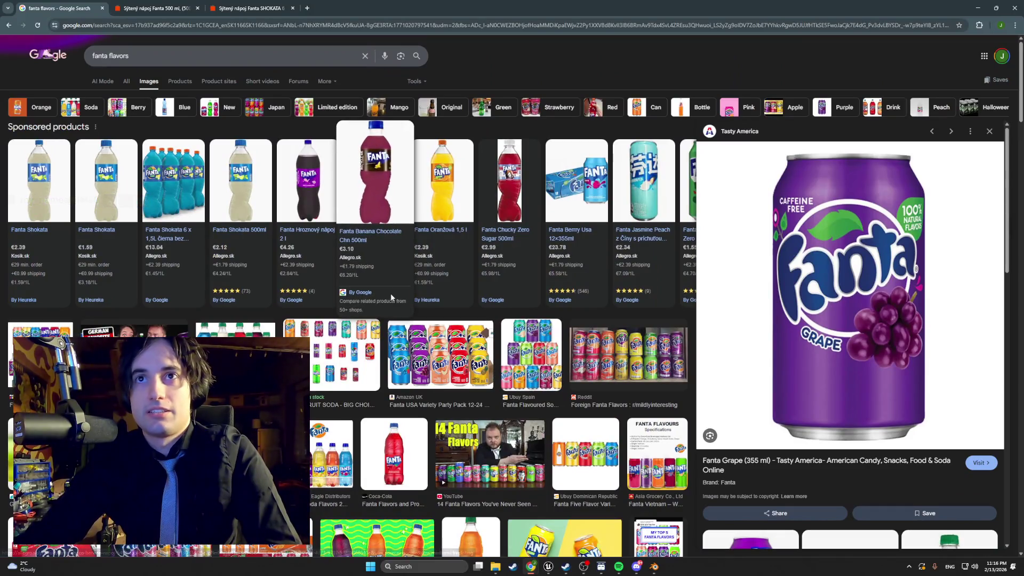
mouse_move(447, 201)
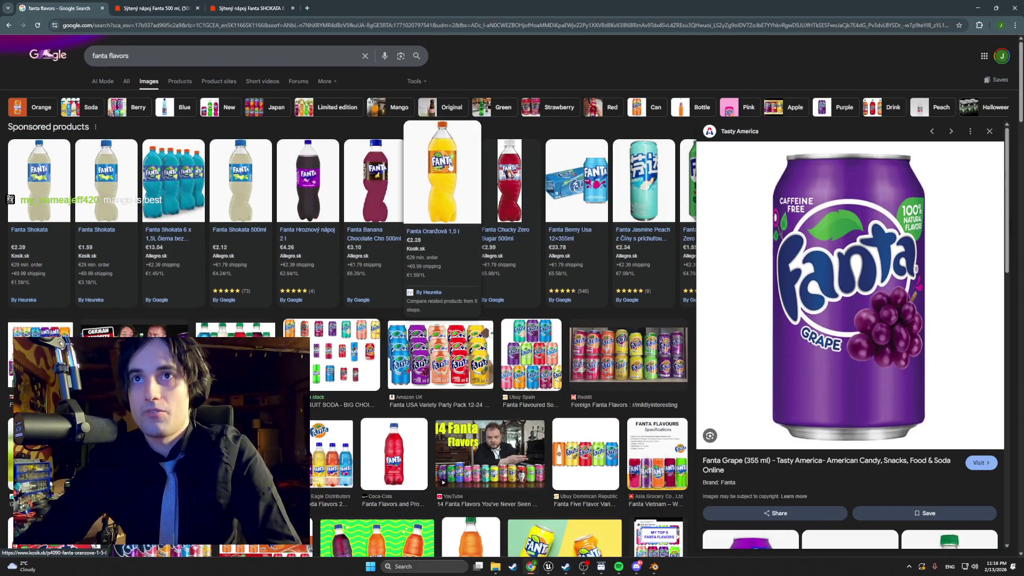
scroll(439, 252, down, 6)
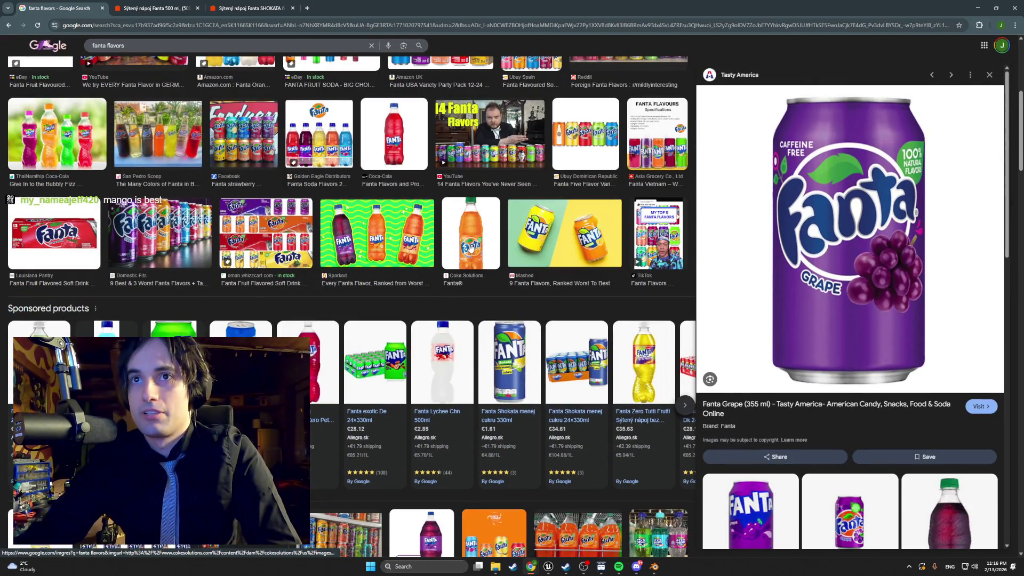
click(471, 248)
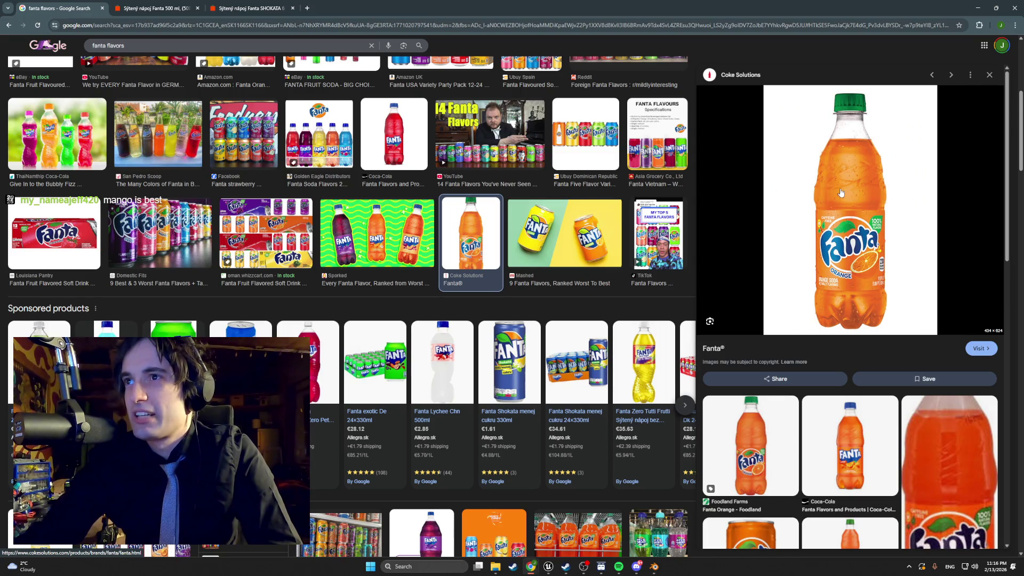
scroll(568, 295, up, 8)
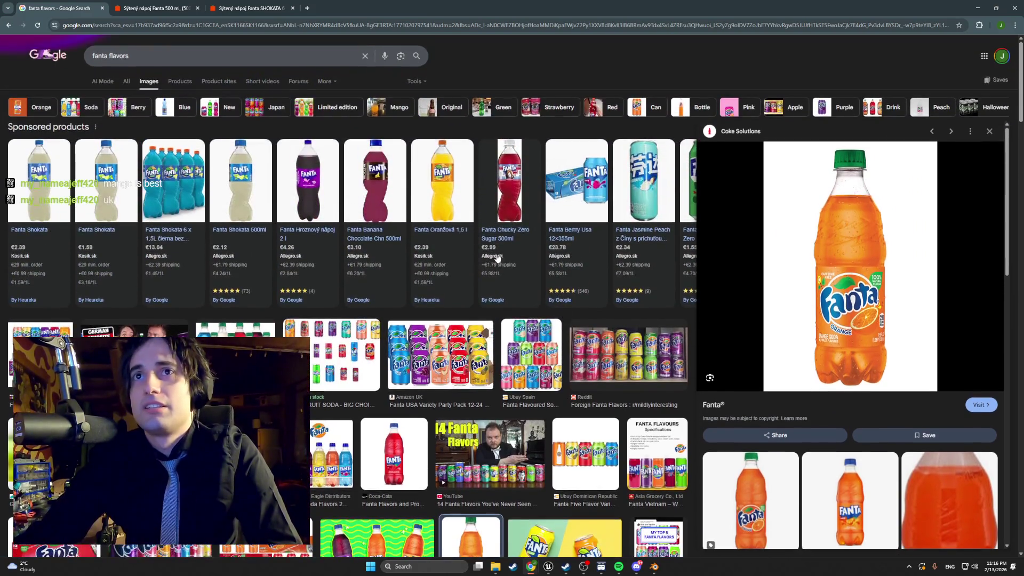
click(452, 208)
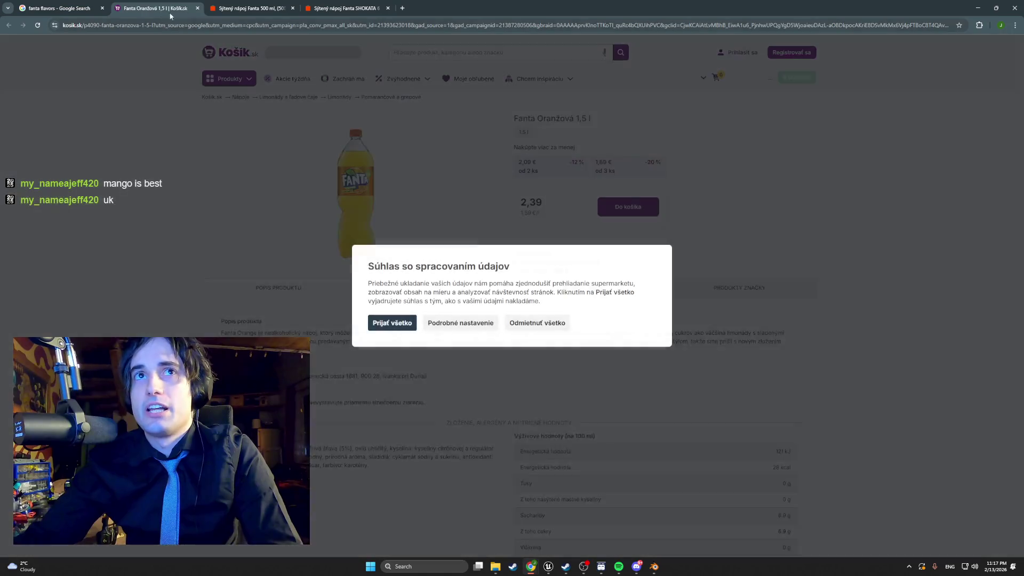
click(190, 8)
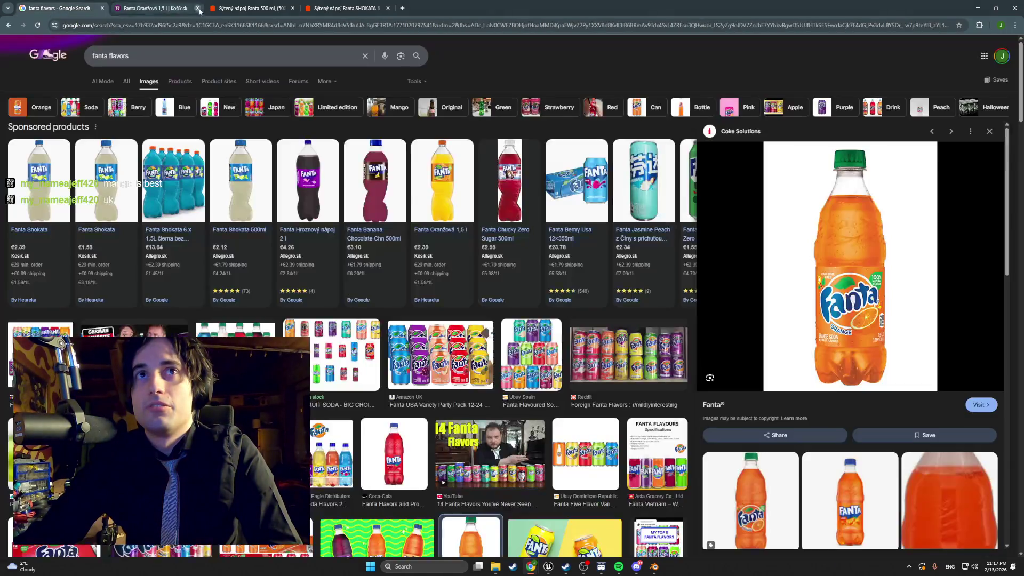
Step: Erase the end of the 'fanta flavors' query in the search box
click(128, 55)
drag(129, 55, 111, 55)
key(BackSpace)
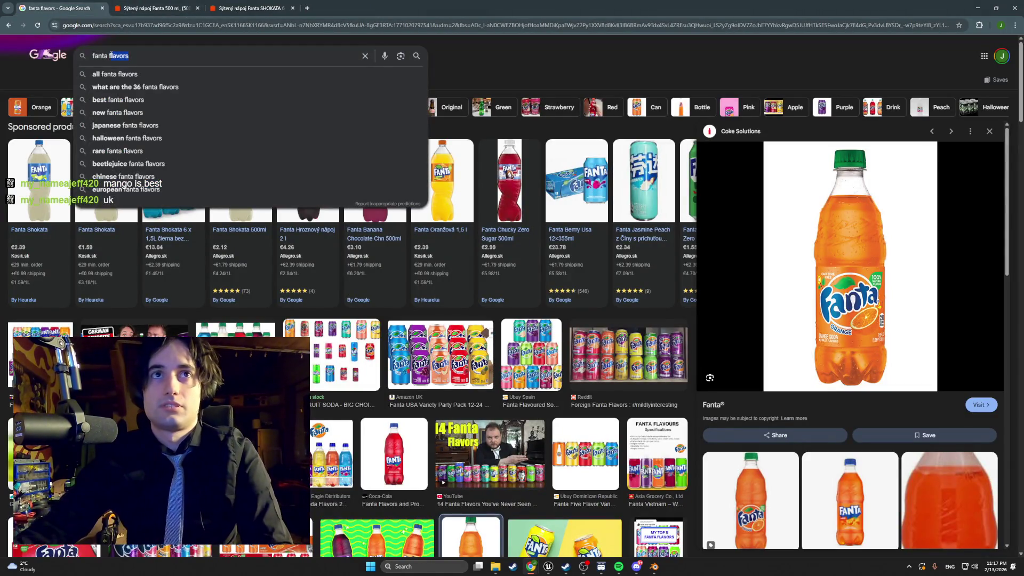
Step: Change the query to 'fanta eu vs us' and run the image search
key(BackSpace)
text(eu vs us)
key(Return)
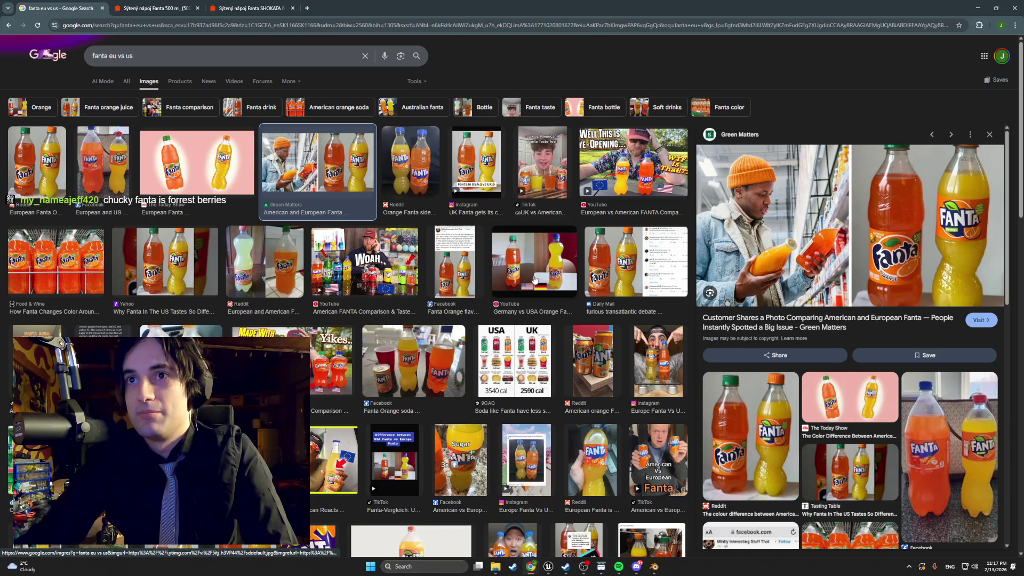
scroll(546, 278, down, 1)
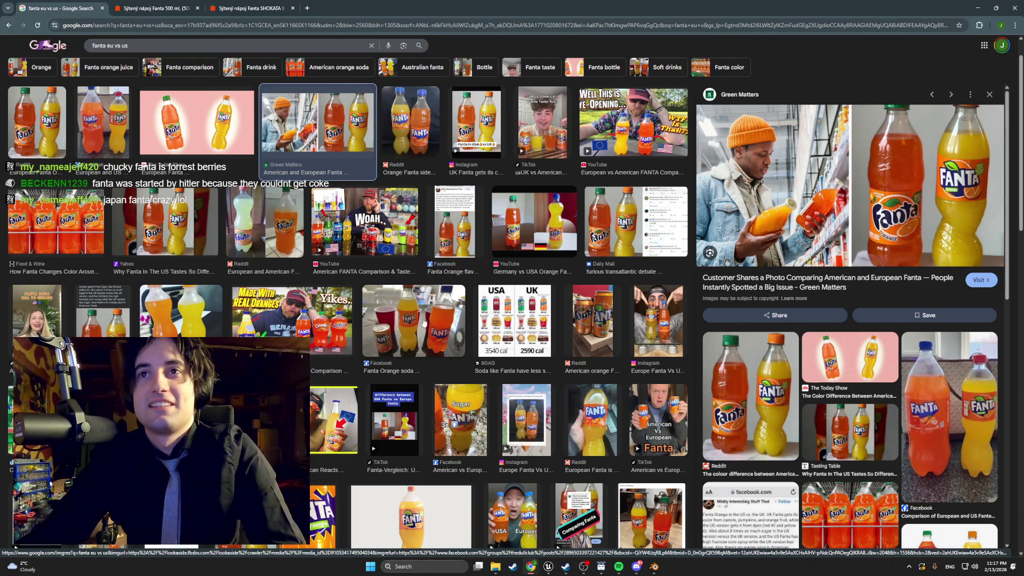
Step: Preview the TikTok UK vs American Fanta Taste Test result, then select the query text
click(543, 122)
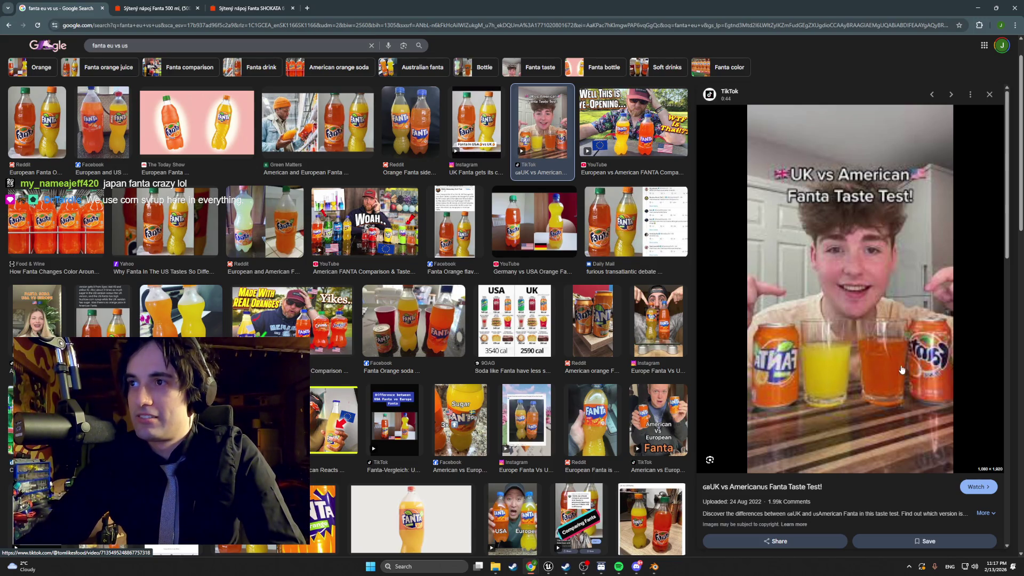
scroll(558, 373, down, 3)
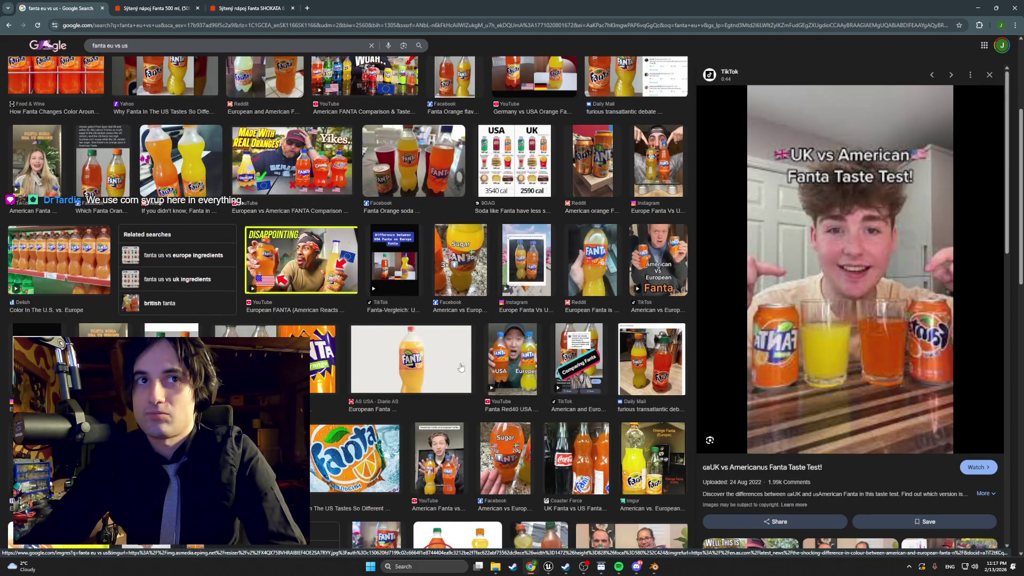
scroll(440, 360, up, 3)
scroll(440, 357, up, 2)
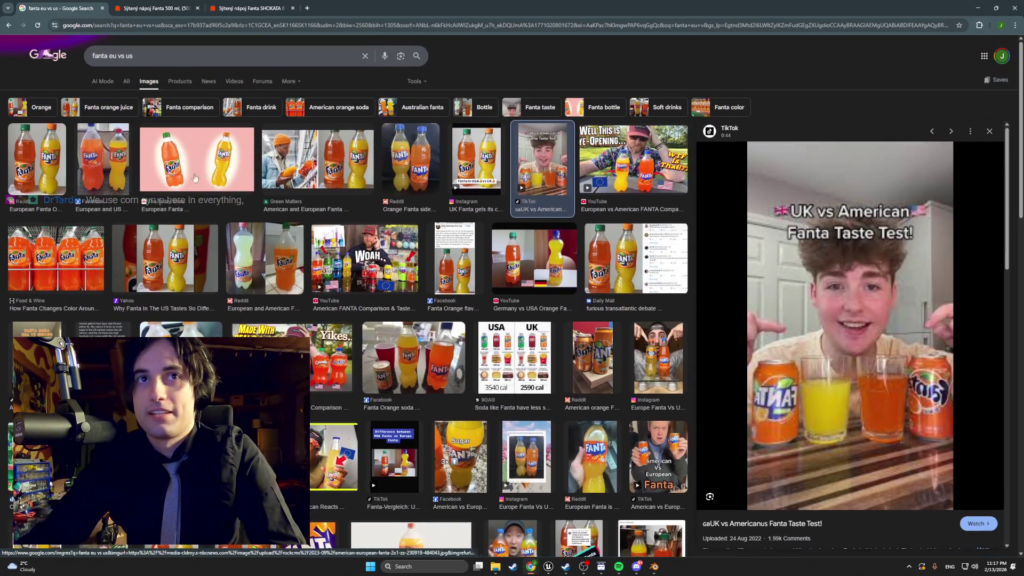
drag(133, 56, 77, 59)
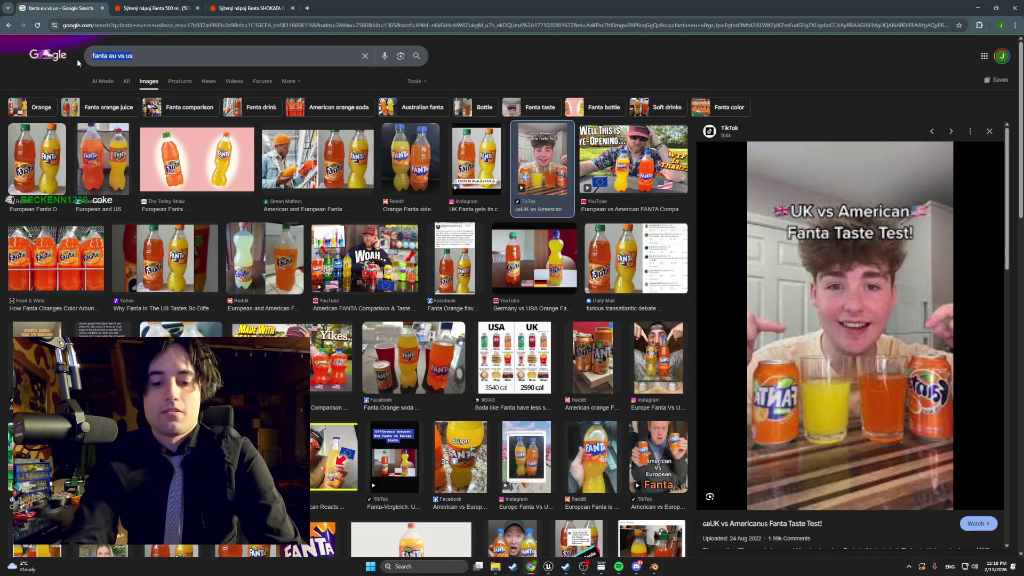
Step: Search images for 'vinea' and glance at the Vinea Nealko strik product page
text(vinea)
key(Return)
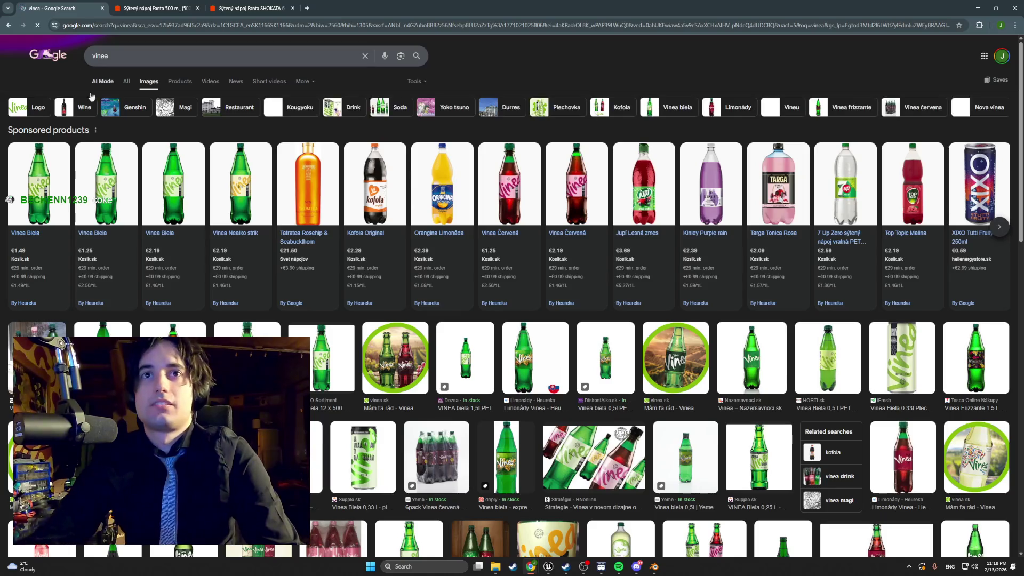
click(261, 204)
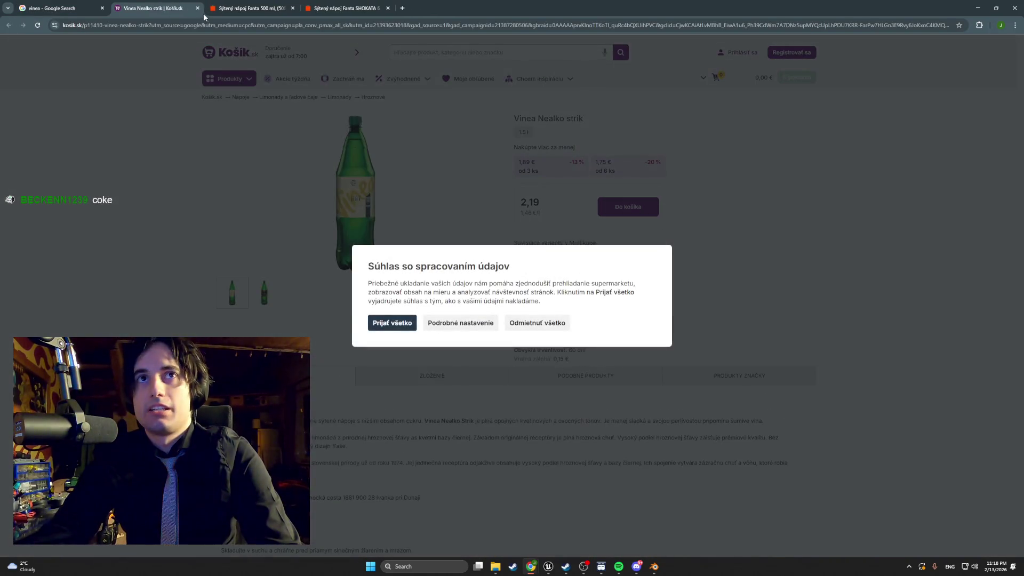
click(197, 8)
Step: Browse the vinea image results, then place the cursor in the search box
scroll(383, 367, down, 2)
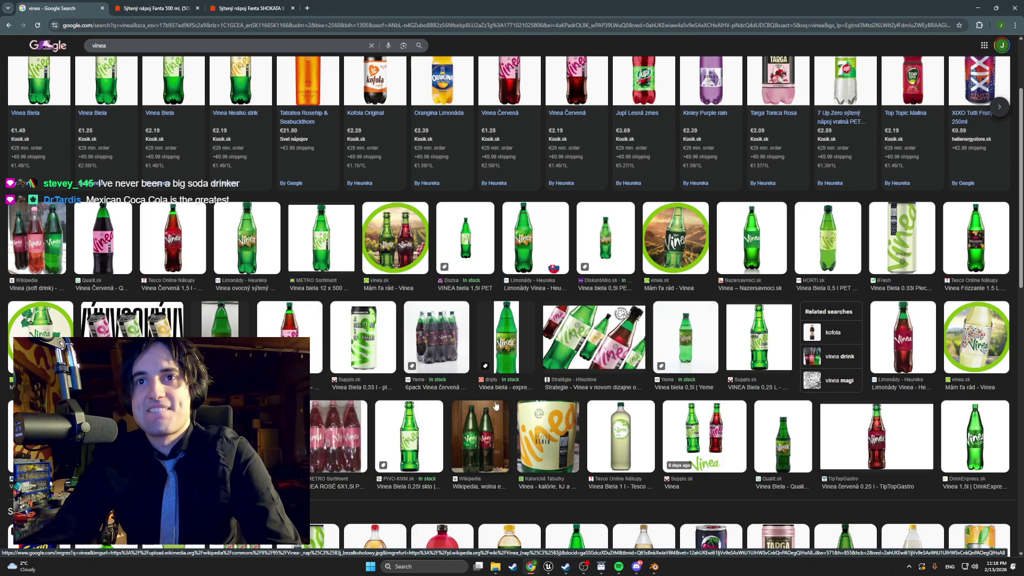
scroll(470, 322, up, 3)
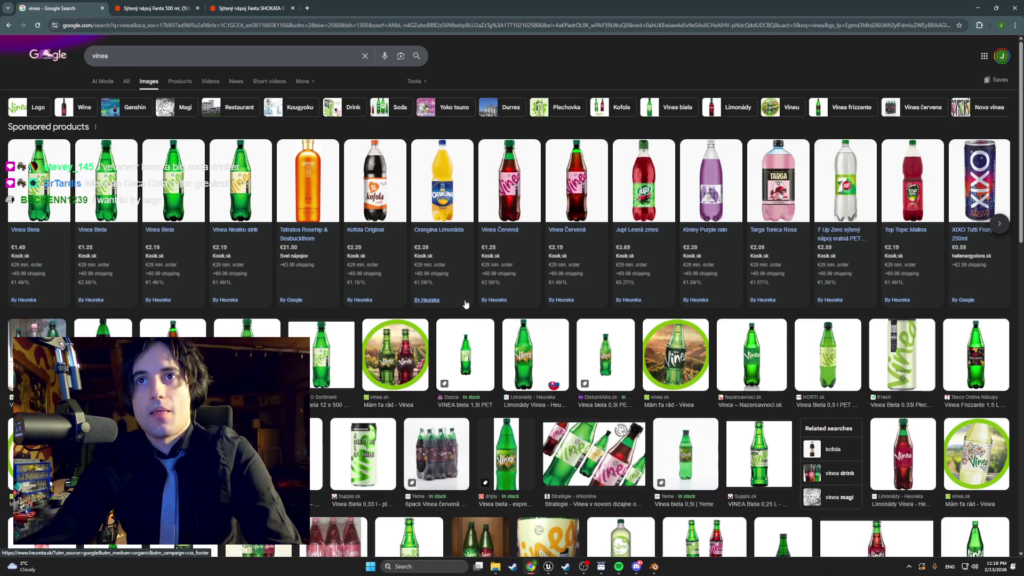
mouse_move(463, 284)
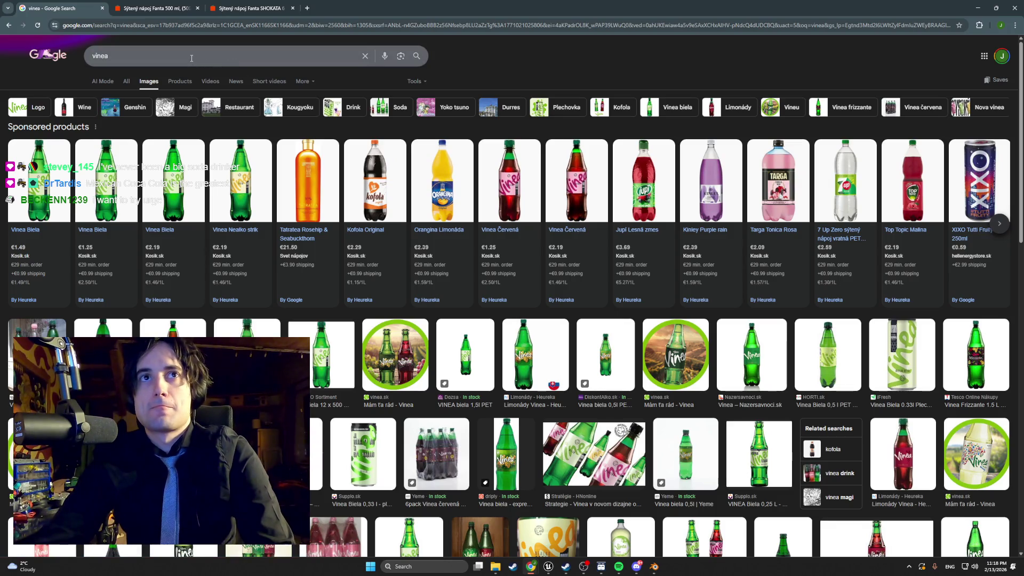
mouse_move(639, 174)
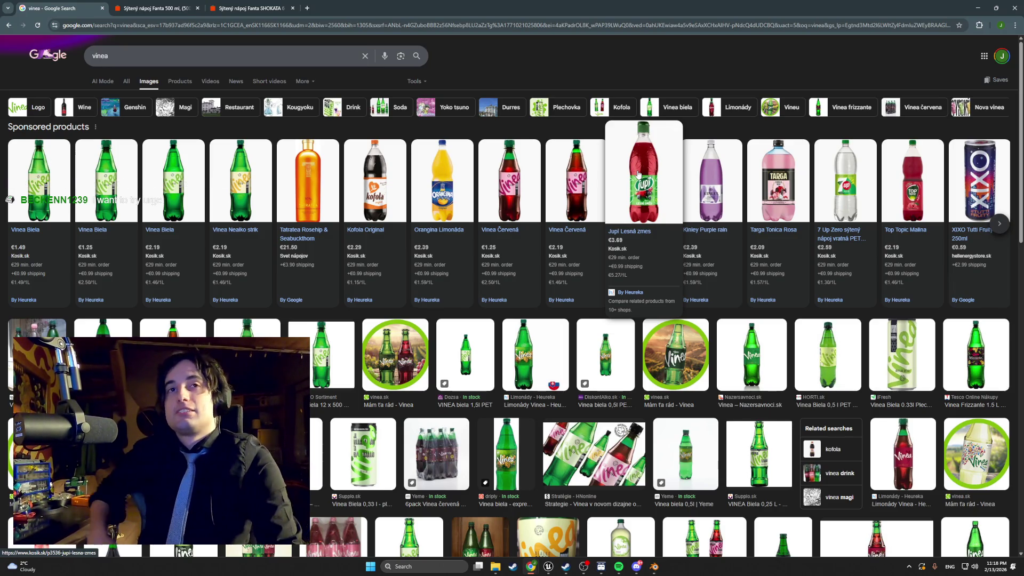
click(365, 56)
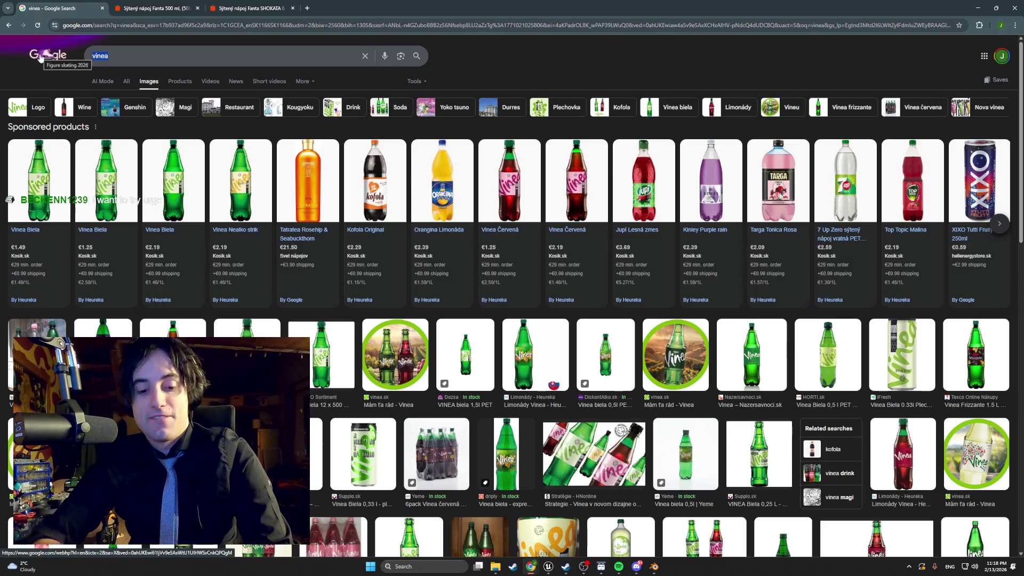
Step: Search images for 'redbull red' and preview the Amathus Drinks Red Bull Red Watermelon can
text(redbull )
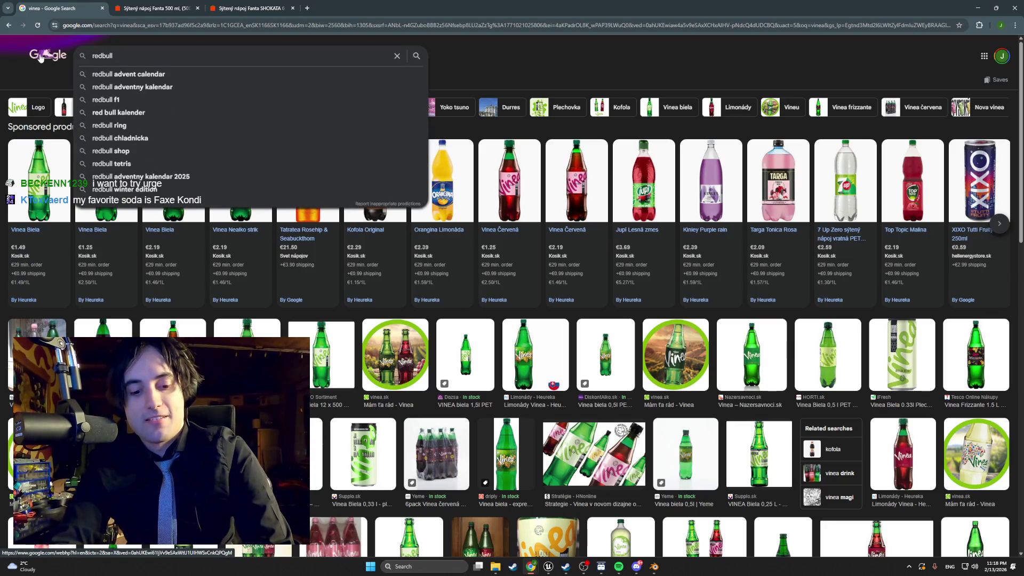
text(red)
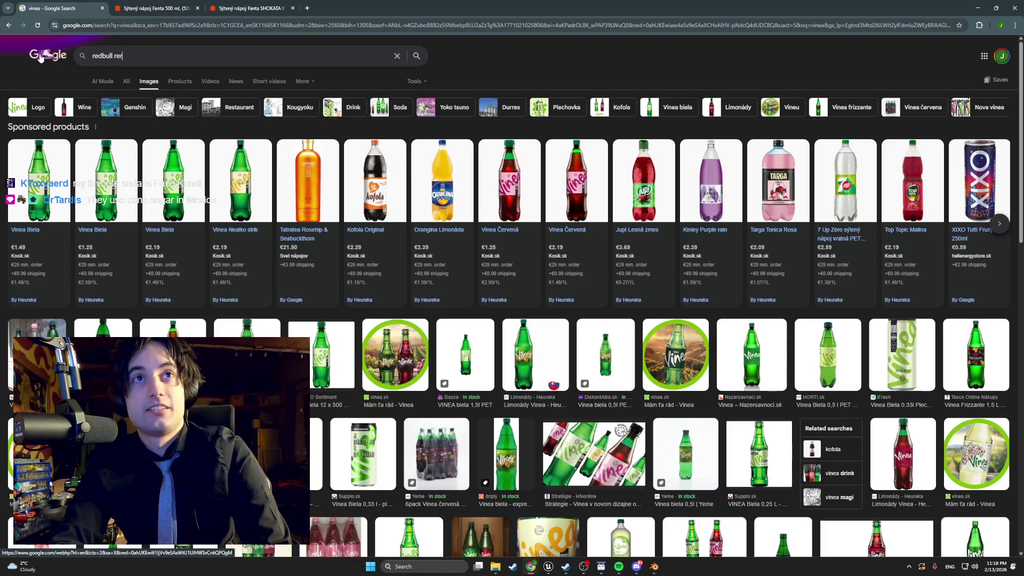
key(Return)
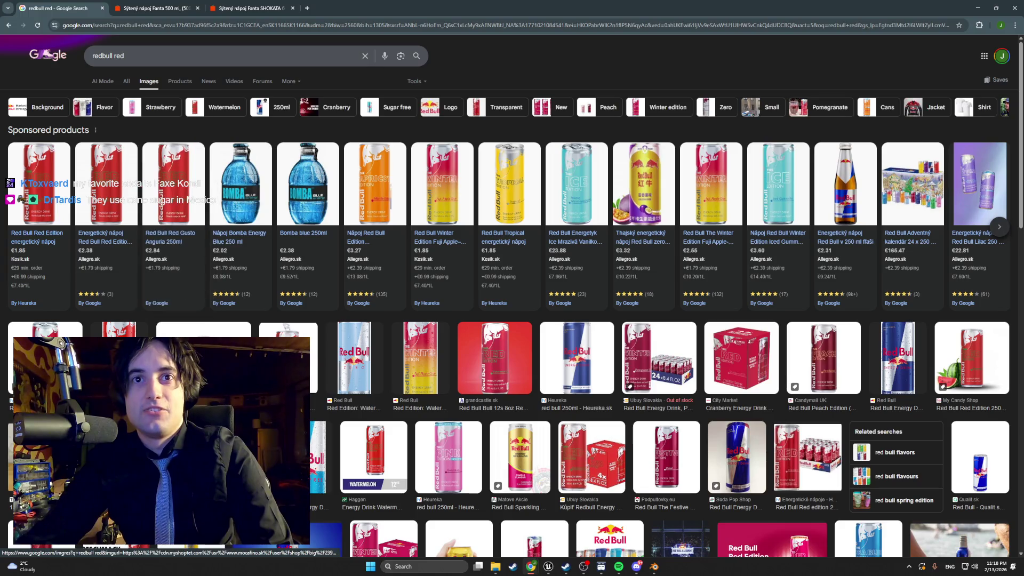
click(311, 356)
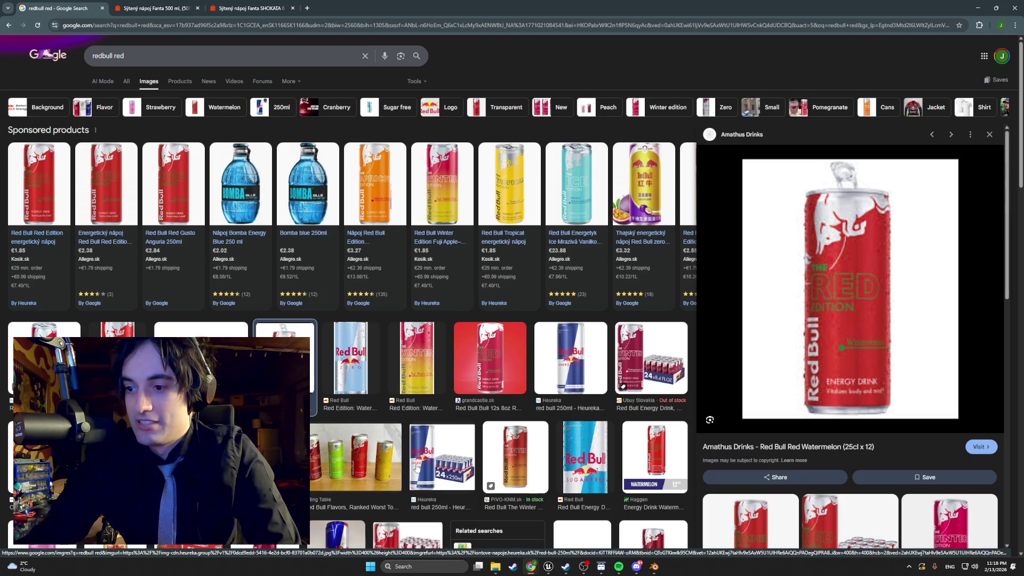
mouse_move(467, 260)
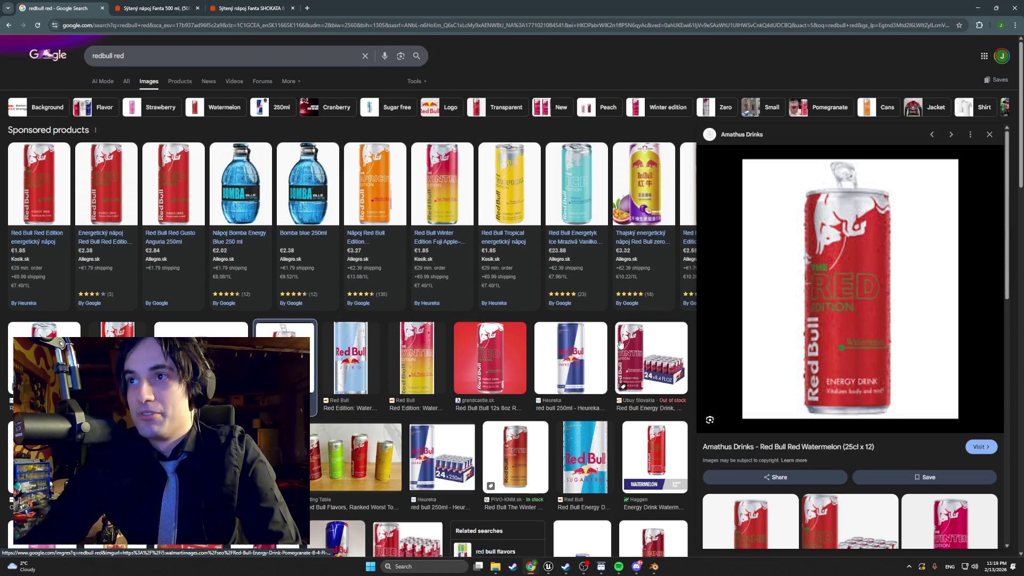
scroll(657, 341, down, 2)
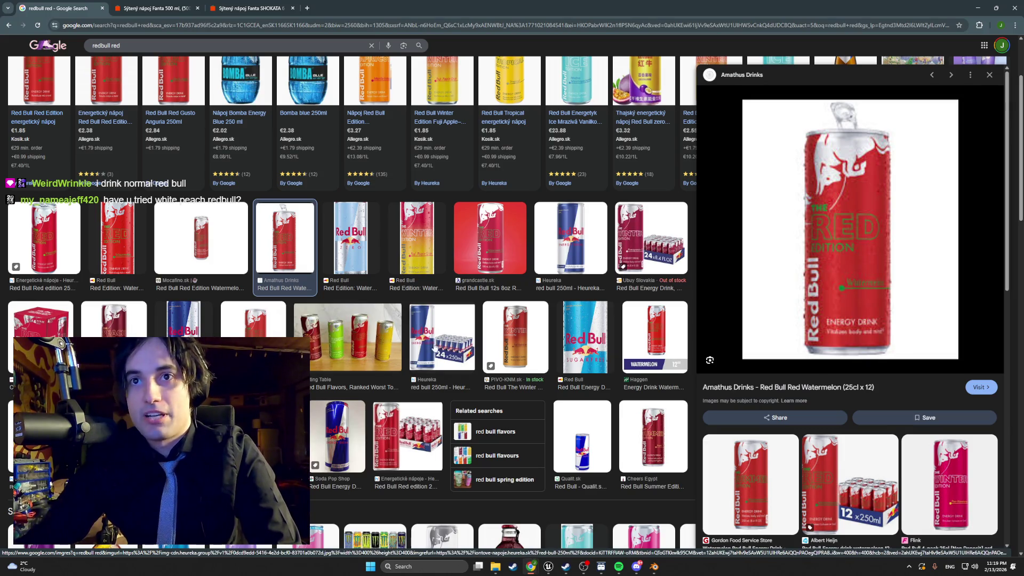
scroll(447, 342, up, 3)
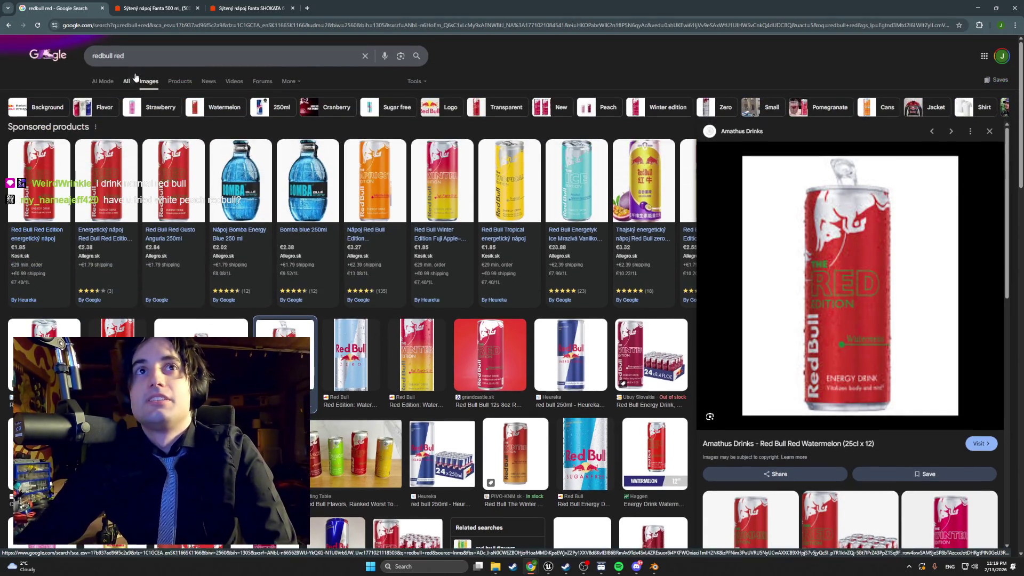
Step: Replace the query with 'zero caffeine redbull' and look over the Red Bull Zero image listings
triple_click(160, 55)
text(zero c)
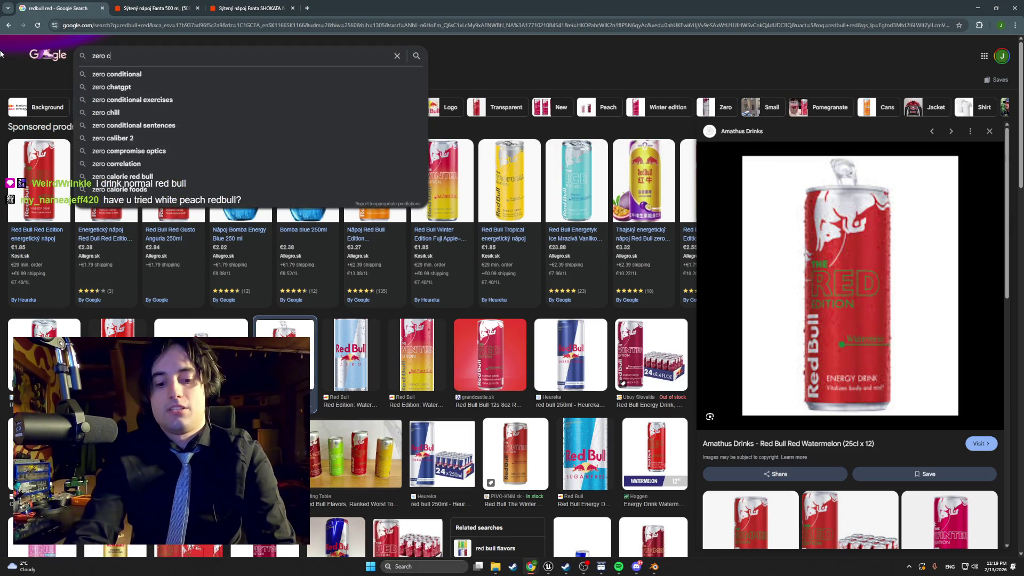
text(affeine redbull)
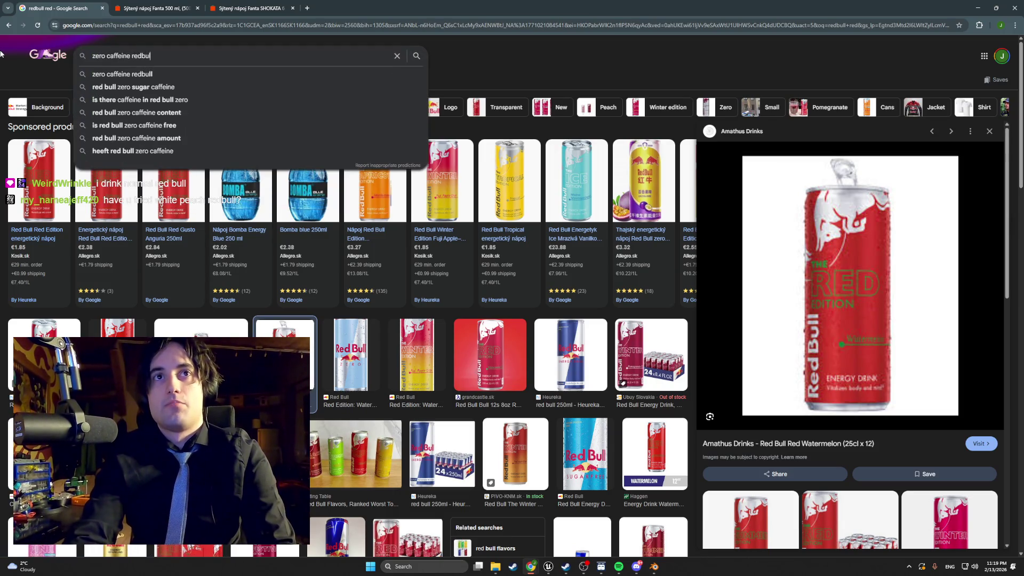
key(Return)
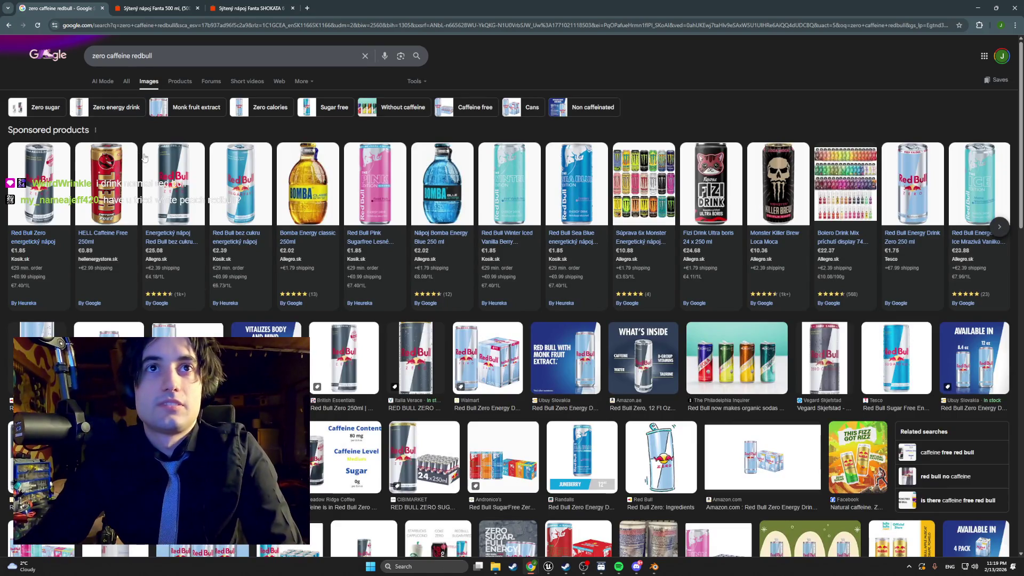
mouse_move(180, 198)
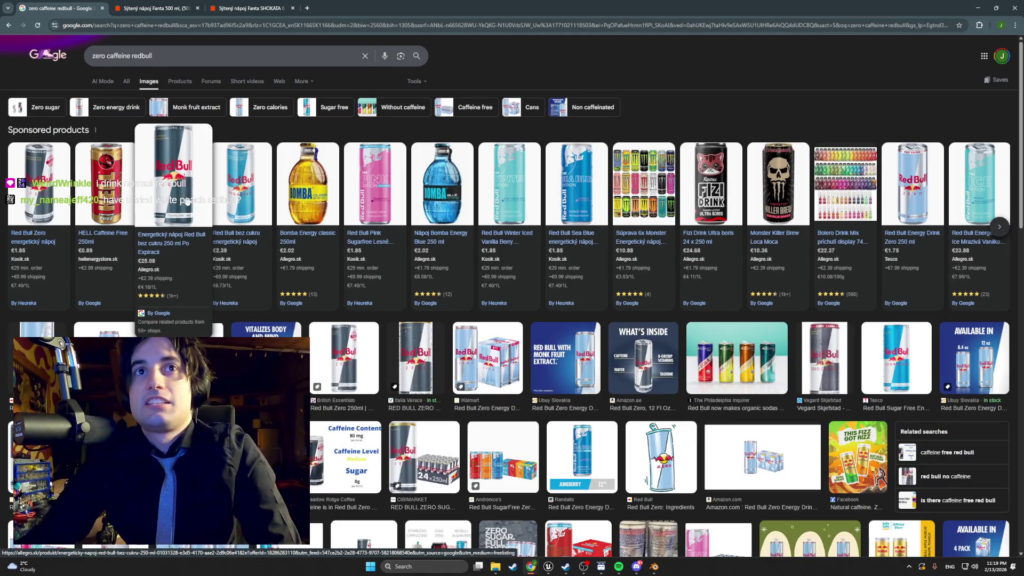
mouse_move(37, 184)
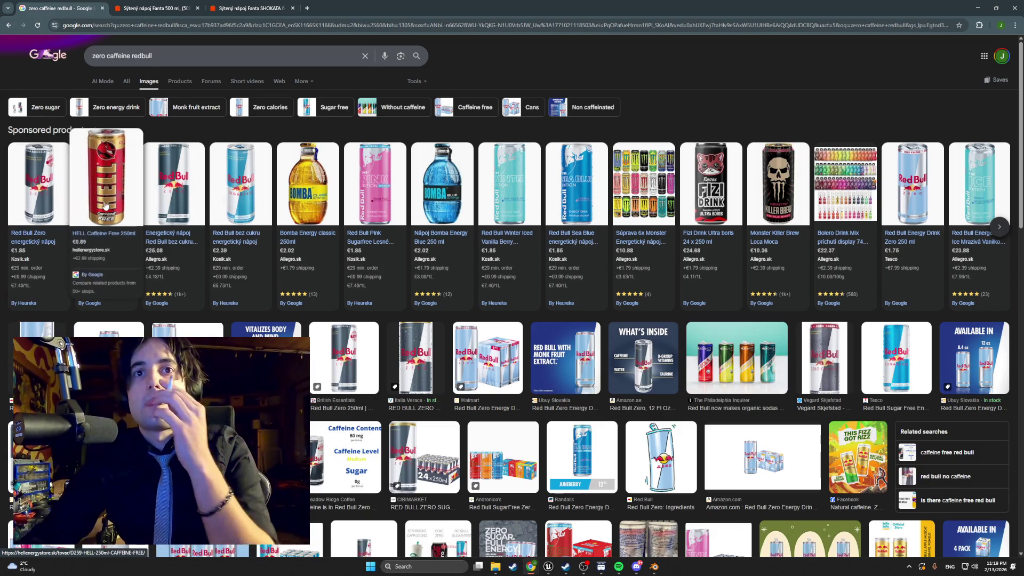
mouse_move(242, 240)
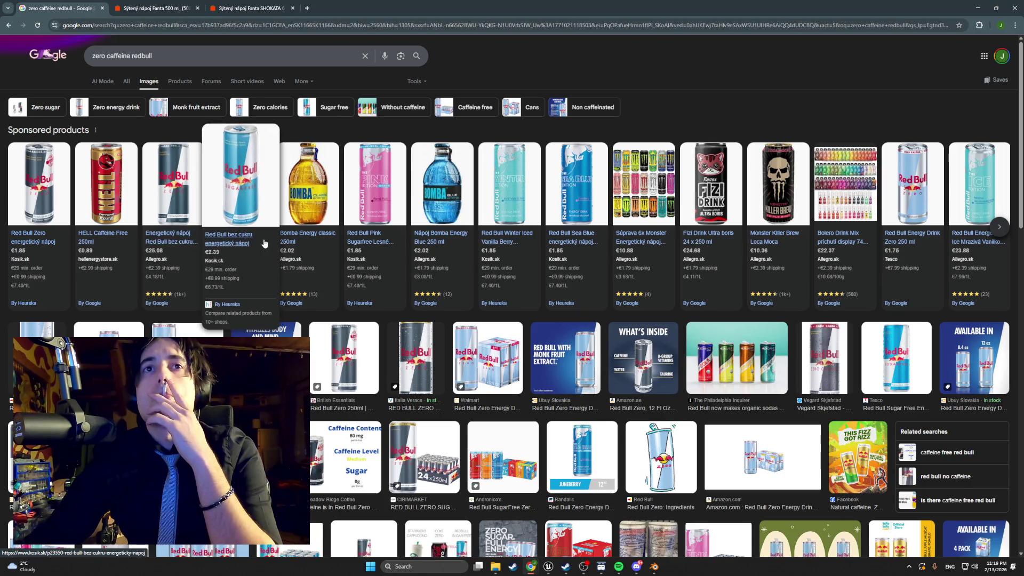
mouse_move(164, 216)
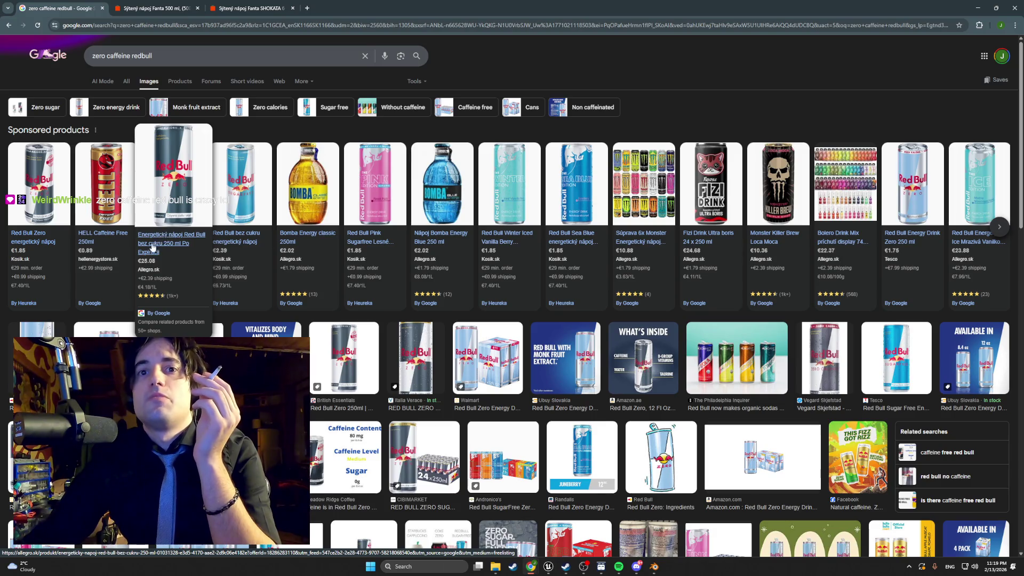
mouse_move(435, 278)
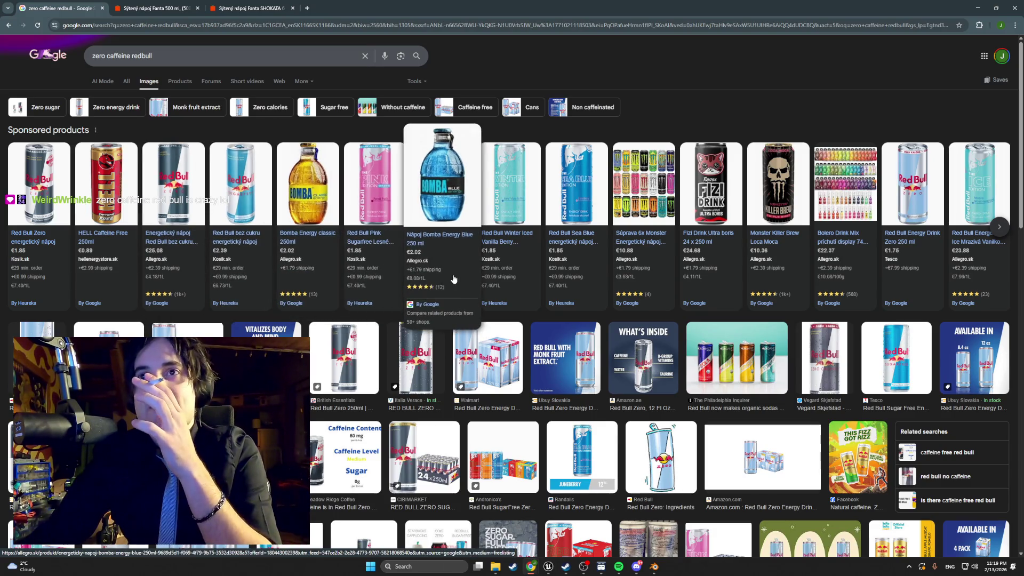
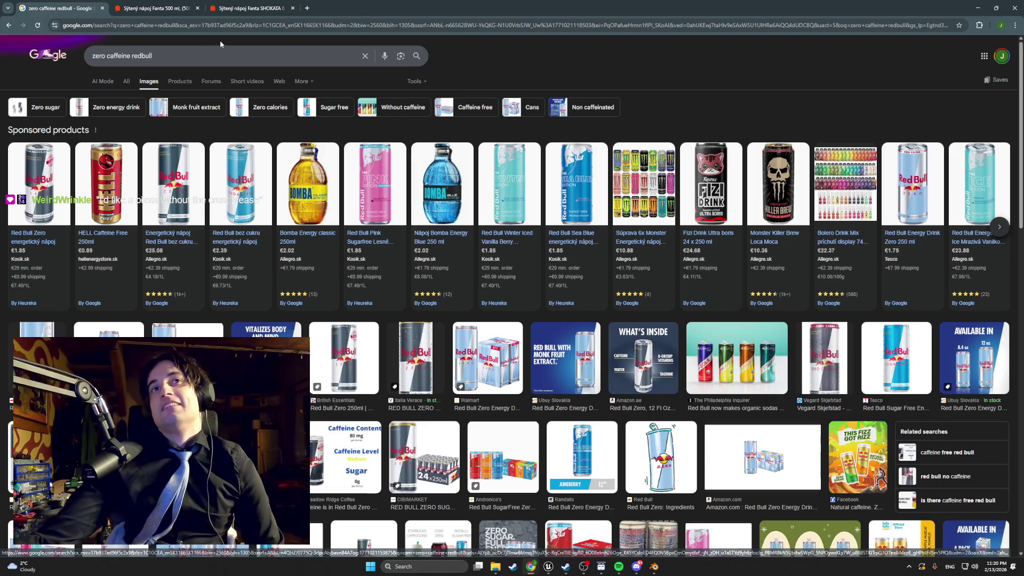
Step: Search Google Images for 'melon soda'
key(/)
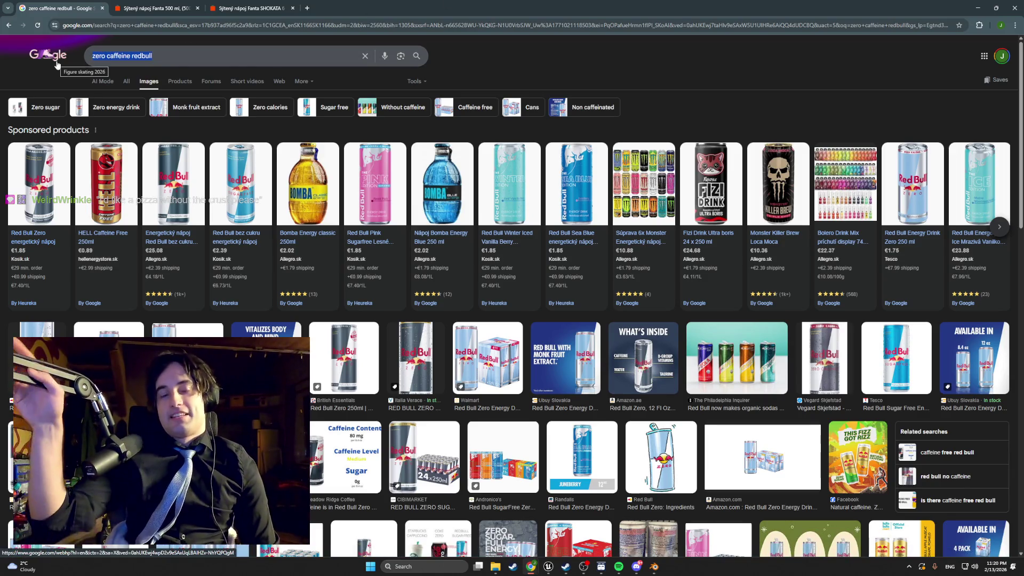
text(melon soda)
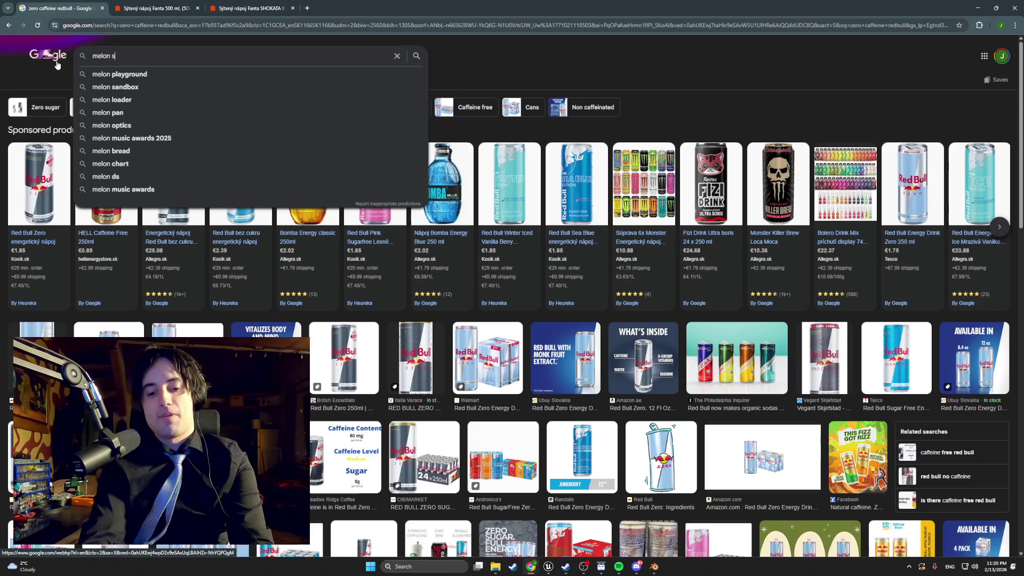
key(Return)
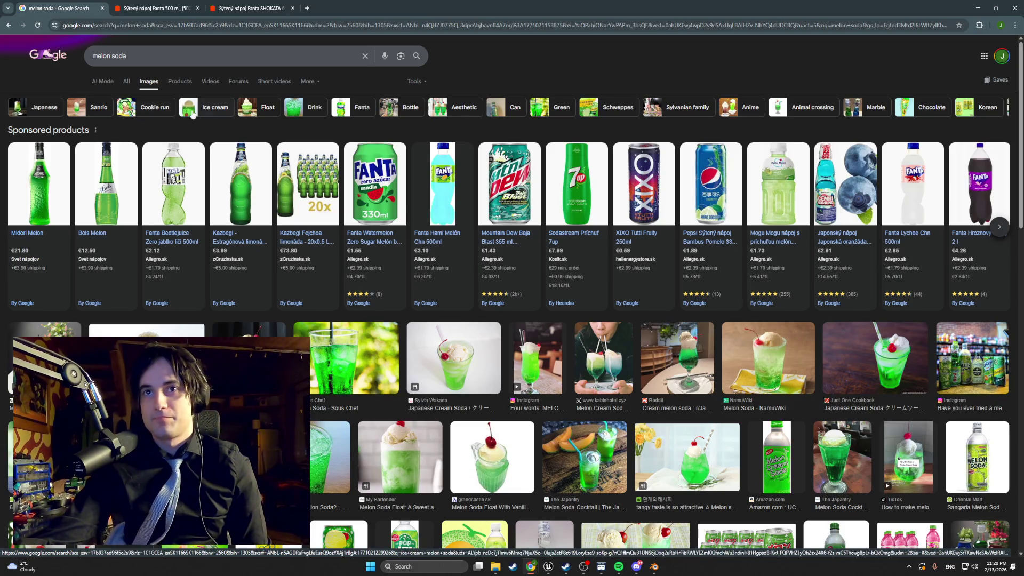
Step: Browse the melon soda image results, then type 'watermelon soda' into the search box
mouse_move(375, 181)
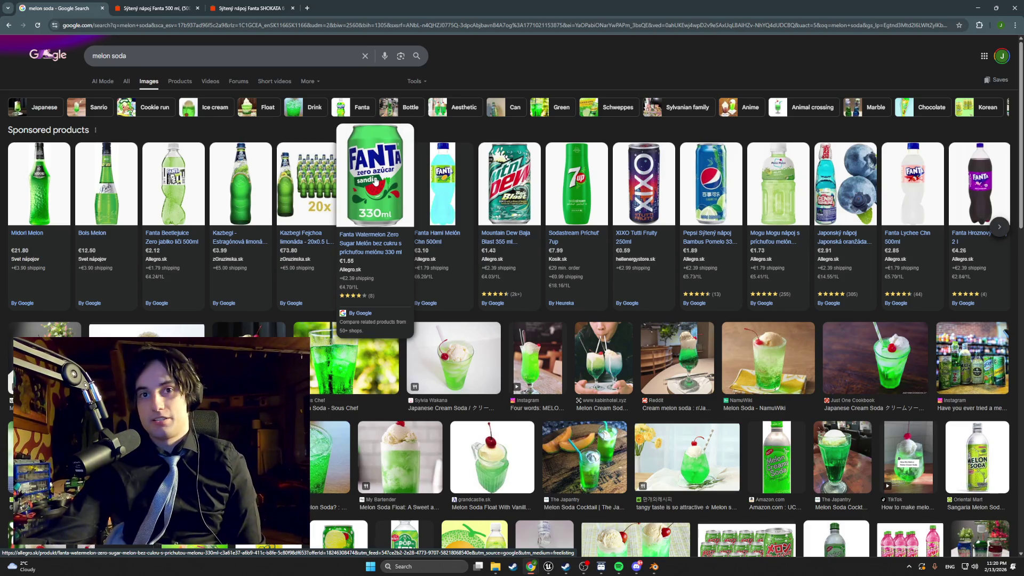
scroll(352, 200, down, 3)
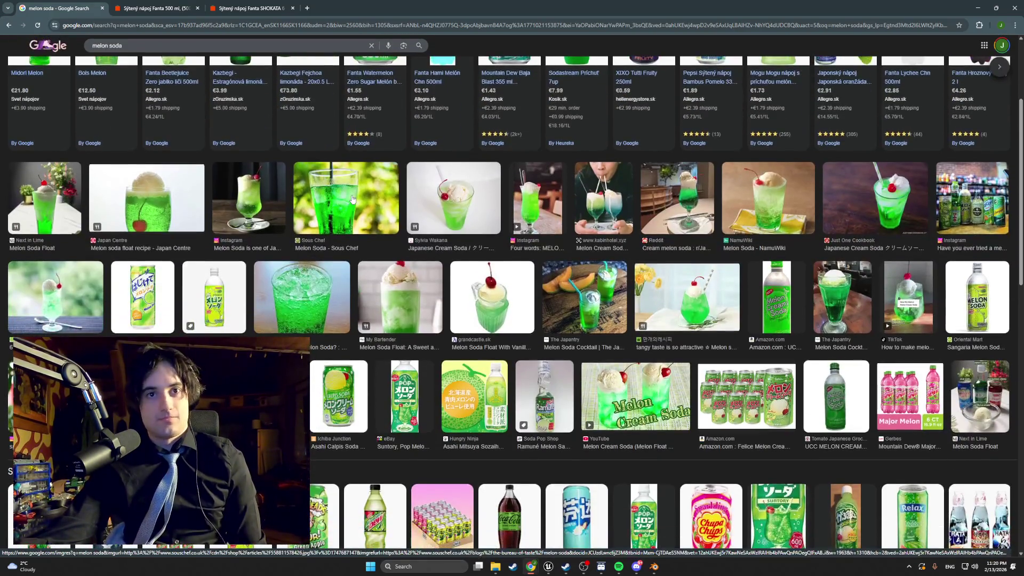
scroll(352, 199, down, 2)
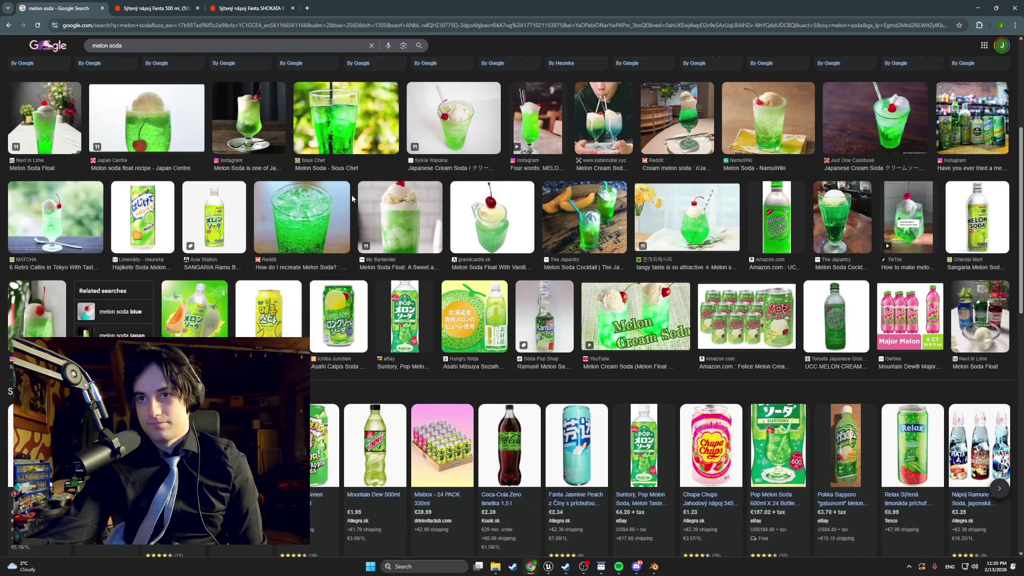
scroll(352, 199, down, 4)
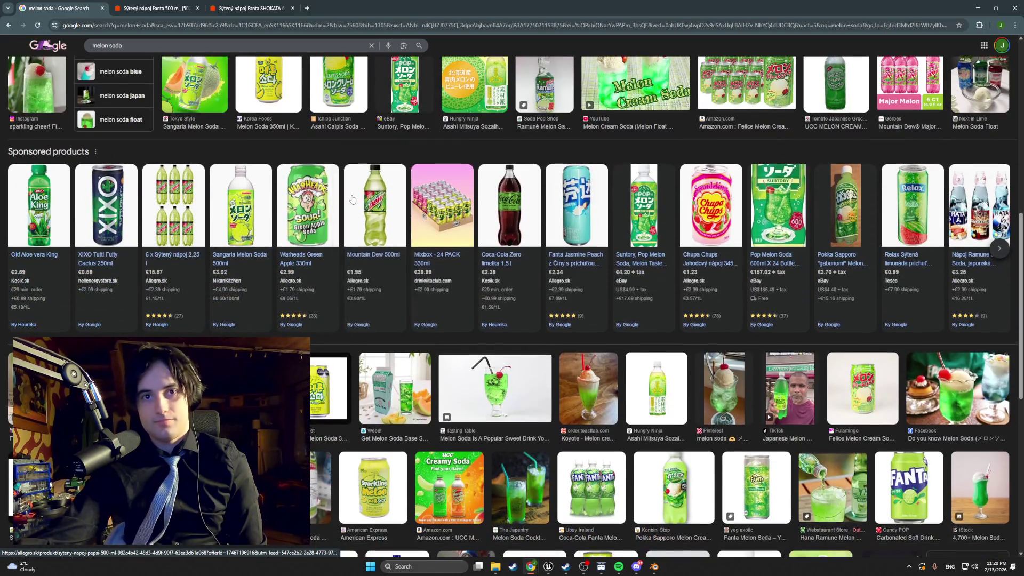
scroll(352, 199, up, 7)
drag(128, 45, 44, 44)
text(wa)
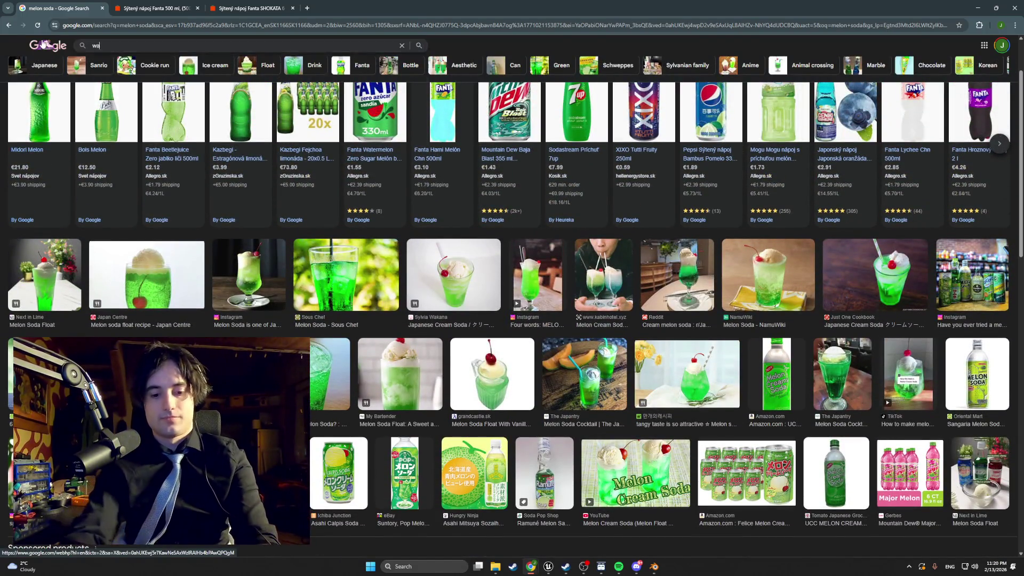
text(termelon soda)
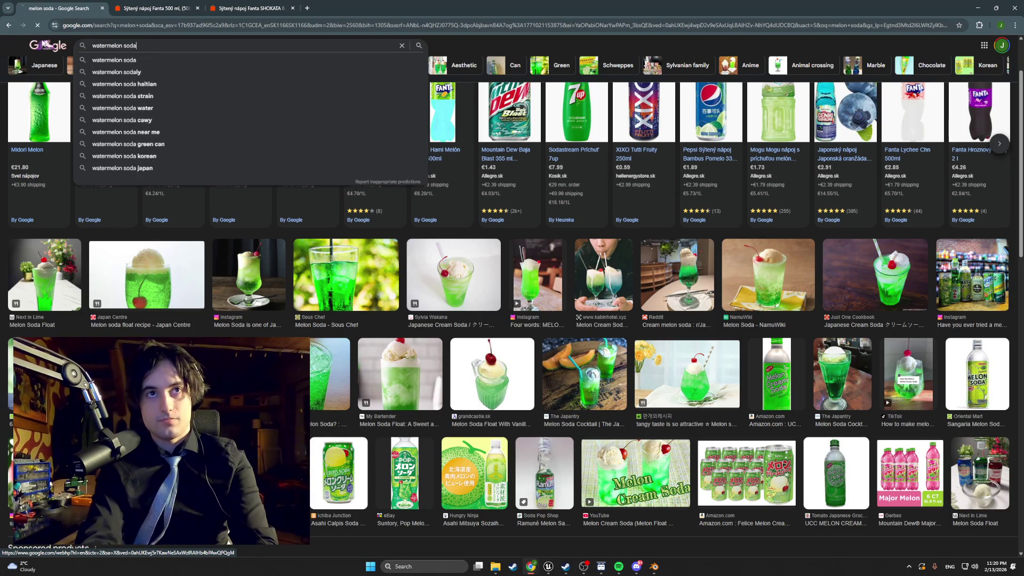
Step: Run the 'watermelon soda' image search, scroll the results, and select the query text
key(Return)
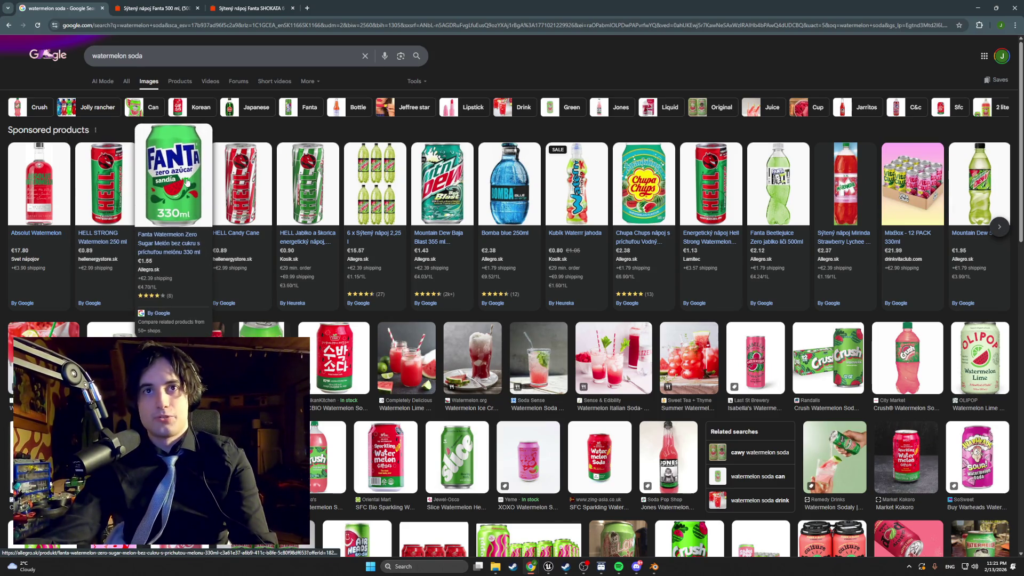
scroll(300, 195, down, 2)
scroll(301, 194, down, 3)
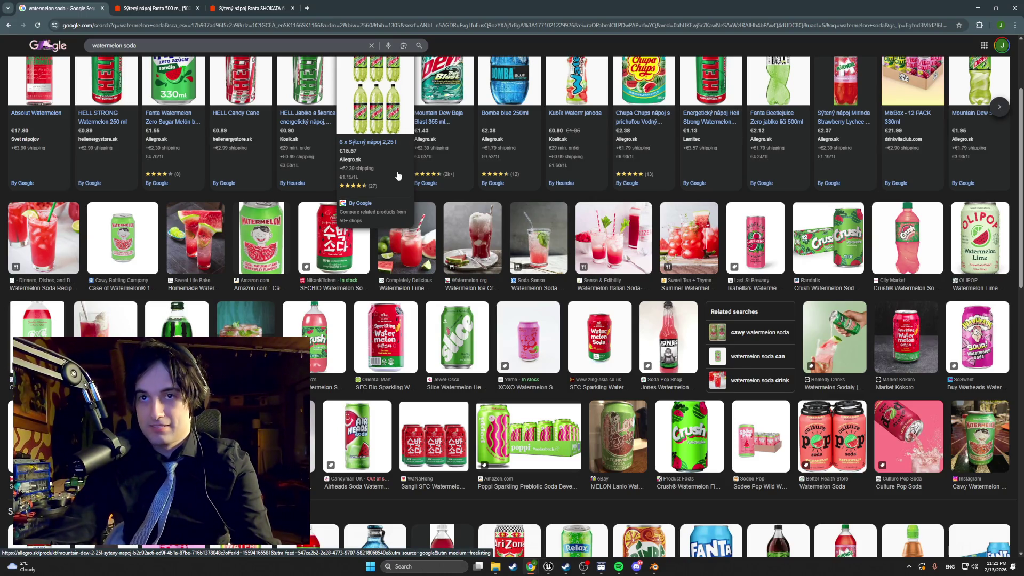
scroll(348, 337, down, 4)
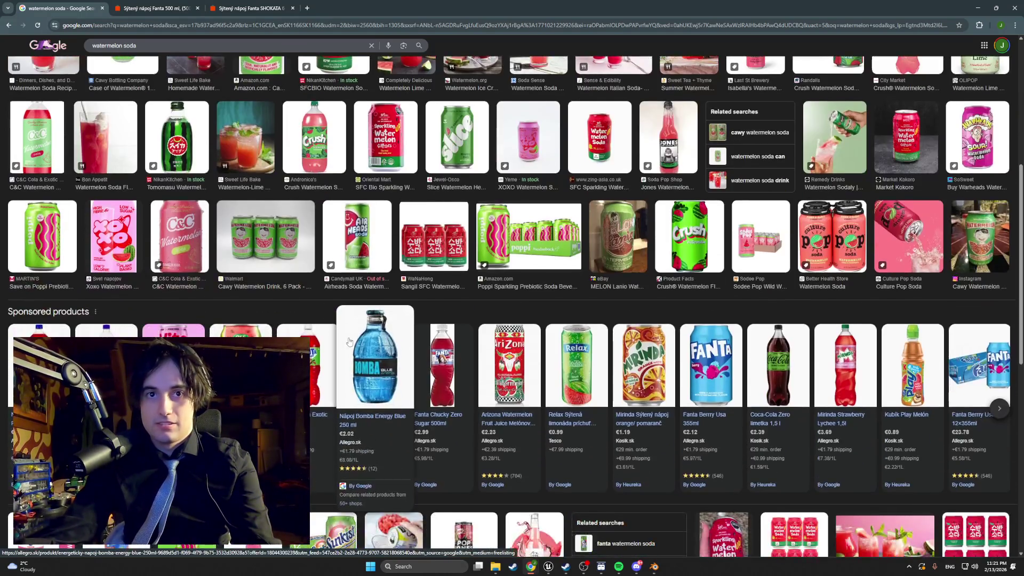
scroll(348, 342, down, 3)
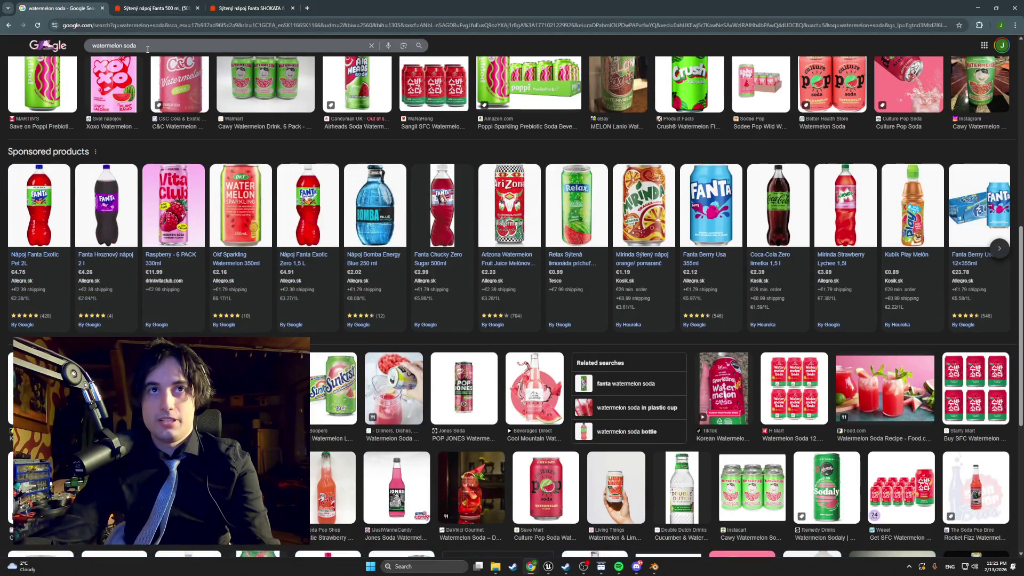
triple_click(147, 49)
Step: Search 'urge soda' and skim the Wikipedia description of Urge in the web results
text(urge sod)
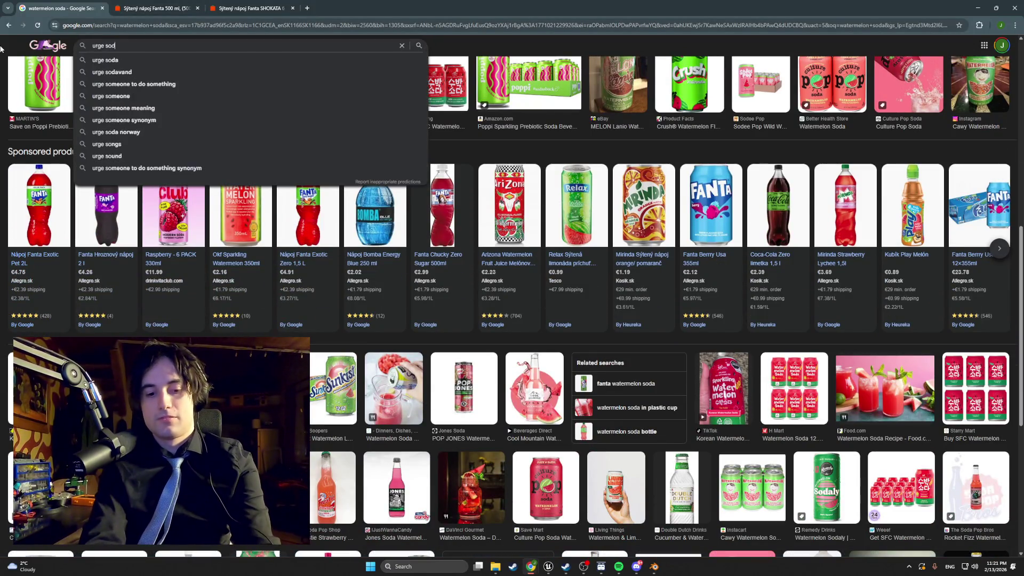
text(a)
key(Return)
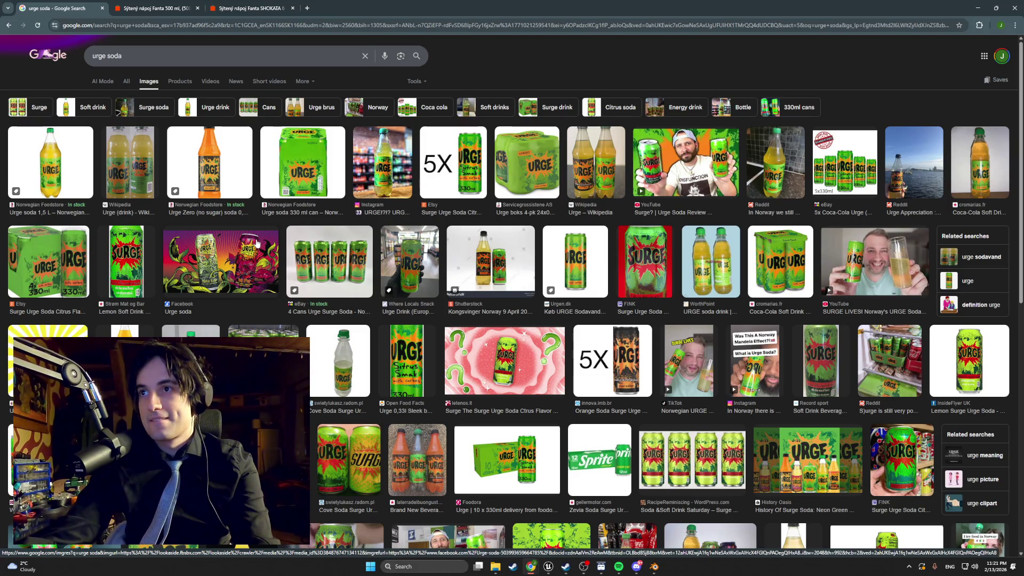
click(126, 81)
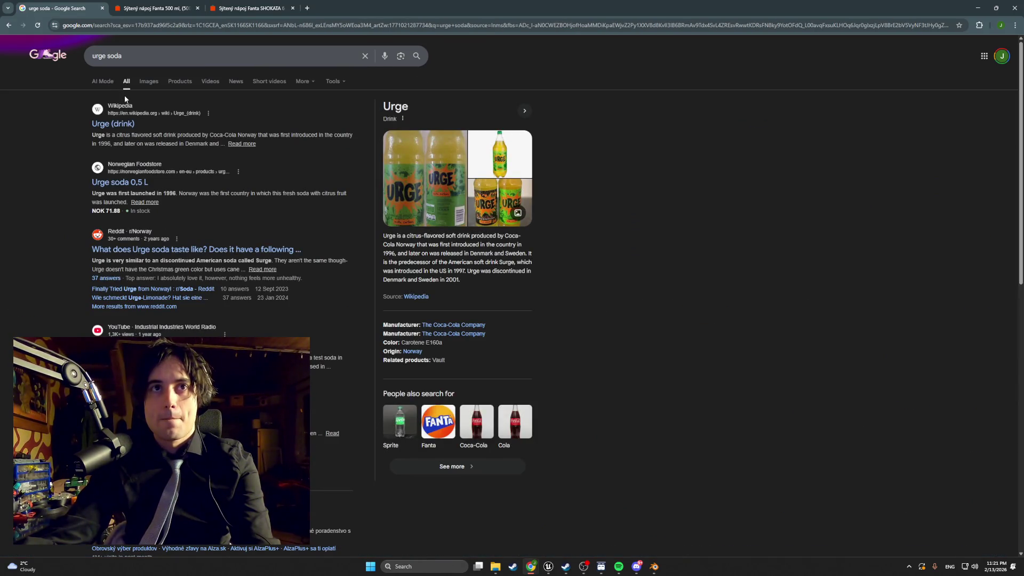
drag(121, 136, 226, 138)
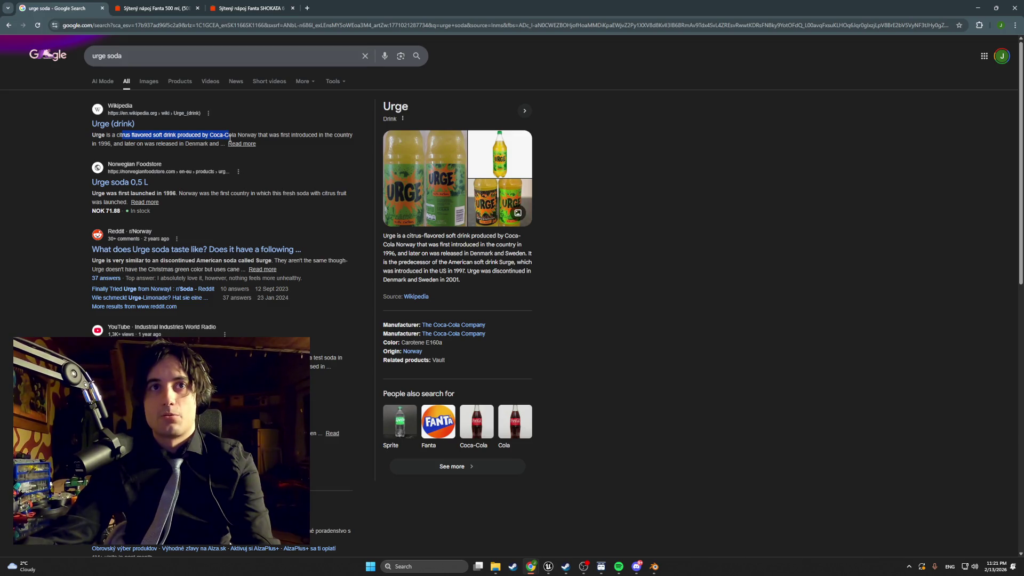
click(8, 25)
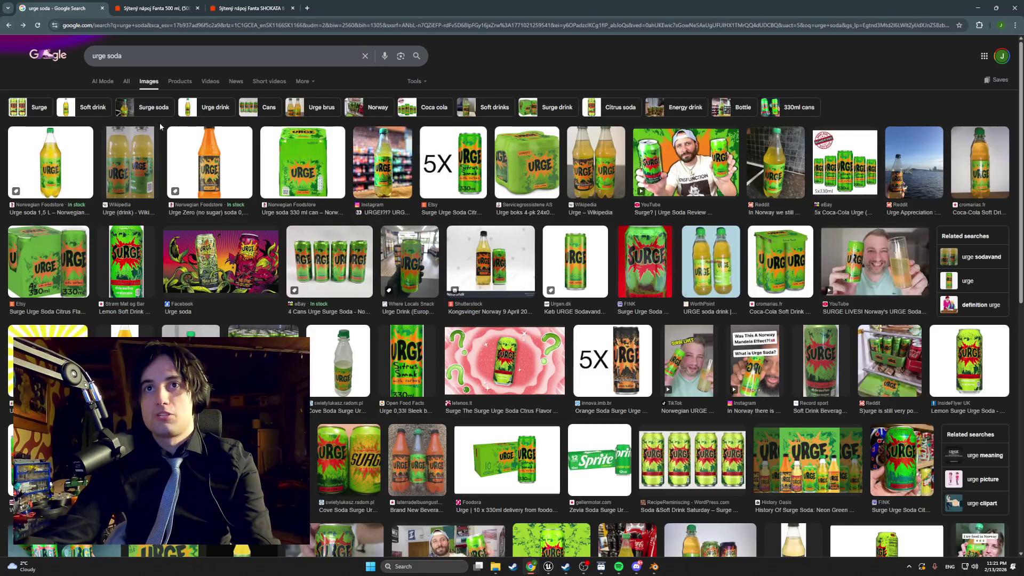
Step: Scroll the urge soda image results and open the Surge can image preview
scroll(195, 164, down, 3)
scroll(195, 165, down, 3)
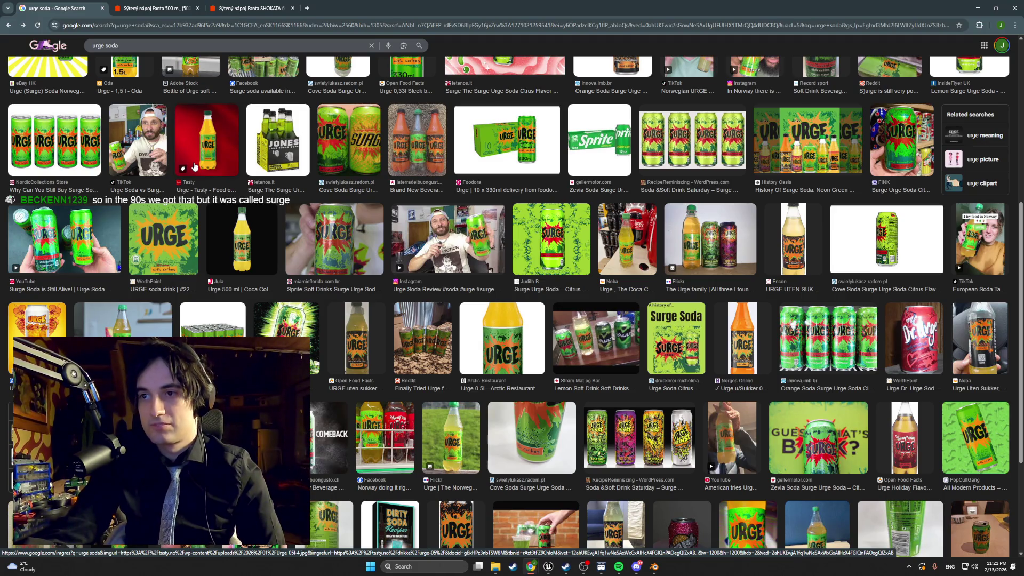
scroll(801, 399, down, 1)
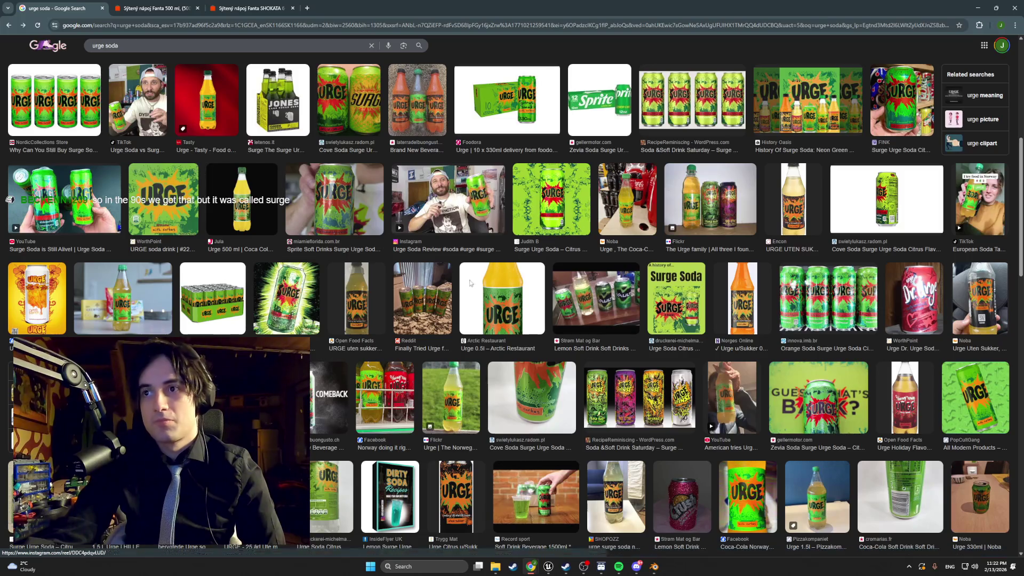
click(801, 399)
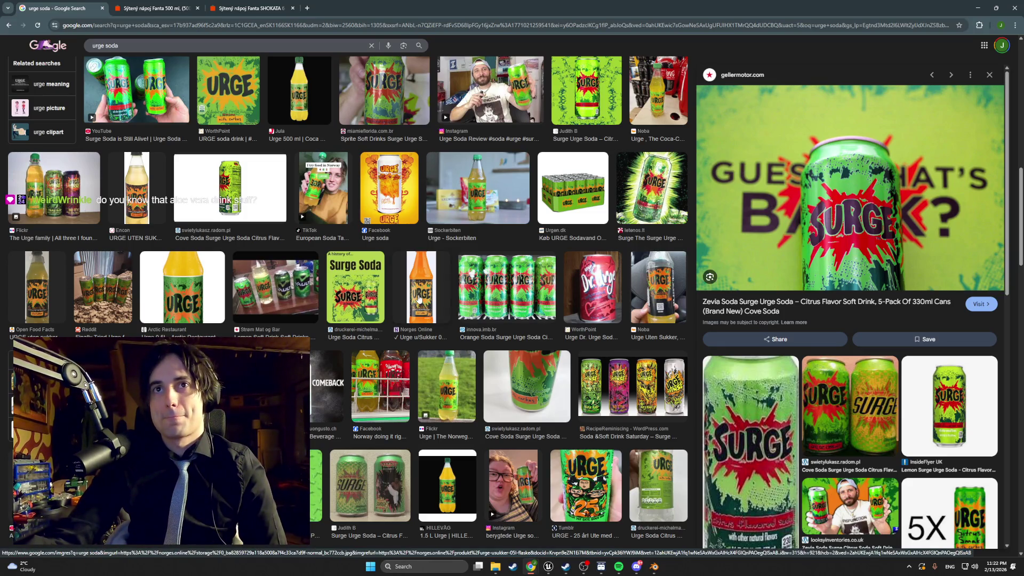
Step: Preview the cromarias.fr URGE bottle photo, then enter 'aloe vera drink' as the new query
scroll(382, 249, up, 10)
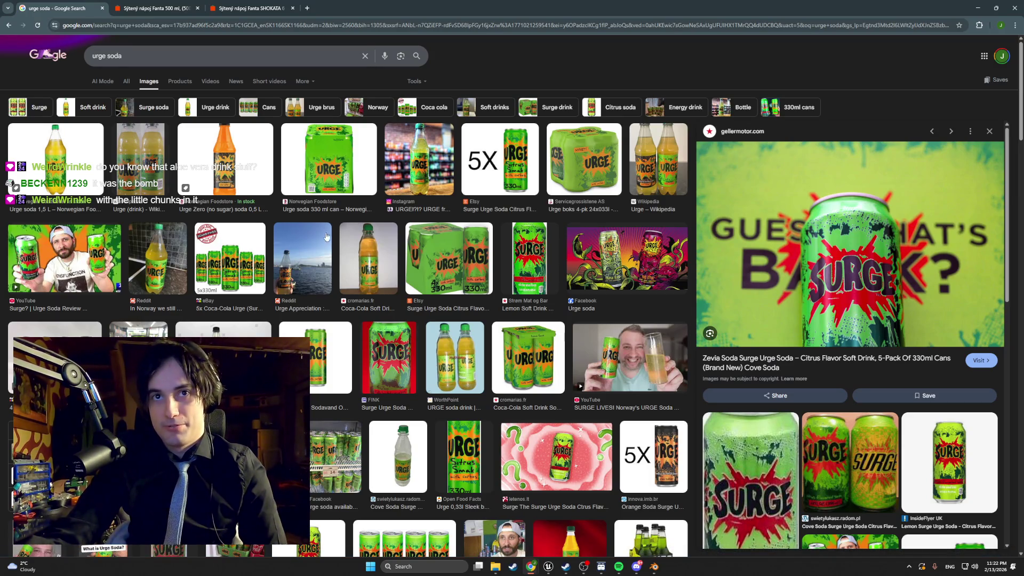
click(370, 259)
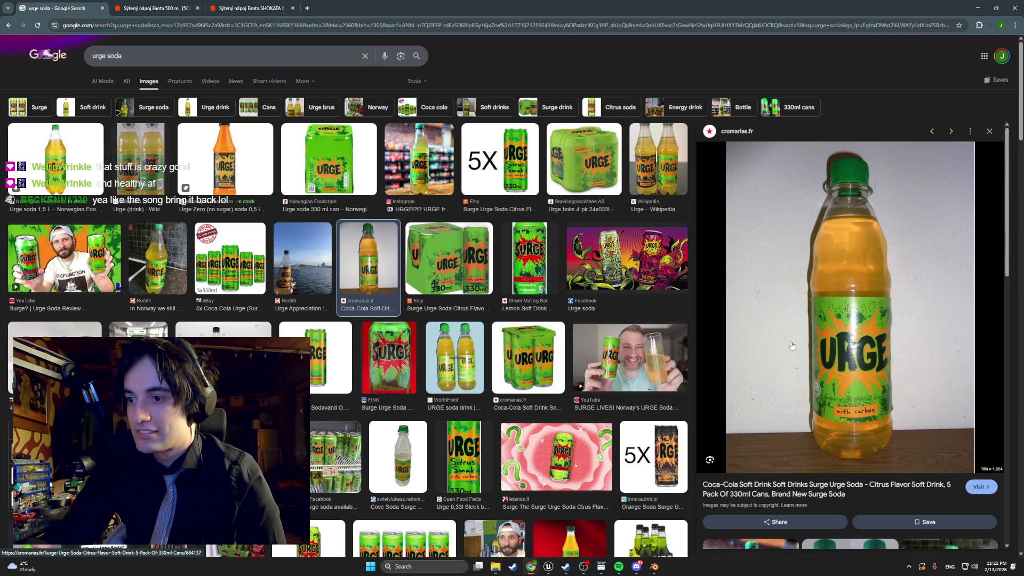
triple_click(107, 55)
text(aloe vera drink)
Step: Search 'aloe vera drink', scroll through the image results, and return to the search box
key(Return)
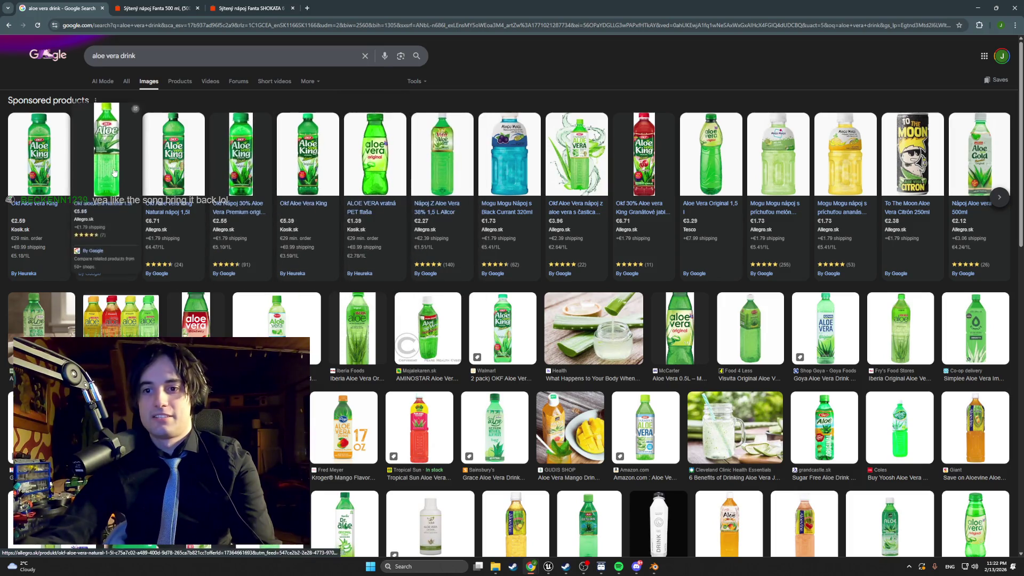
scroll(756, 179, down, 2)
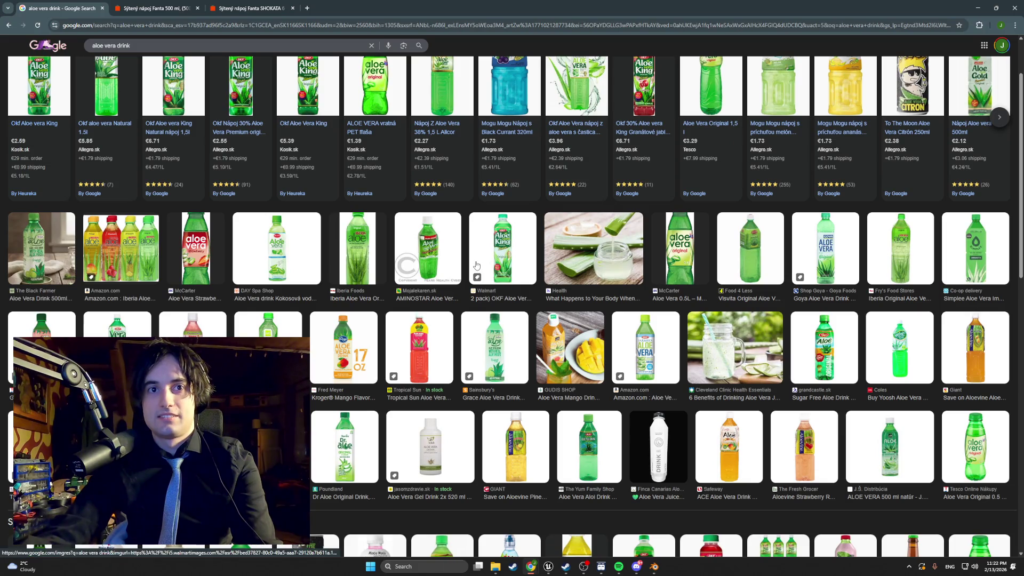
scroll(475, 266, down, 3)
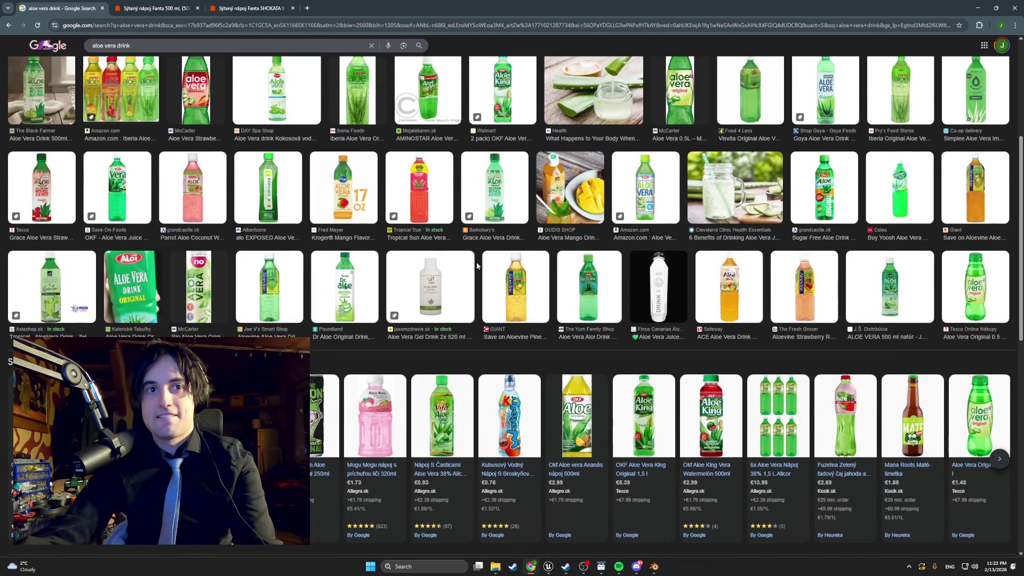
scroll(477, 266, up, 4)
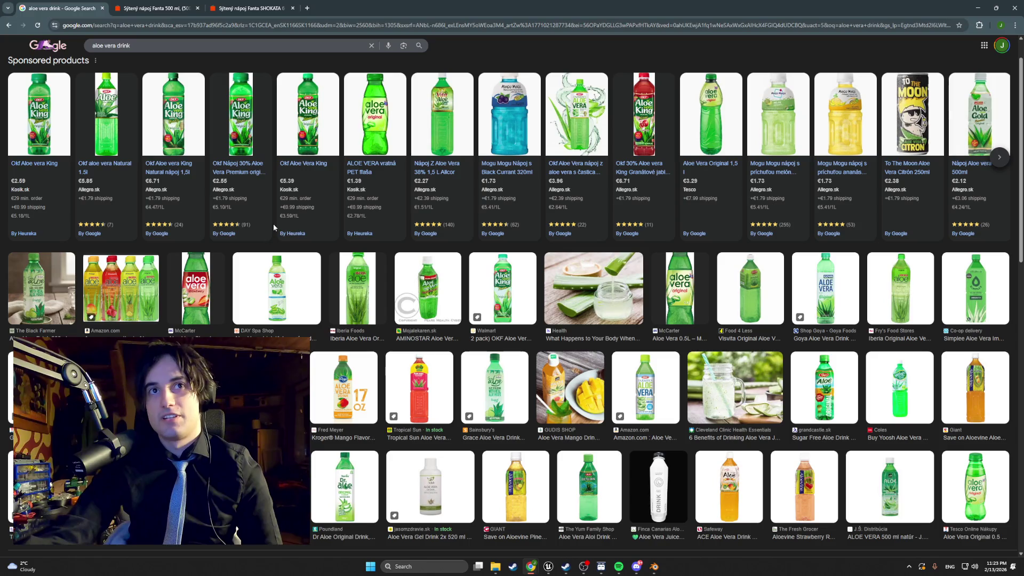
click(138, 47)
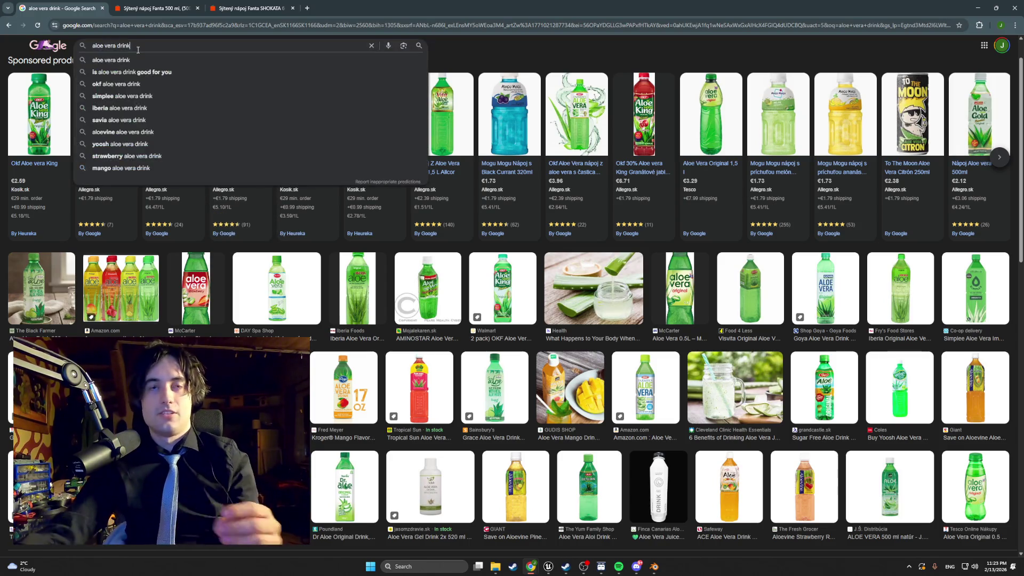
Step: Search 'aloe vera drink carbonated' and preview the ALO Sparkling aloe vera cans
text(carbonated)
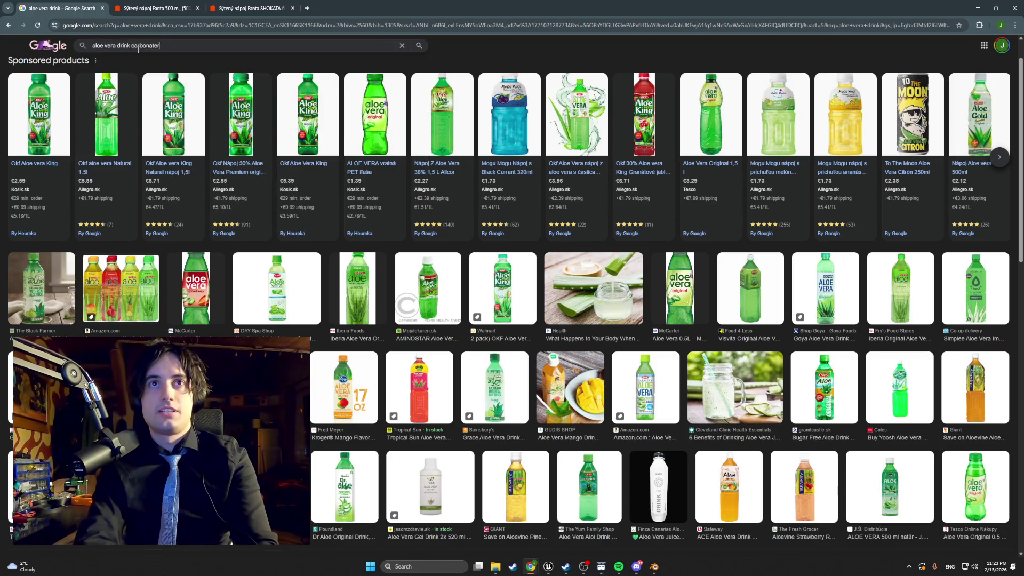
key(Return)
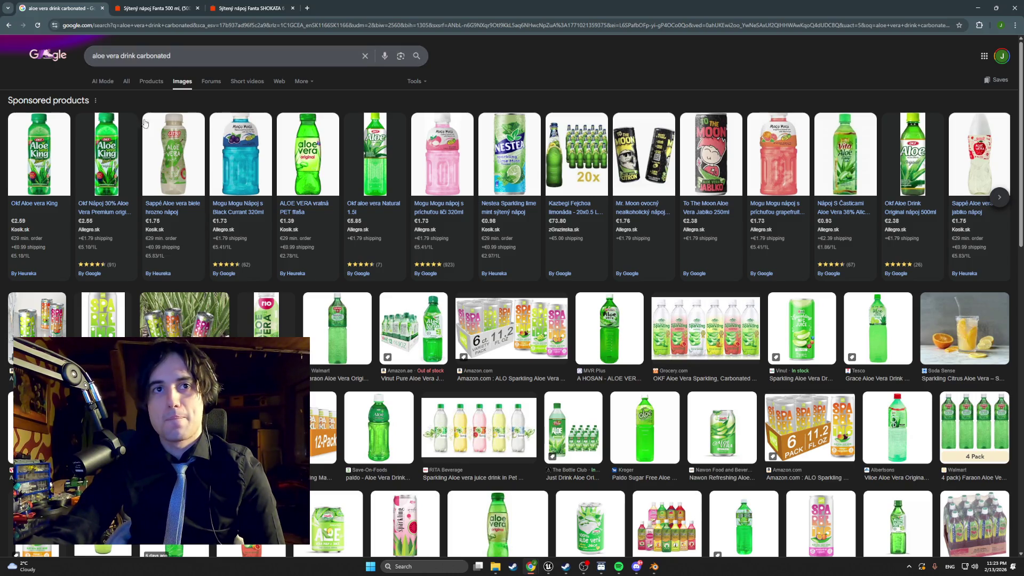
click(53, 329)
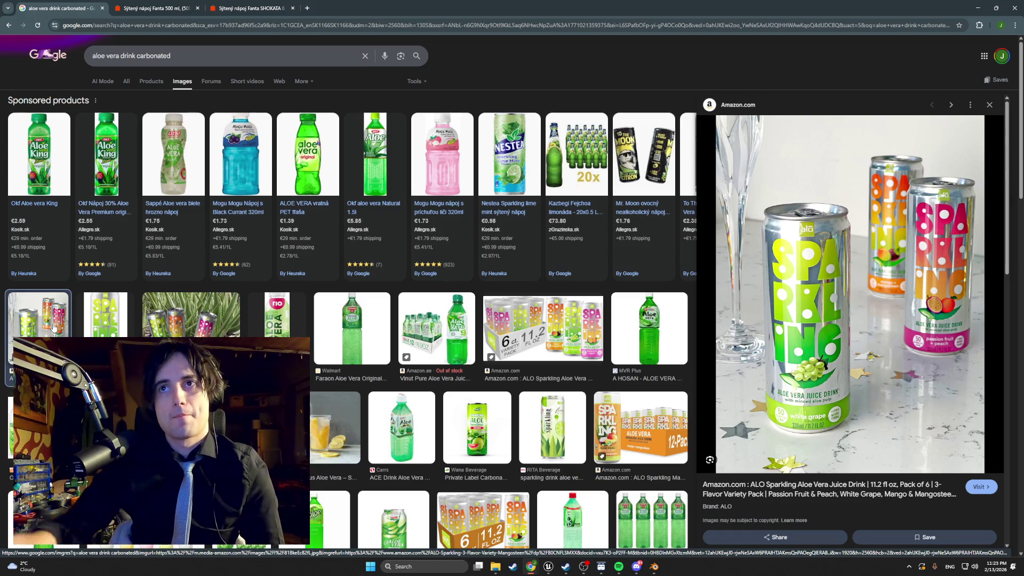
Step: Scroll further through the carbonated aloe vera results, then return to Unreal Engine
scroll(242, 286, down, 4)
scroll(241, 286, down, 5)
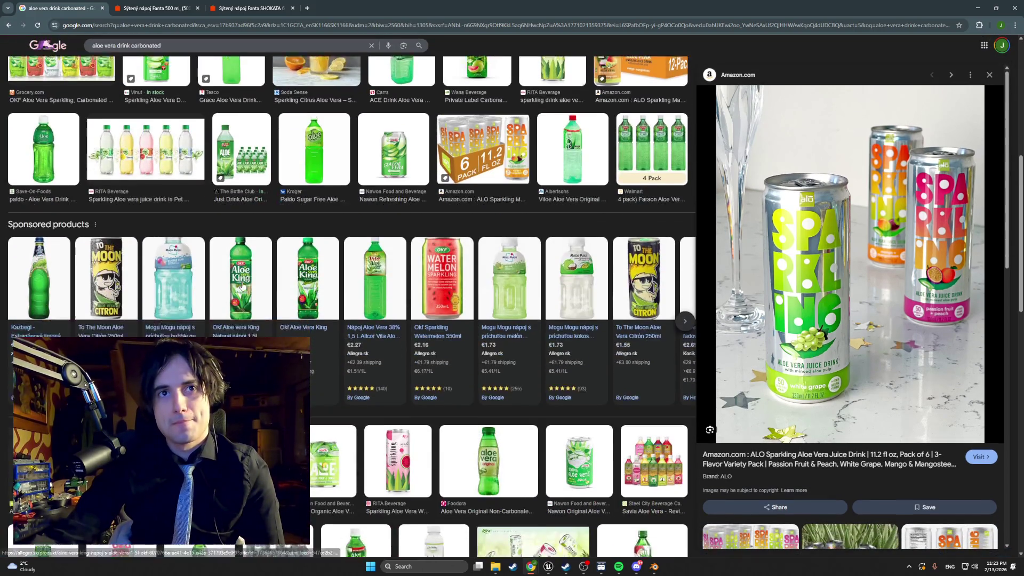
scroll(247, 292, down, 1)
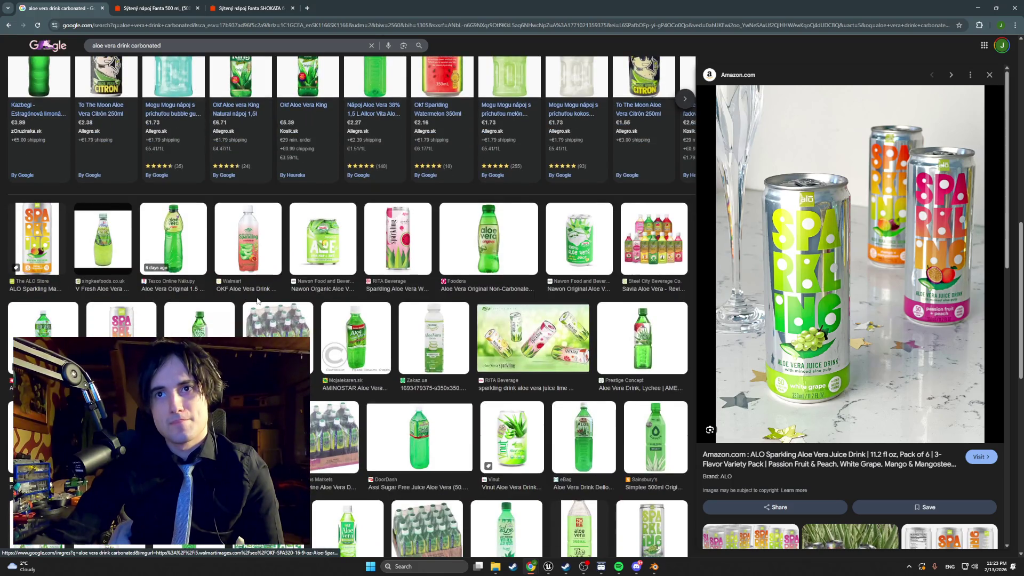
scroll(258, 302, down, 3)
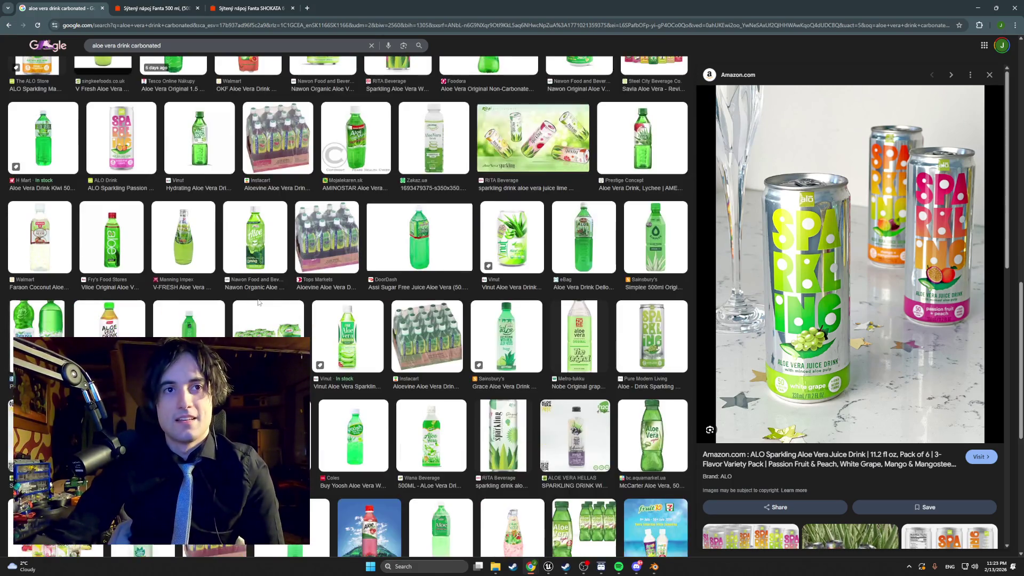
scroll(257, 302, down, 3)
scroll(257, 302, down, 6)
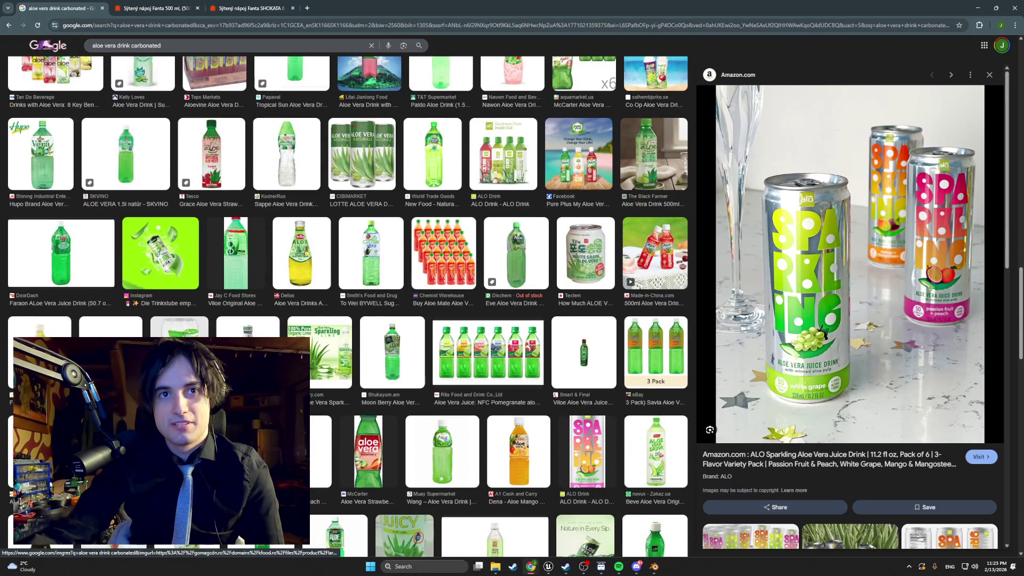
scroll(256, 352, down, 2)
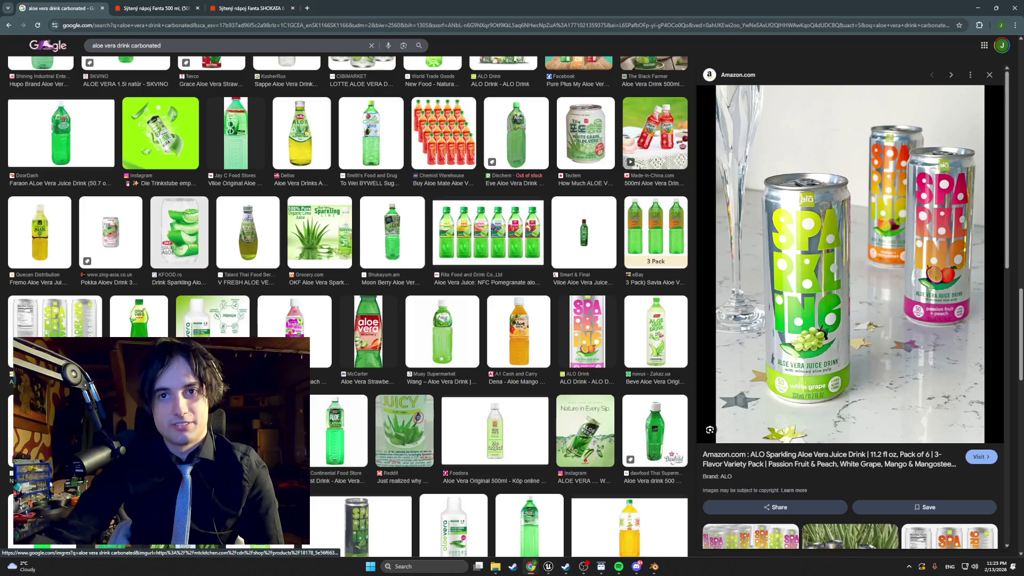
scroll(353, 258, down, 3)
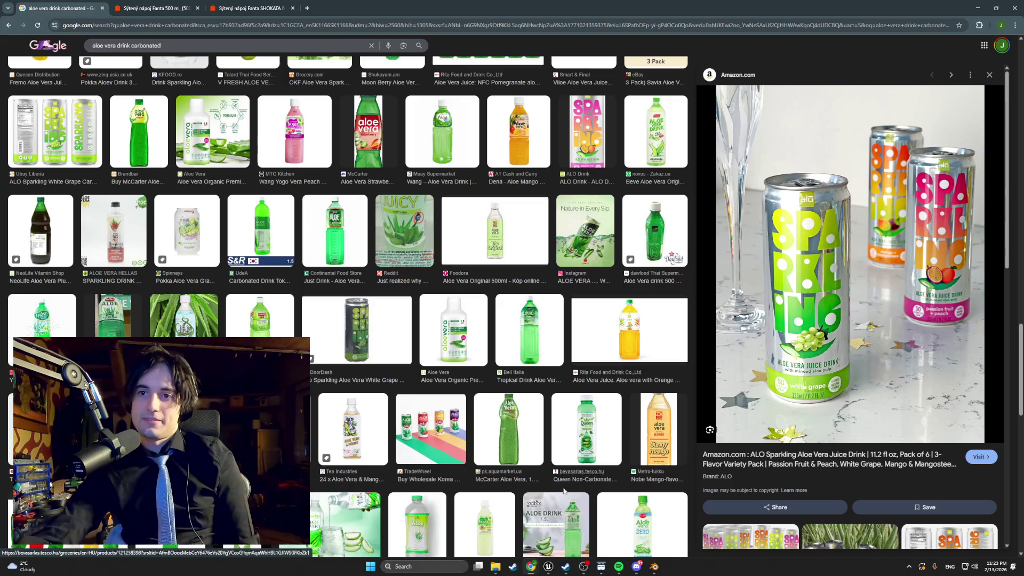
click(549, 566)
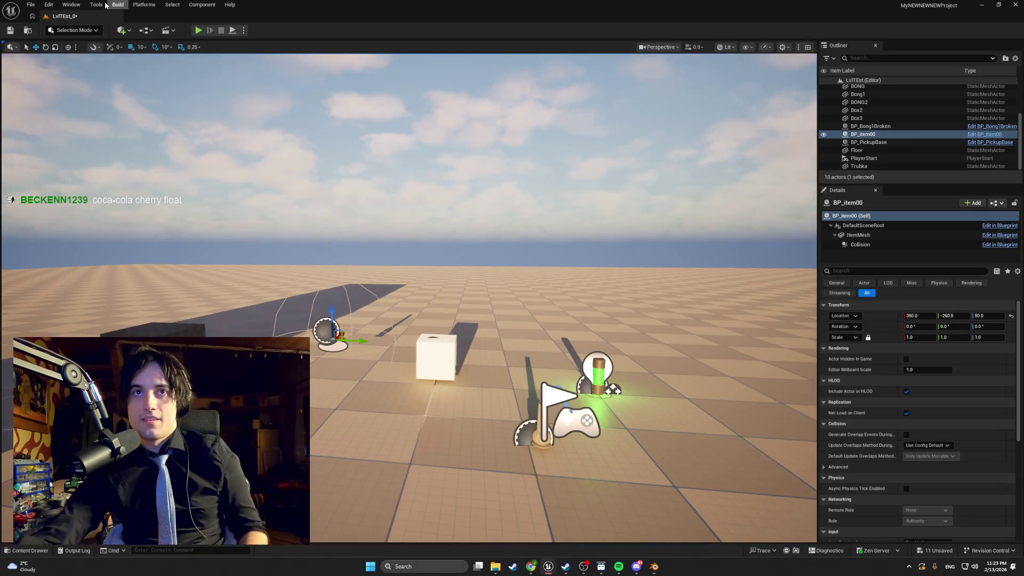
Step: Play the level, break the bong item on the floor, and stop playing
click(197, 31)
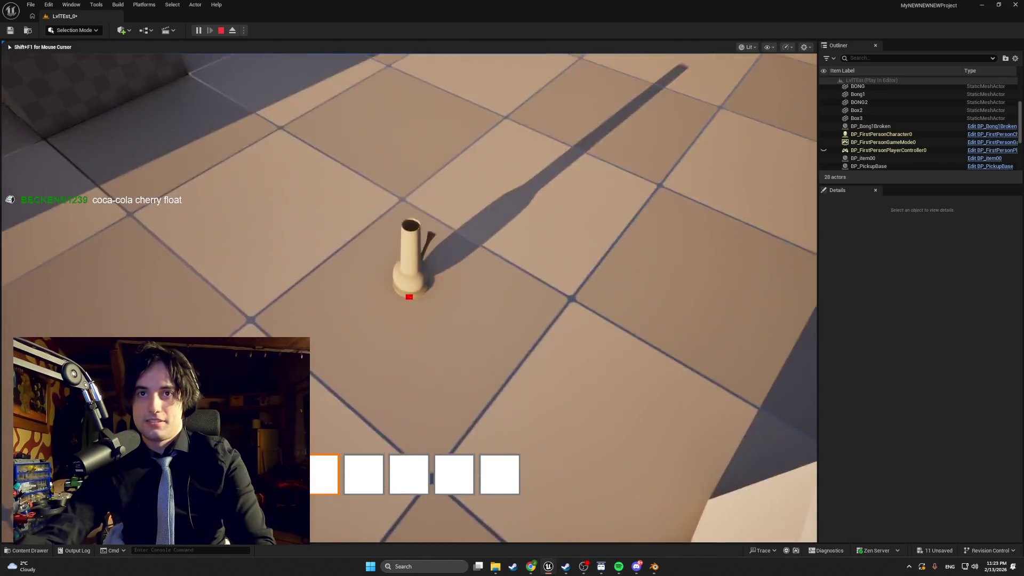
click(409, 297)
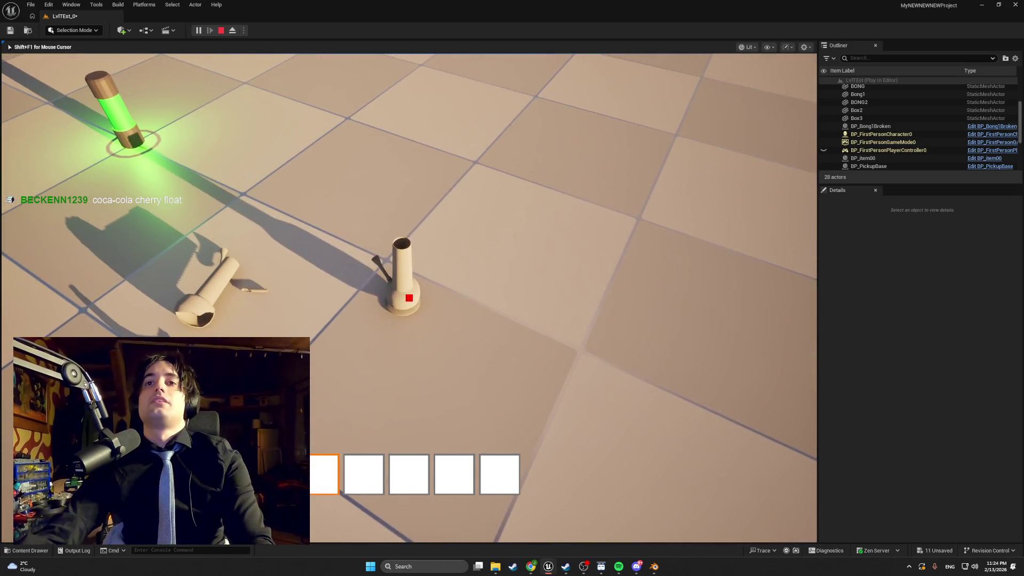
key(Escape)
Step: Play again with Alt+P, pick the item into the hotbar, drop it so it breaks, and stop
key(alt+p)
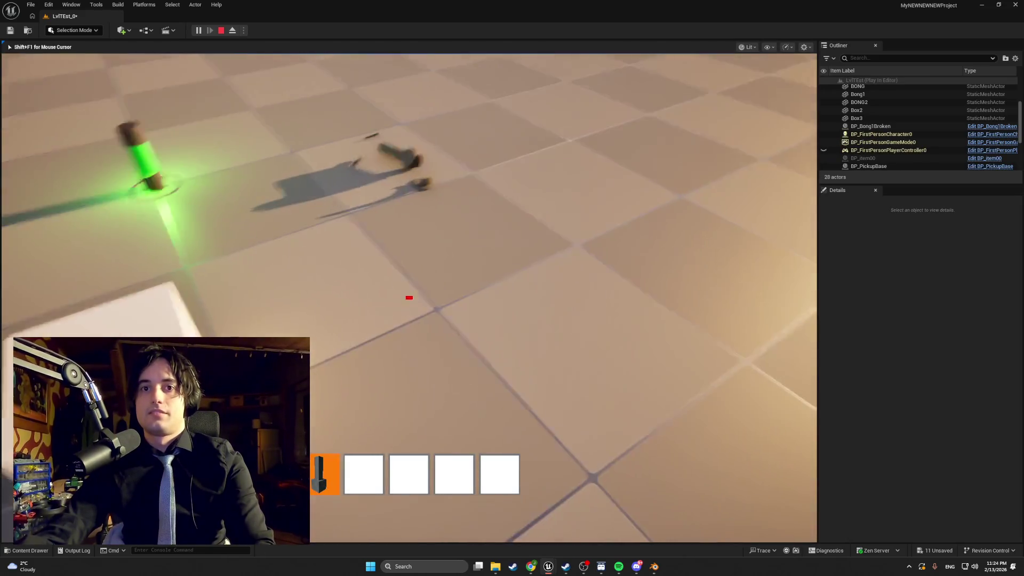
key(q)
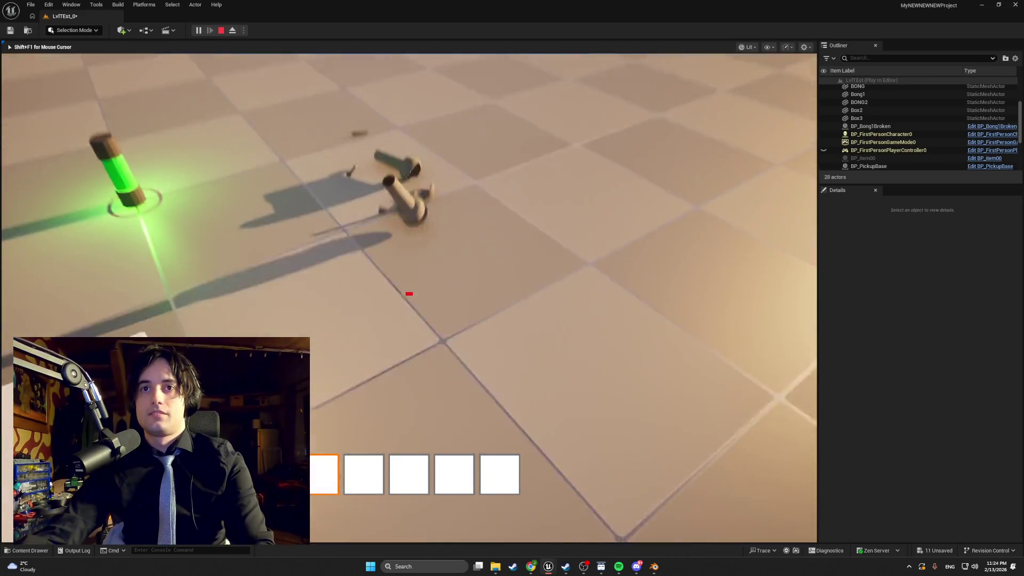
key(Escape)
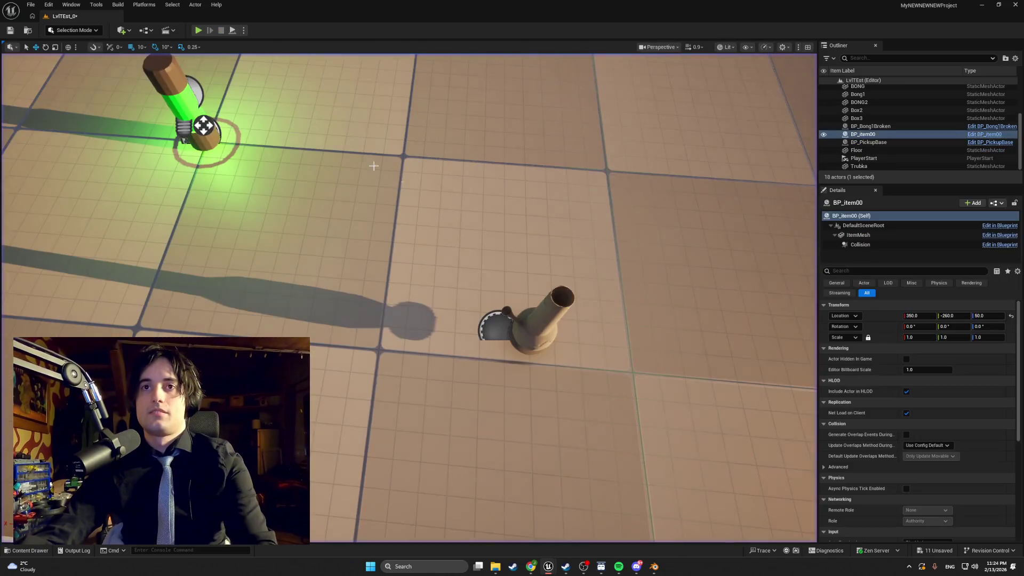
Step: Play again, pick up the standing item, drop it, and walk up to the broken pieces
key(alt+p)
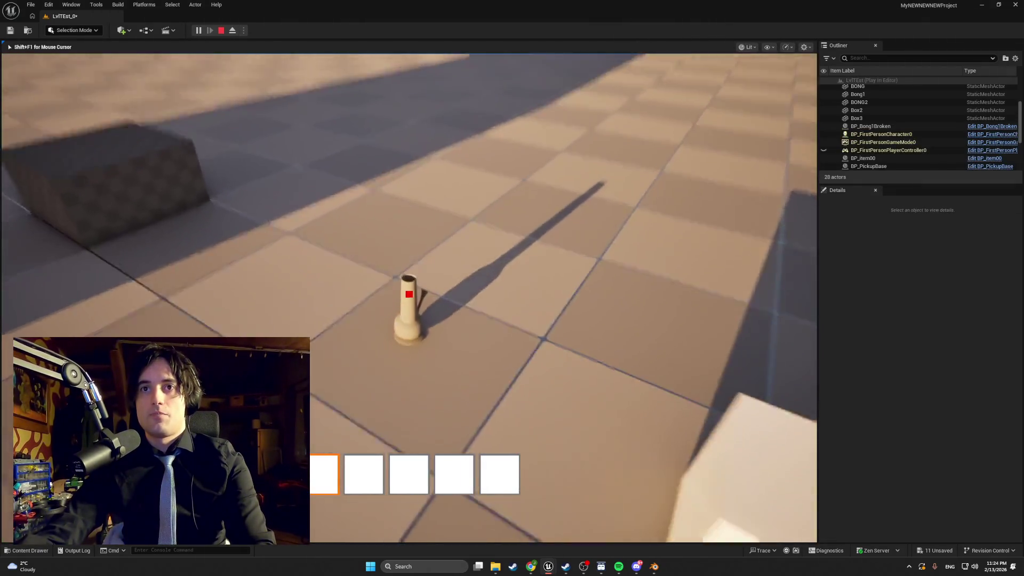
key(w)
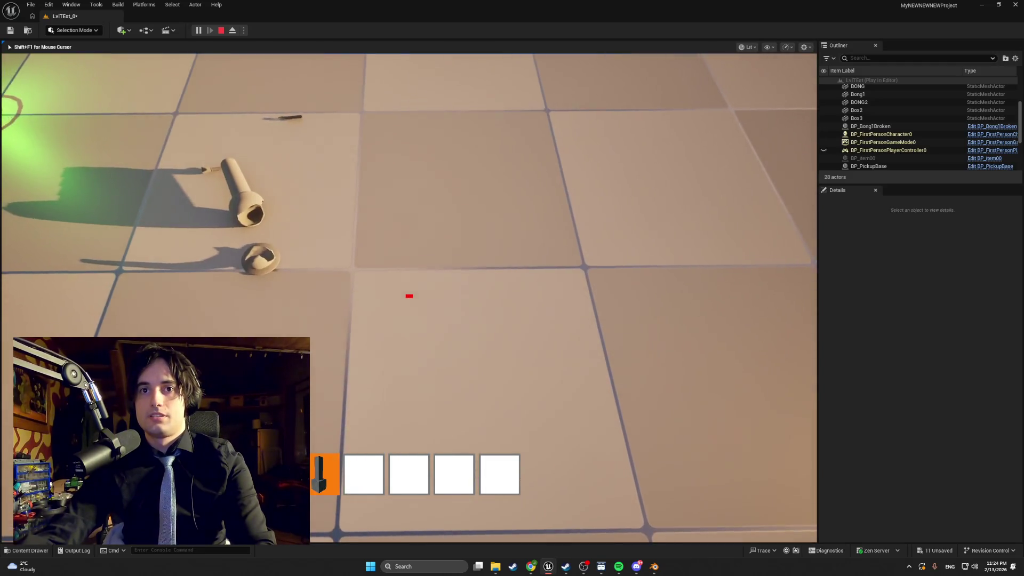
key(q)
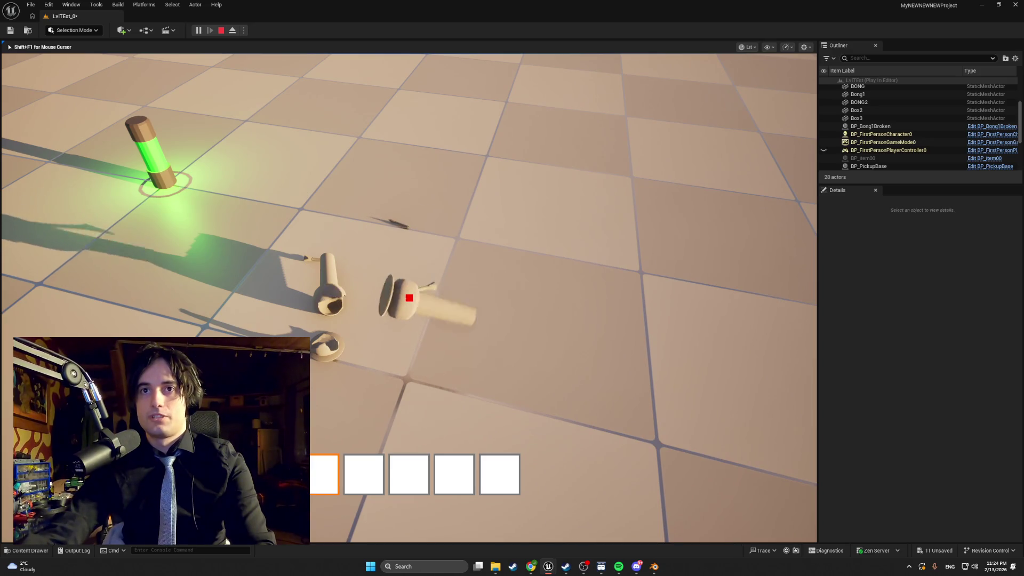
key(w)
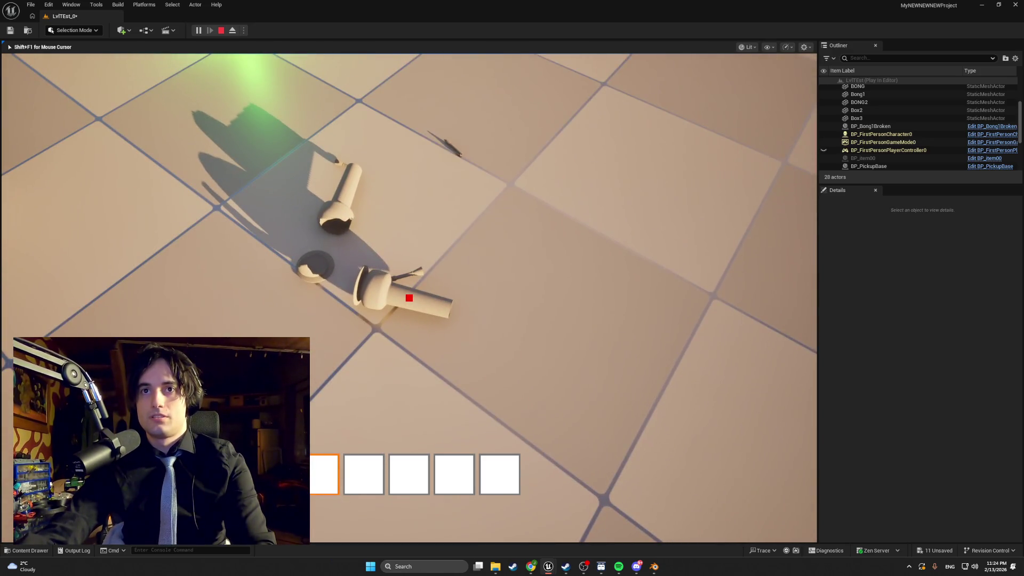
key(s)
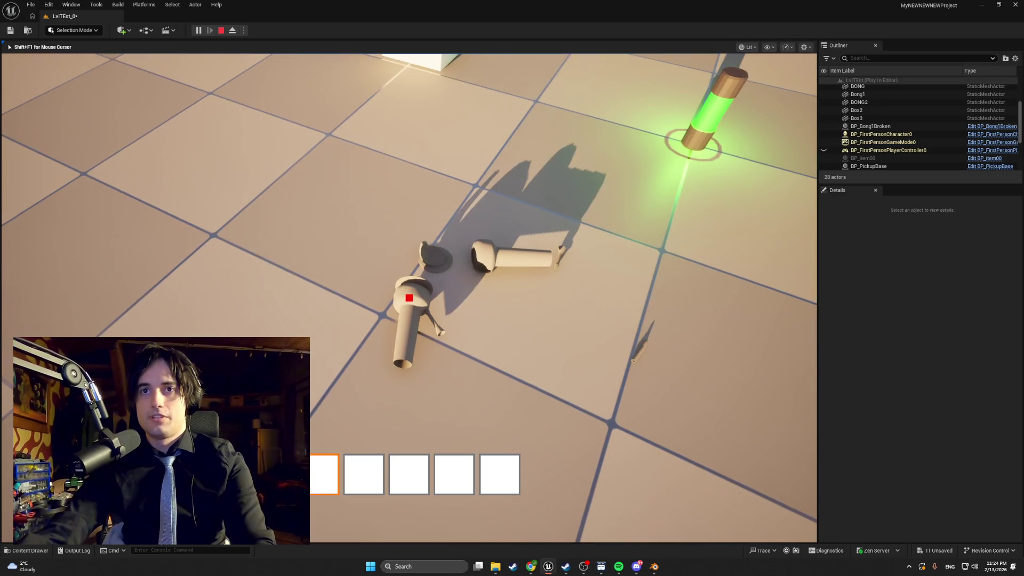
key(w)
Step: Pick up the bong, store it in hotbar slot 1, and throw it back into the level
key(e)
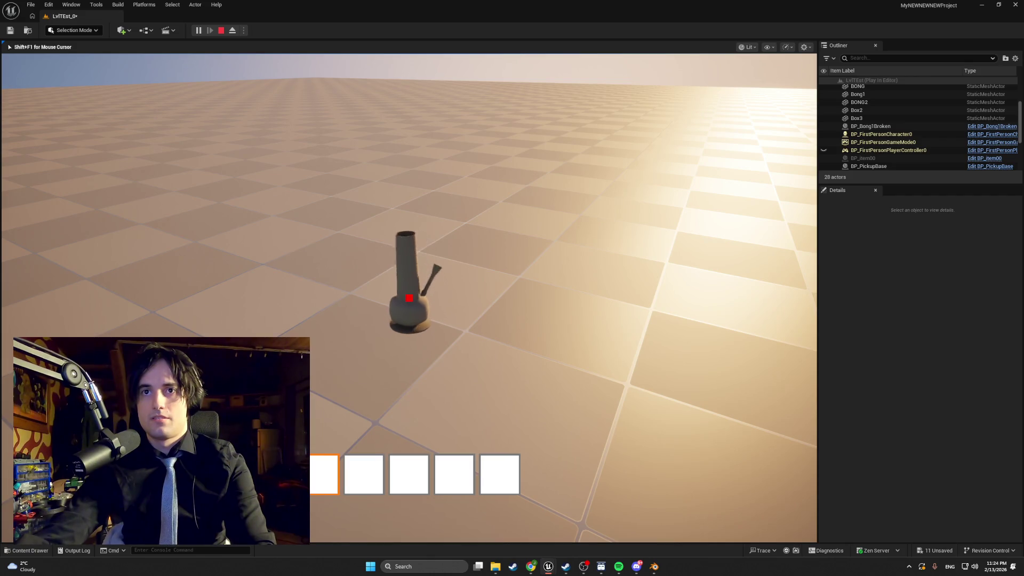
key(e)
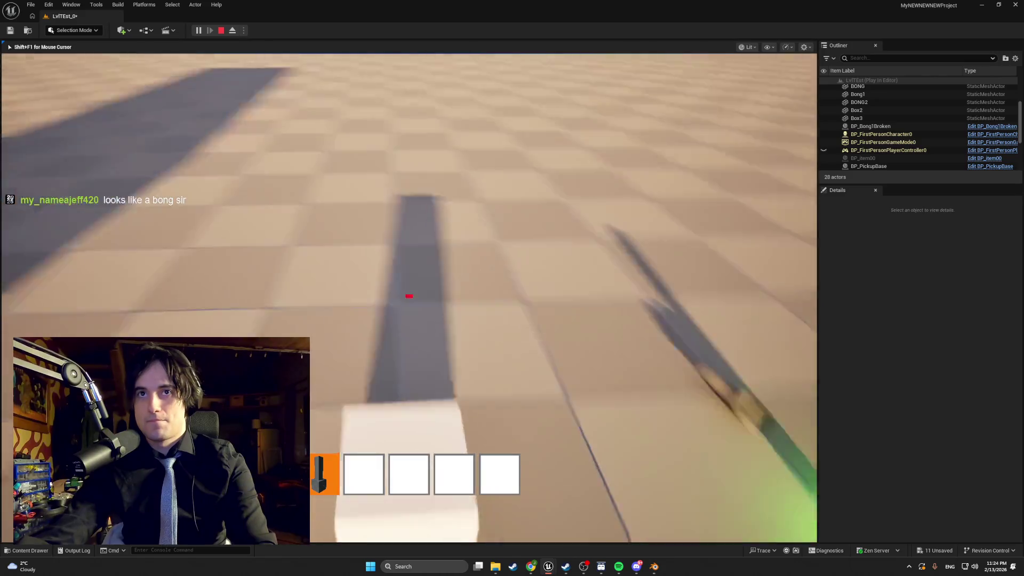
key(q)
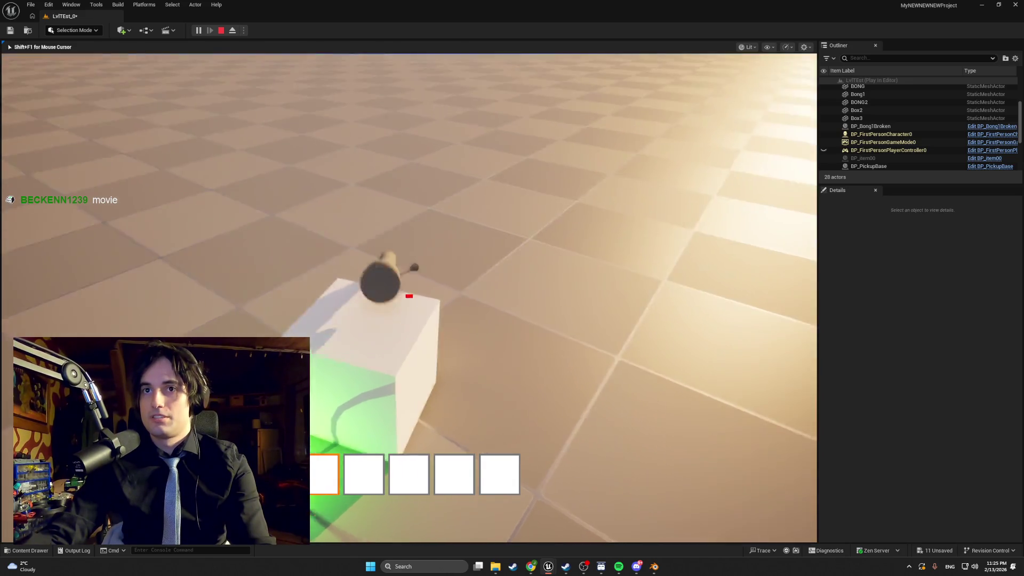
Step: Lift and release the box, then carry the bong from the dark platform onto the white cube
key(e)
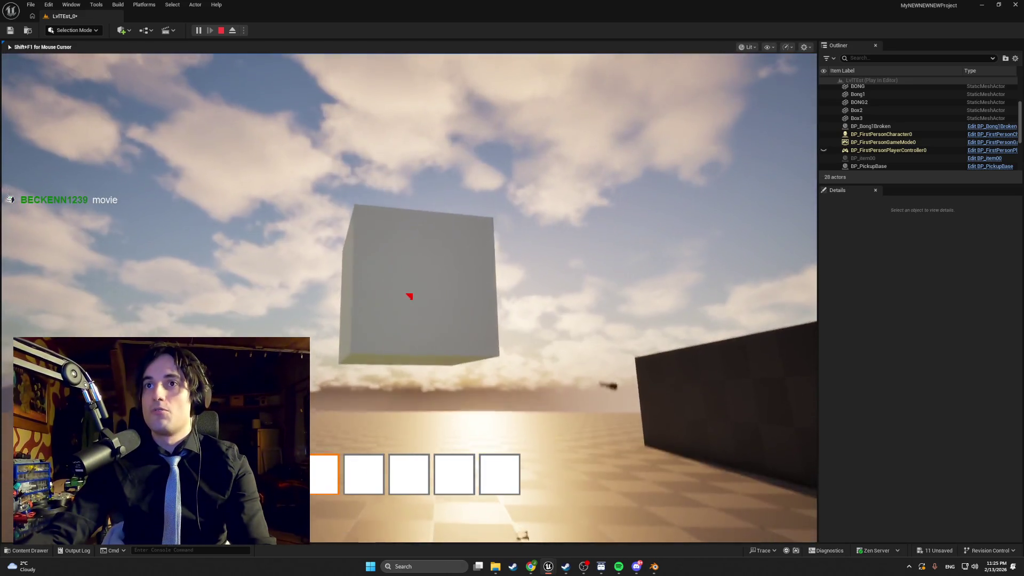
key(e)
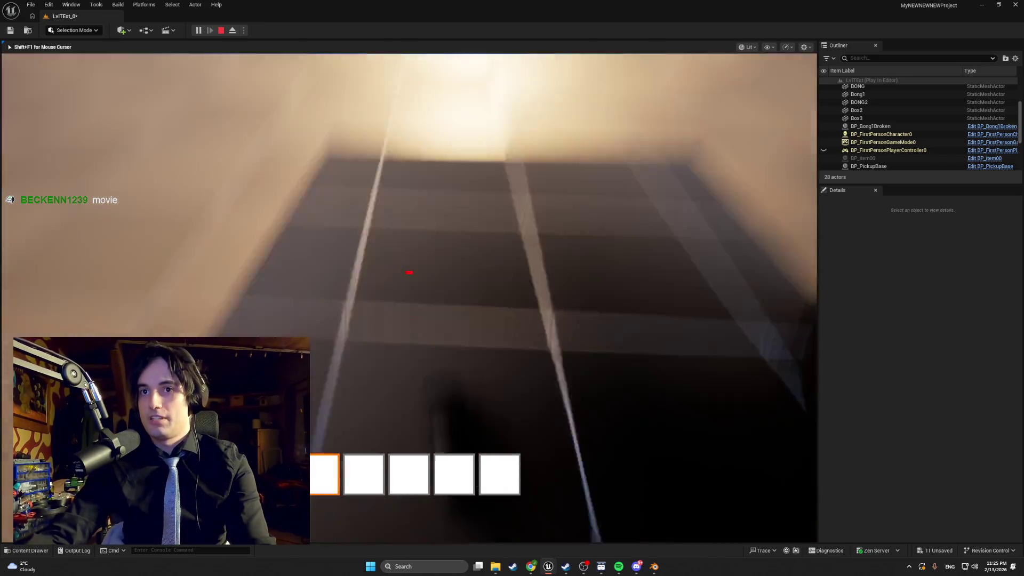
key(e)
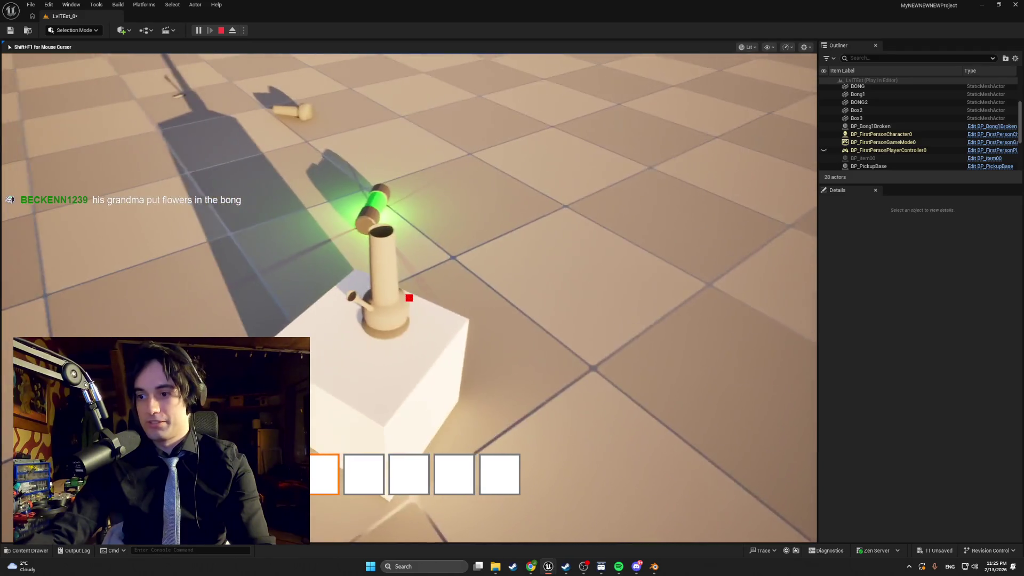
key(e)
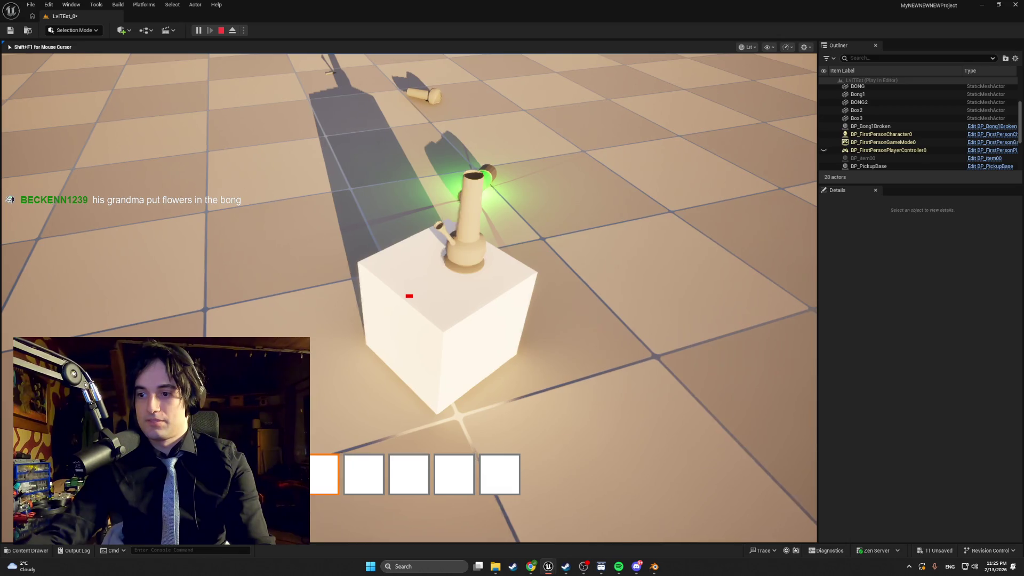
key(s)
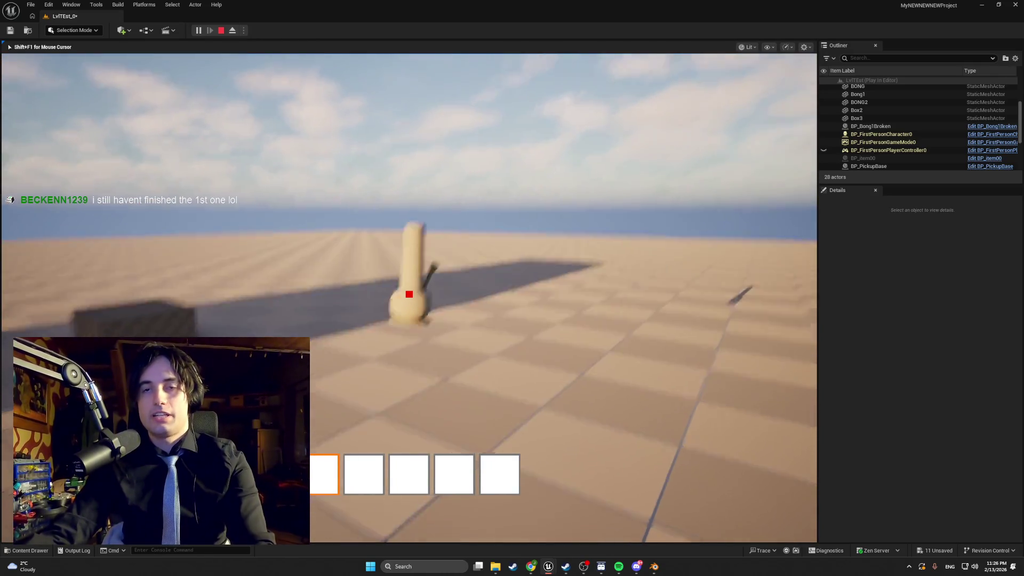
Step: Stash the bong in hotbar slot 1, walk around the cube, and stop the play session
key(e)
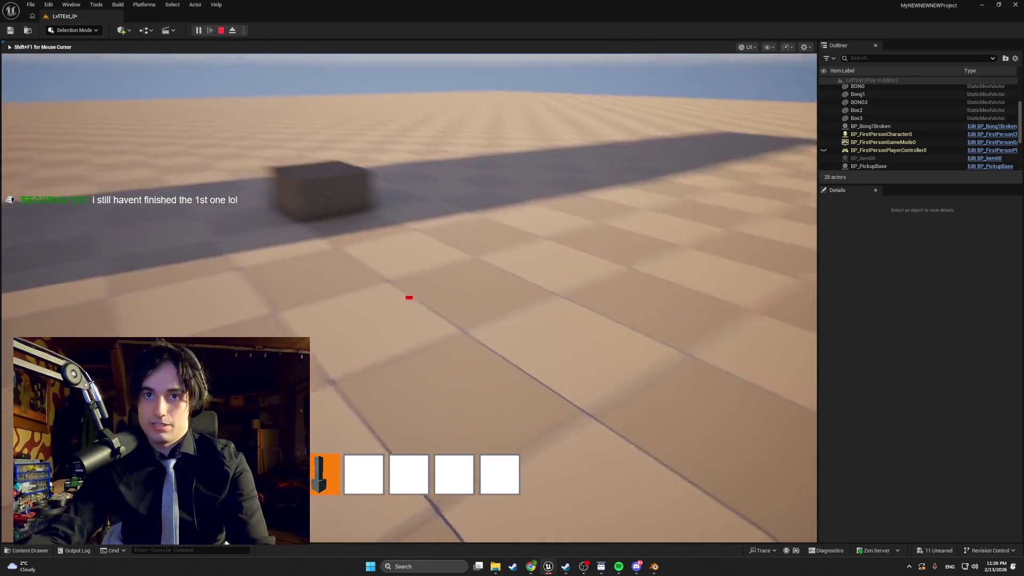
key(w)
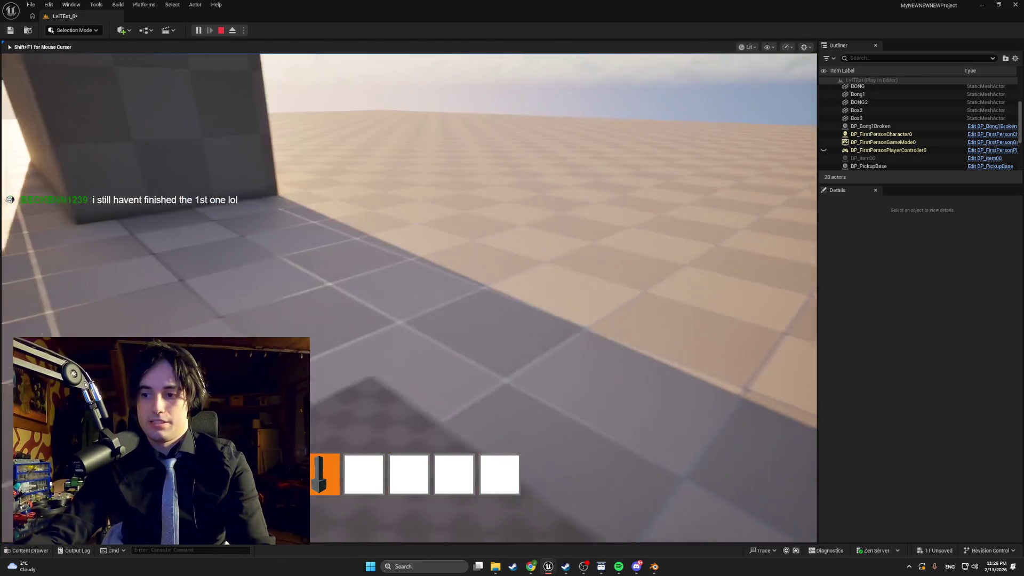
key(s)
key(w)
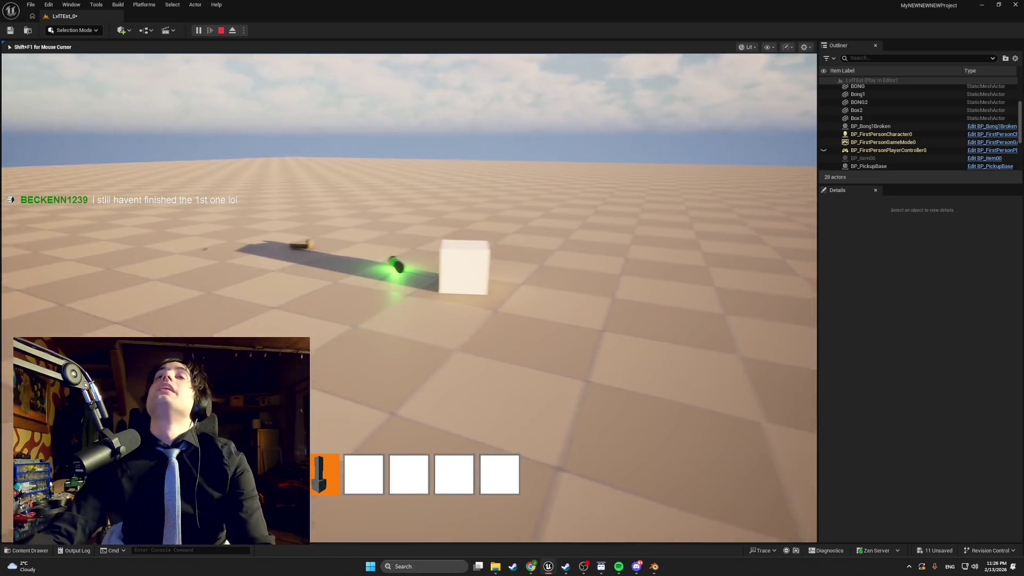
key(Escape)
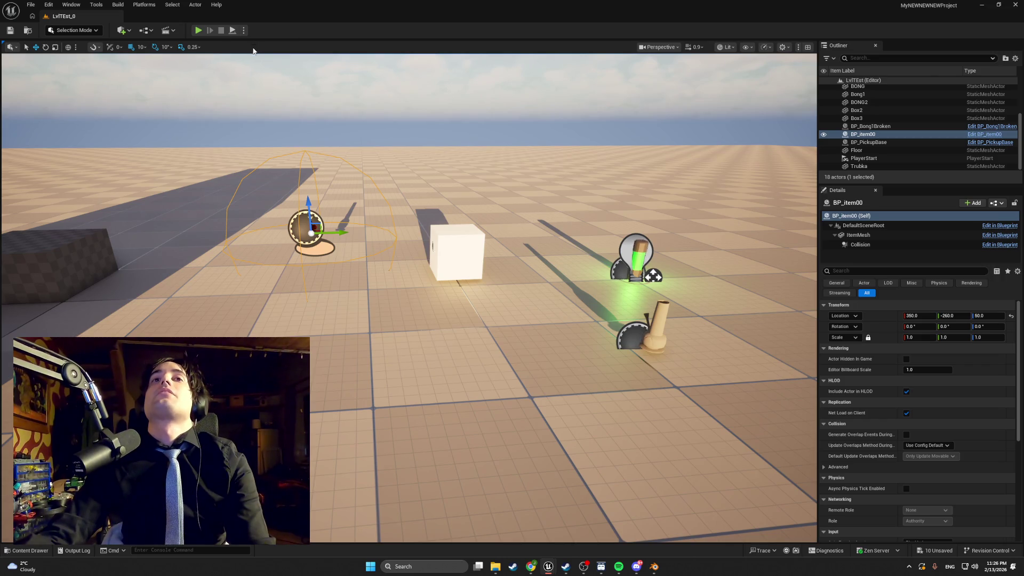
Step: Bring Steam to the front, maximize it, and select RV There Yet? in the library
click(568, 574)
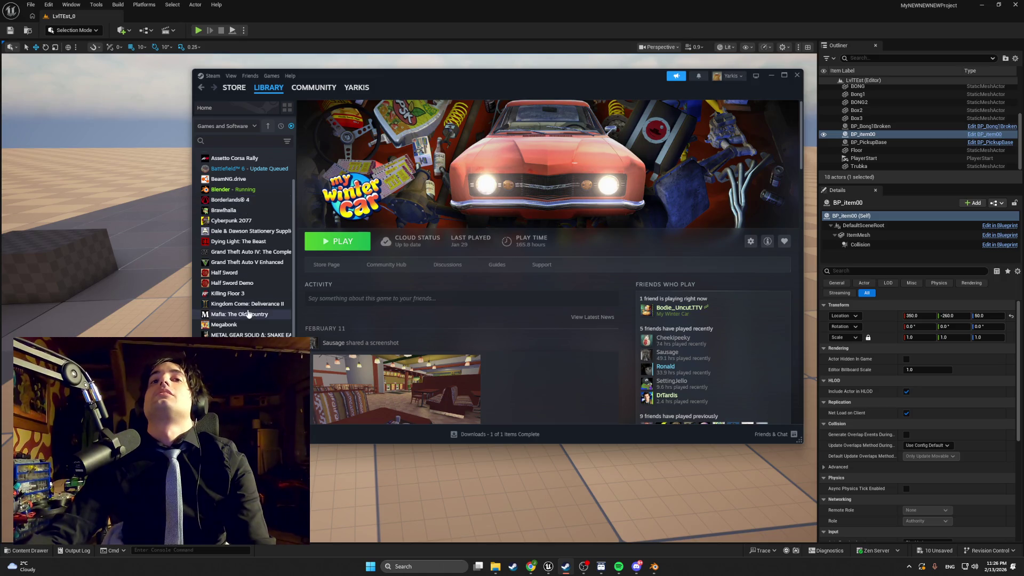
click(784, 75)
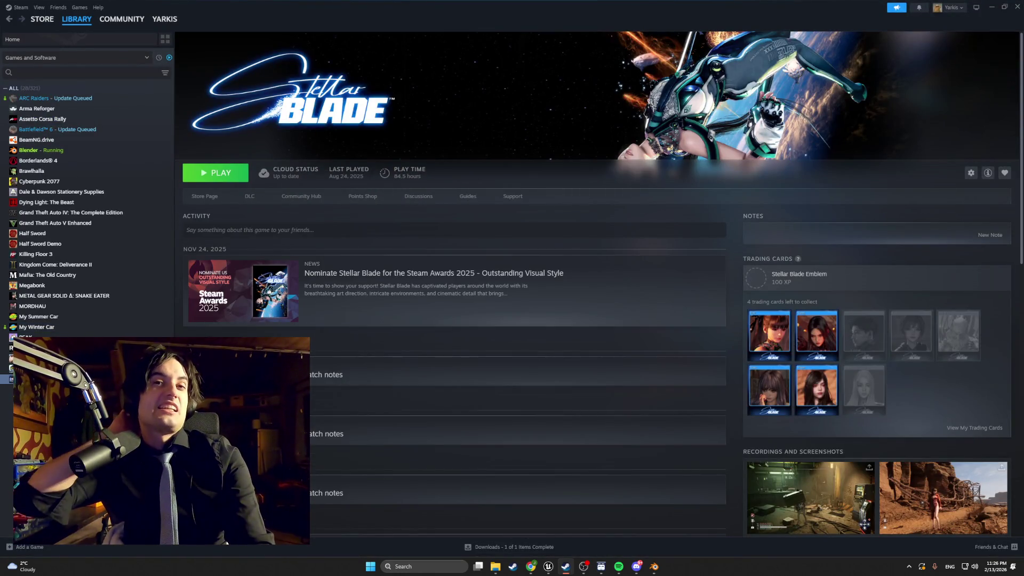
key(Up)
key(Up)
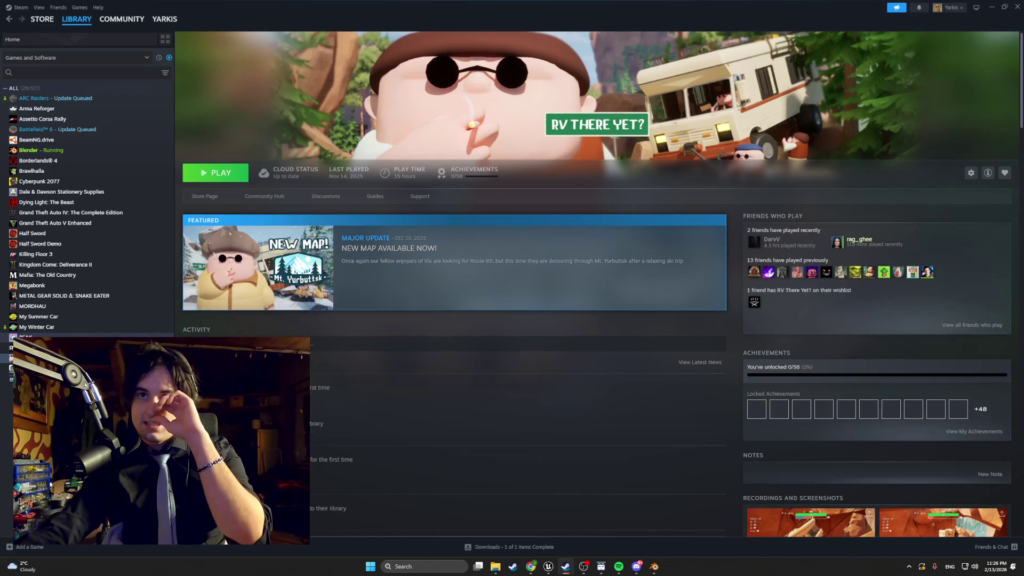
Step: View RV There Yet?'s achievements with global unlock percentages, then close the list
click(967, 416)
click(629, 122)
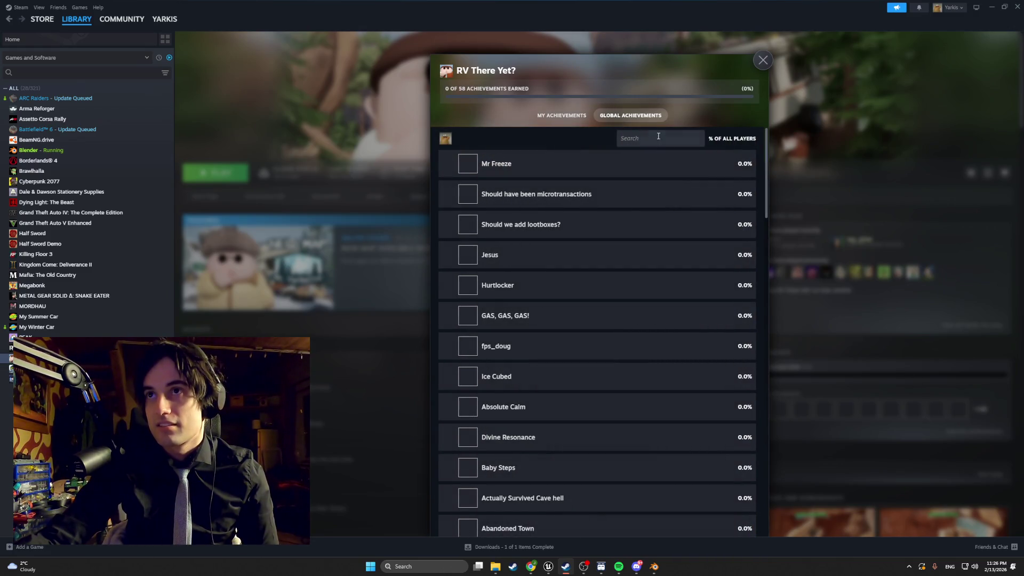
scroll(627, 190, down, 10)
click(763, 59)
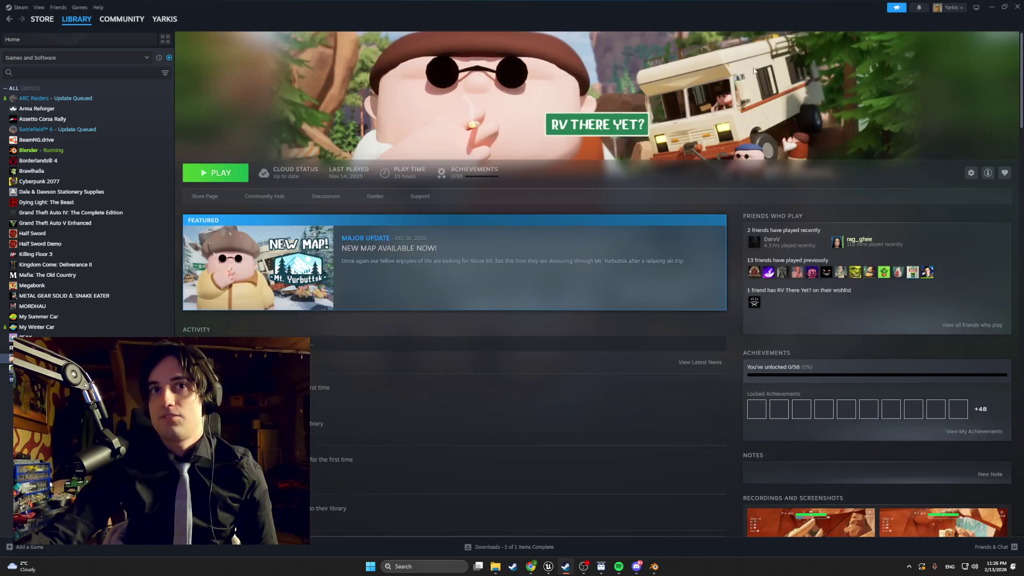
Step: Reopen the RV There Yet? achievements list, scroll through it, and close it
click(956, 414)
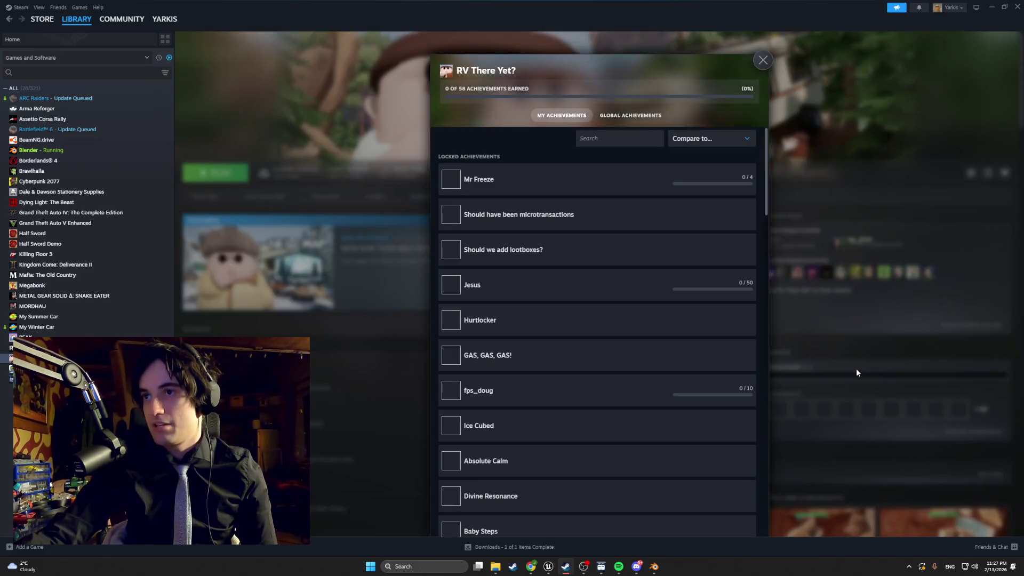
scroll(518, 220, down, 10)
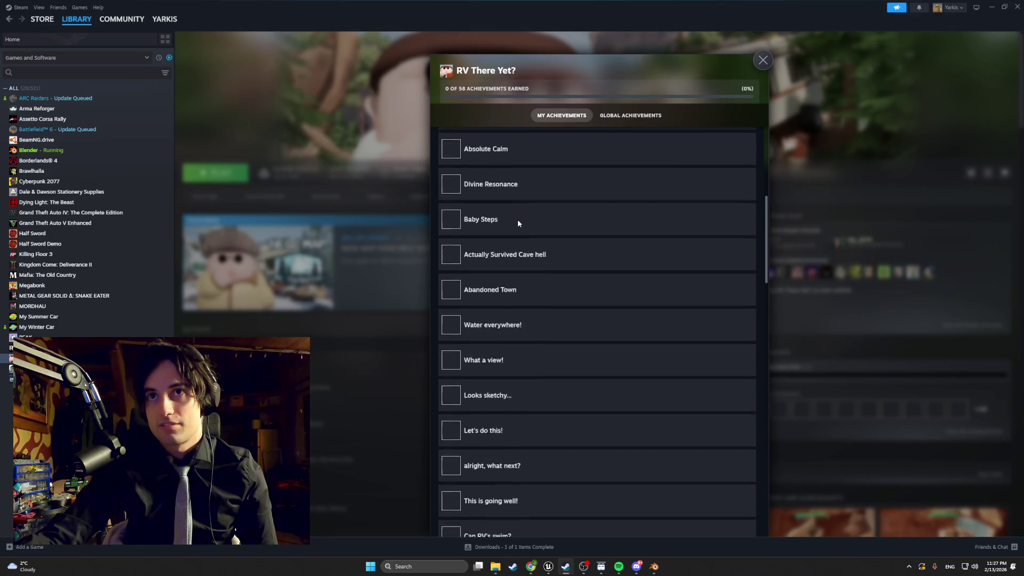
scroll(517, 219, down, 15)
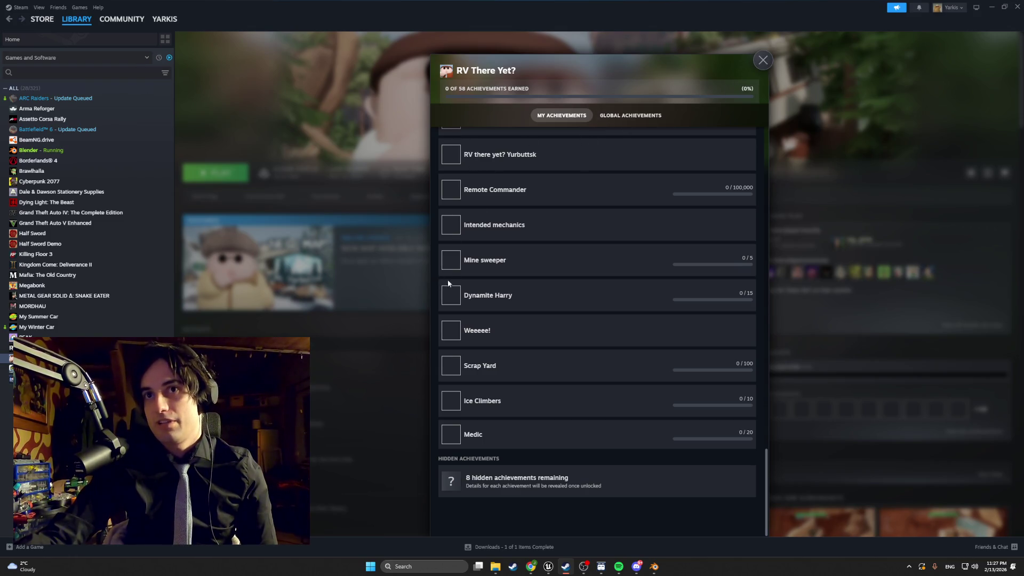
scroll(458, 266, up, 3)
scroll(459, 270, up, 7)
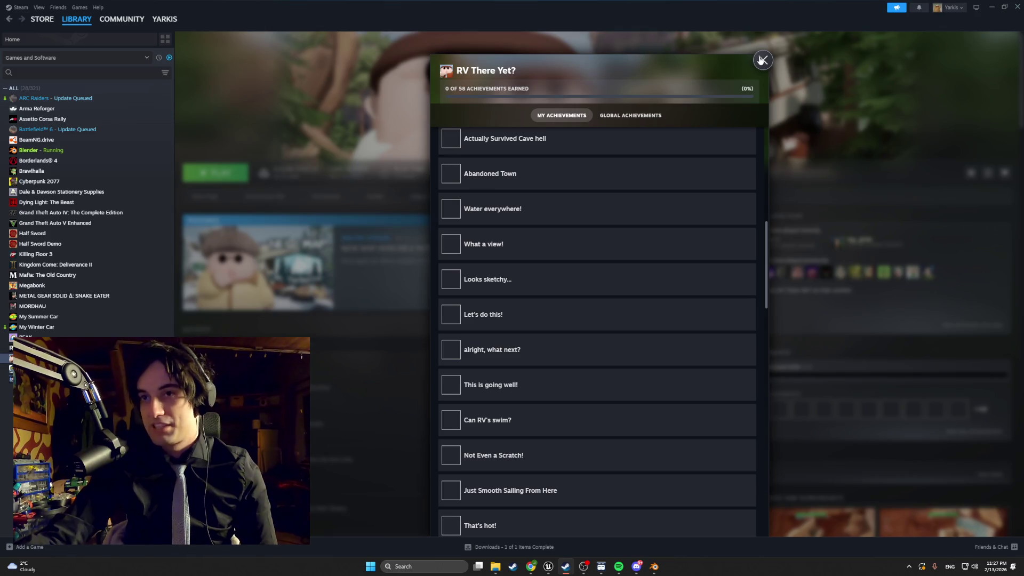
click(762, 60)
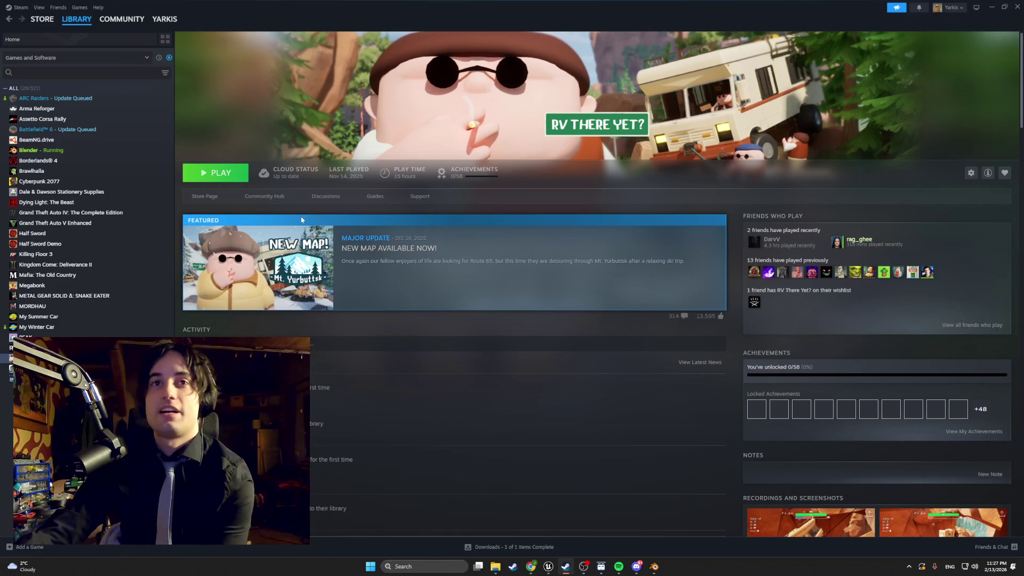
Step: Open the MORDHAU and Half Sword game pages, then close a browser tab
click(85, 347)
click(103, 306)
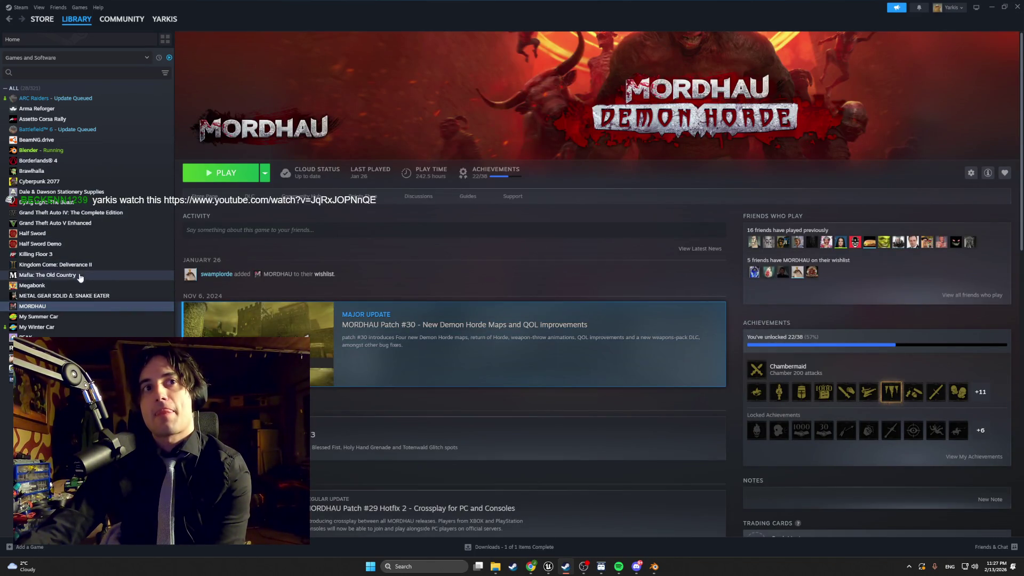
click(74, 233)
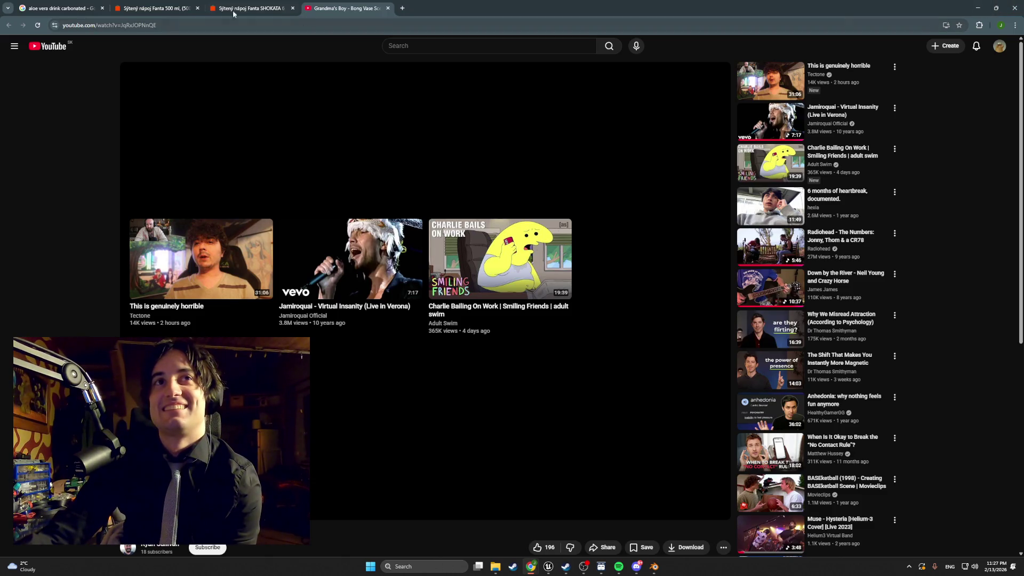
click(103, 11)
Step: Close the remaining browser tabs to shut Chrome, then launch Half Sword from Steam
click(103, 11)
click(103, 11)
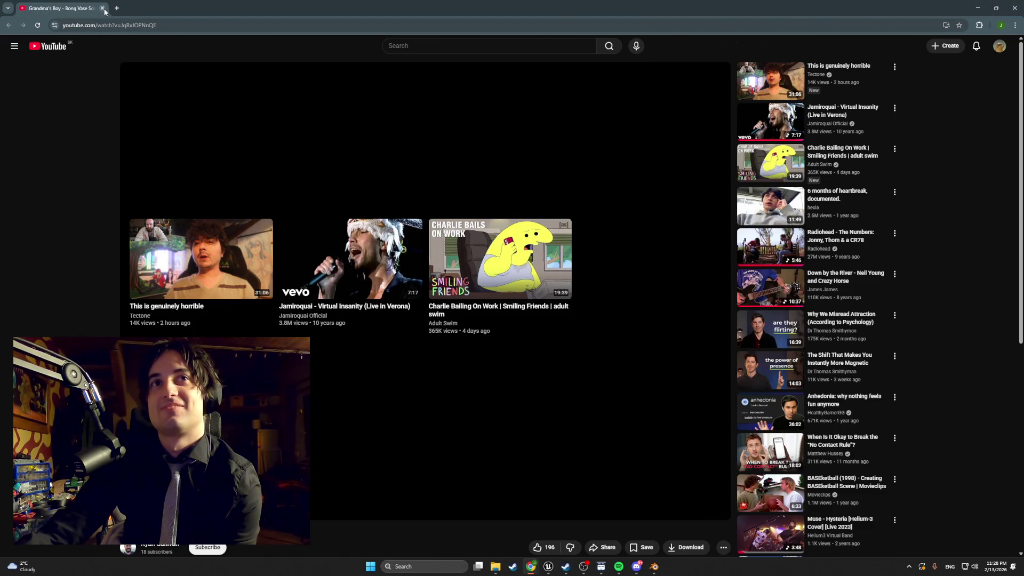
click(103, 10)
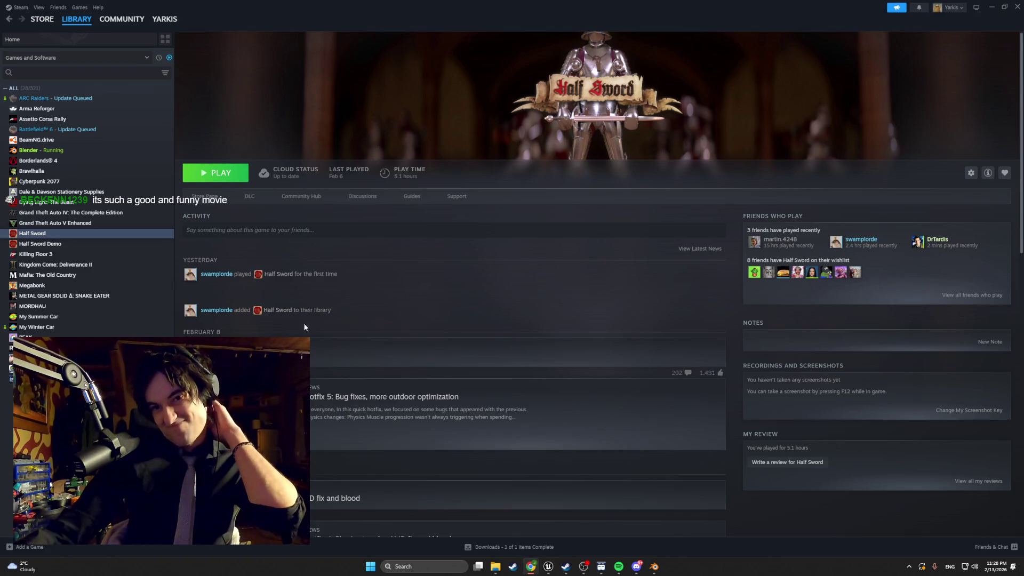
click(215, 175)
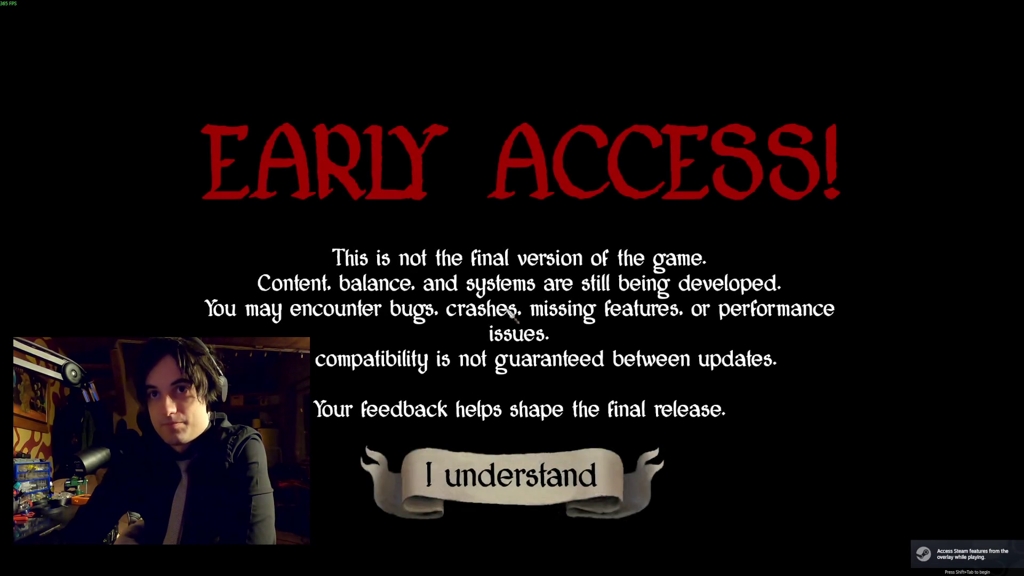
Step: Acknowledge Half Sword's Early Access notice to reach the main menu
click(501, 469)
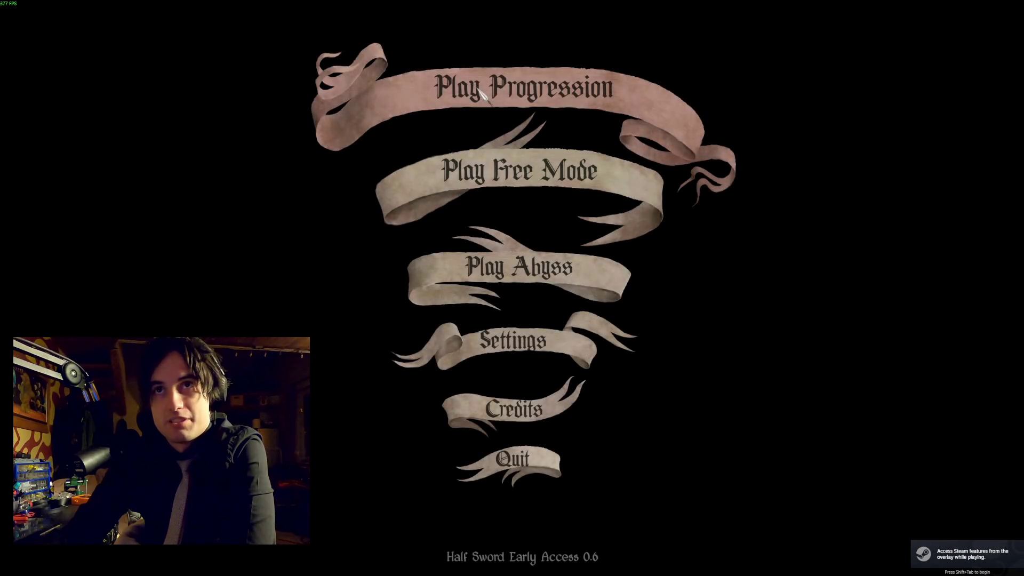
Step: Start a Progression run and accept the generated flail-wielding character Benedict
click(479, 90)
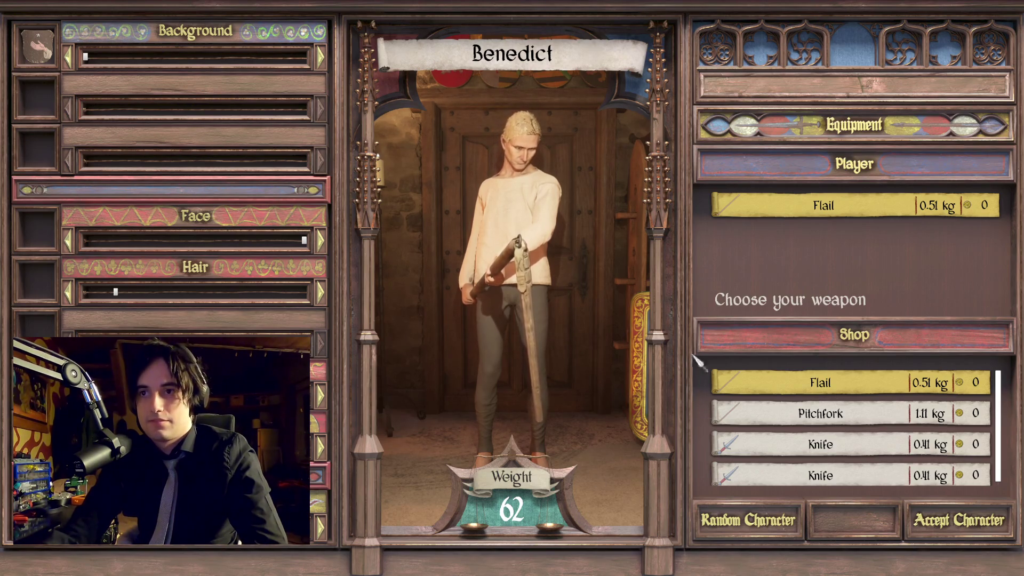
click(959, 519)
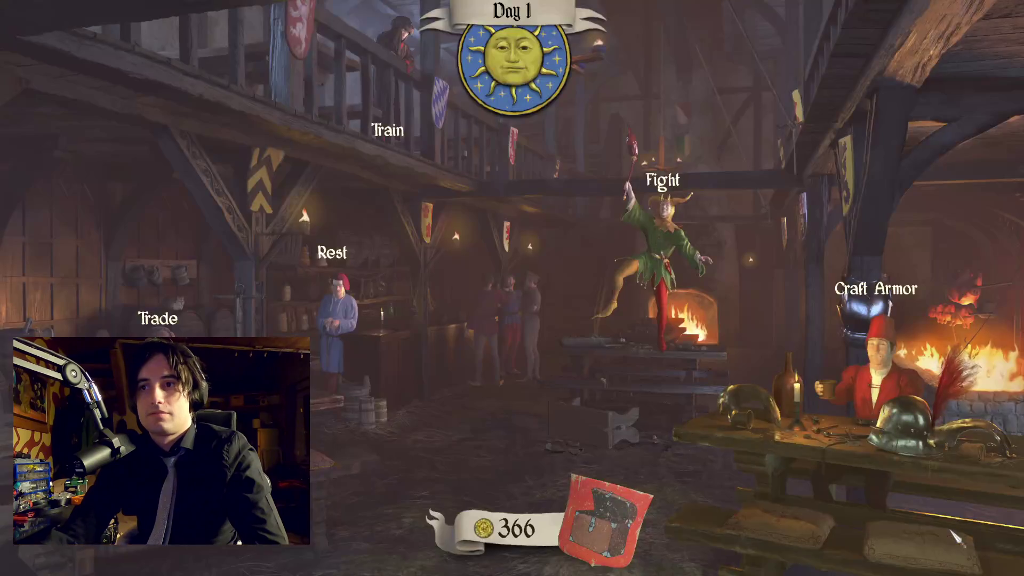
Step: Dismiss the innkeeper's greeting, win the Cellar Champion fight, and claim its 21-coin reward
click(816, 379)
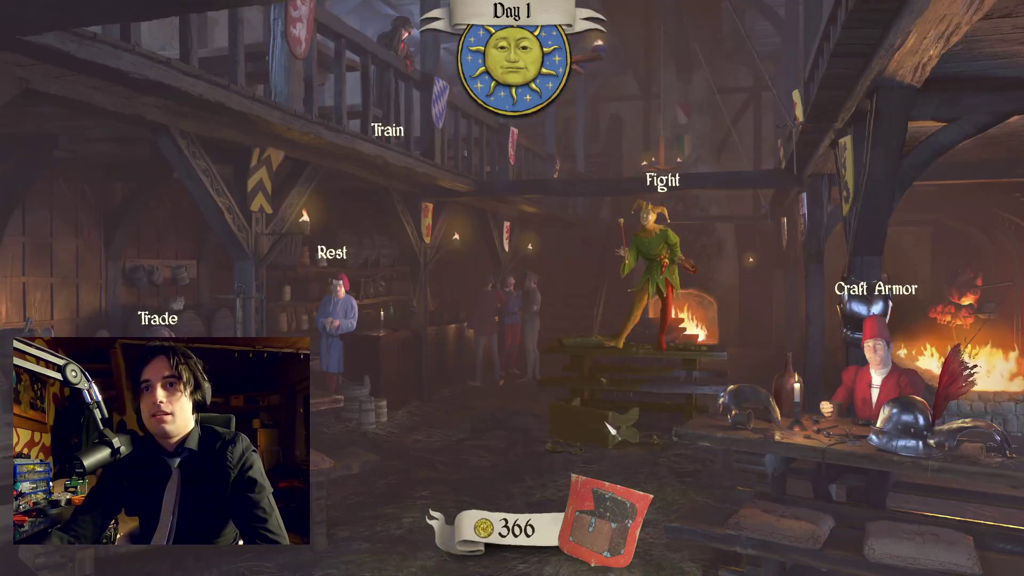
click(661, 256)
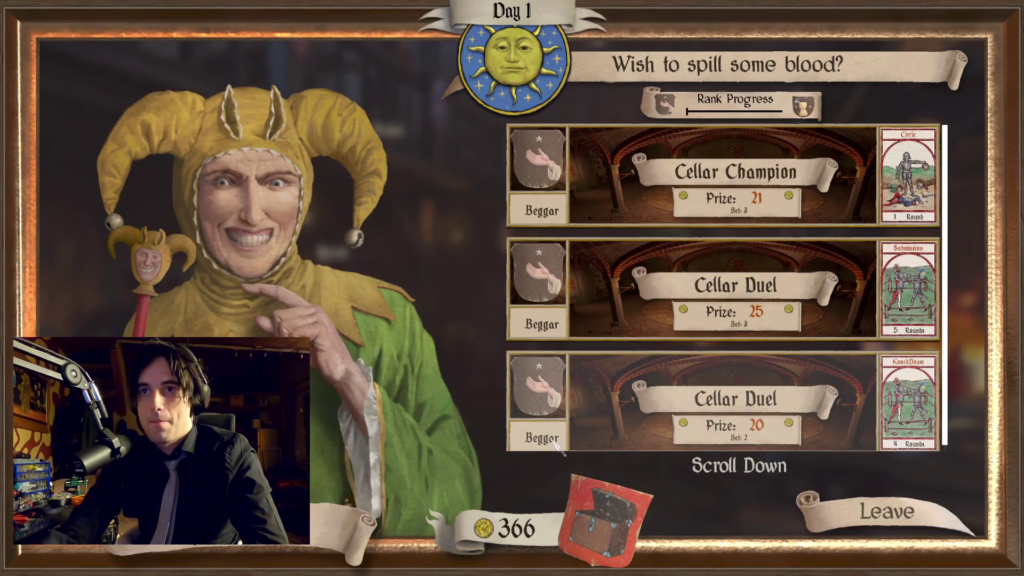
click(723, 199)
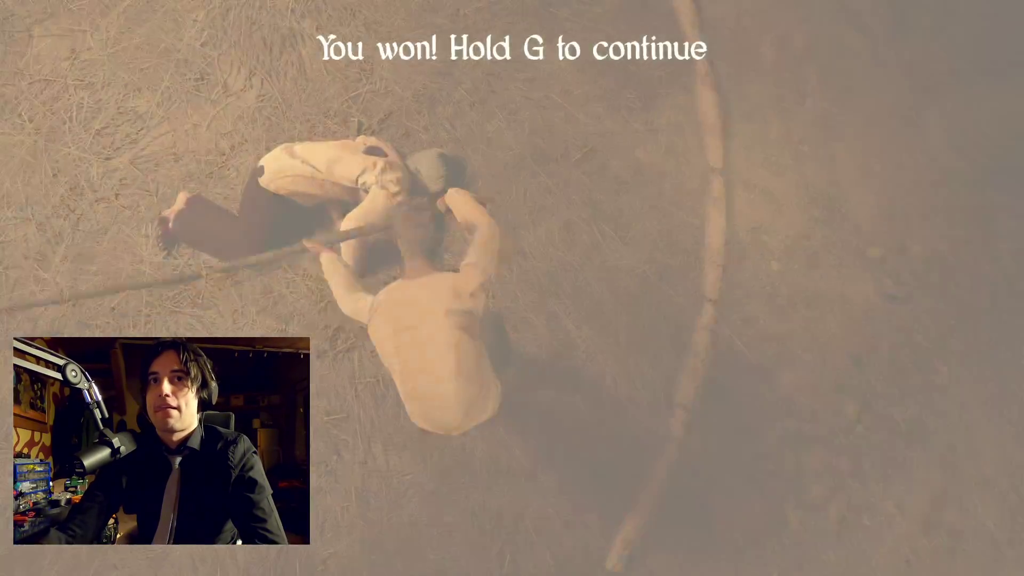
key(g)
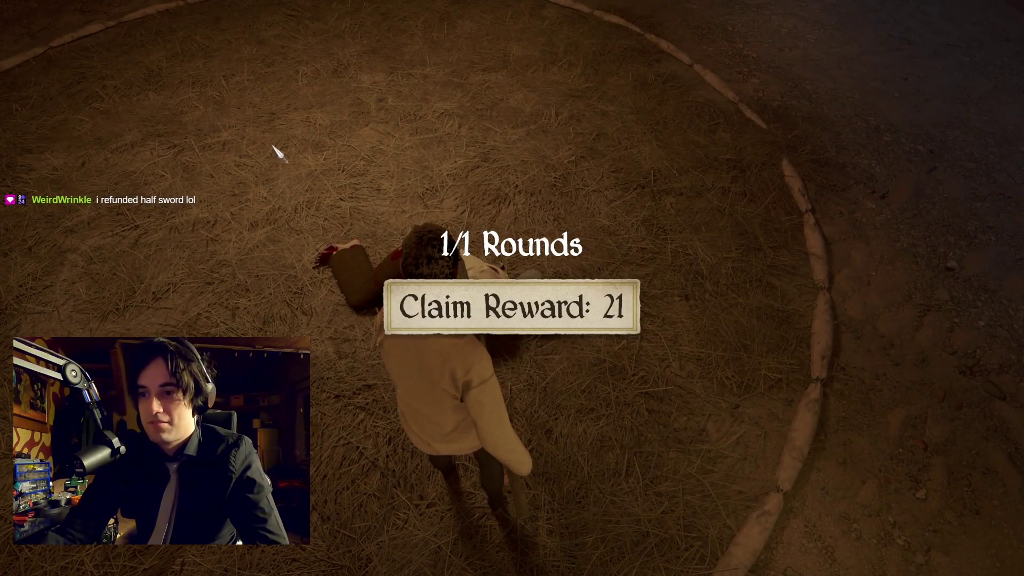
click(503, 324)
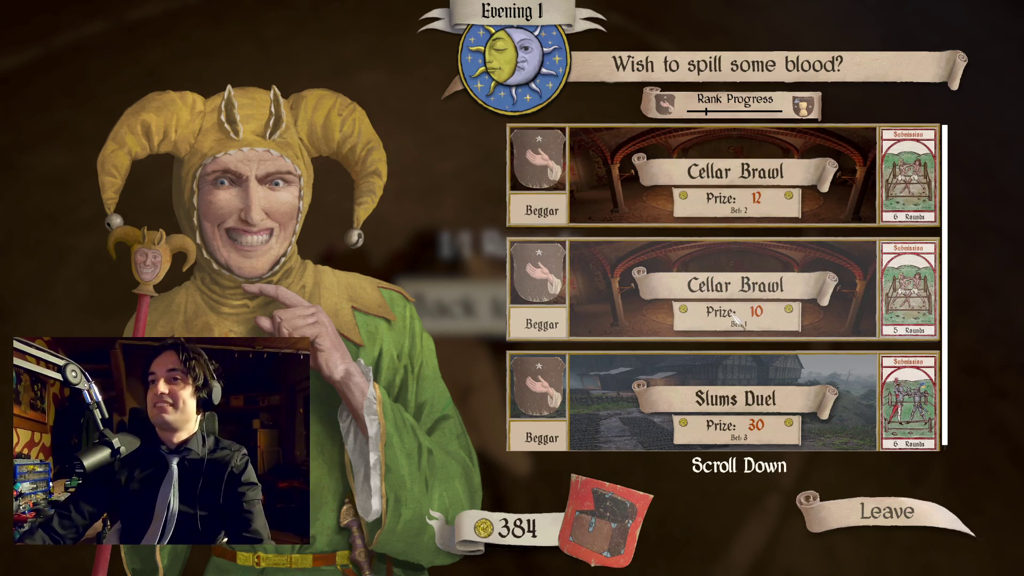
Step: Enter the first Cellar Brawl fight from the fight list
click(767, 186)
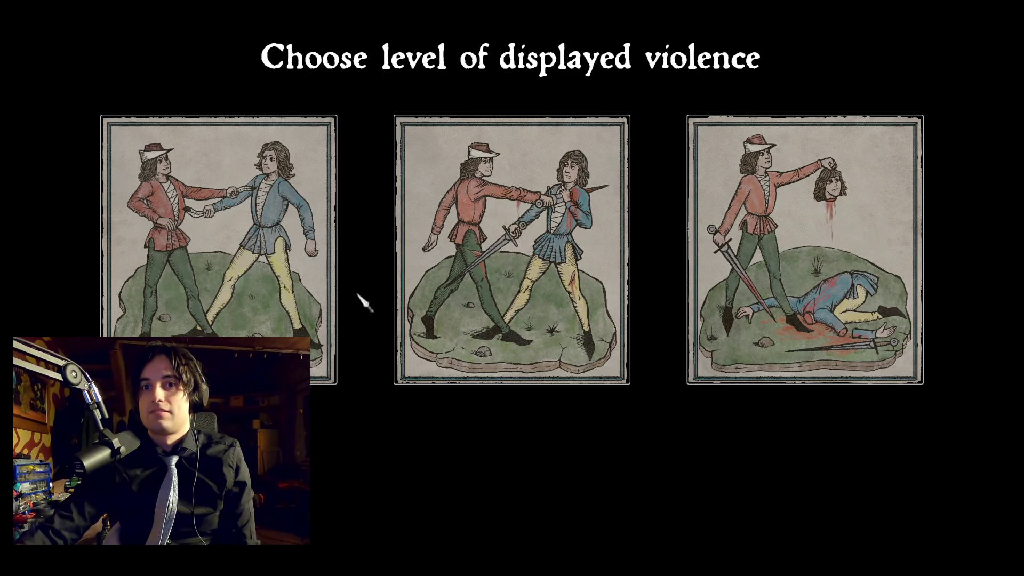
Step: Choose Grotesque violence, review Settings without changes, start the demo, and pick the Carnage fight
click(761, 288)
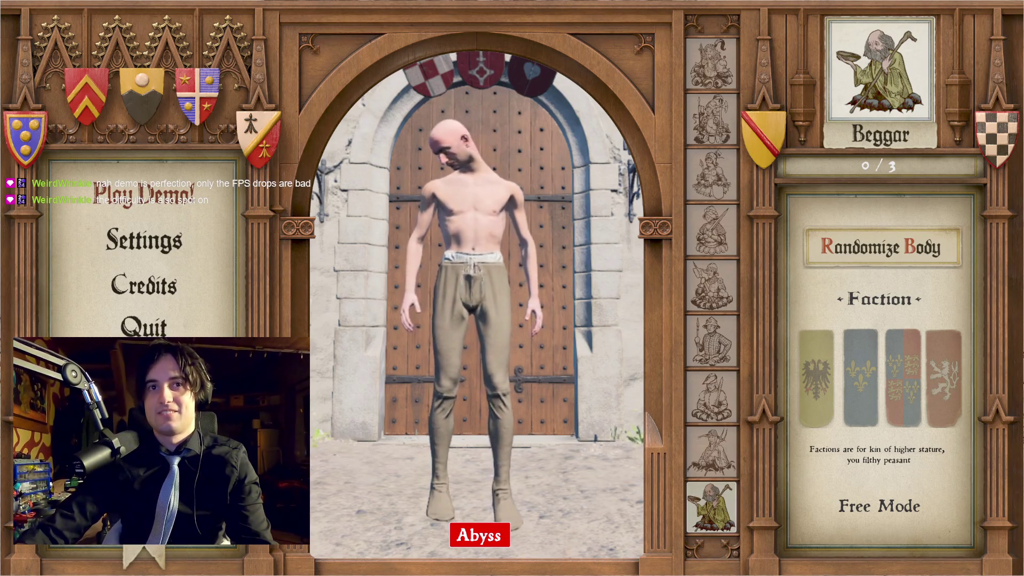
click(160, 251)
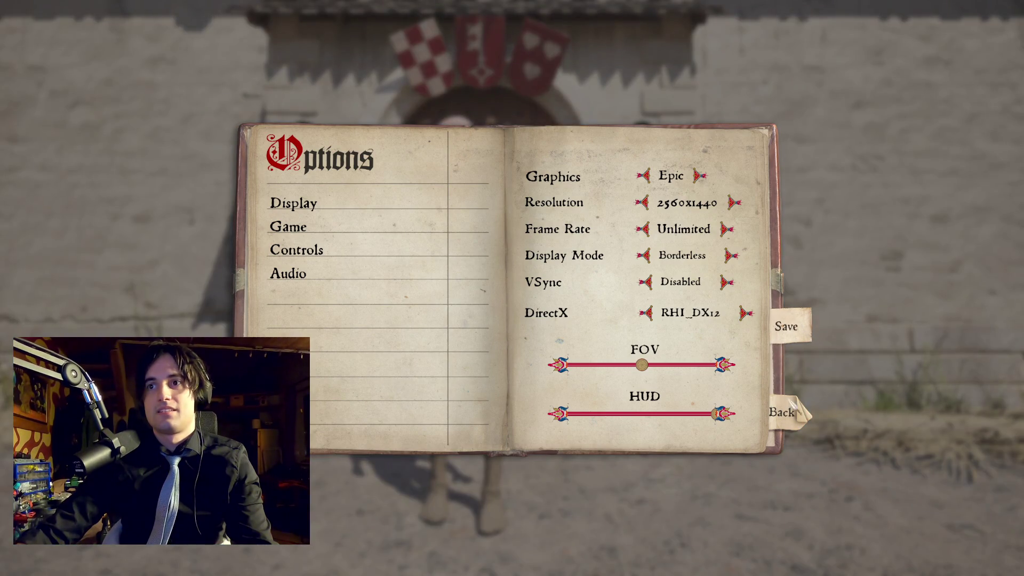
click(791, 413)
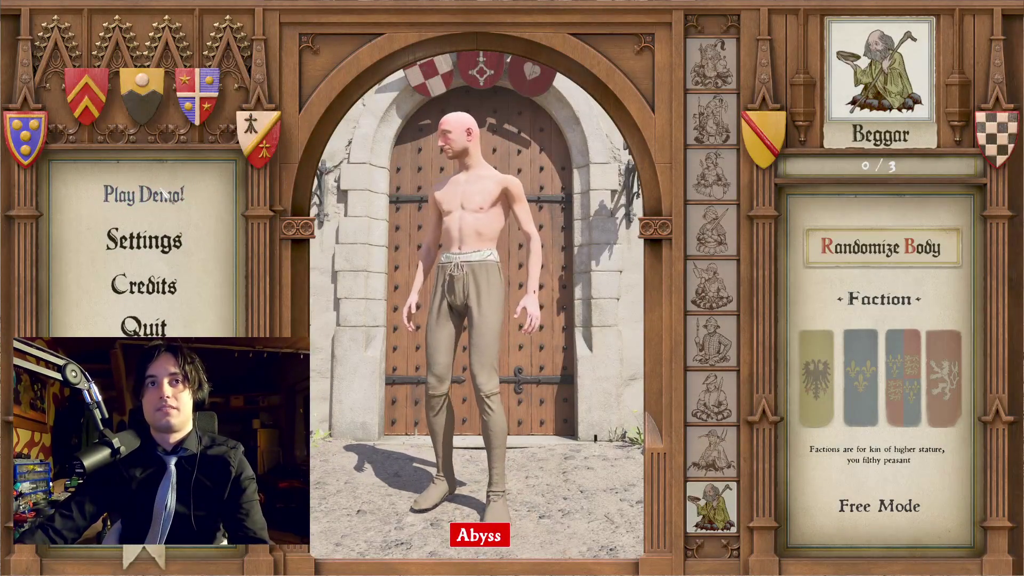
click(174, 195)
click(650, 293)
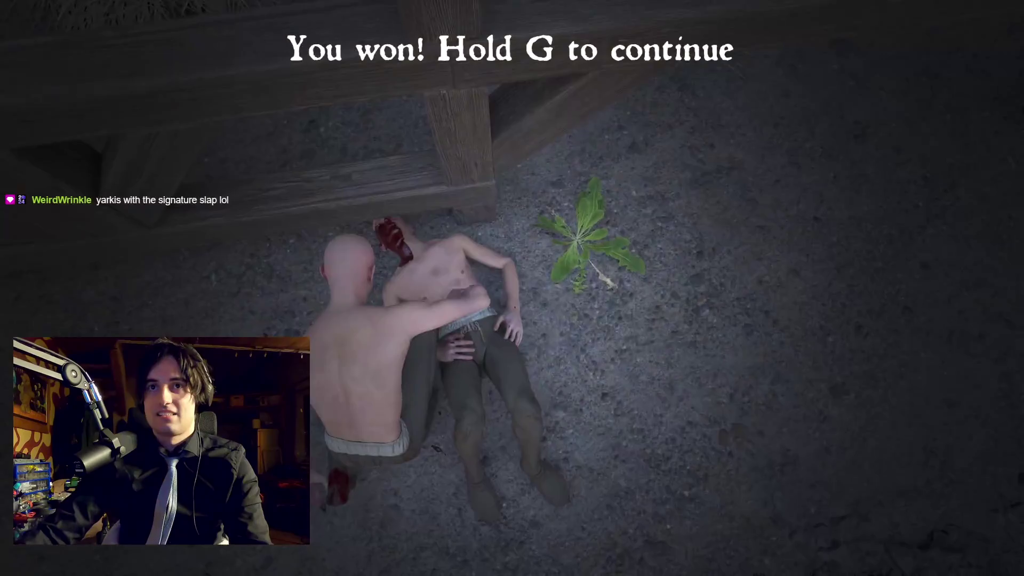
Step: Win the Carnage and Spoilance fights, continuing on to the Great Foe challenge
key(g)
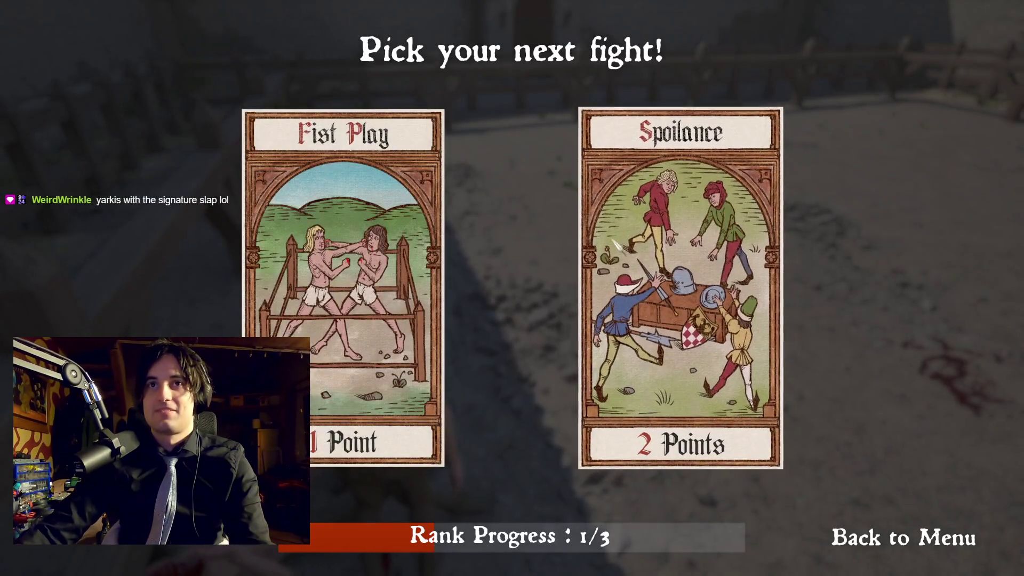
click(688, 128)
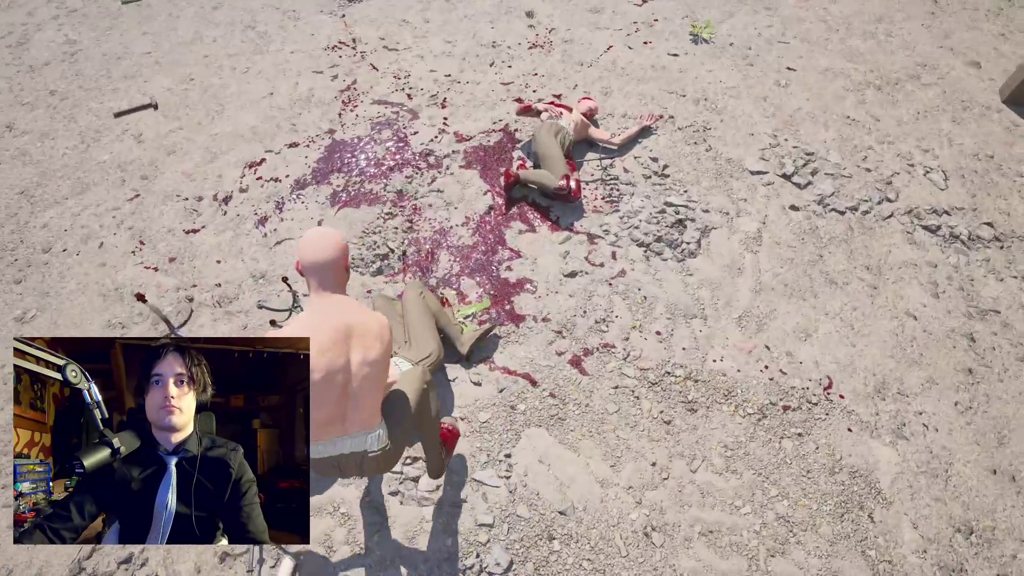
key(g)
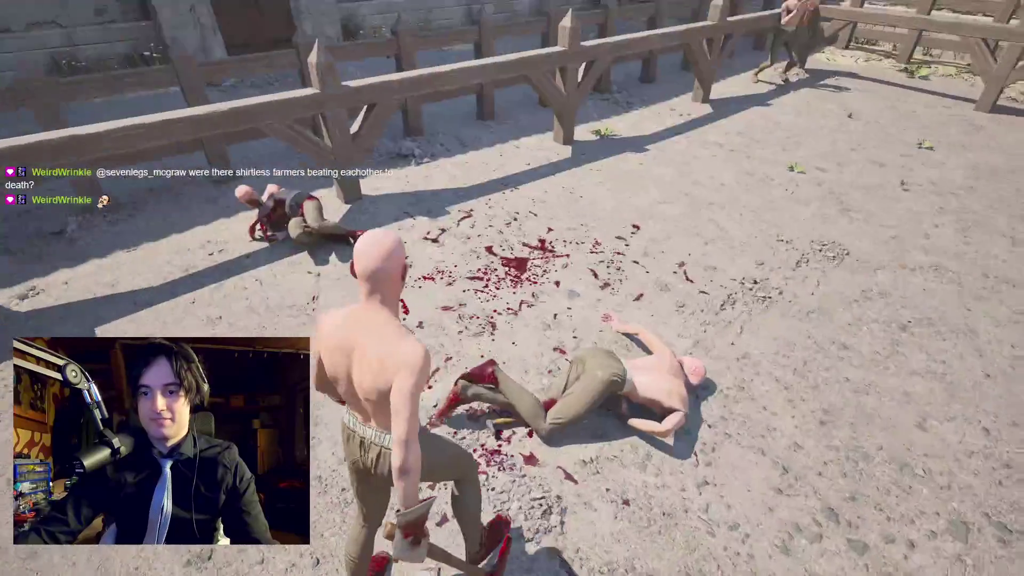
key(g)
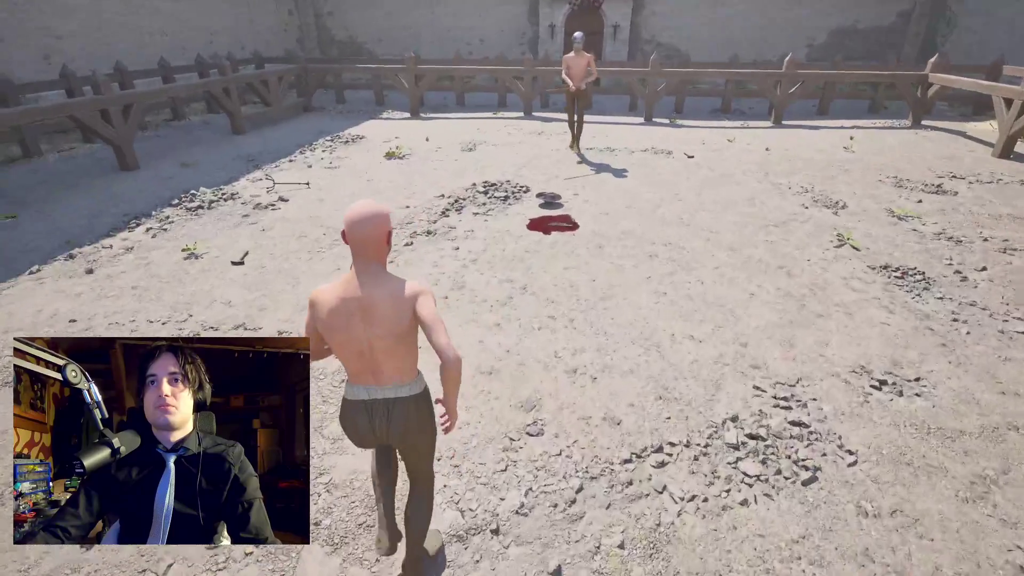
Step: Walk forward to close in on the helmeted, axe-wielding Grete Champion
key(w)
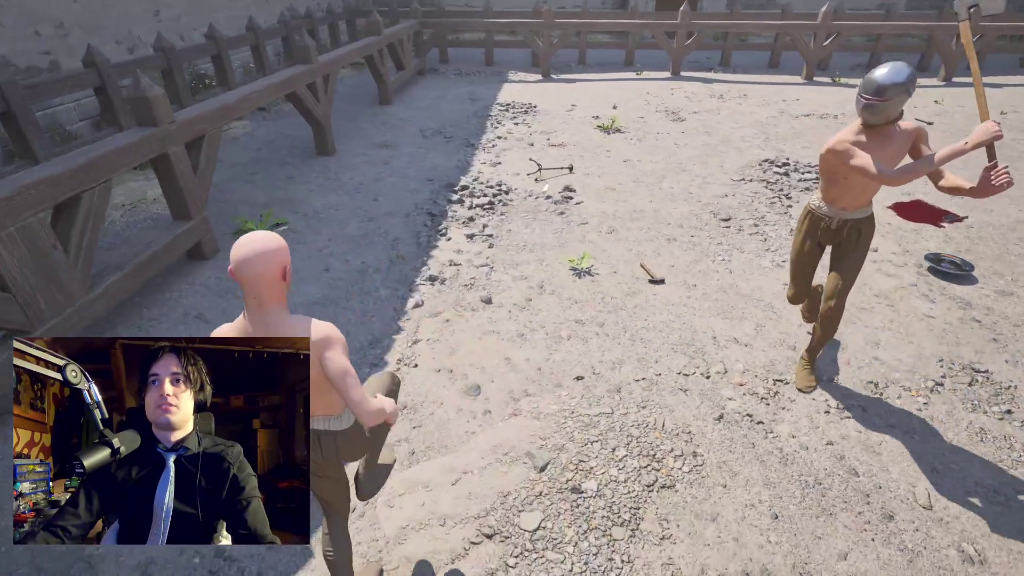
key(w)
key(w)
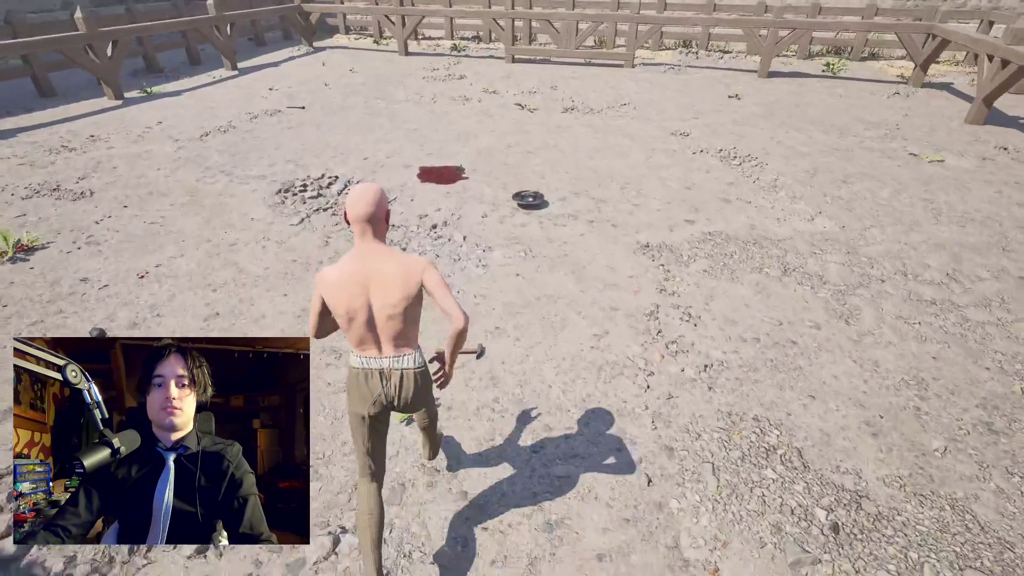